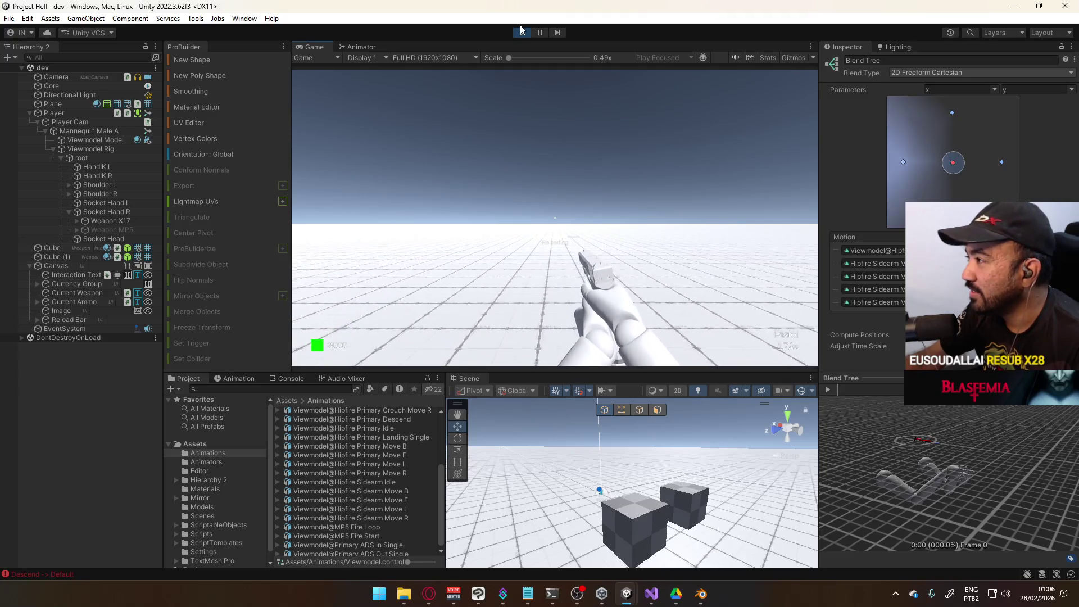
Step: Try the 2D Freeform Directional and 2D Simple Directional blend types, then settle on 2D Freeform Cartesian
left_click(940, 74)
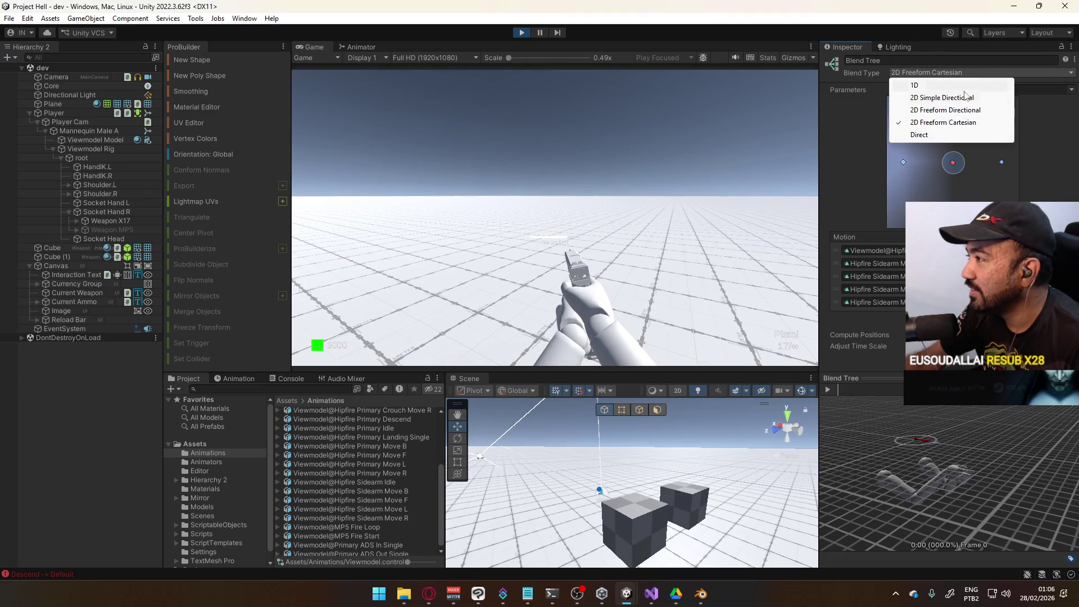
left_click(959, 110)
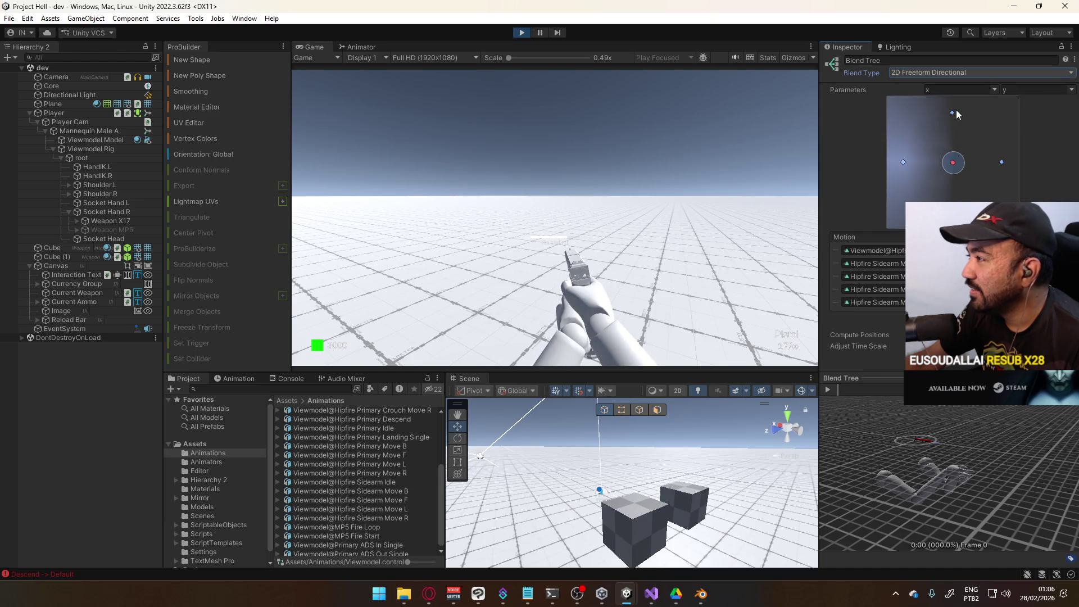
left_click(964, 75)
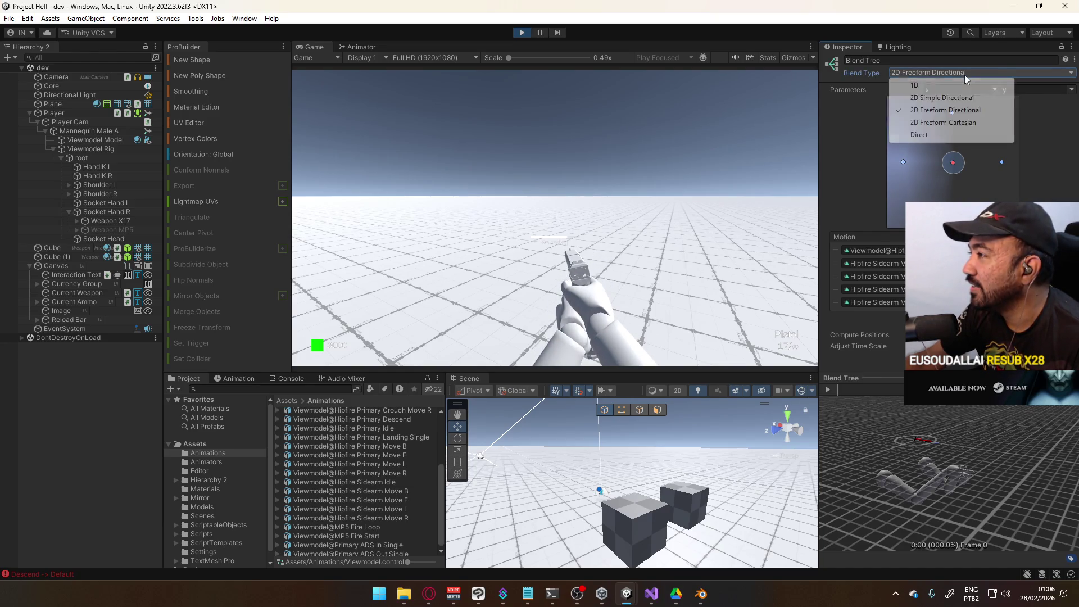
left_click(965, 76)
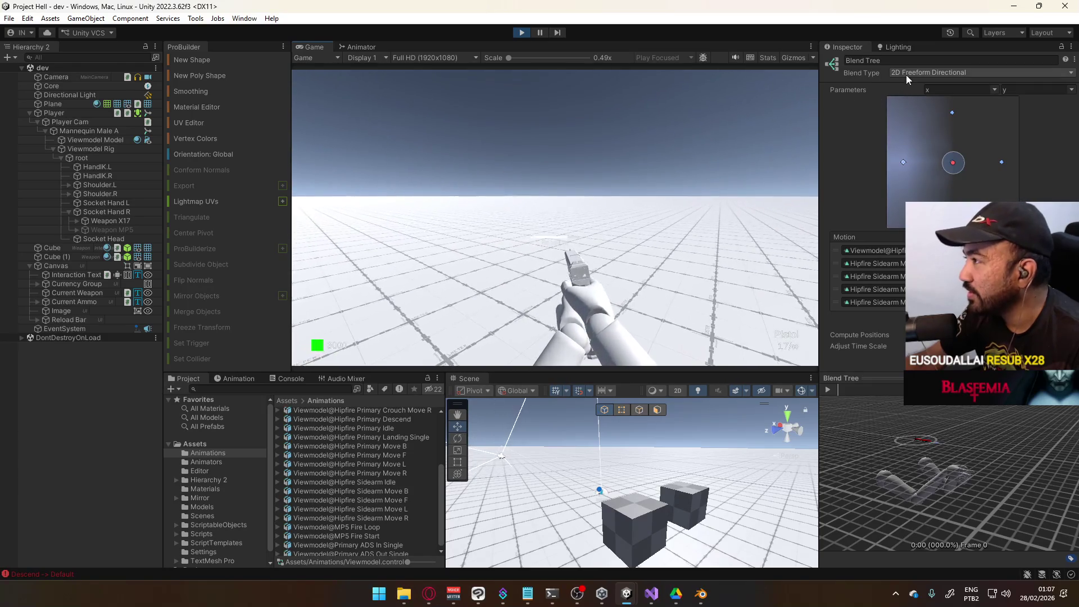
left_click(911, 73)
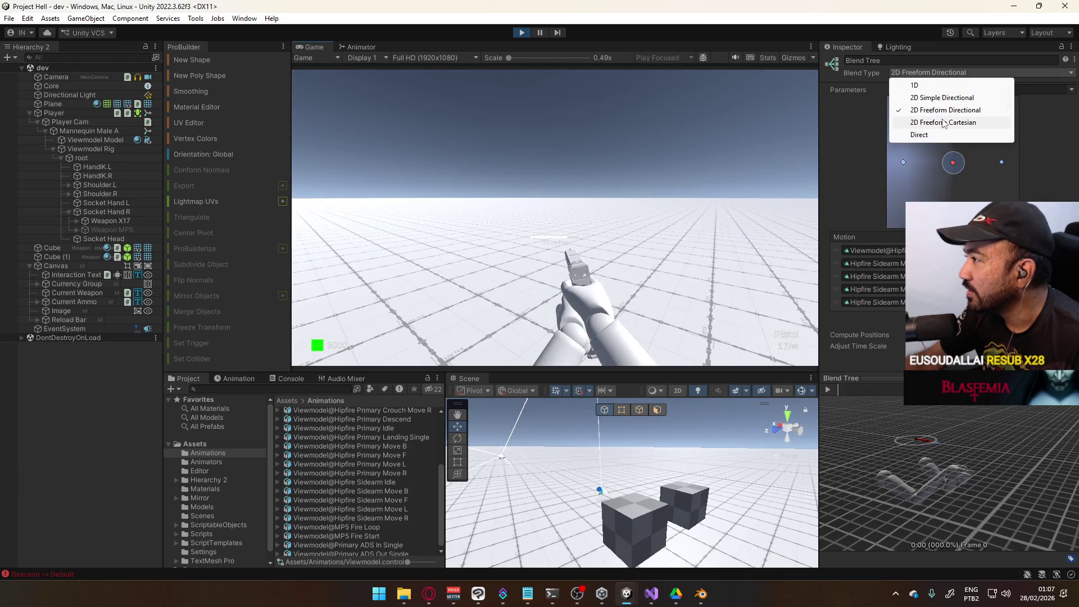
left_click(943, 97)
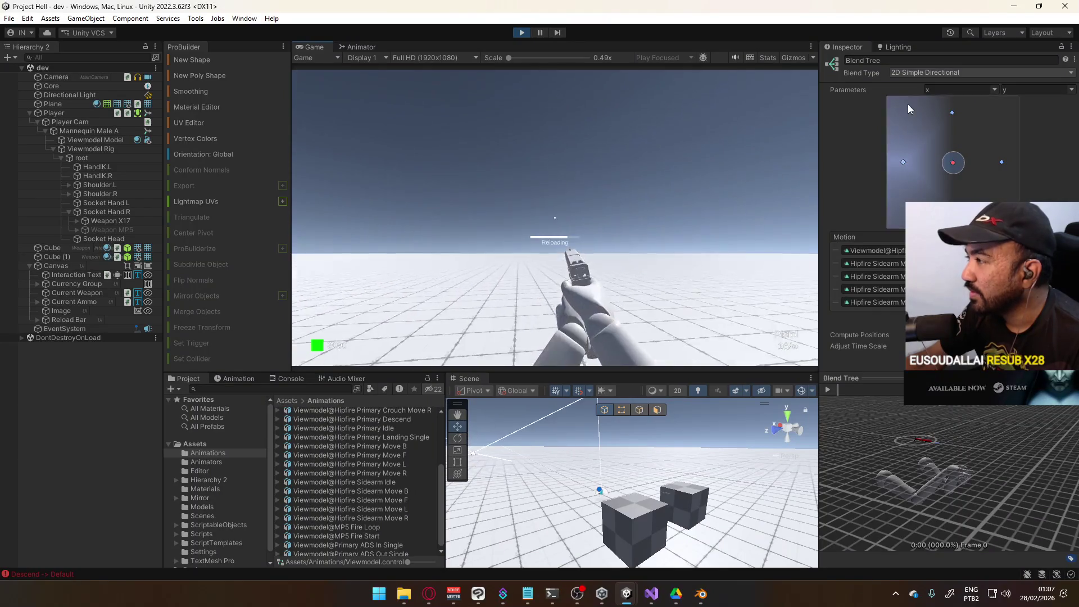
left_click(932, 72)
left_click(943, 122)
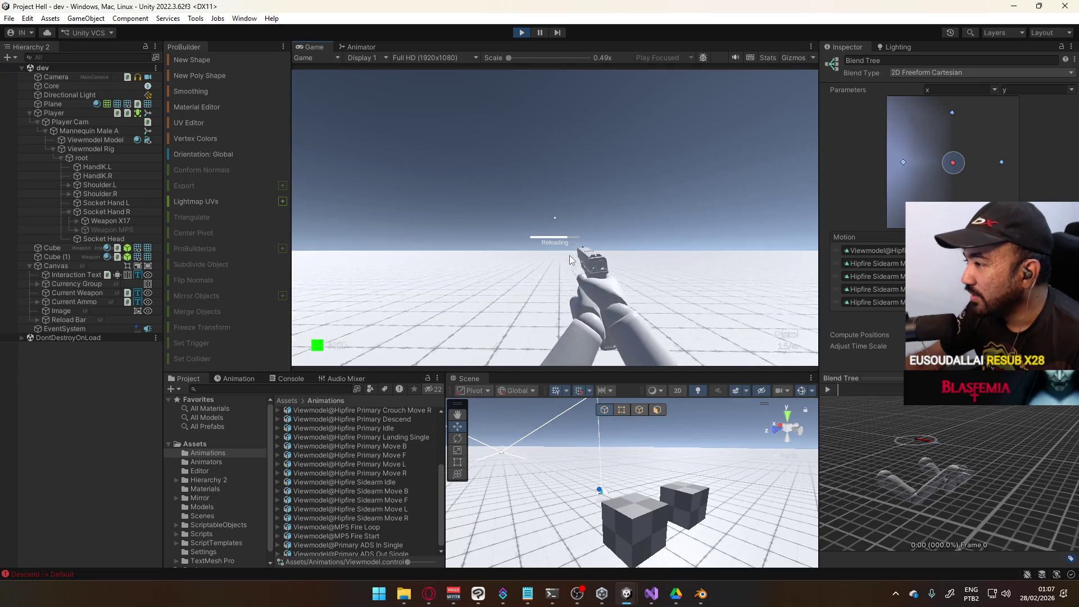
Step: Reload the pistol, walk up to the two cubes, back away and jump
key("r")
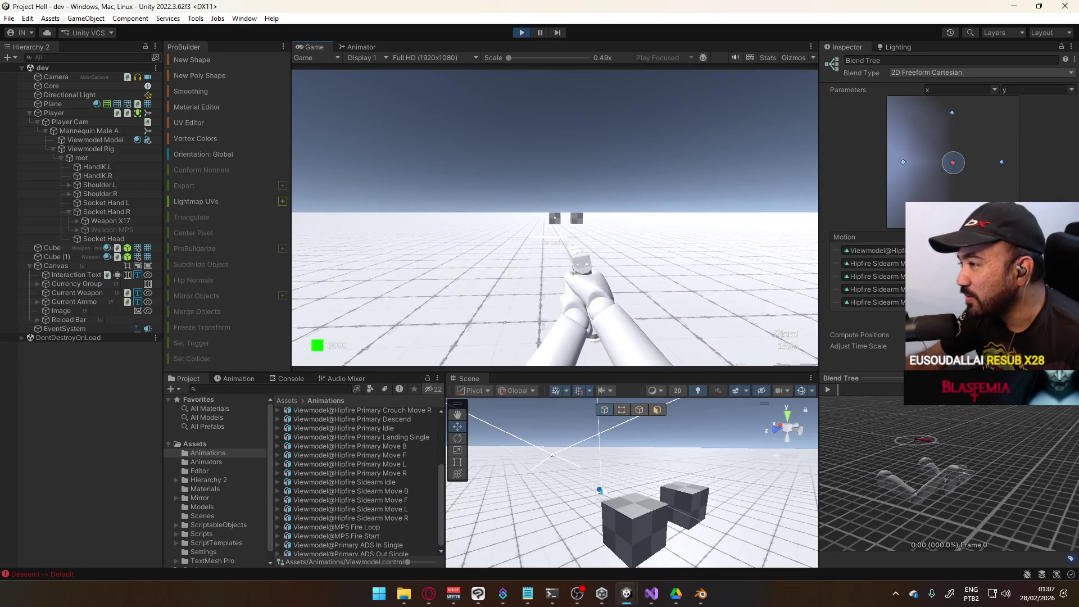
key("w")
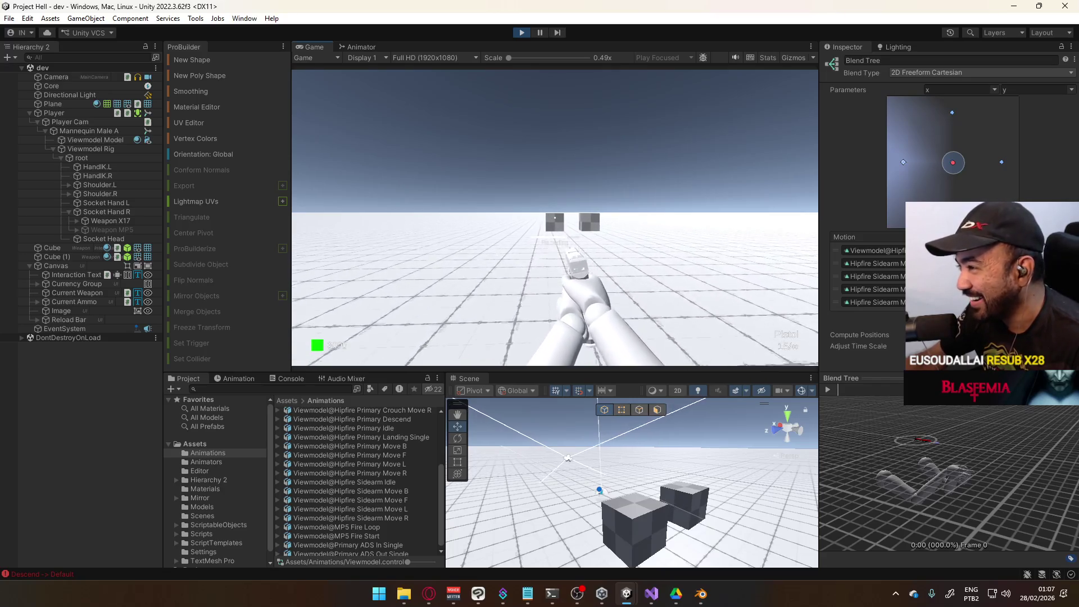
key("w")
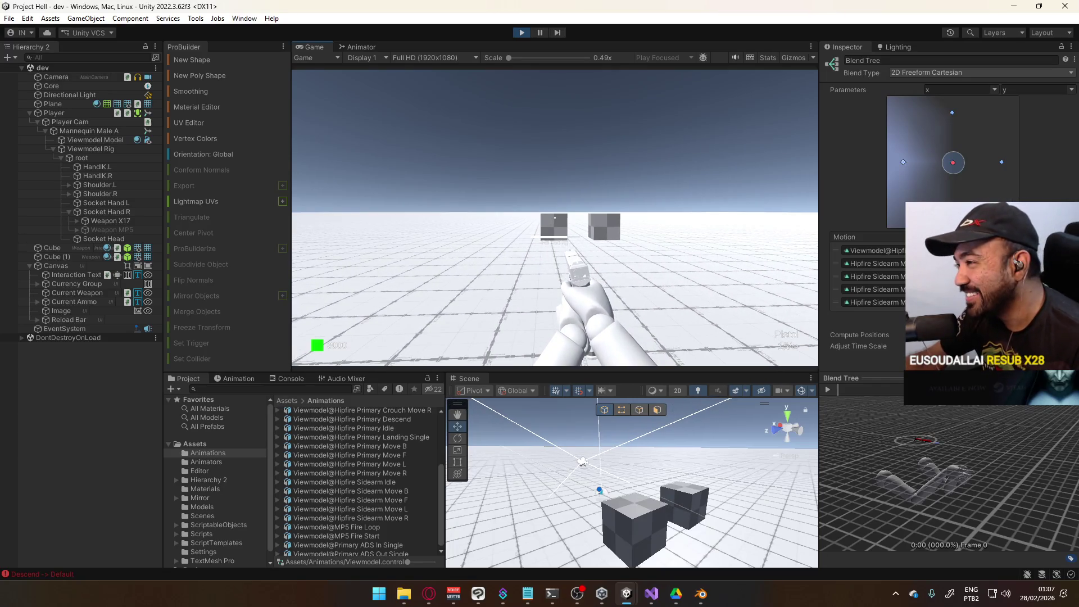
key("w")
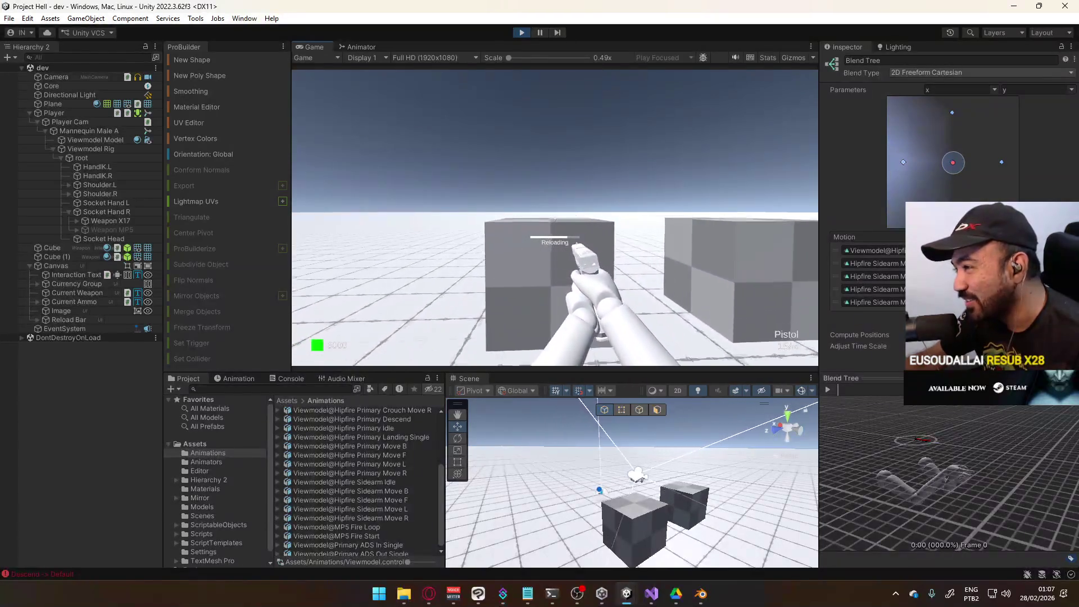
key("s")
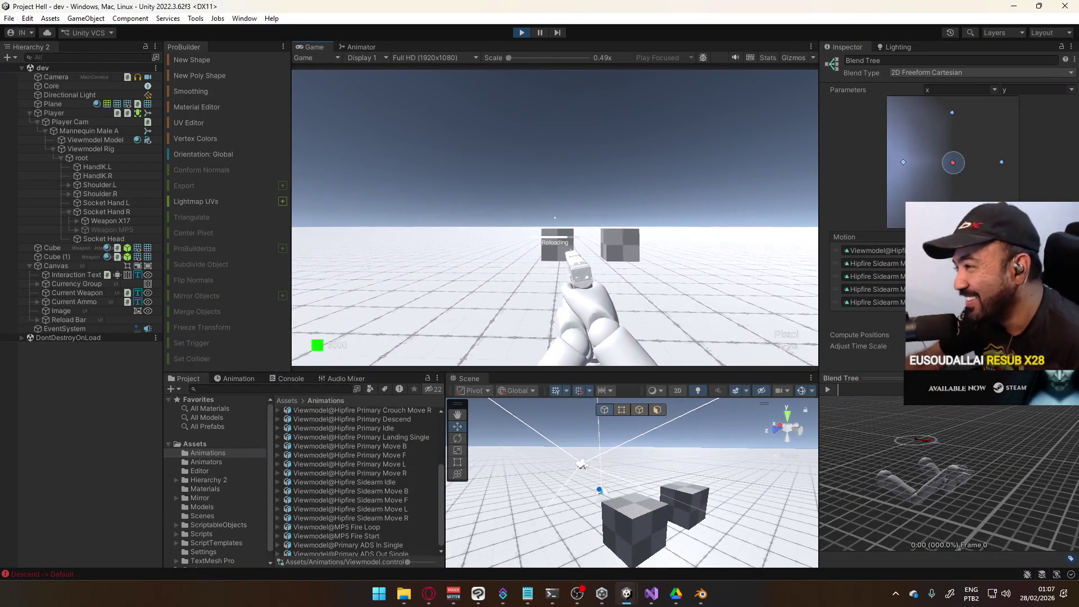
key("s")
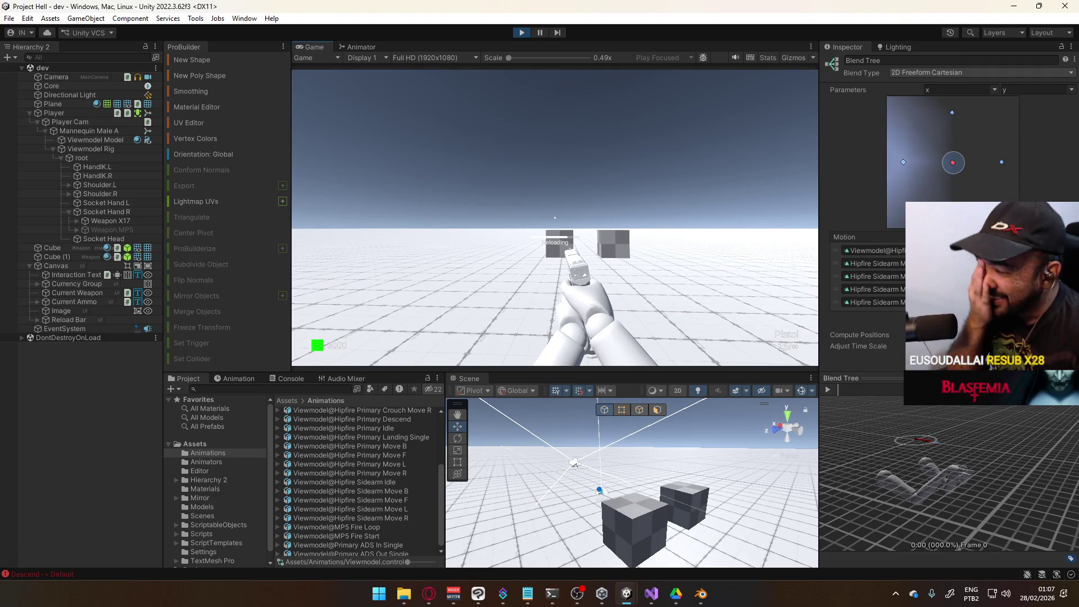
key("space")
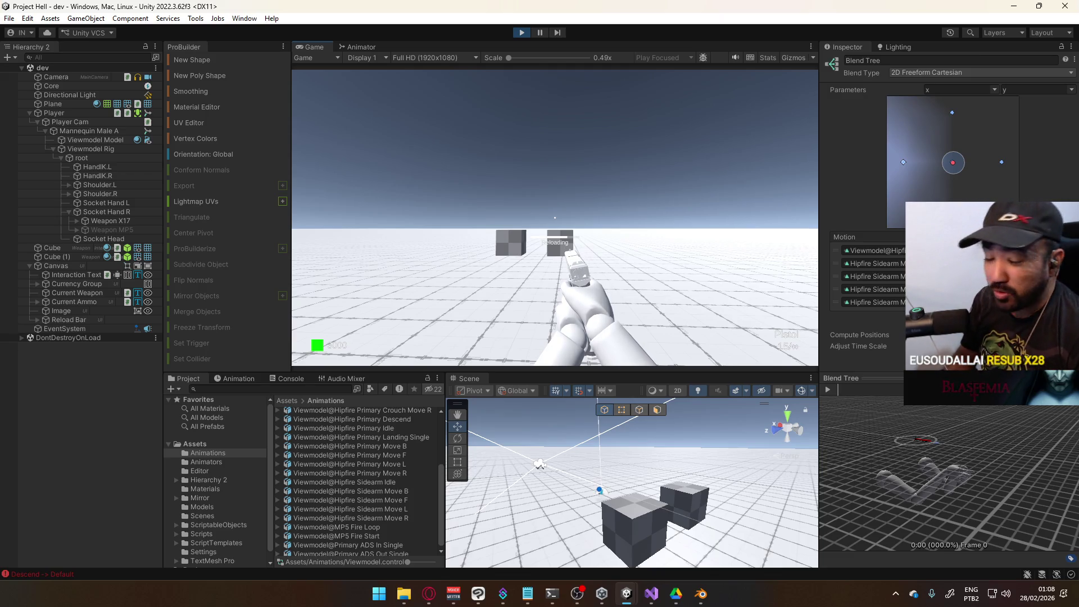
Step: Walk forward, strafe left, back up and strafe right around the cubes, then bring up the Start menu
key("w")
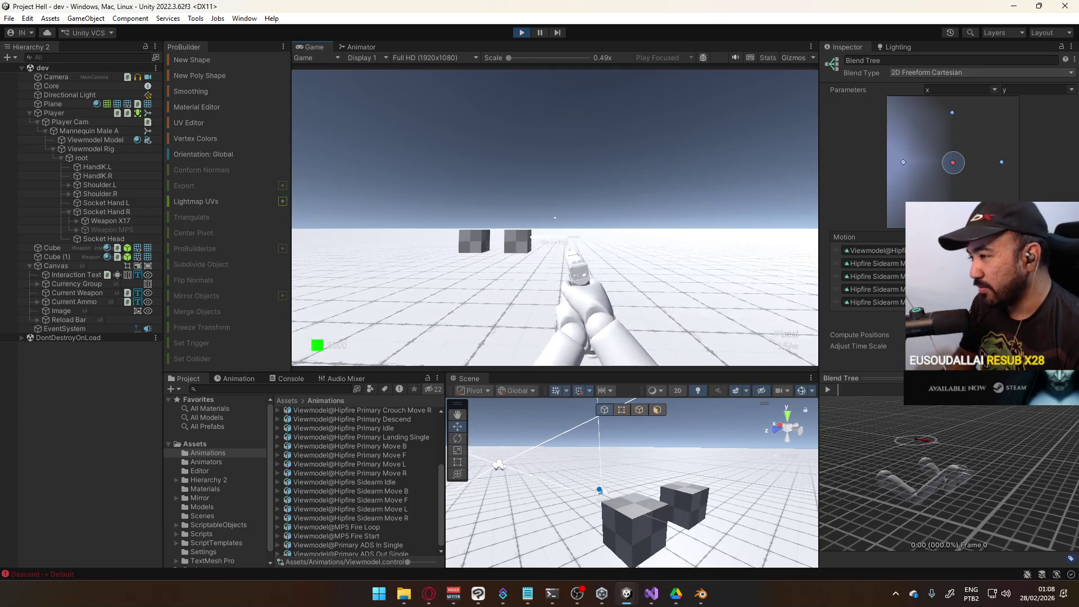
key("a")
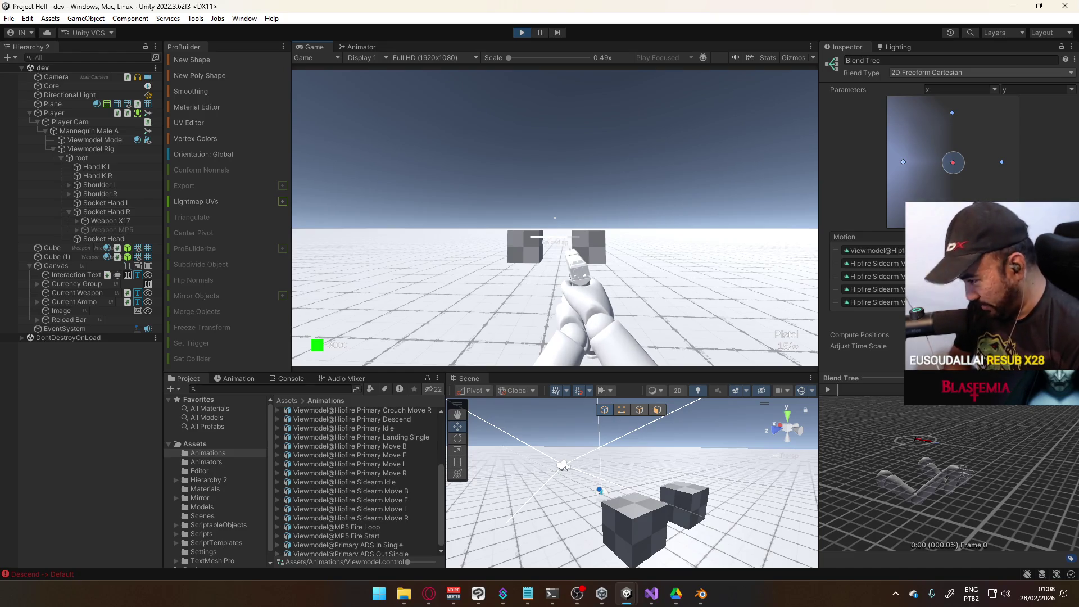
key("s")
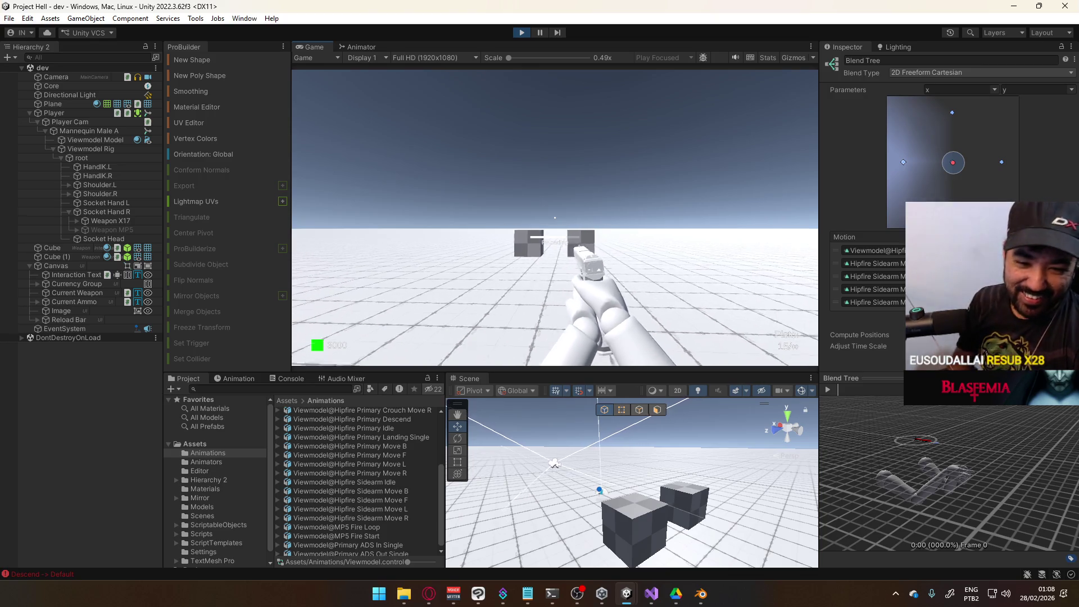
key("d")
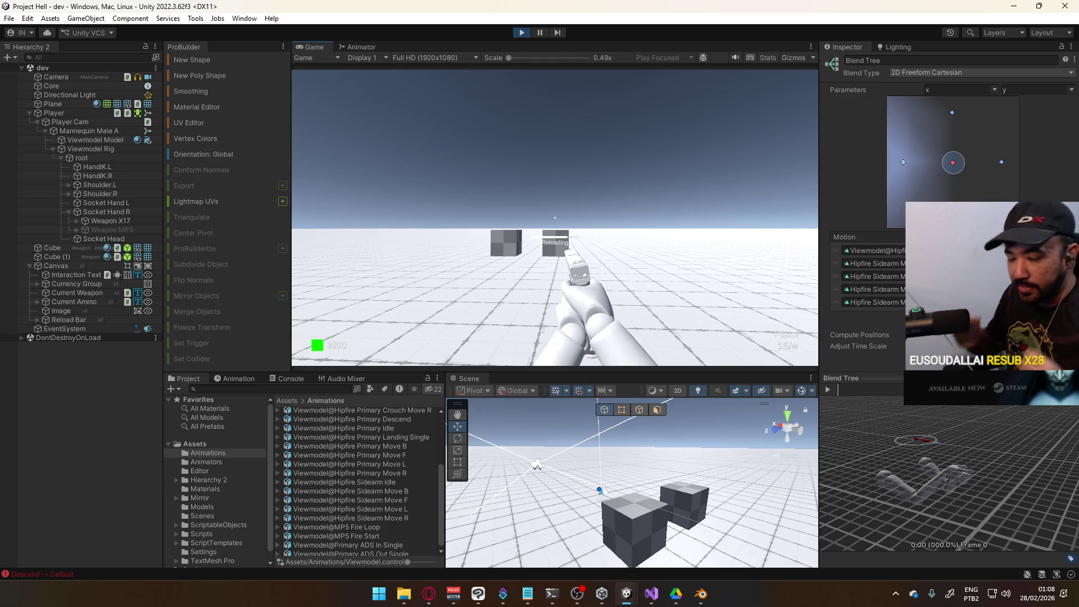
key("super")
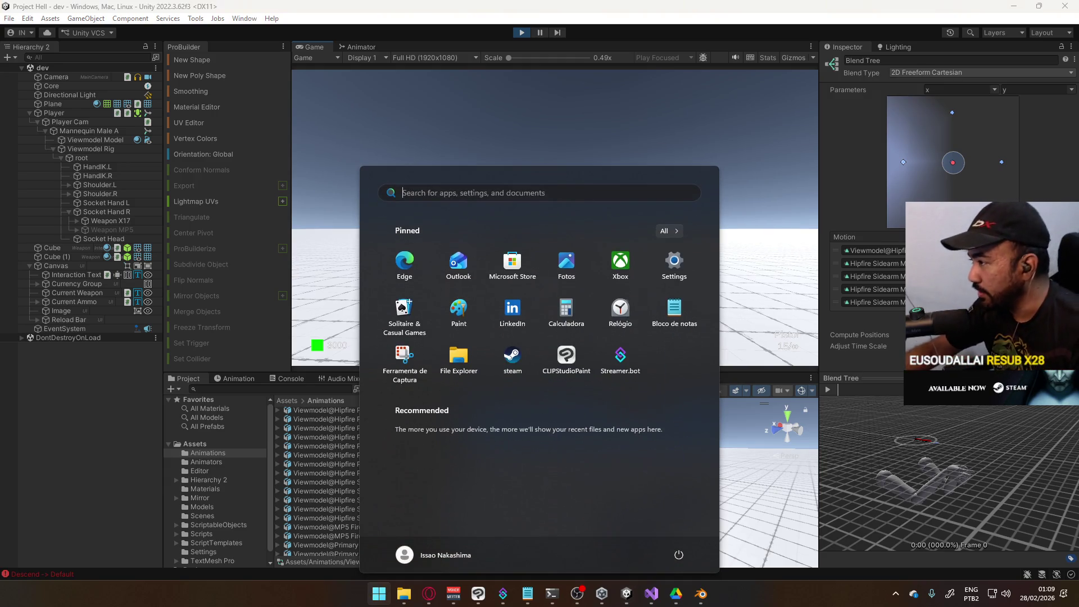
key("Escape")
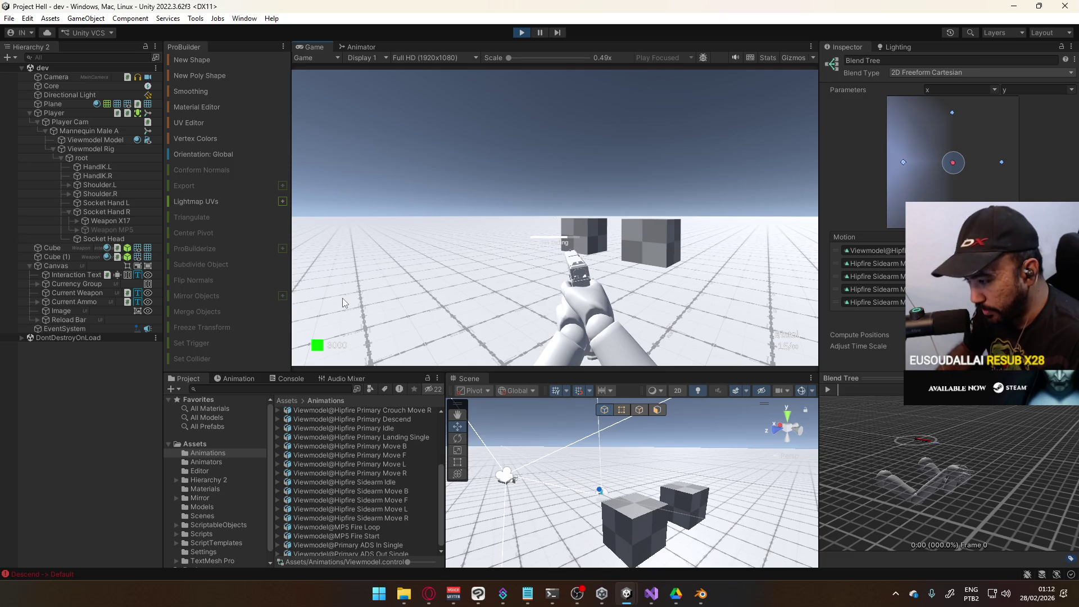
Step: Move the player around the boxes with S, A, W and D, triggering a reload along the way
key("s")
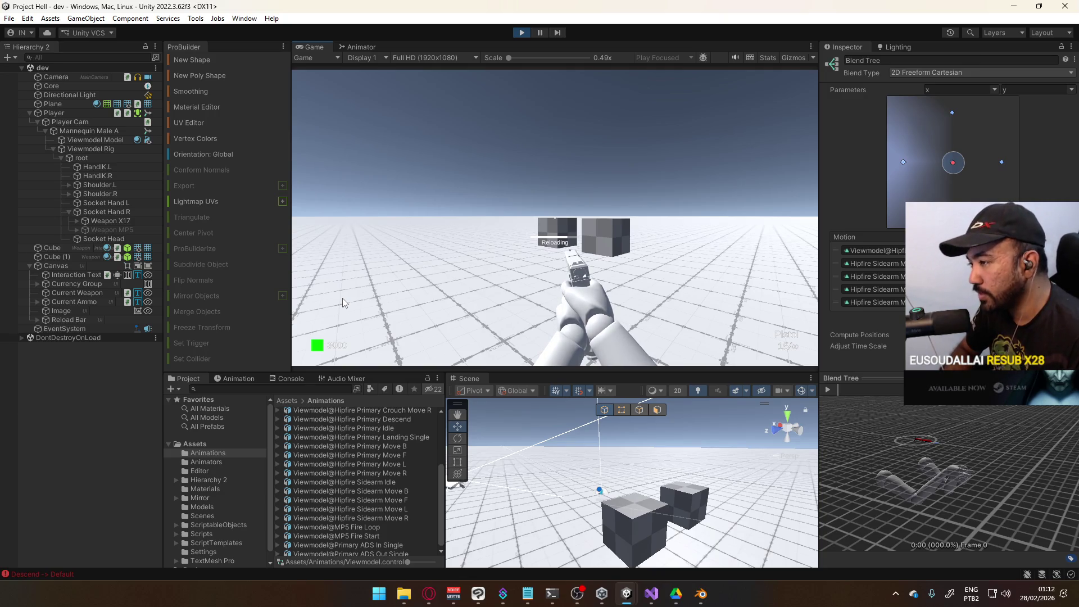
key("a")
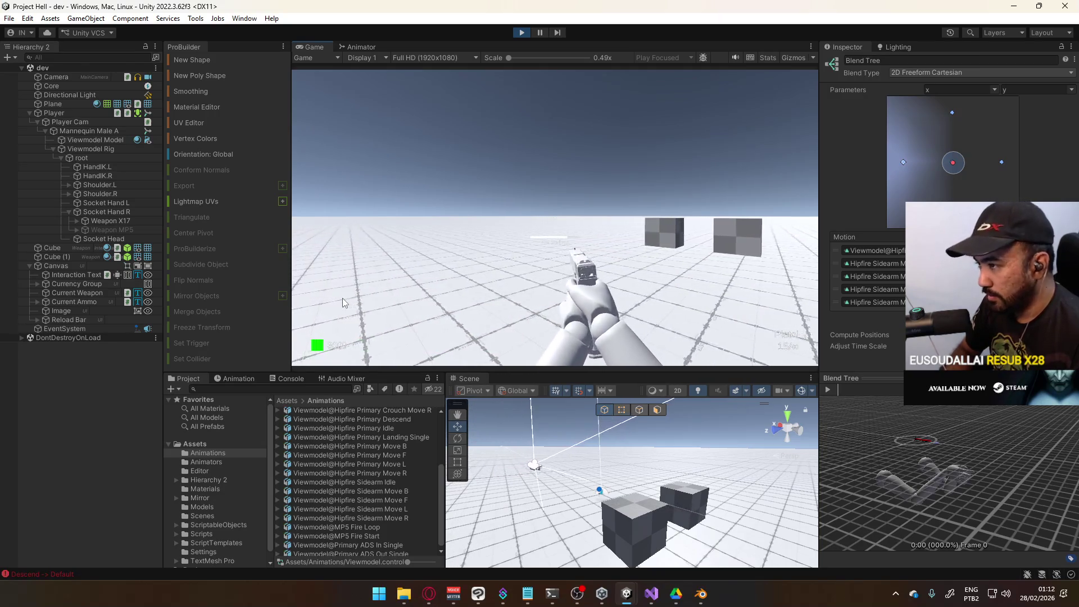
key("w")
key("r")
key("s")
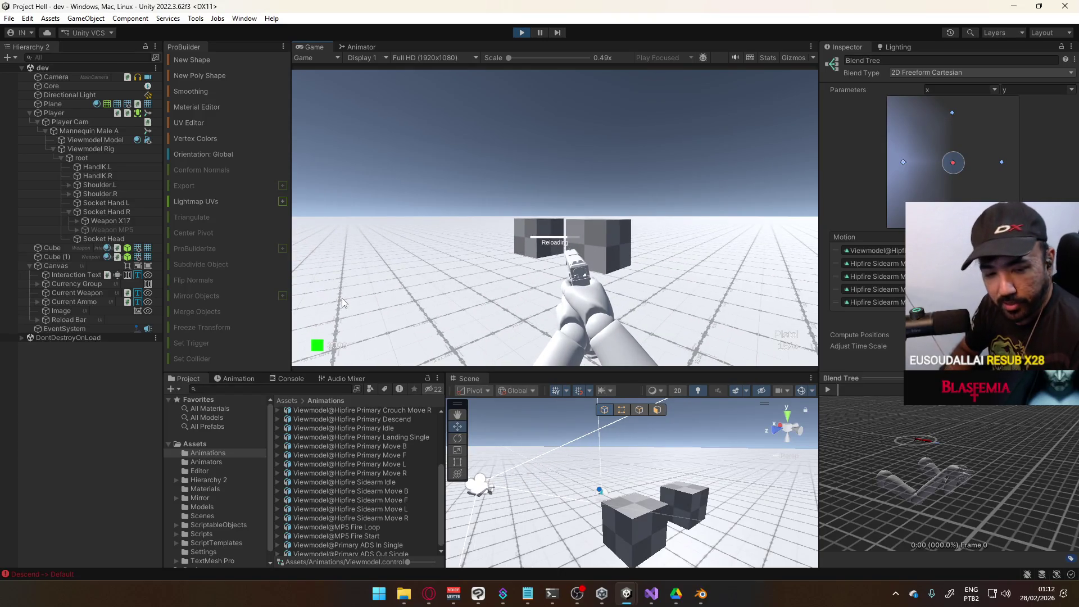
key("s")
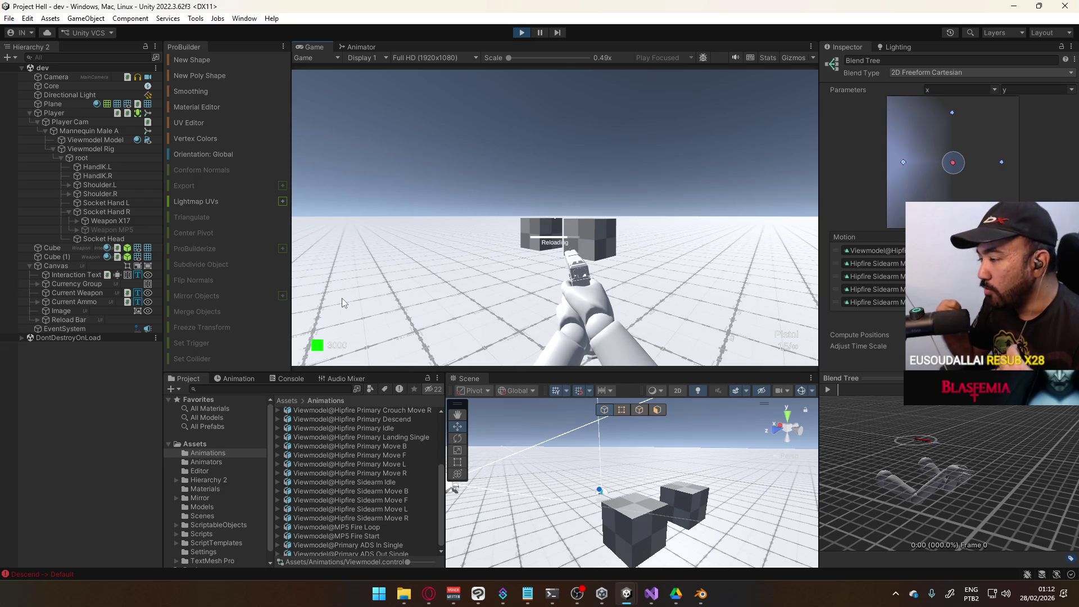
key("d")
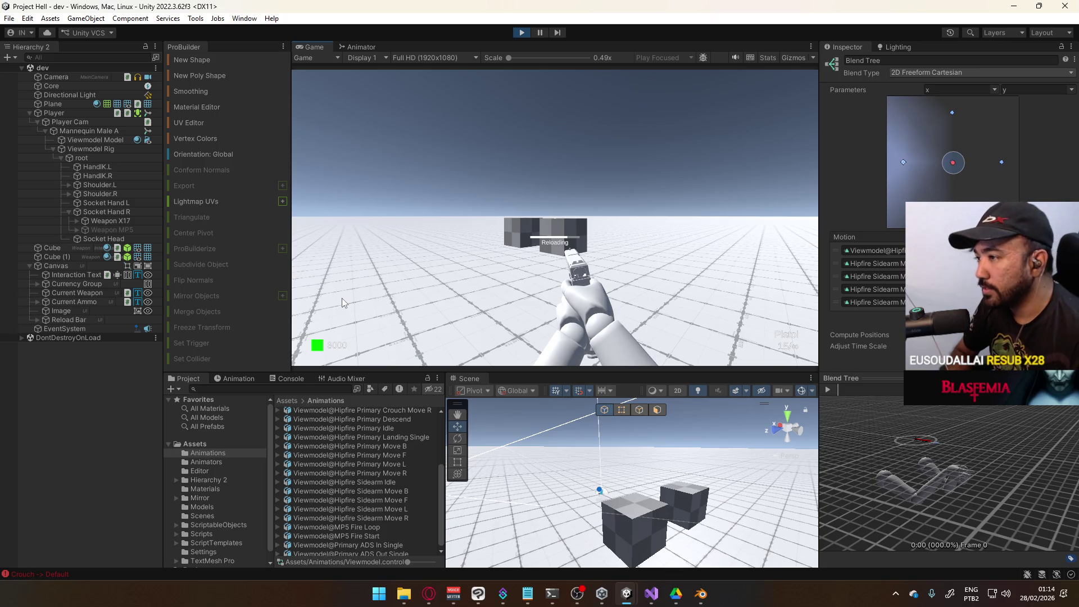
Step: Walk forward and back by the cubes, strafe right, reload the pistol and stop the play test
key("w")
key("s")
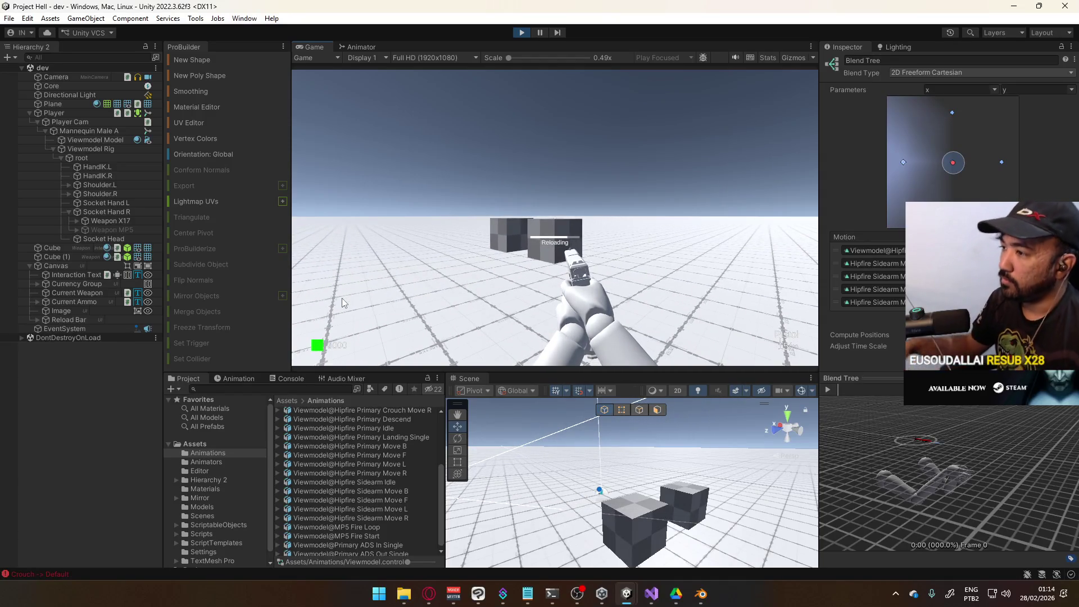
key("w")
key("s")
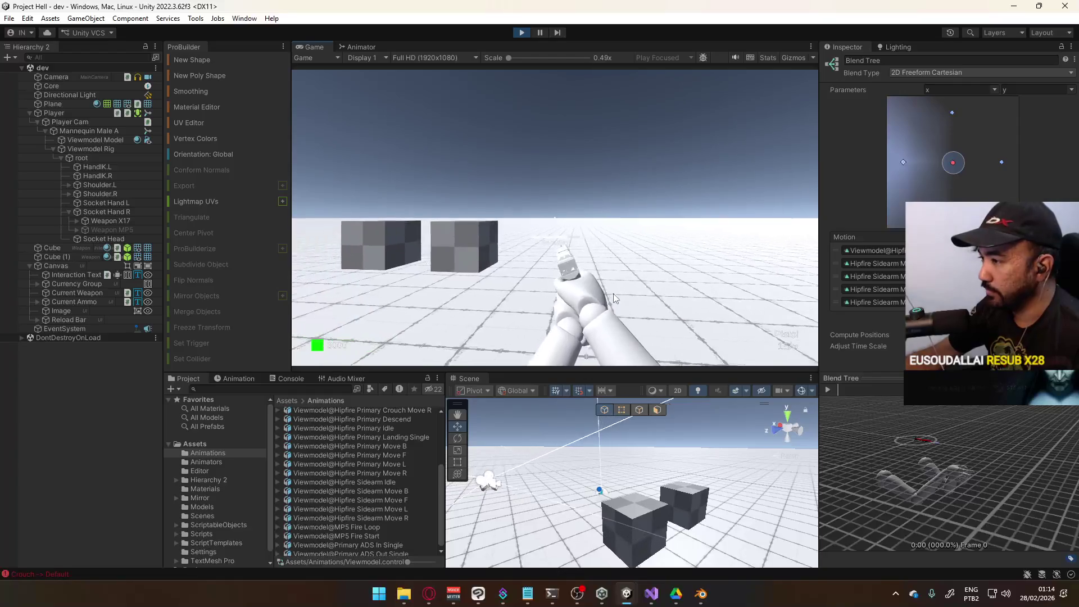
key("d")
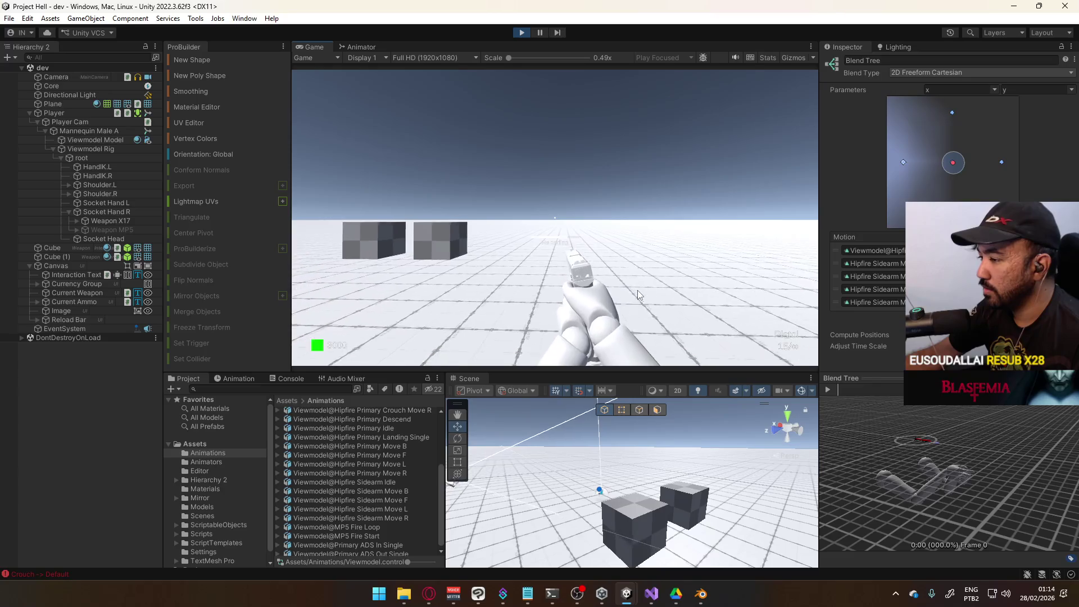
key("r")
key("super")
key("super")
left_click(523, 33)
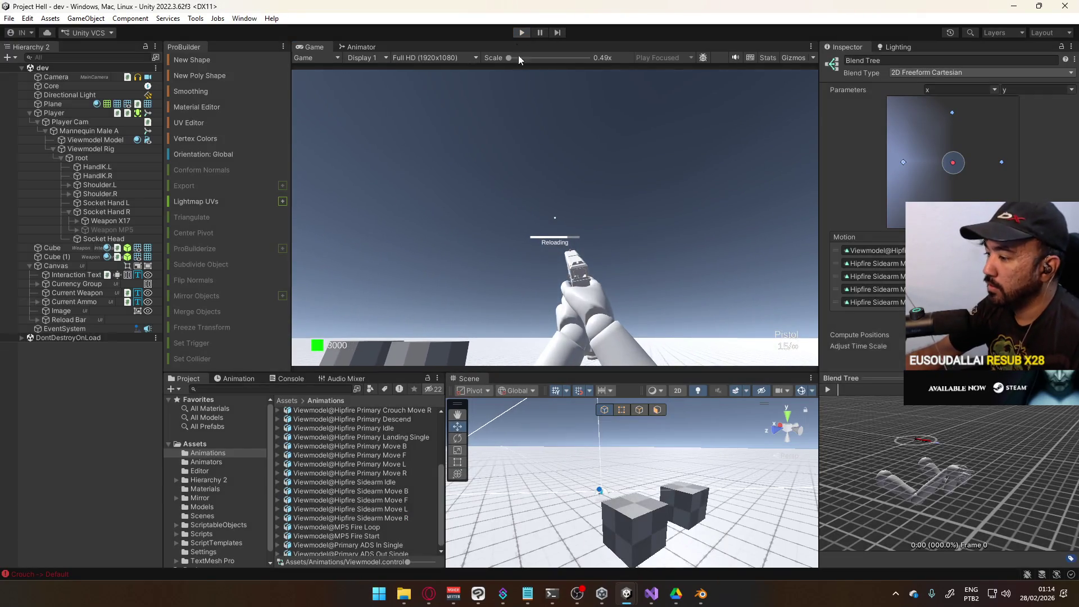
Step: Bring the Blender viewmodel file forward and scroll the Animation Layers list down to POSE Hipfire Sidearm
left_click(701, 594)
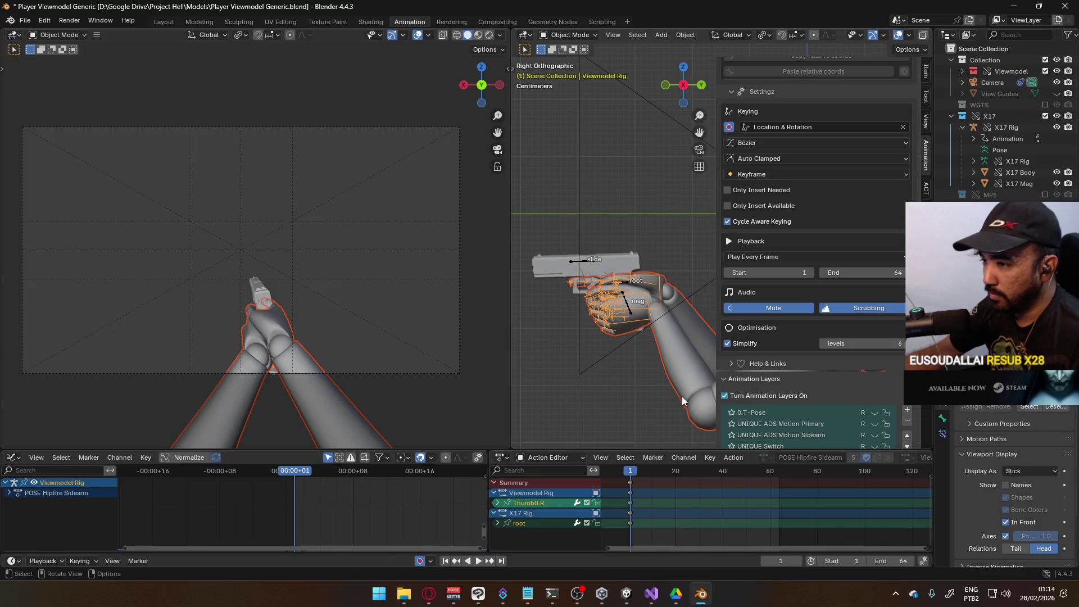
scroll(820, 391, "down", 3)
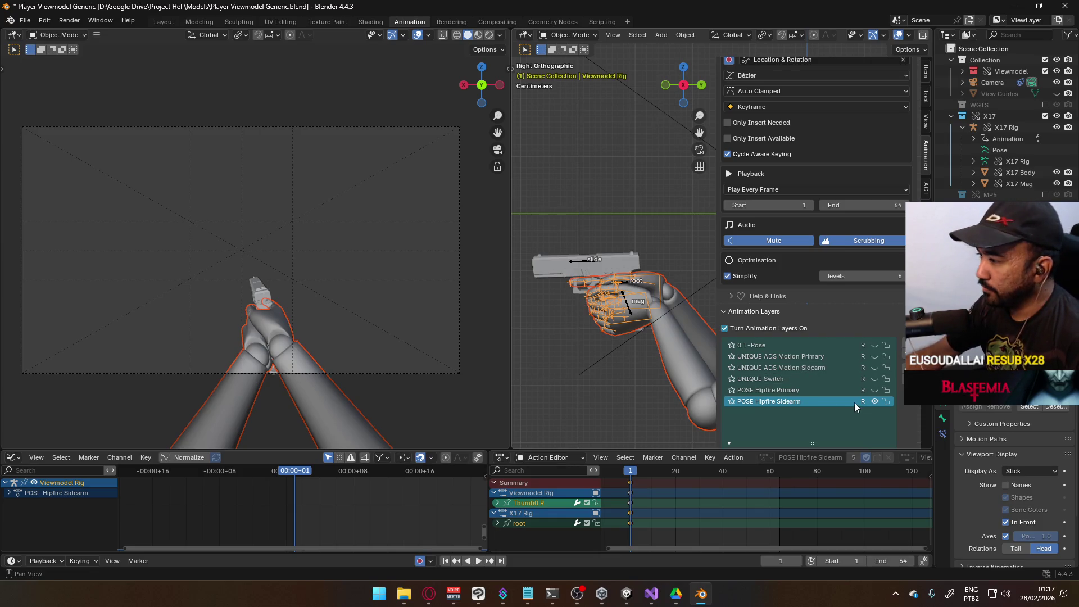
Step: Toggle POSE Hipfire Sidearm off and back on, select the X17 Rig and scrub frames 1 to 64
left_click(875, 402)
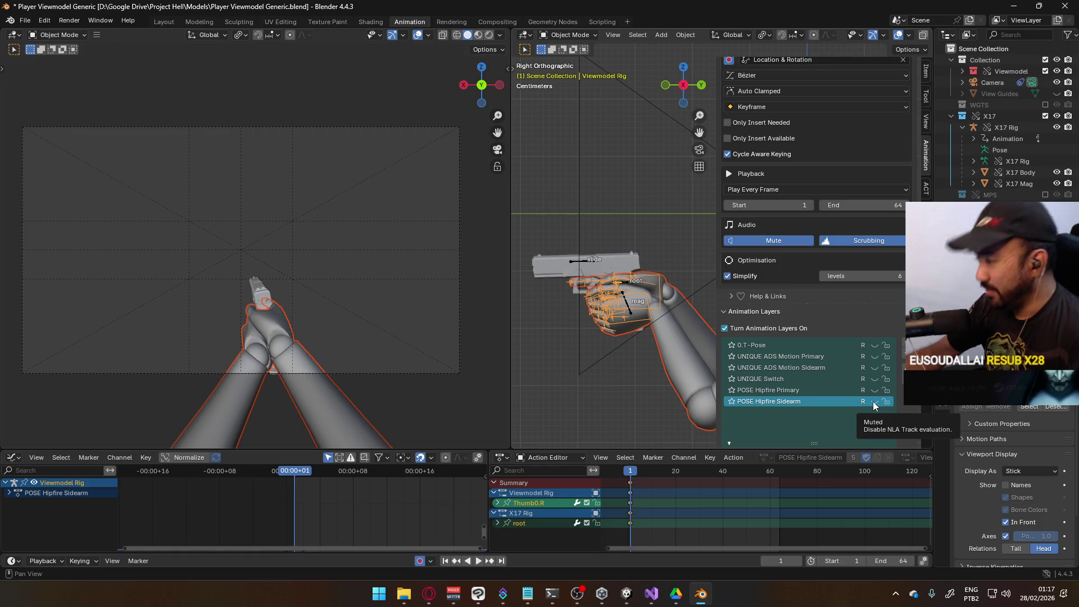
left_click(874, 402)
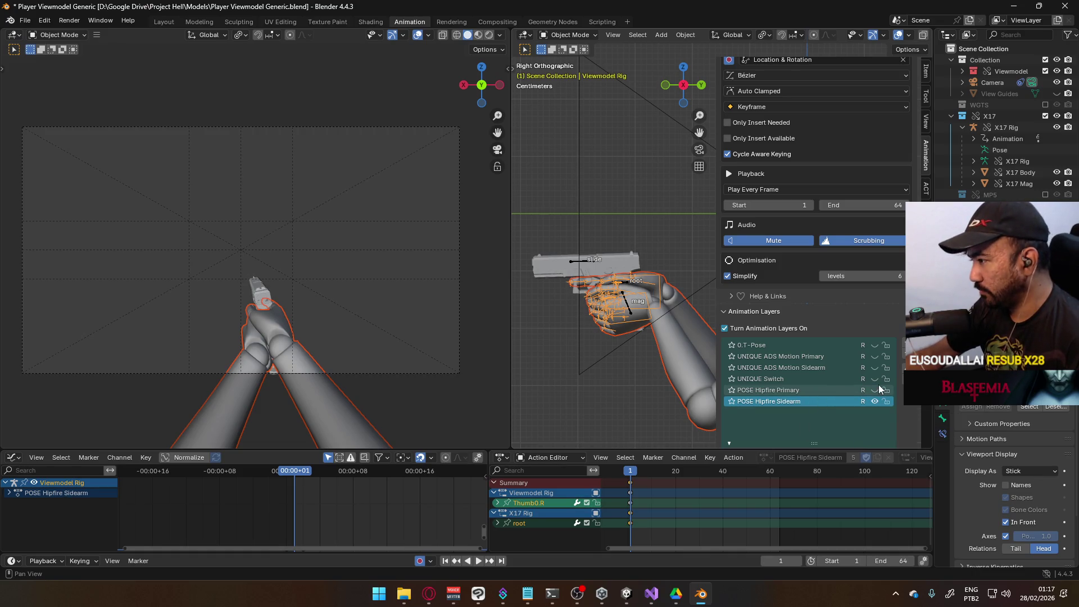
left_click(579, 265)
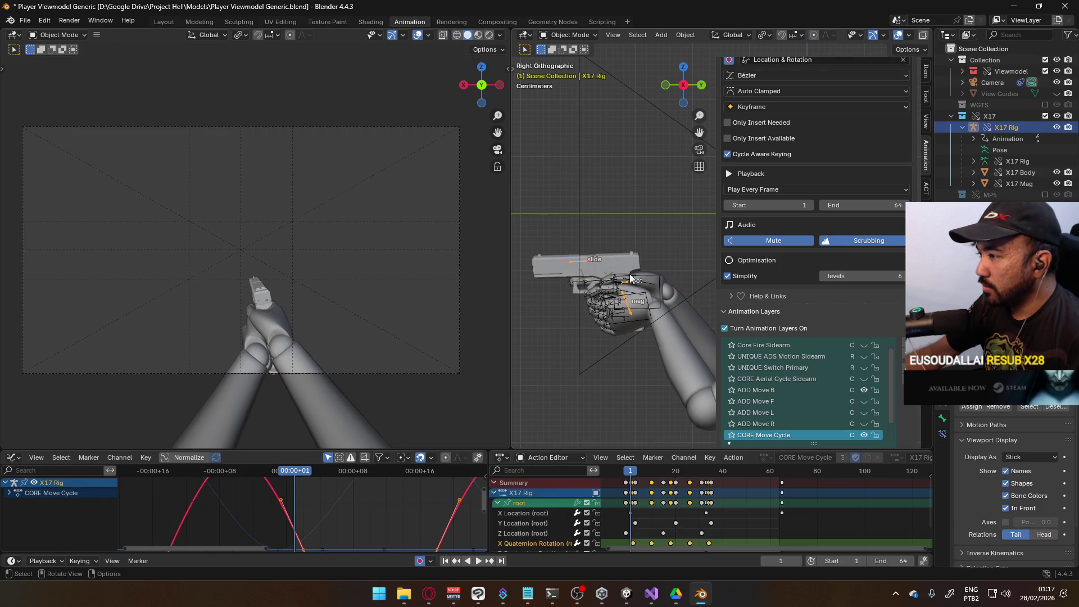
scroll(849, 377, "down", 2)
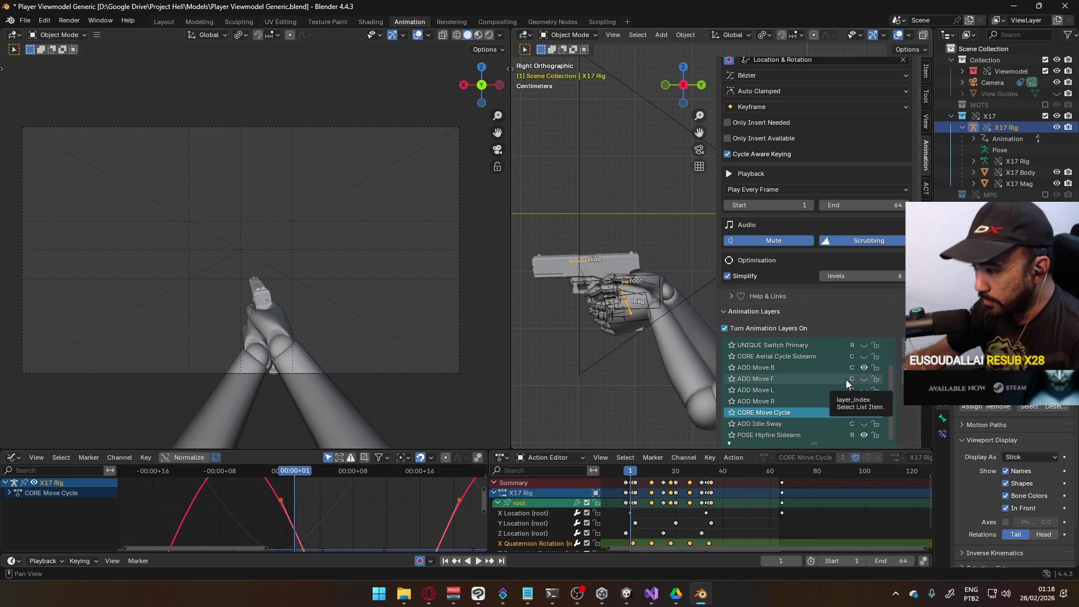
scroll(676, 499, "up", 2)
left_click_drag(676, 499, 716, 495)
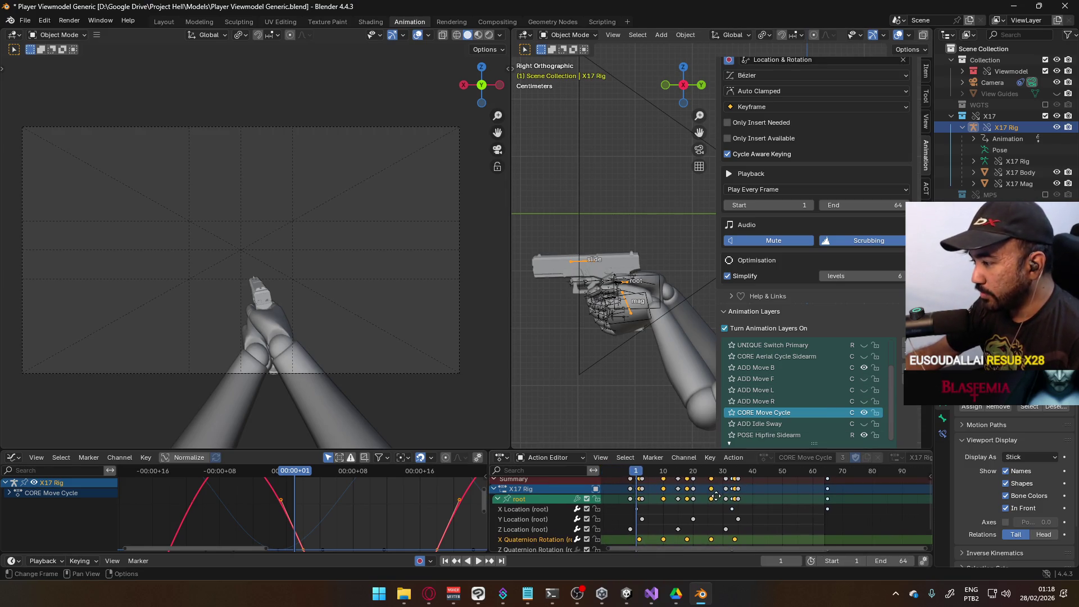
mouse_move(643, 477)
left_mouse_down()
mouse_move(757, 475)
mouse_move(827, 490)
mouse_move(639, 497)
mouse_move(828, 487)
mouse_move(638, 498)
left_mouse_up()
Step: Hide the ADD Move B and CORE Move Cycle layers and adjust the layer list
left_click(864, 368)
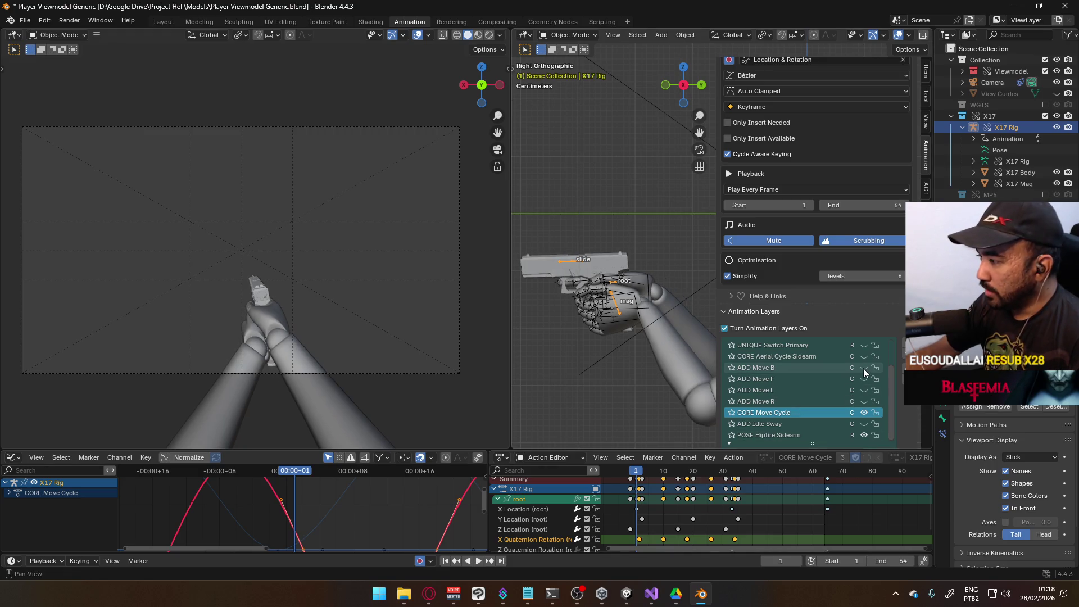
left_click(865, 412)
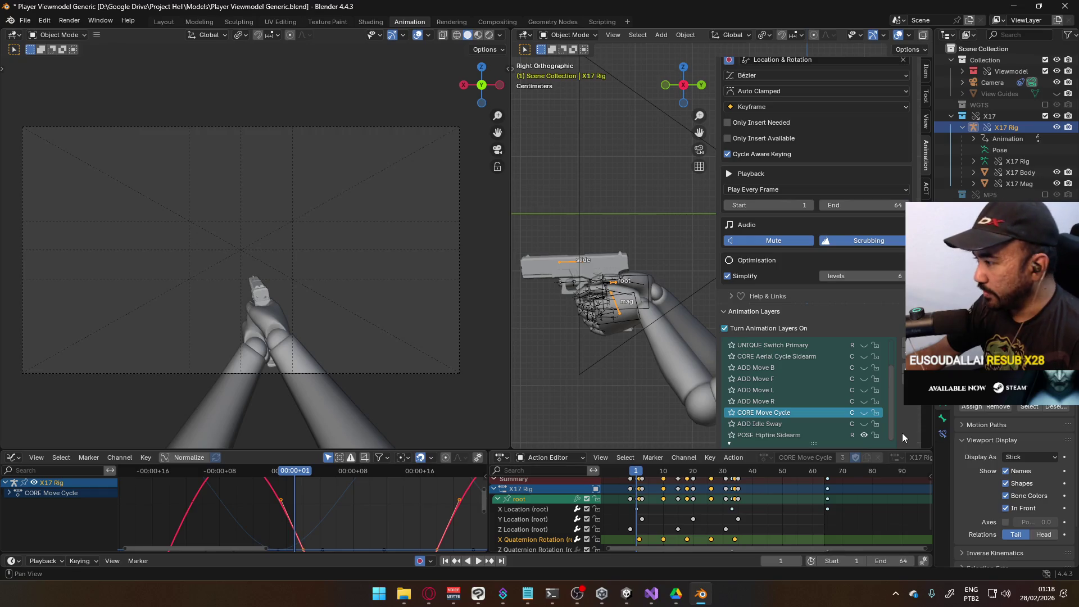
mouse_move(890, 395)
left_mouse_down()
mouse_move(891, 373)
mouse_move(888, 409)
left_mouse_up()
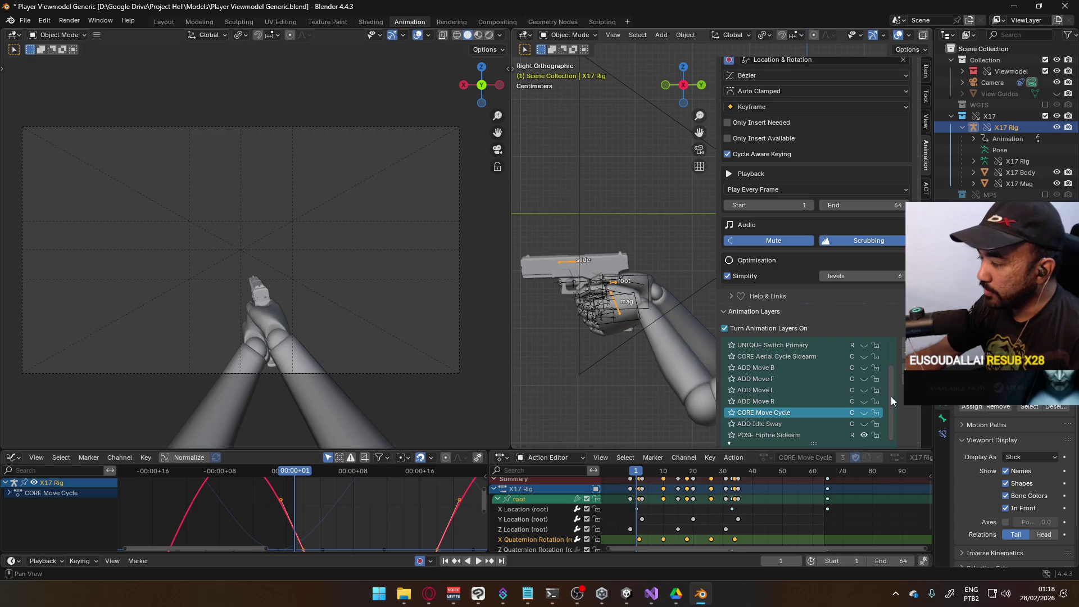
left_click_drag(892, 398, 885, 363)
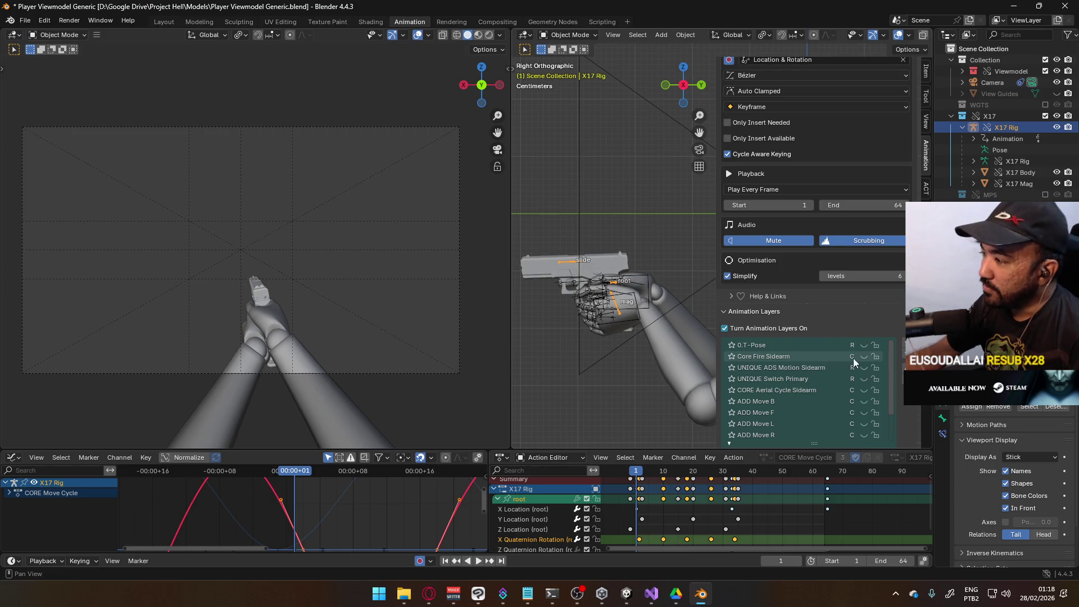
Step: Select the Core Fire Sidearm layer, enable CORE Aerial Cycle Sidearm, then select POSE Hipfire Sidearm
left_click(800, 357)
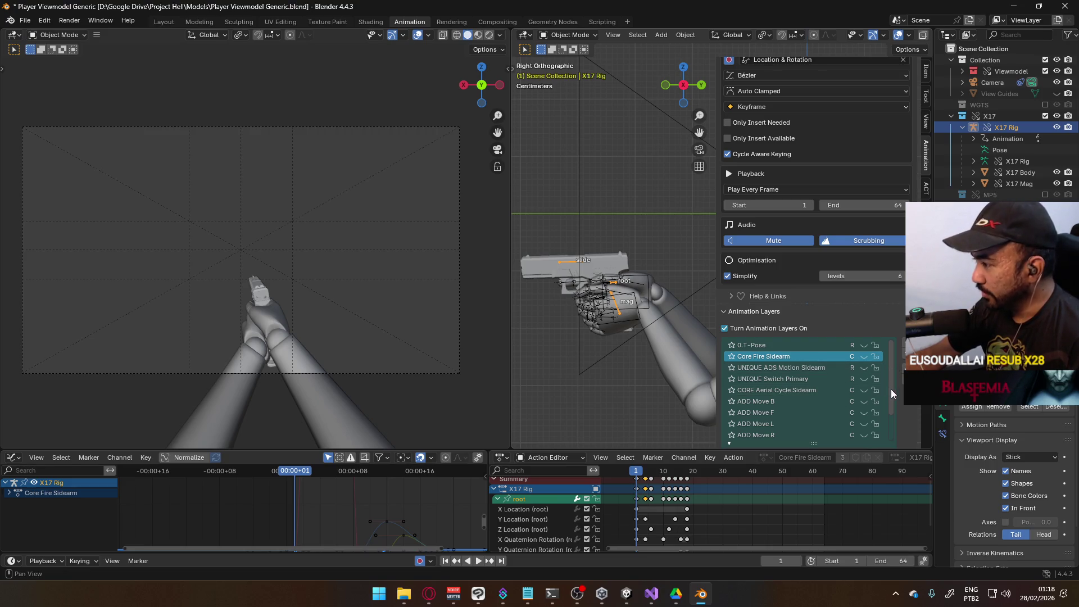
left_click_drag(889, 397, 893, 430)
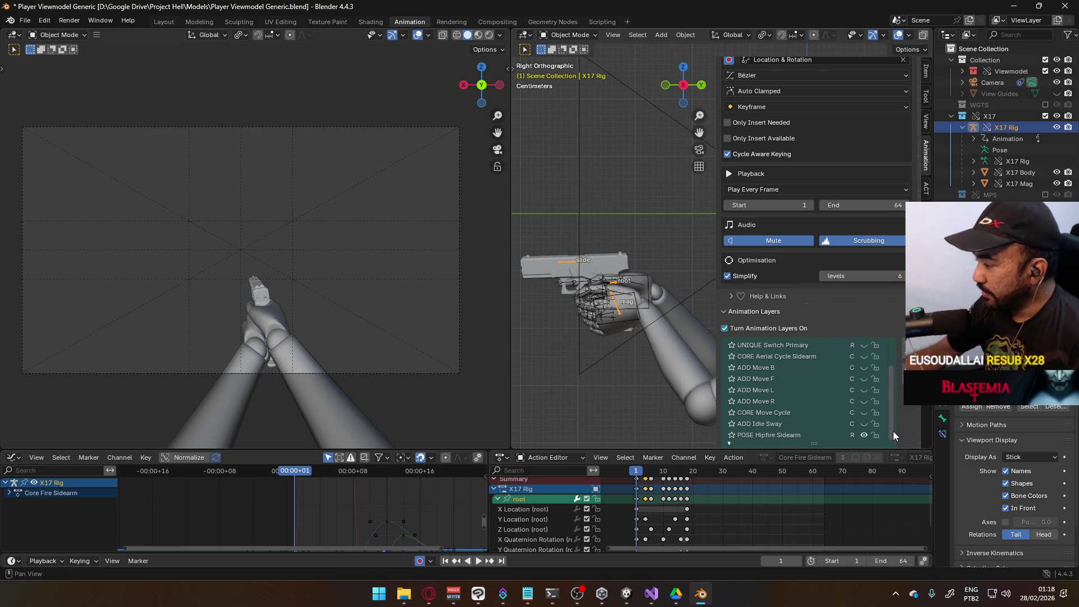
scroll(853, 390, "up", 3)
left_click(855, 358)
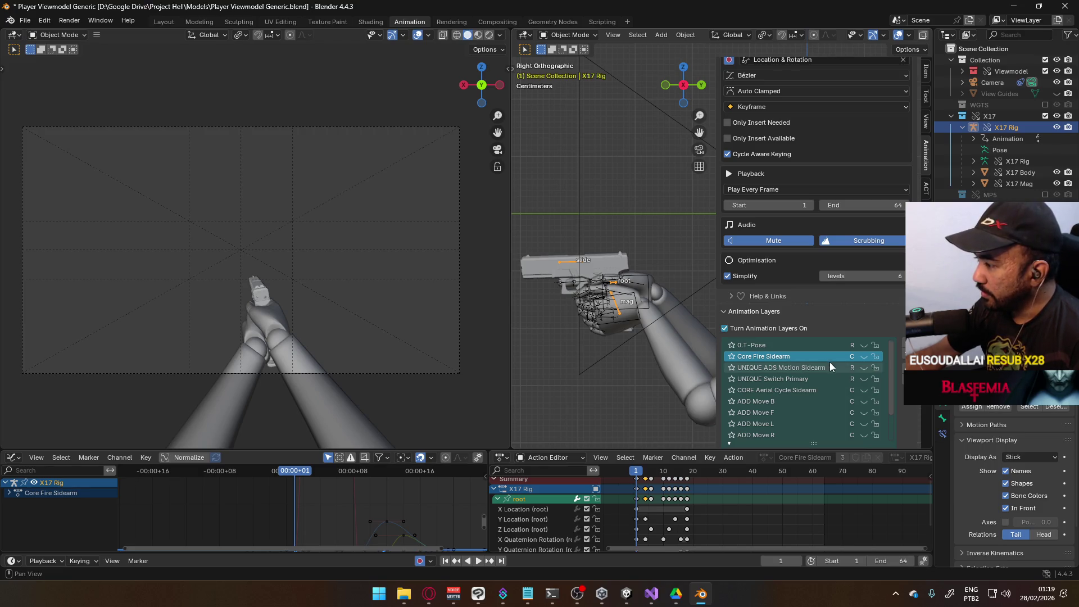
scroll(830, 362, "down", 2)
left_click(862, 368)
scroll(863, 374, "down", 1)
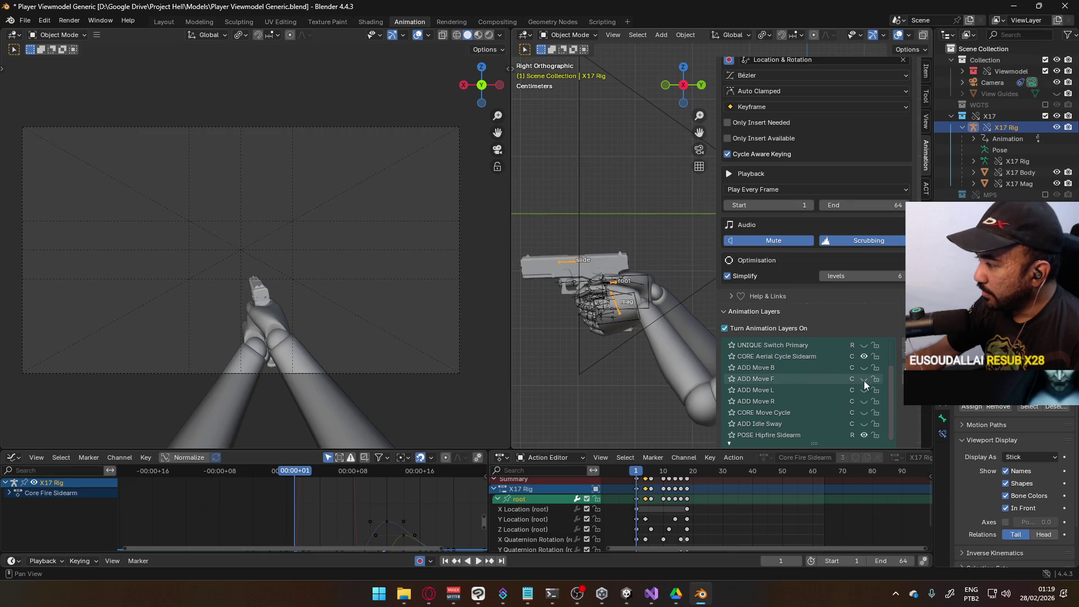
left_click(831, 435)
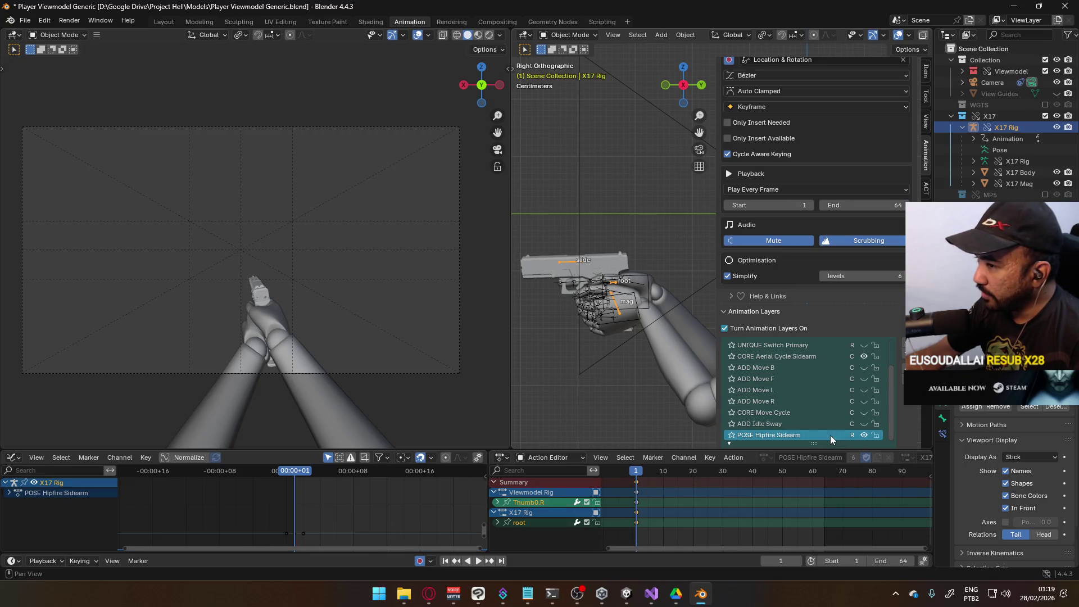
left_click(805, 356)
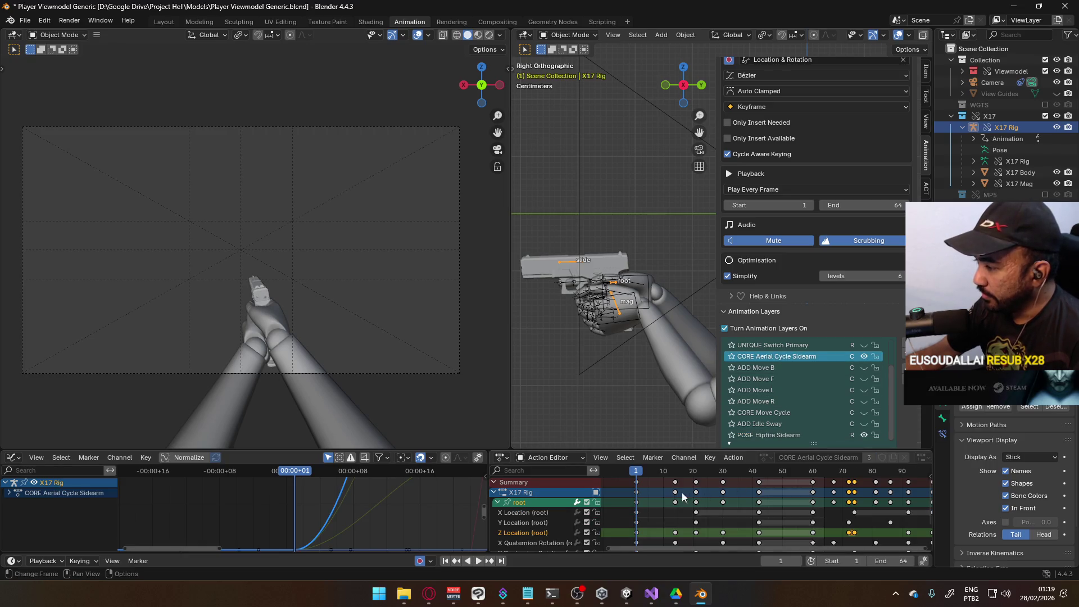
key("space")
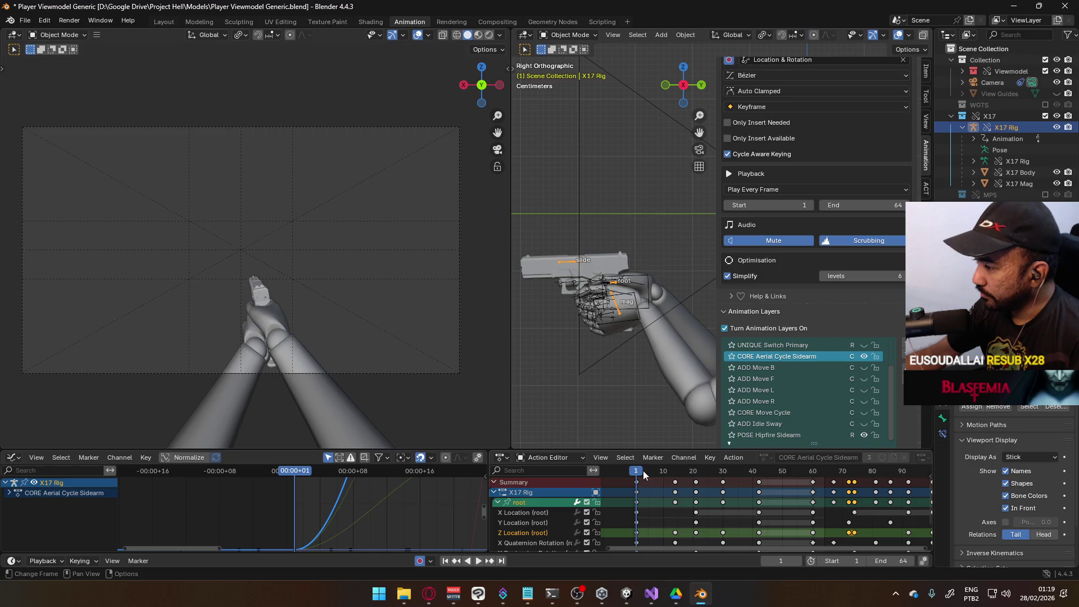
mouse_move(713, 461)
left_mouse_down()
mouse_move(794, 457)
mouse_move(638, 462)
mouse_move(759, 450)
left_mouse_up()
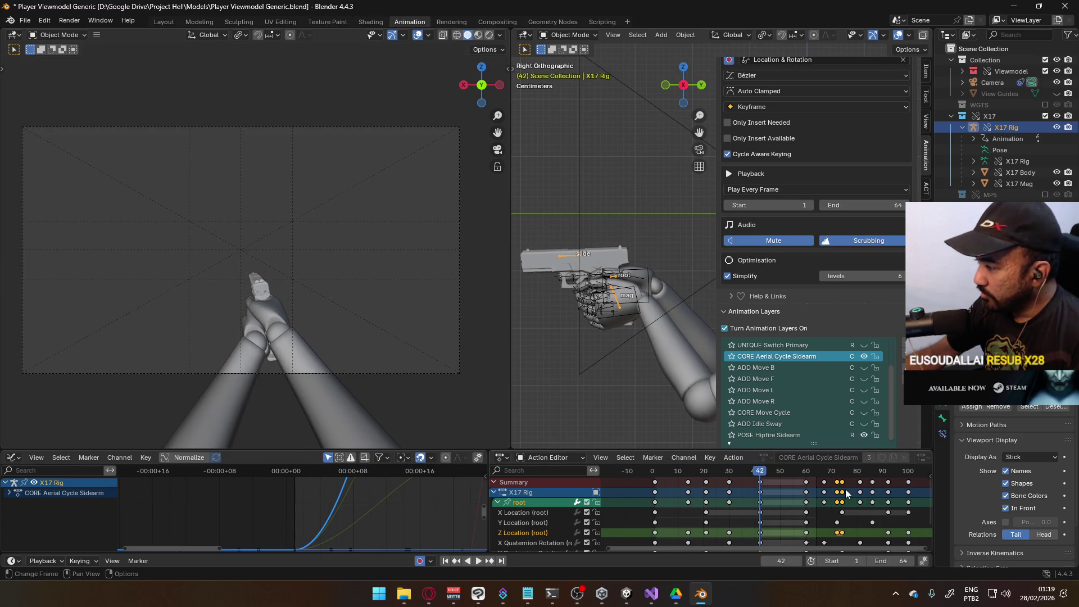
scroll(750, 473, "down", 2)
mouse_move(700, 473)
left_mouse_down()
mouse_move(837, 472)
mouse_move(784, 472)
left_mouse_up()
key("Escape")
scroll(748, 476, "left", 3)
key("shift+Left")
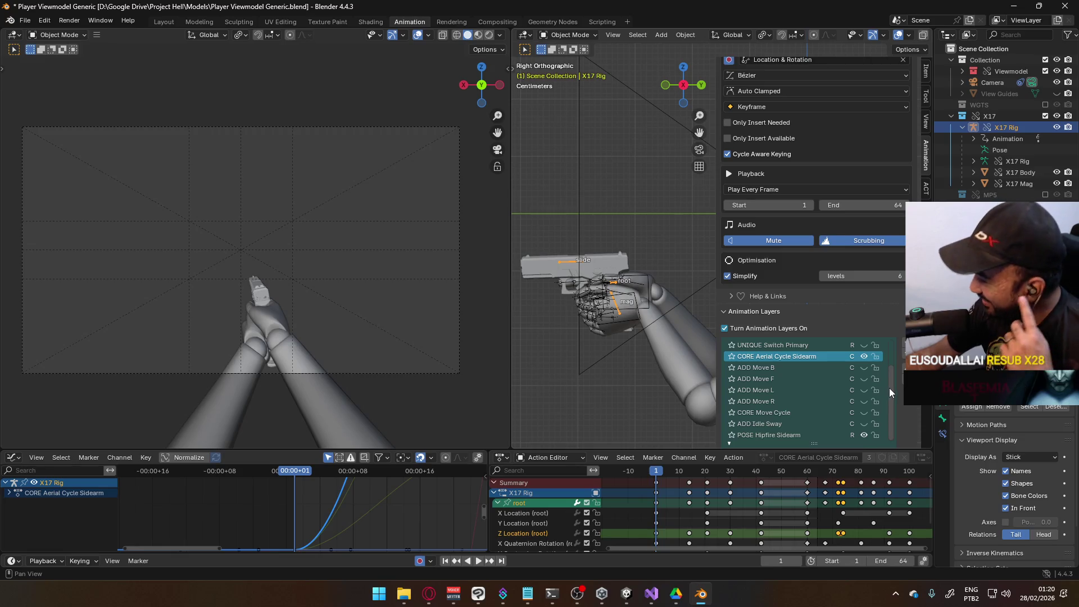
scroll(889, 388, "up", 3)
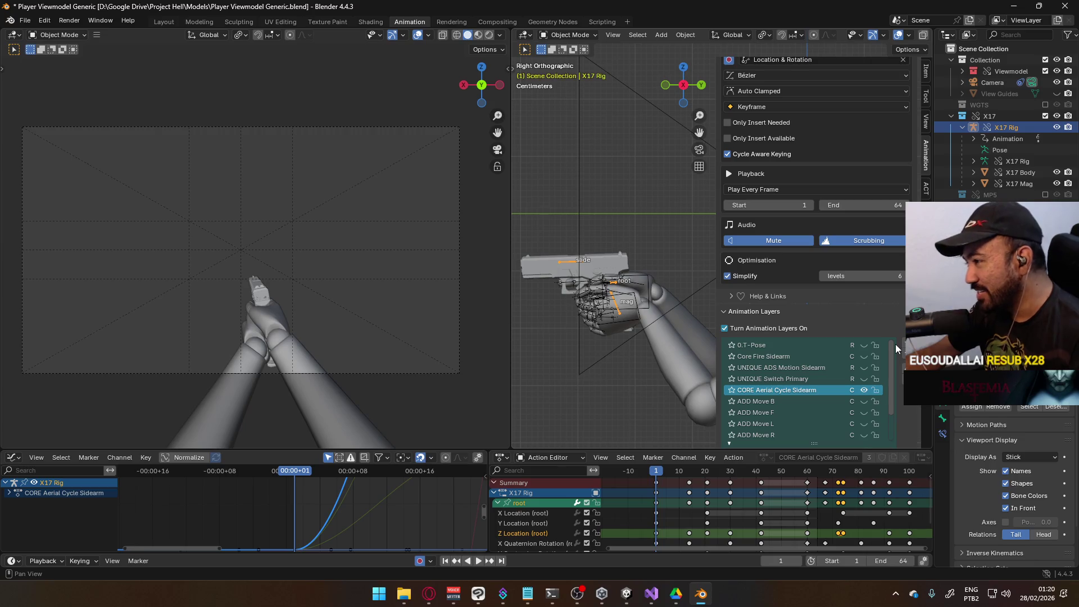
scroll(892, 370, "down", 2)
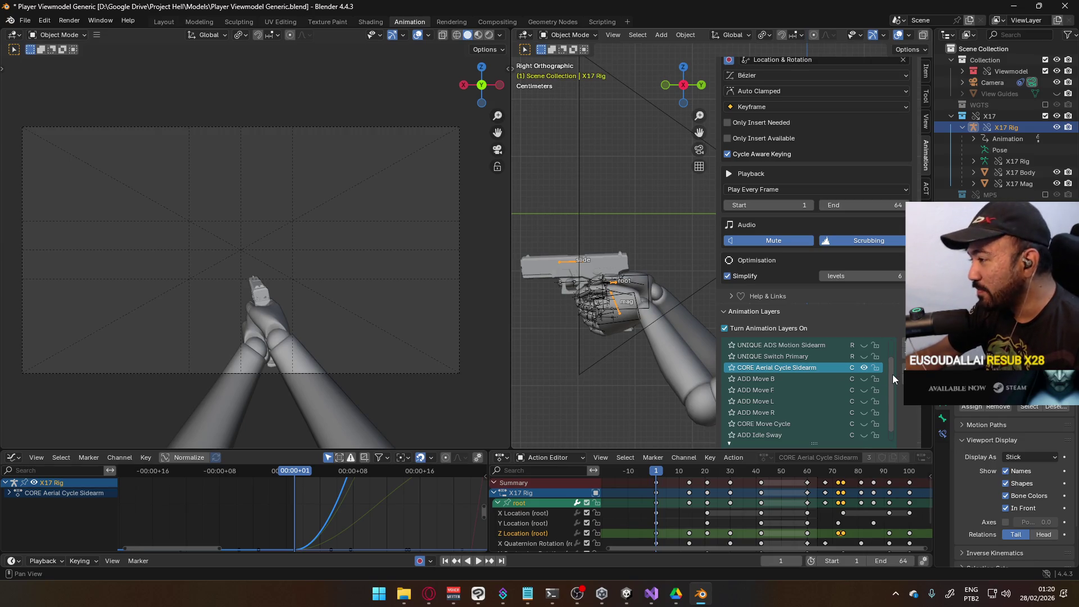
scroll(892, 374, "down", 1)
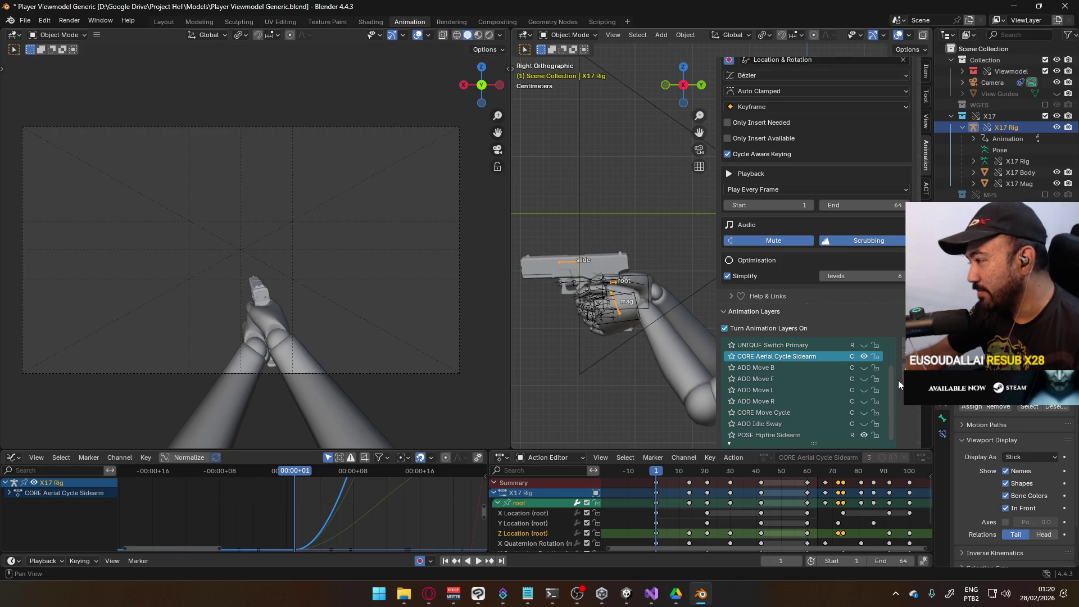
scroll(882, 386, "up", 3)
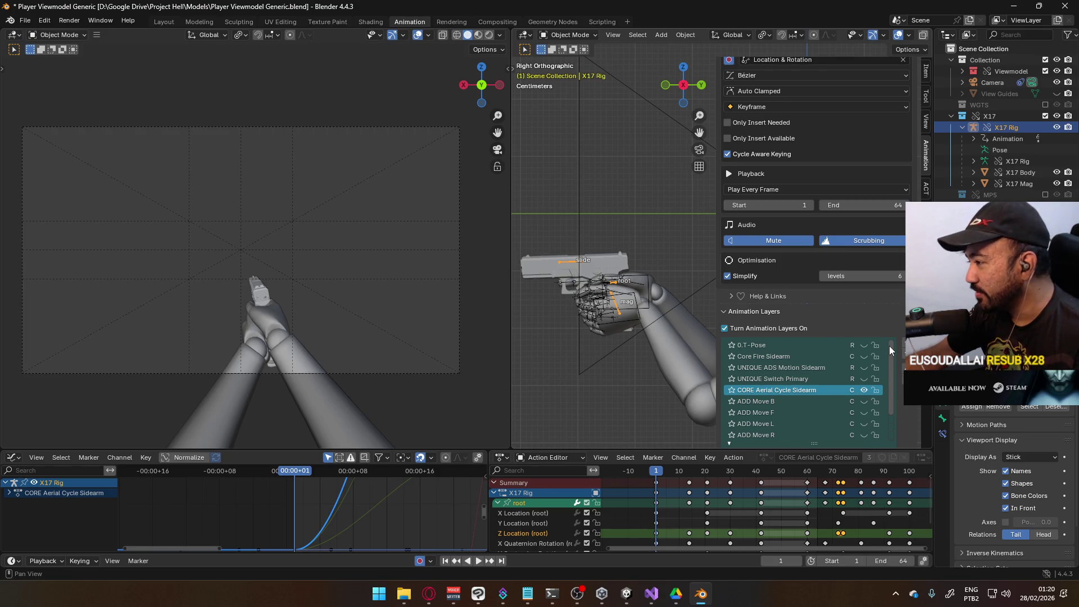
scroll(881, 399, "down", 3)
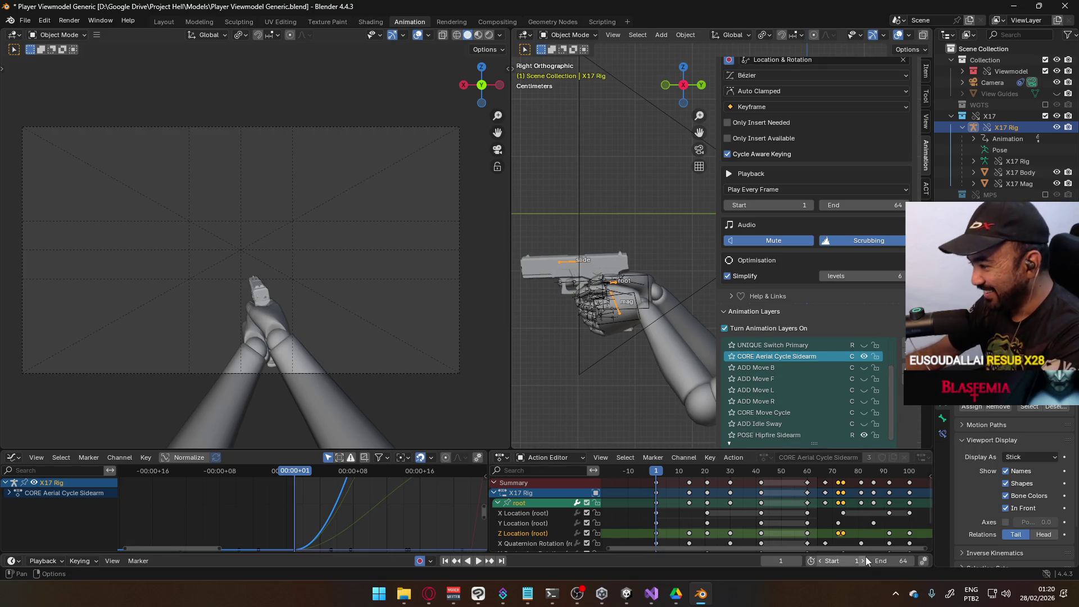
left_click(761, 473)
Step: Set the end frame to 42, play the loop, rewind to frame 1 and collapse the root channels
double_click(893, 561)
type("42")
key("Return")
key("space")
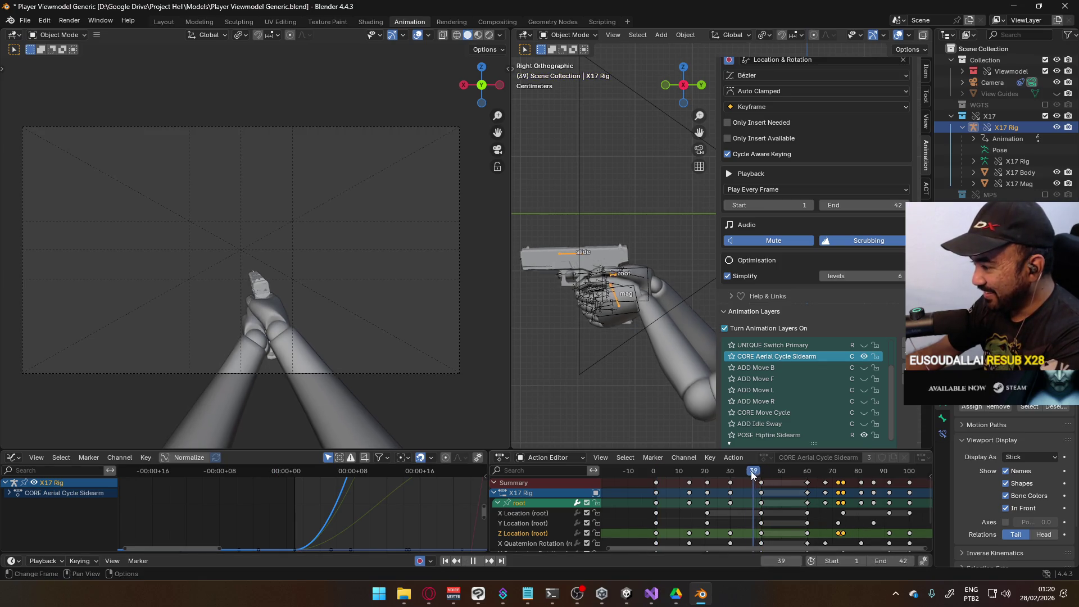
left_click_drag(701, 477, 658, 476)
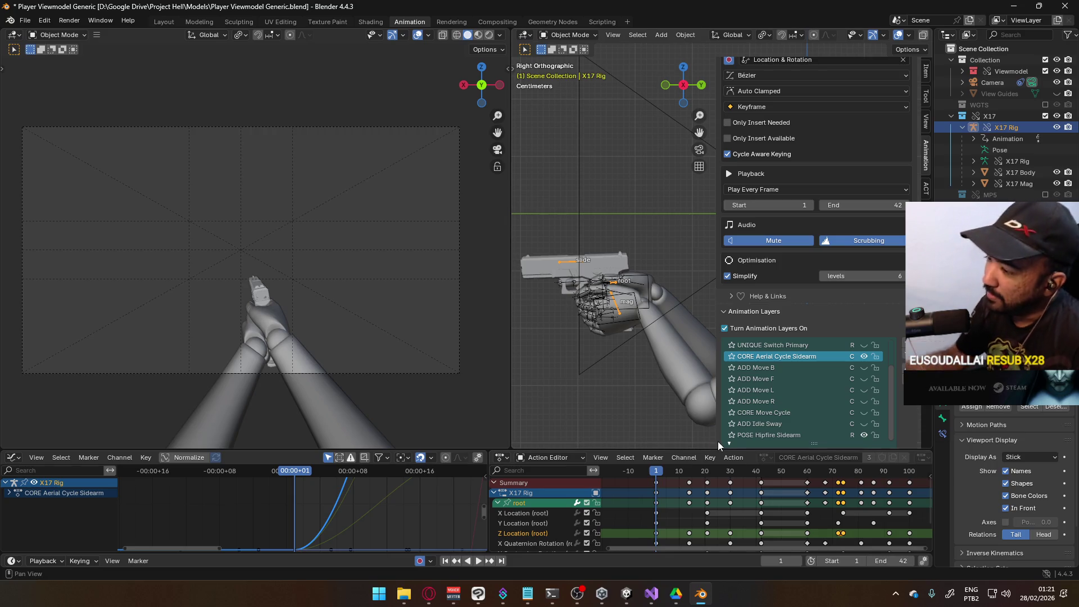
left_click(500, 504)
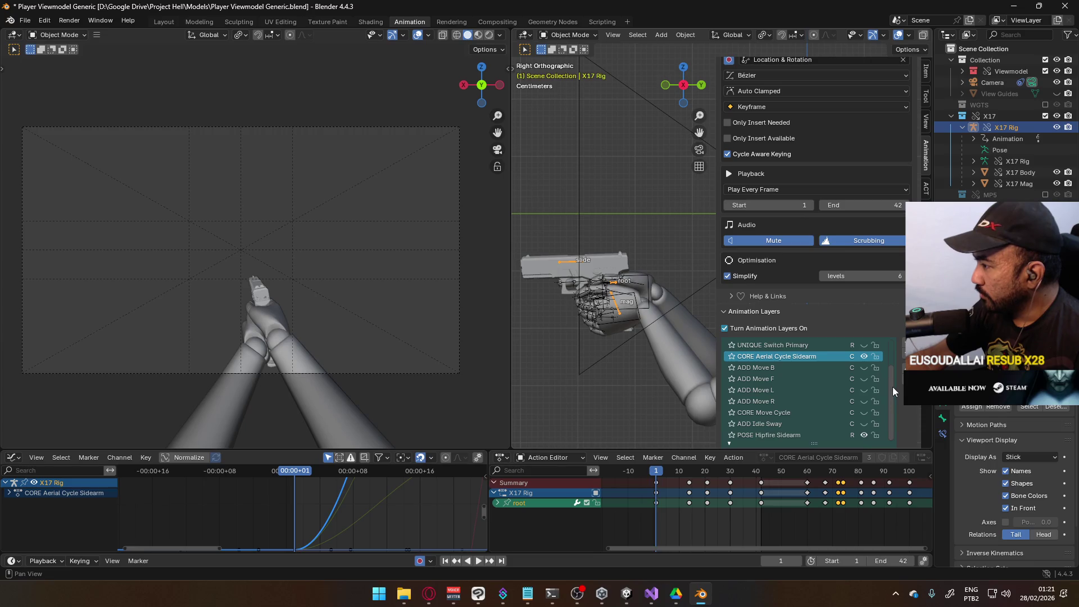
scroll(885, 379, "up", 3)
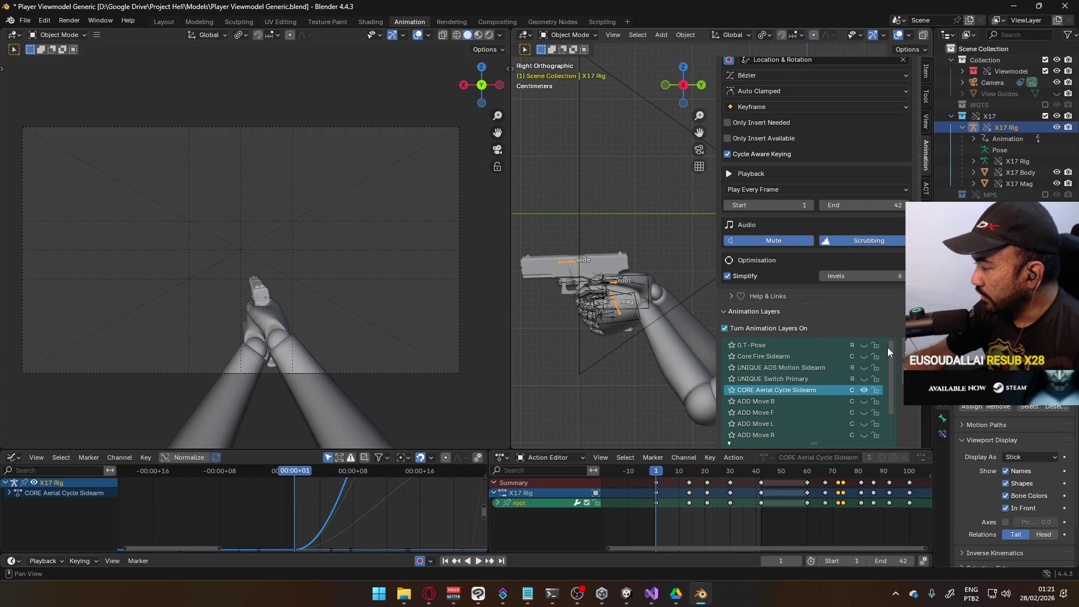
scroll(886, 383, "down", 3)
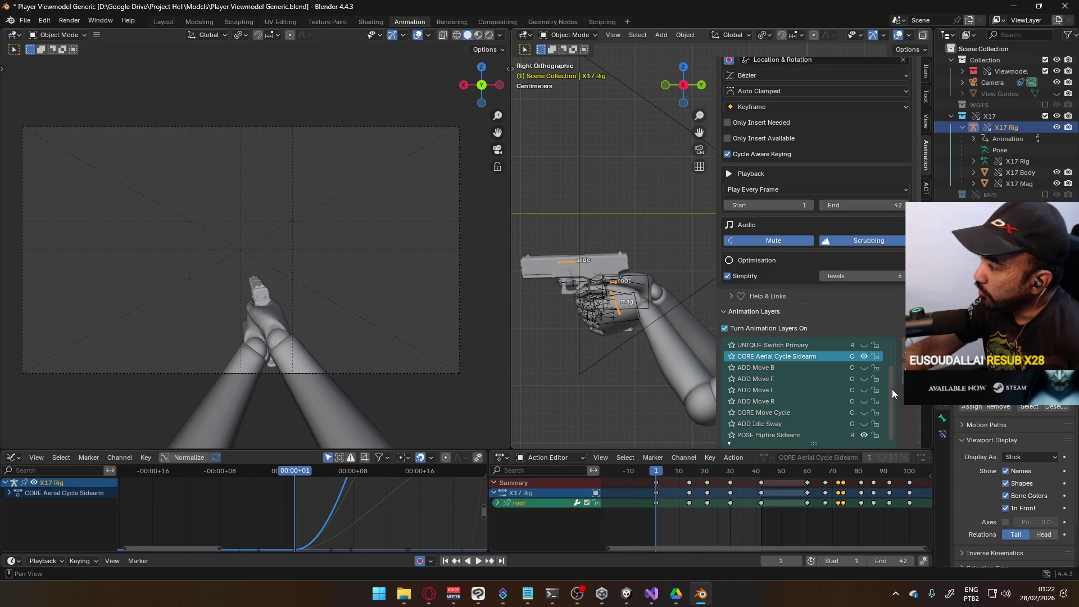
scroll(892, 389, "up", 3)
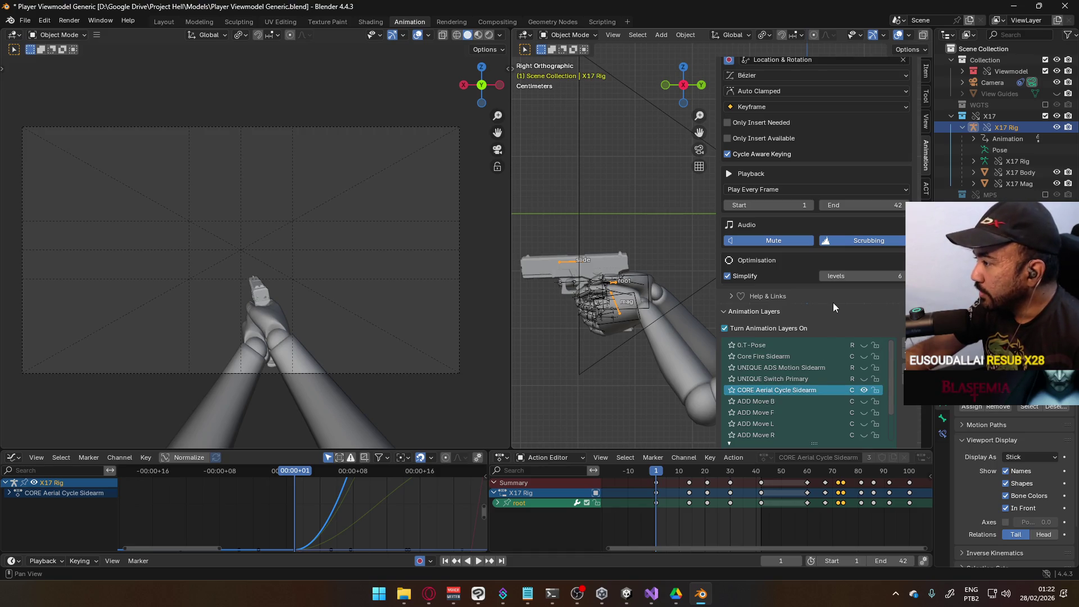
scroll(834, 318, "down", 4)
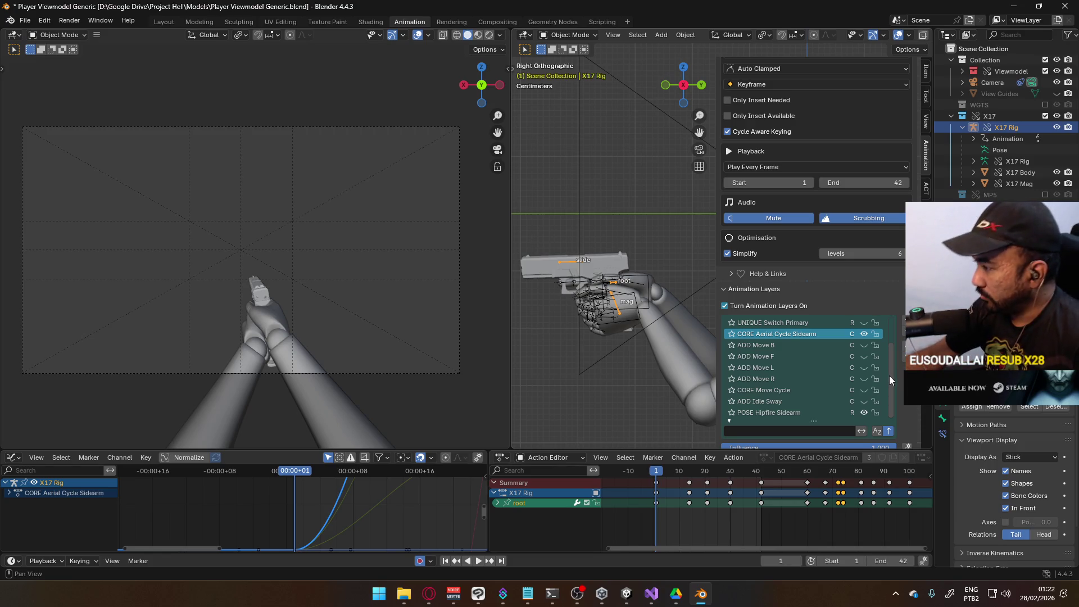
mouse_move(891, 353)
left_mouse_down()
mouse_move(892, 322)
mouse_move(893, 353)
left_mouse_up()
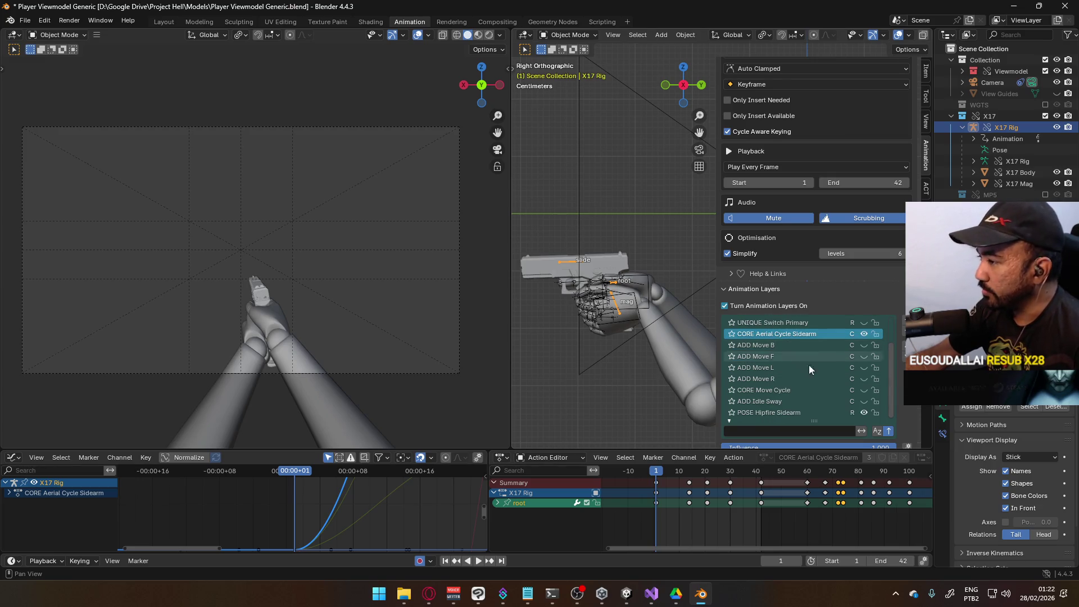
left_click_drag(656, 475, 762, 472)
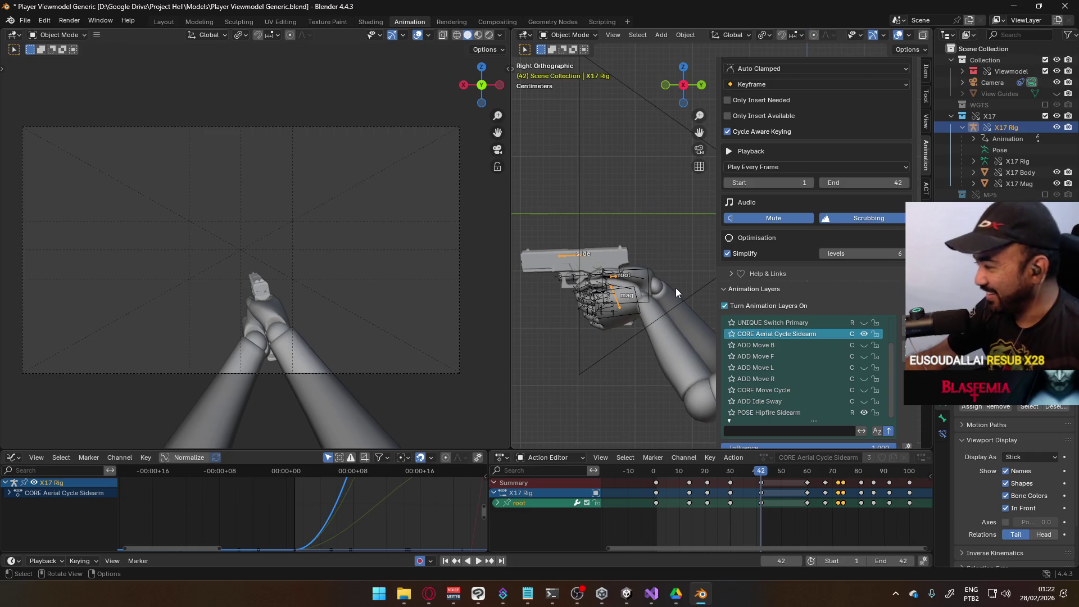
left_click_drag(760, 474, 656, 477)
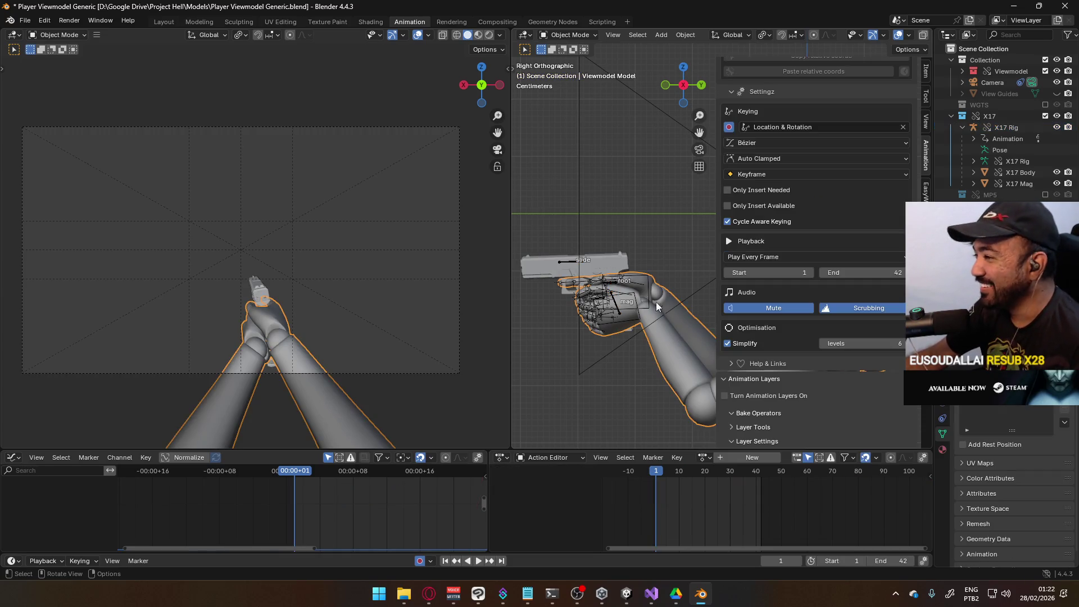
left_click(646, 295)
Step: Save the blend file and choose File > Export > FBX (.fbx)
key("ctrl+s")
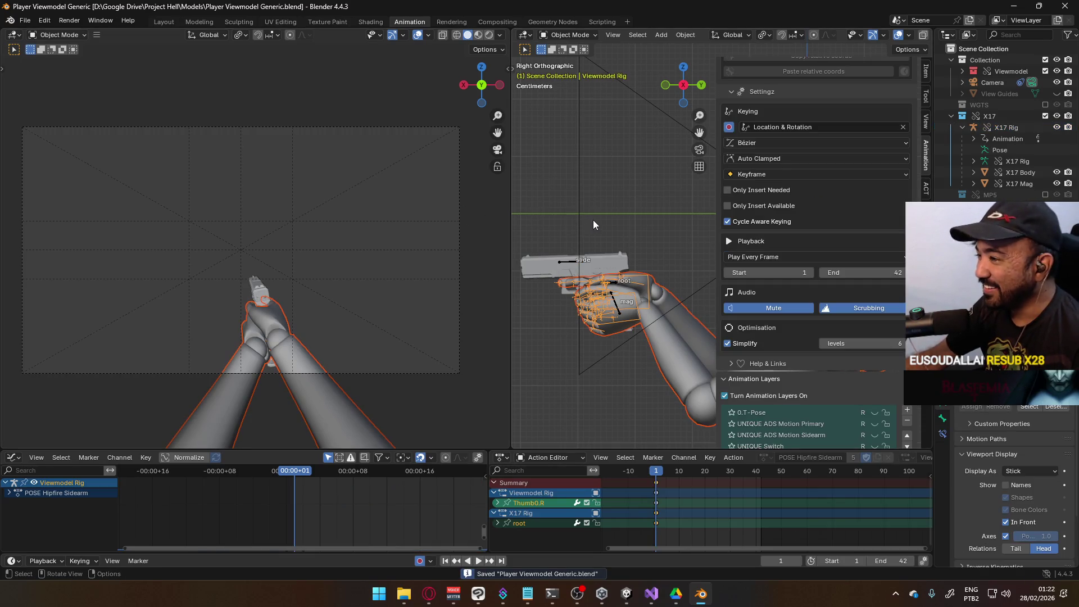
left_click(25, 20)
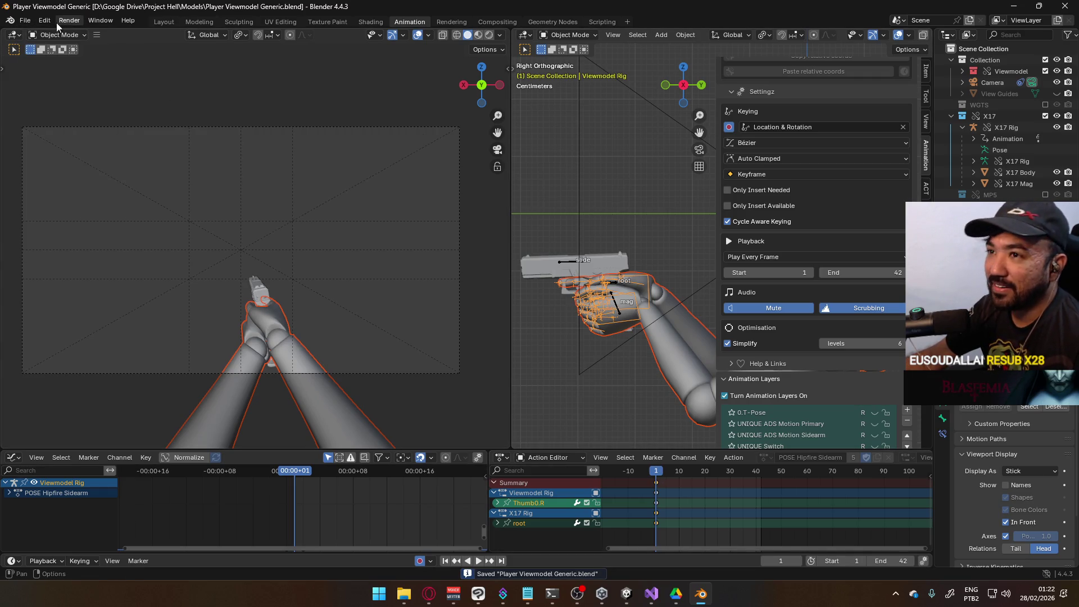
left_click(25, 21)
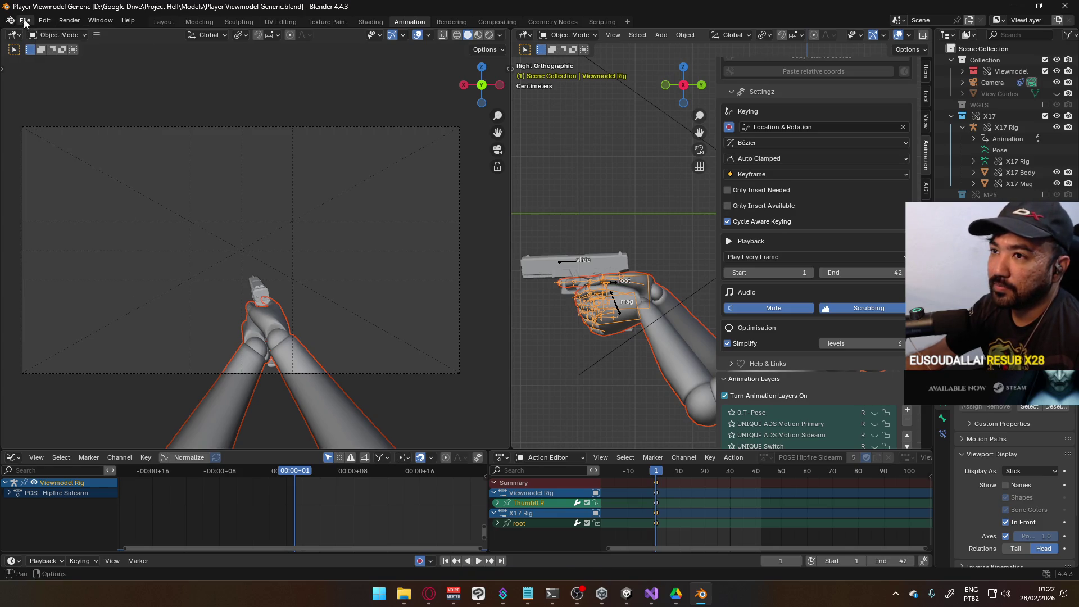
left_click(25, 20)
mouse_move(68, 191)
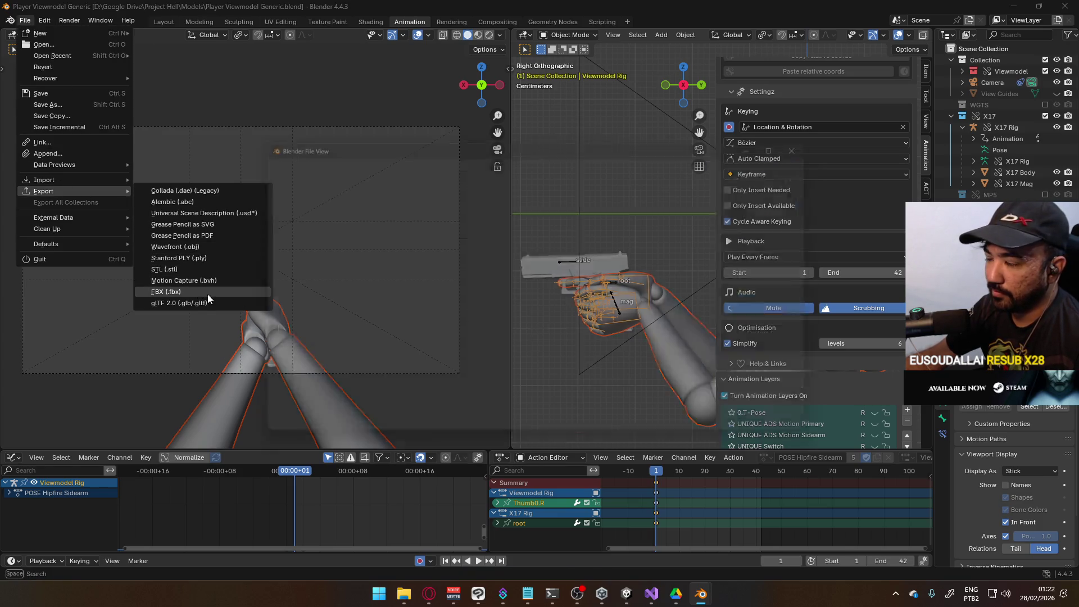
left_click(208, 294)
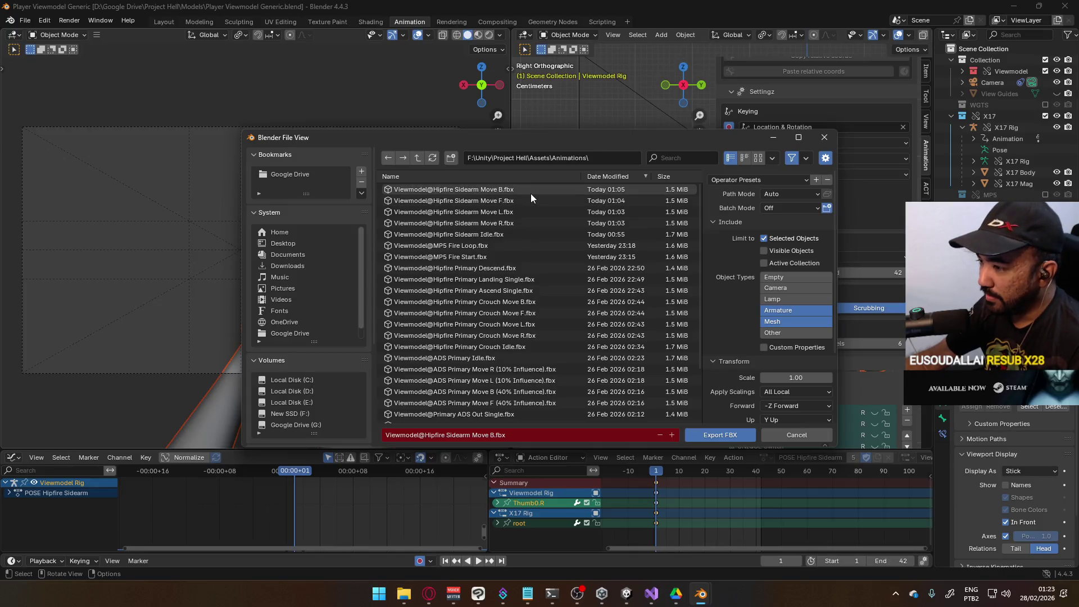
Step: Browse the Animations folder and pick Viewmodel@MP5 Fire Start.fbx as the export name, repositioning the dialog
scroll(531, 193, "down", 3)
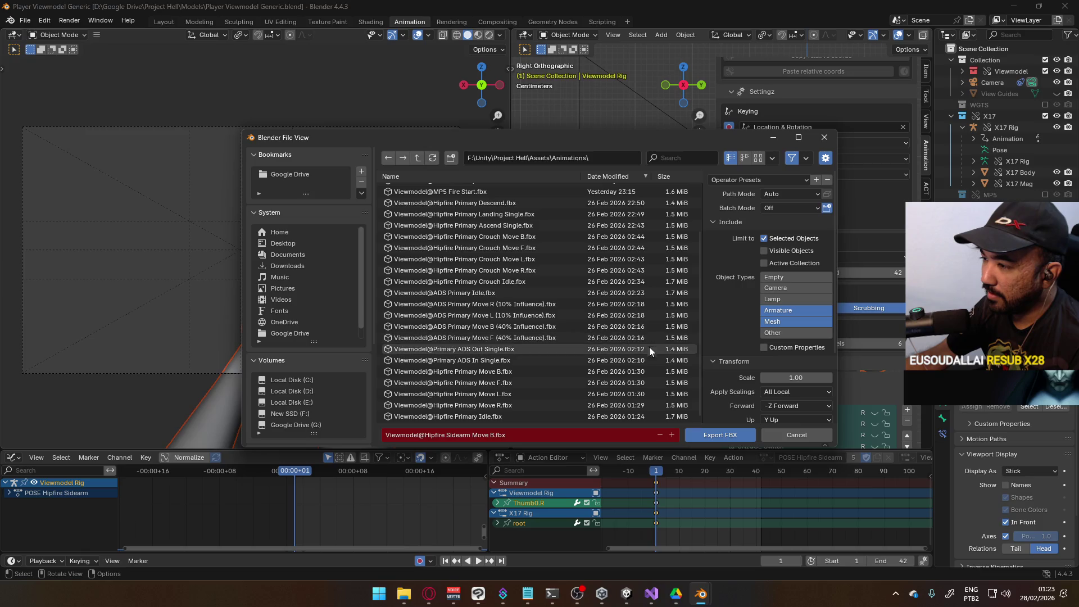
scroll(622, 357, "up", 3)
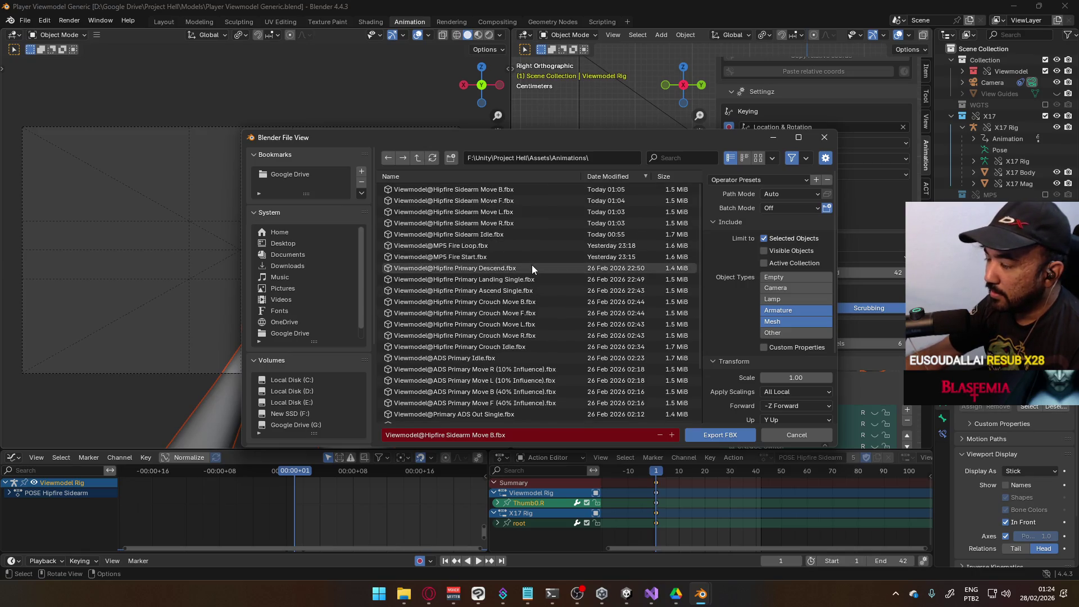
scroll(532, 268, "down", 3)
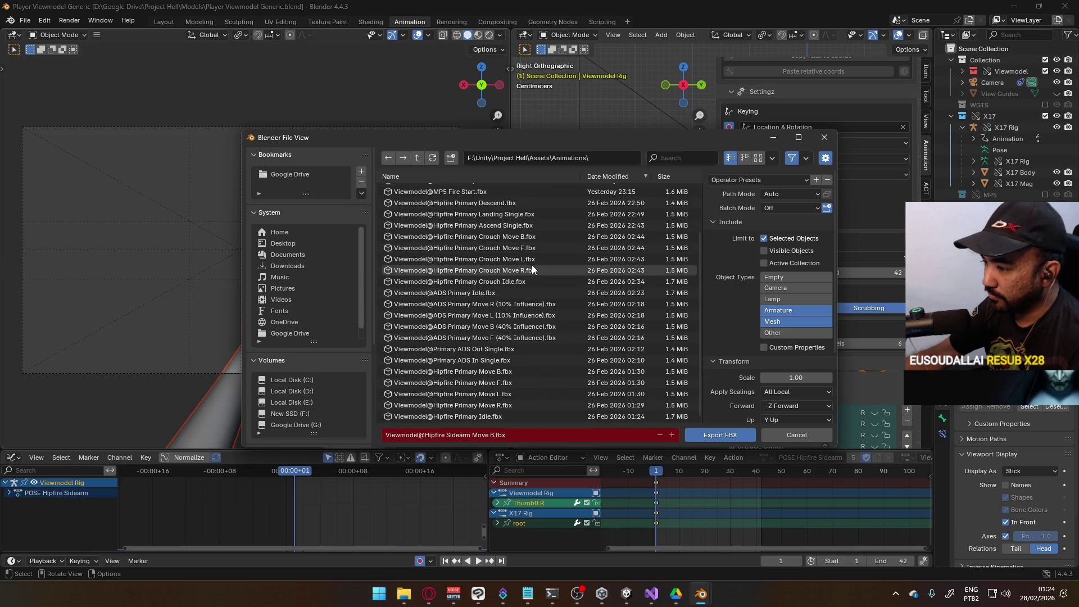
scroll(532, 269, "up", 3)
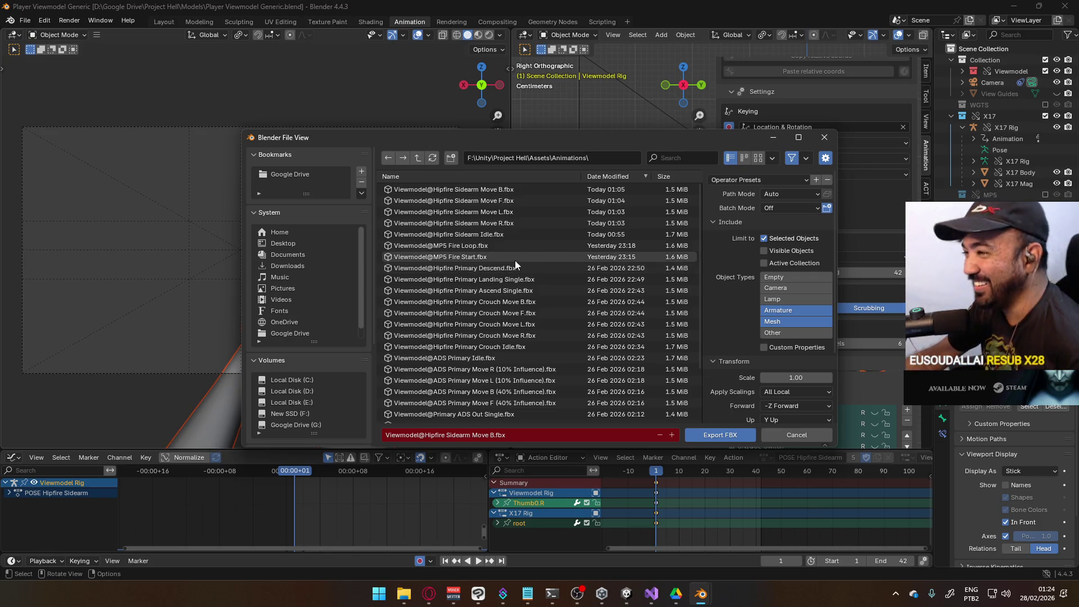
left_click(515, 261)
mouse_move(553, 140)
left_mouse_down()
mouse_move(405, 121)
mouse_move(396, 92)
left_mouse_up()
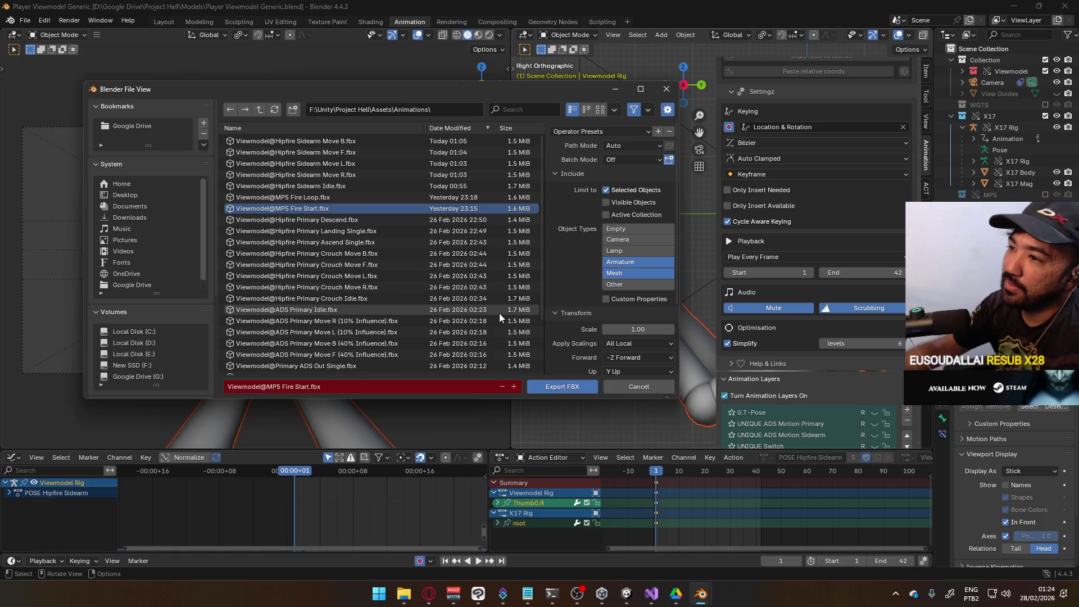
mouse_move(363, 88)
left_mouse_down()
mouse_move(419, 94)
mouse_move(411, 122)
left_mouse_up()
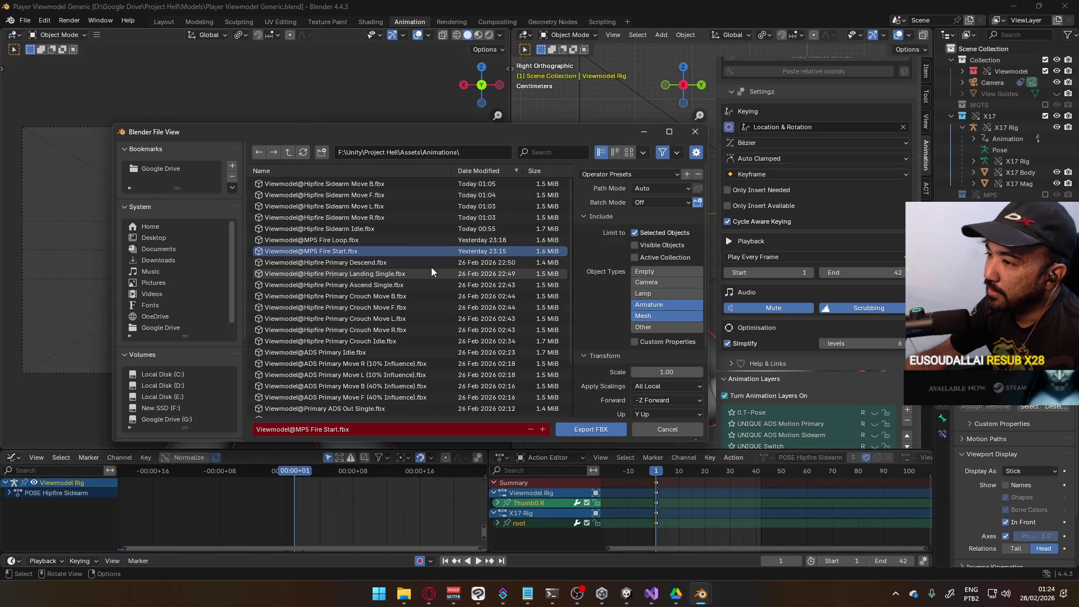
scroll(461, 272, "down", 2)
scroll(467, 272, "up", 2)
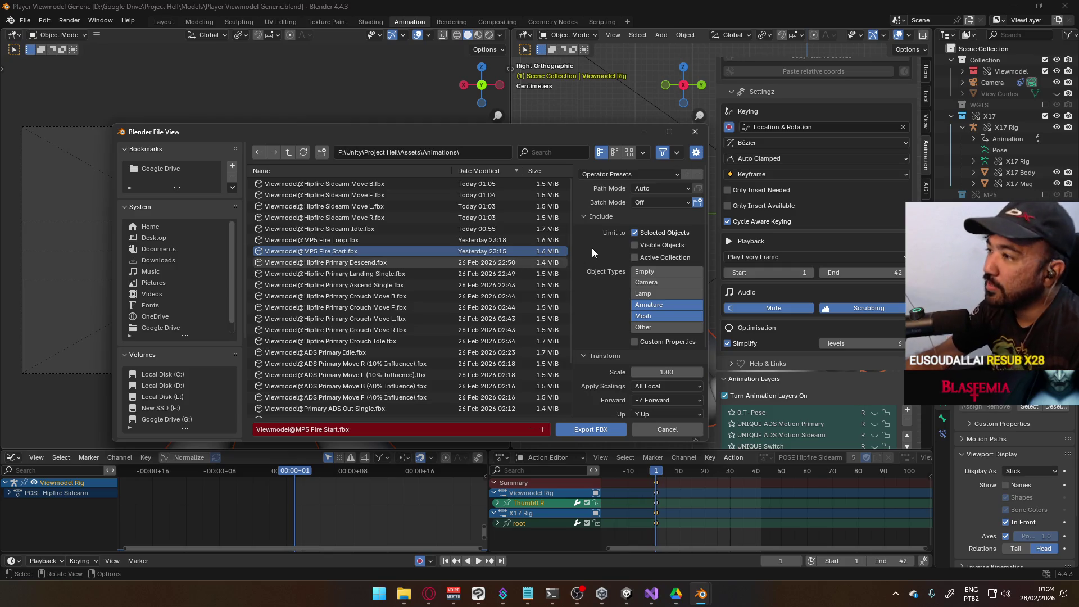
scroll(551, 346, "down", 2)
scroll(539, 293, "up", 2)
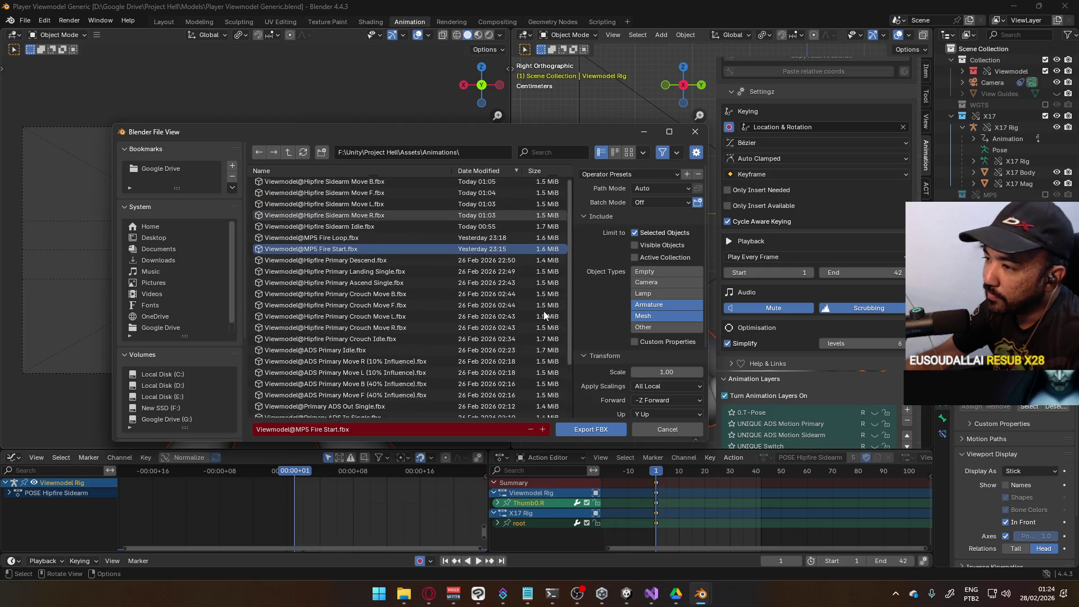
left_click_drag(465, 135, 507, 175)
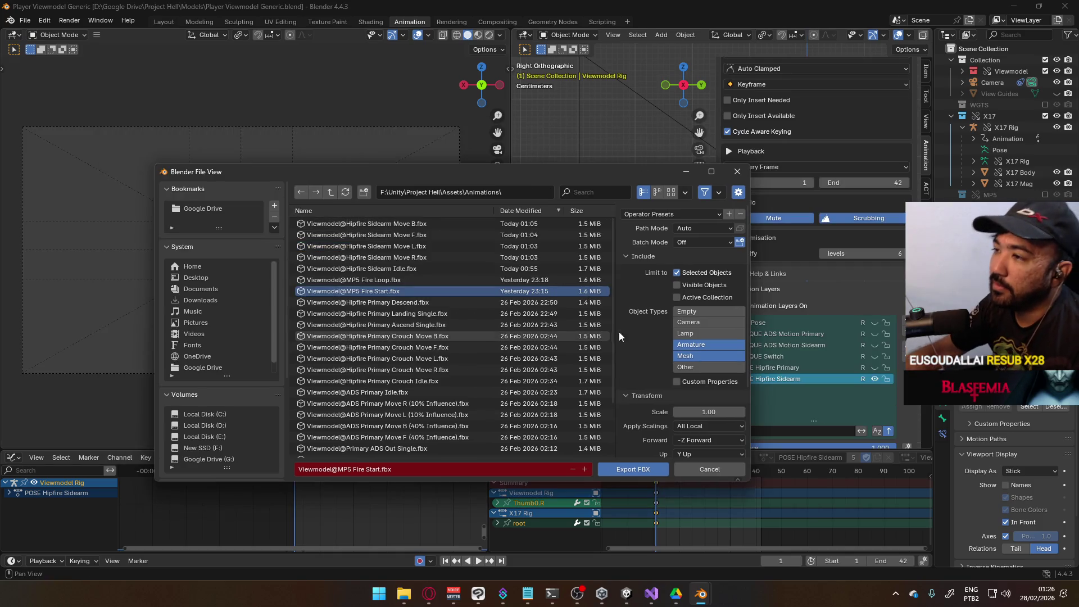
Step: Rename the Move B file name to Viewmodel@Hipfire Sidearm Ascend Single.fbx and export it
left_click(427, 223)
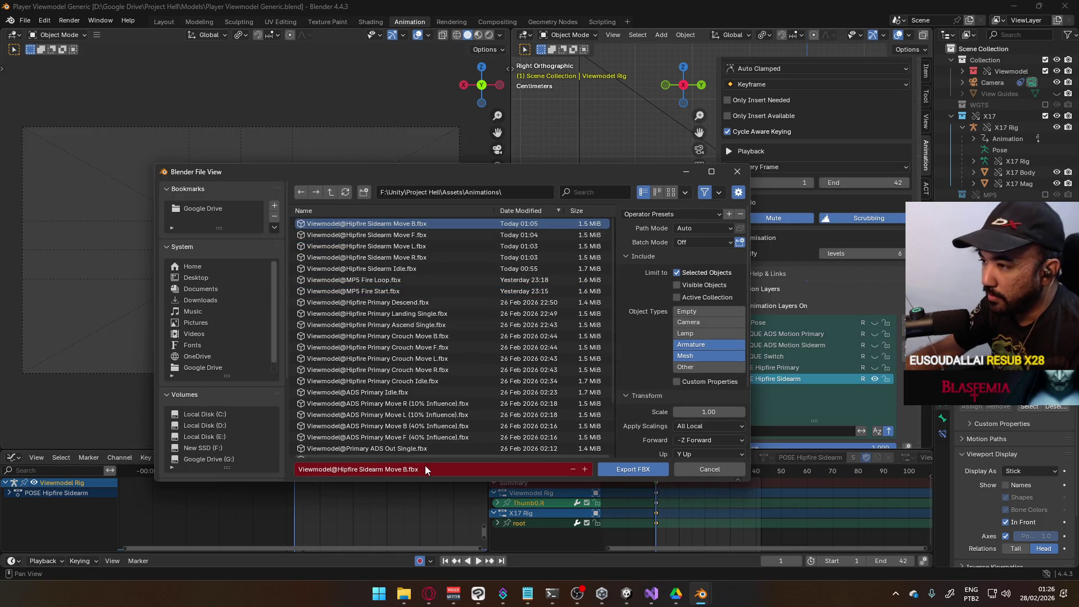
mouse_move(517, 173)
left_mouse_down()
mouse_move(735, 212)
mouse_move(434, 116)
mouse_move(485, 127)
mouse_move(485, 145)
left_mouse_up()
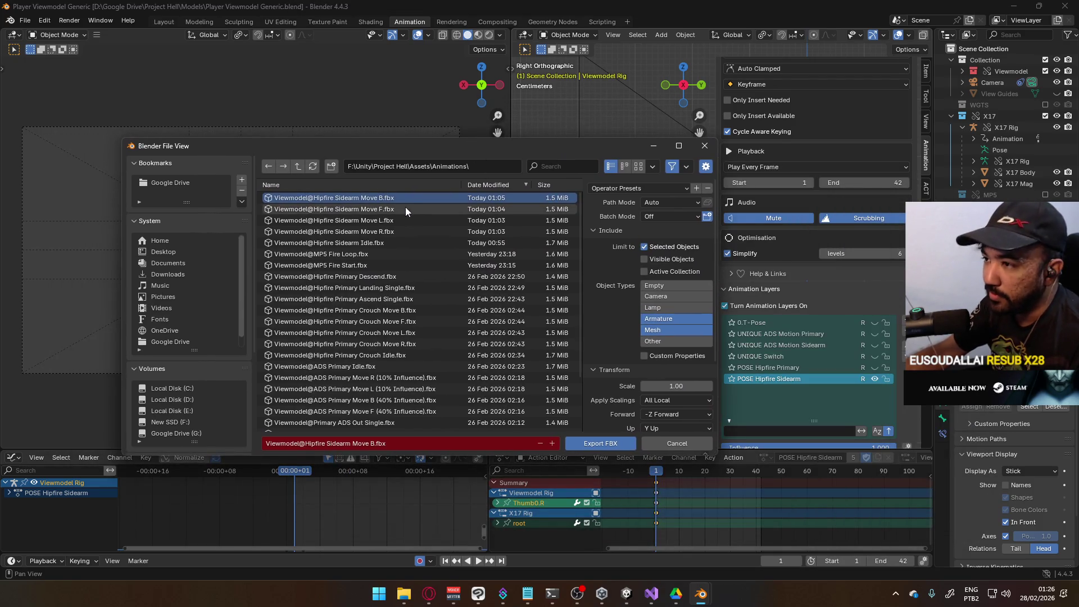
left_click(417, 443)
left_click(374, 443)
left_click_drag(373, 444, 259, 440)
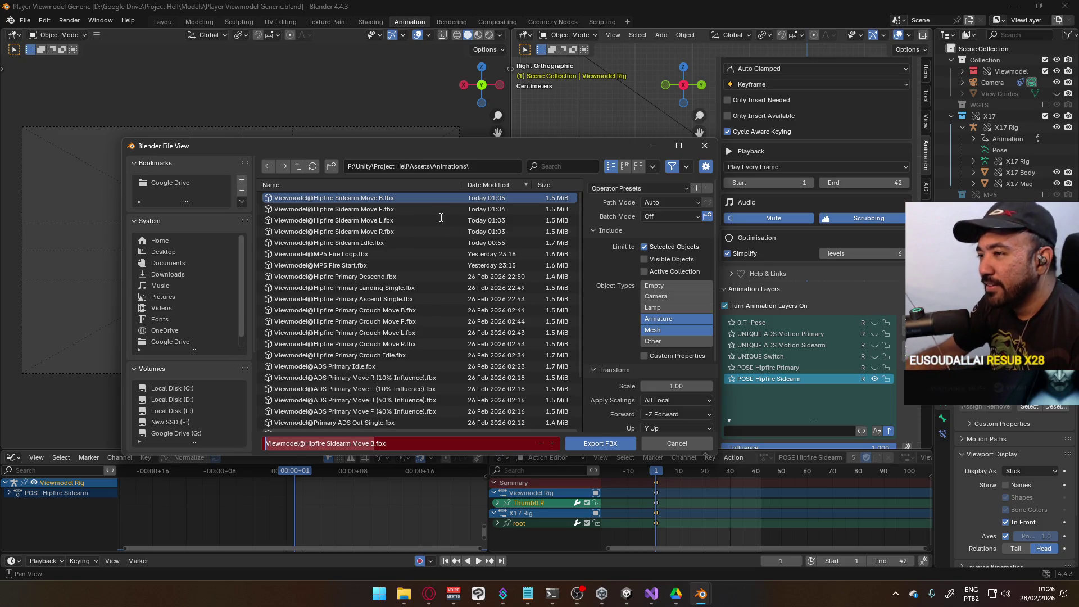
left_click(384, 444)
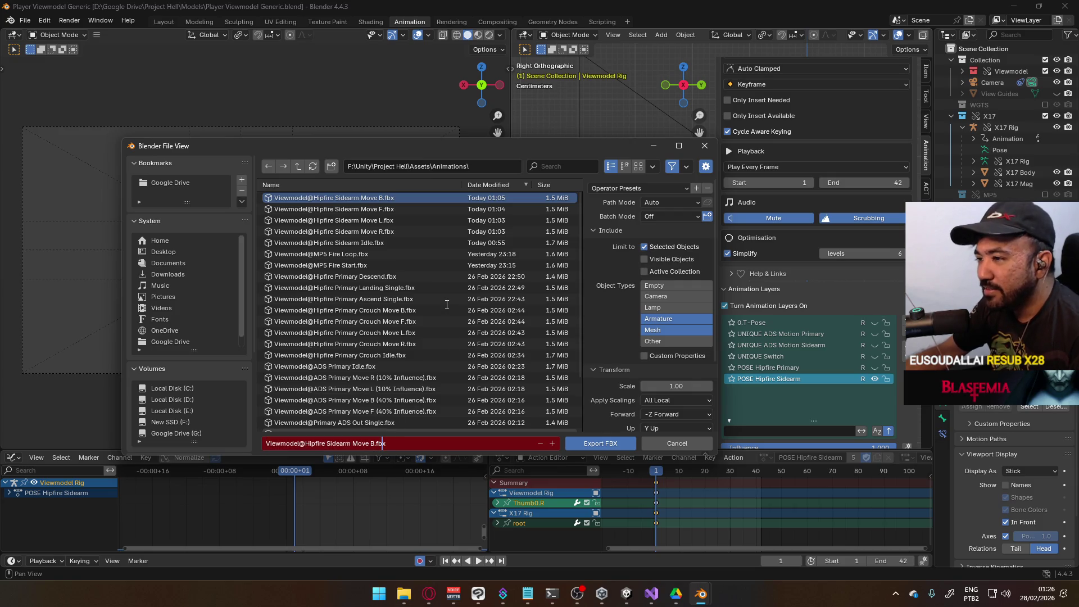
left_click(355, 444)
left_click_drag(354, 444, 374, 444)
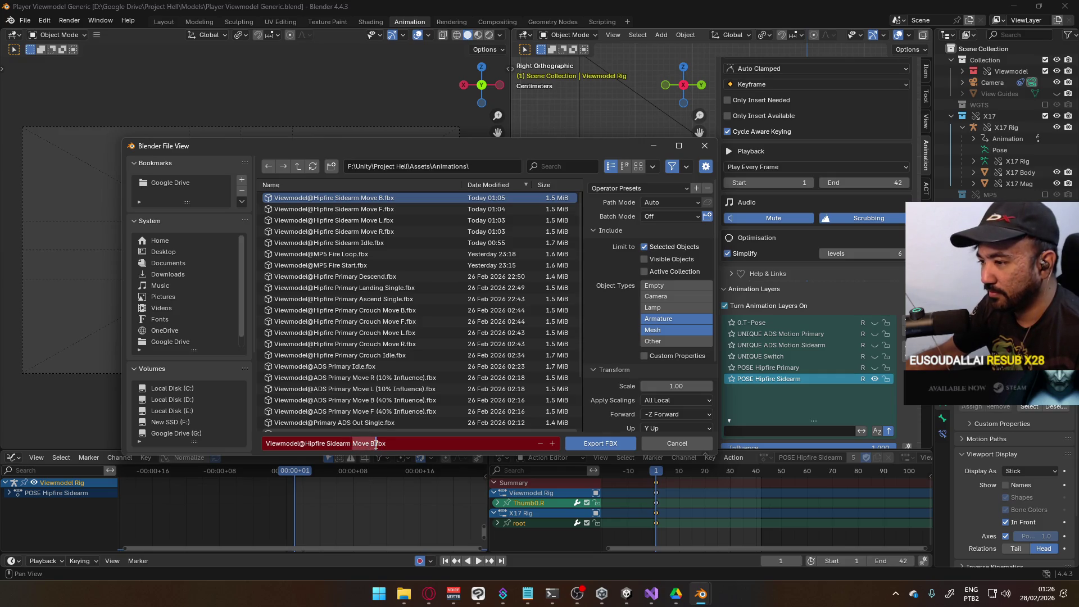
type("Asce")
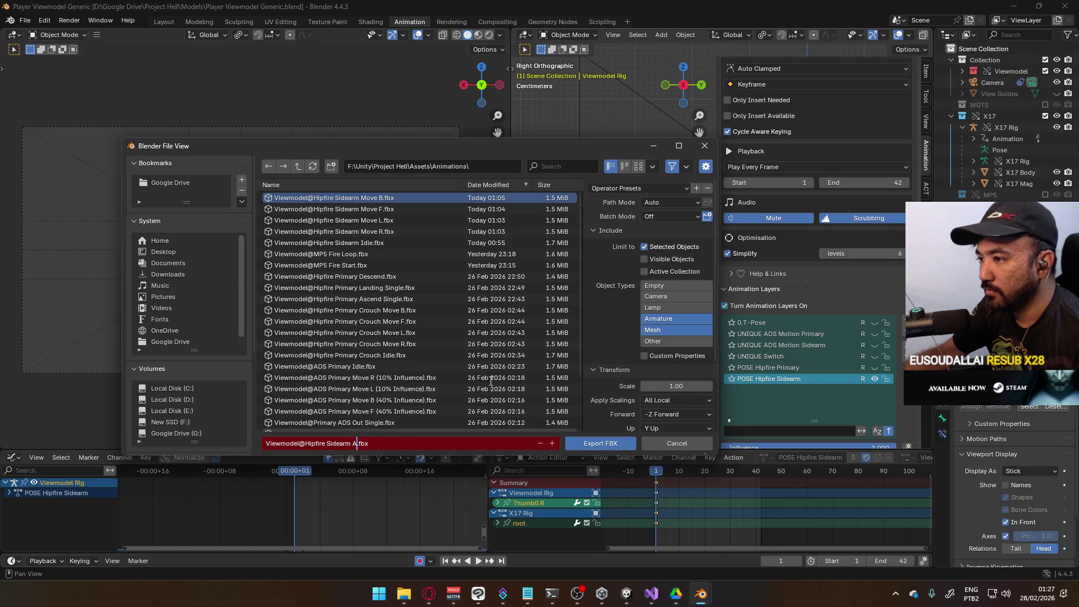
type("nd S")
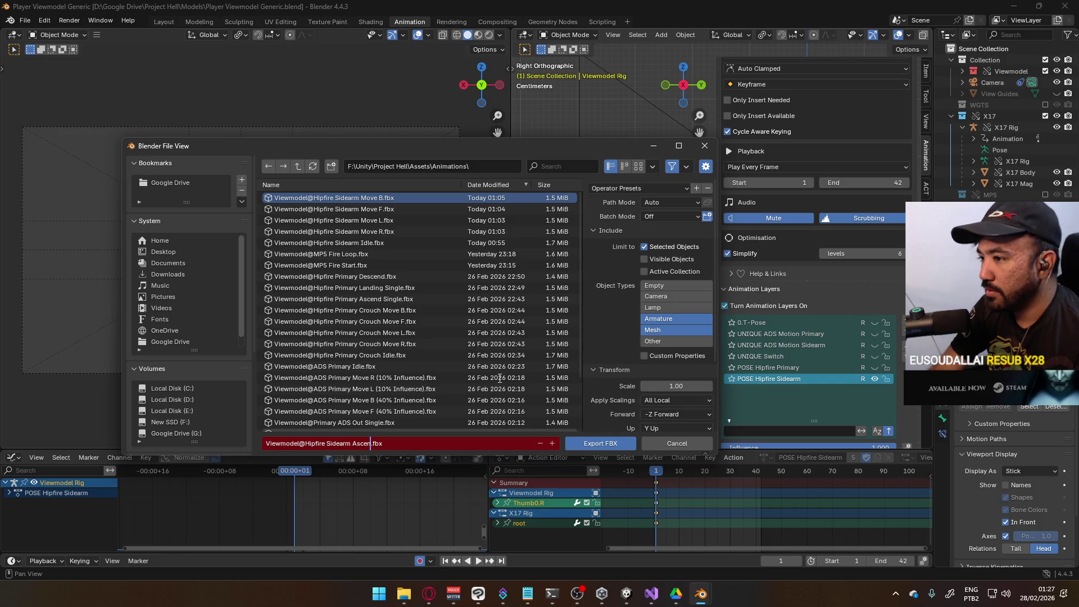
type("ingle")
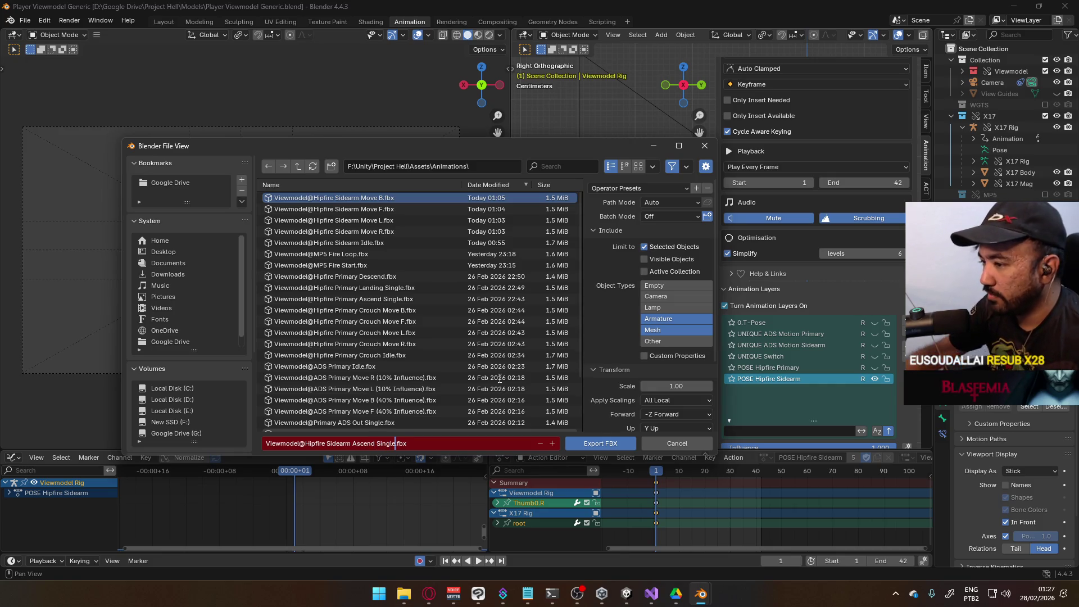
left_click(610, 443)
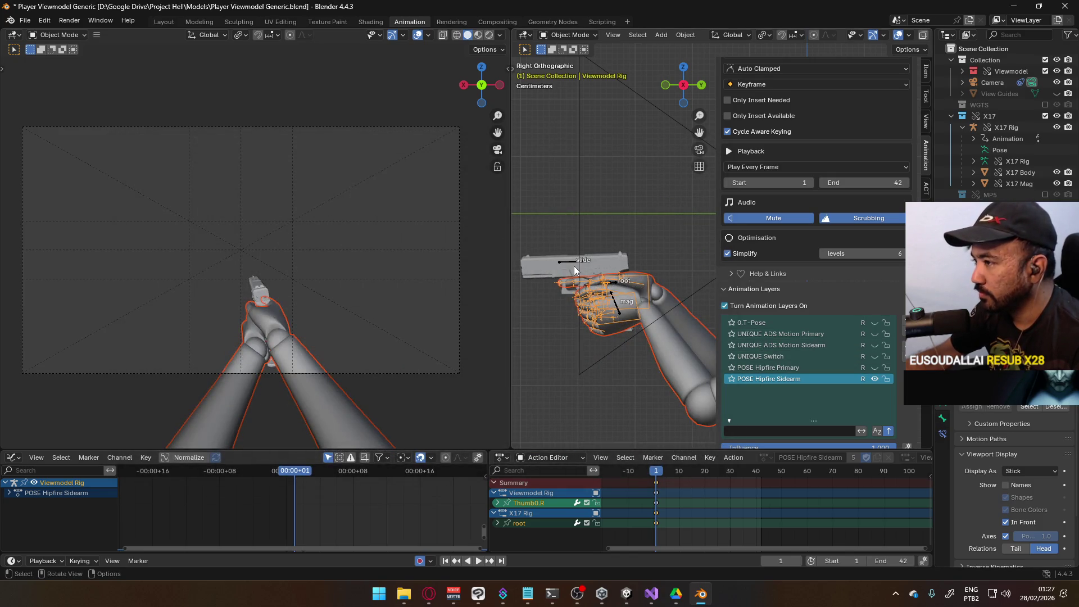
Step: Select the X17 Rig and scrub its CORE Aerial Cycle Sidearm action to frame 42
left_click(574, 265)
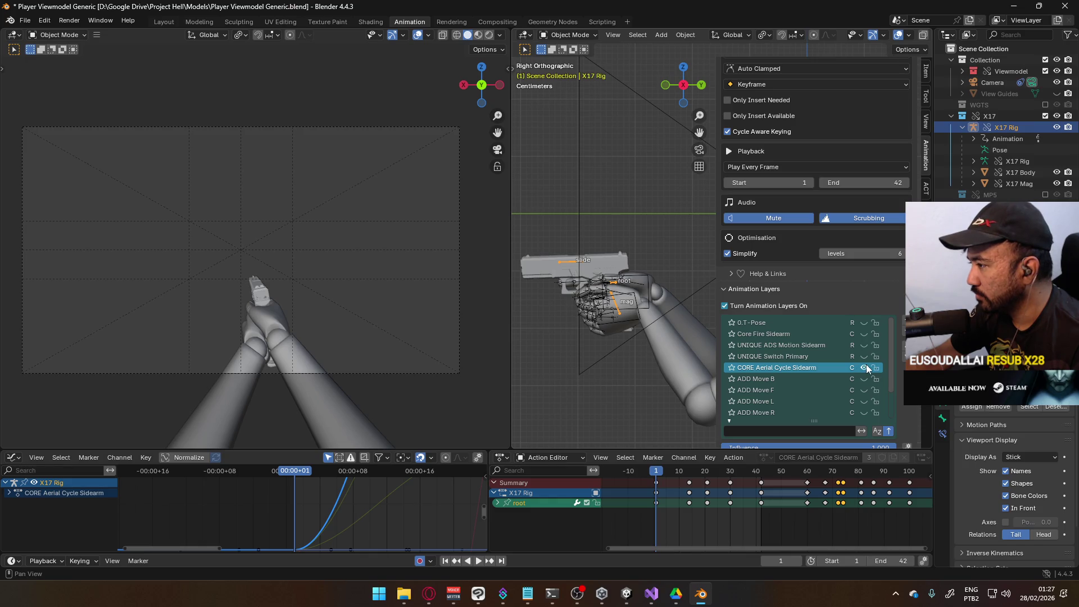
scroll(866, 365, "down", 3)
left_click_drag(655, 477, 761, 472)
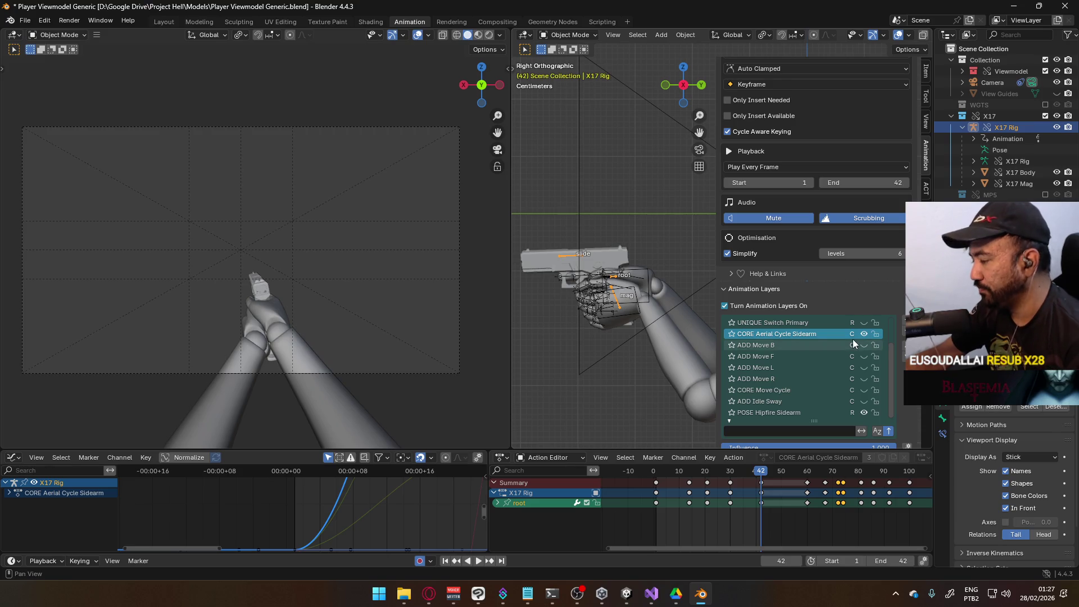
Step: Temporarily set the playback range to frames 60–100 and preview the aerial cycle
left_click(807, 472)
left_click(851, 560)
type("60")
key("Return")
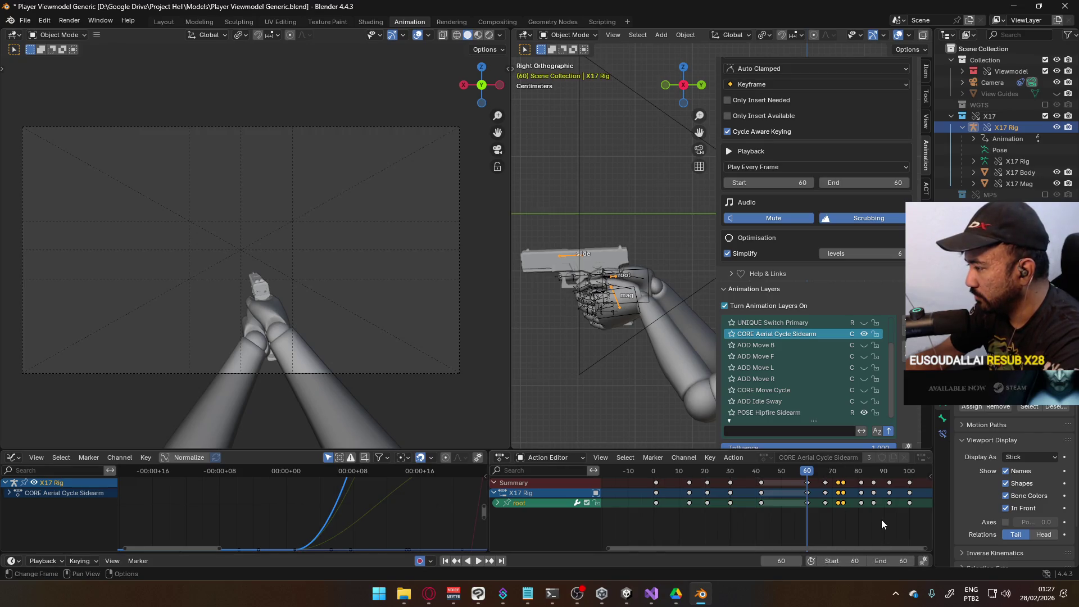
left_click_drag(892, 527, 832, 509)
left_click_drag(761, 470, 857, 484)
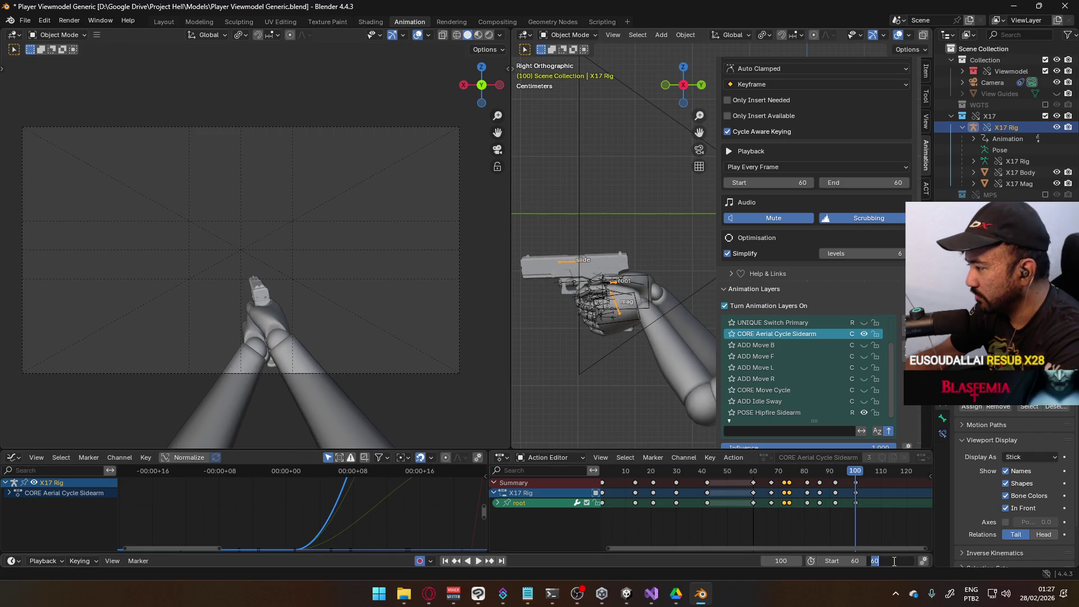
type("100")
left_click_drag(880, 561, 894, 560)
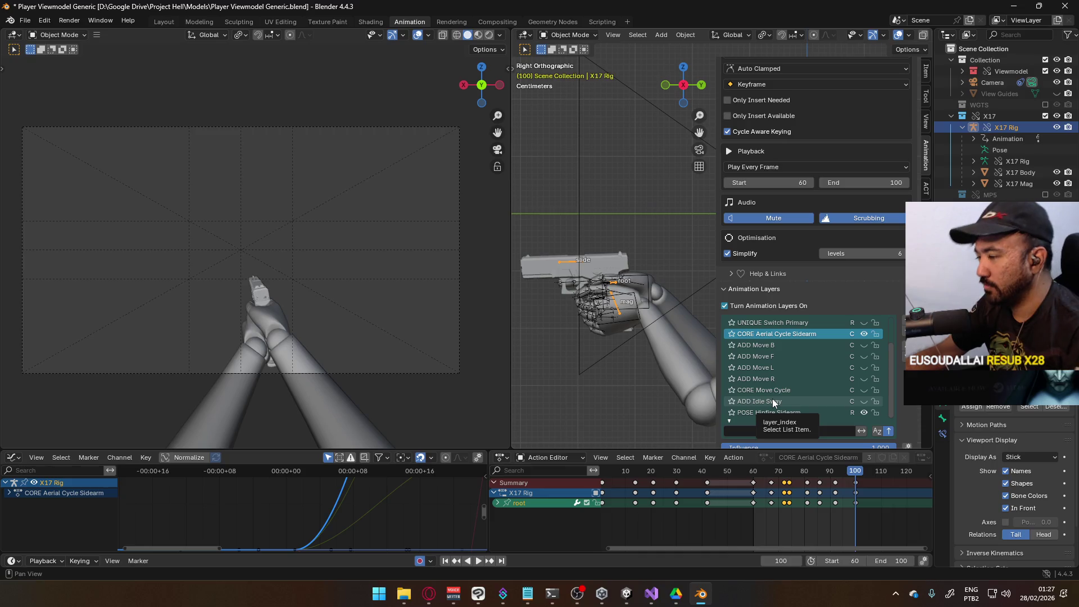
left_click_drag(854, 482, 707, 477)
key("space")
key("space")
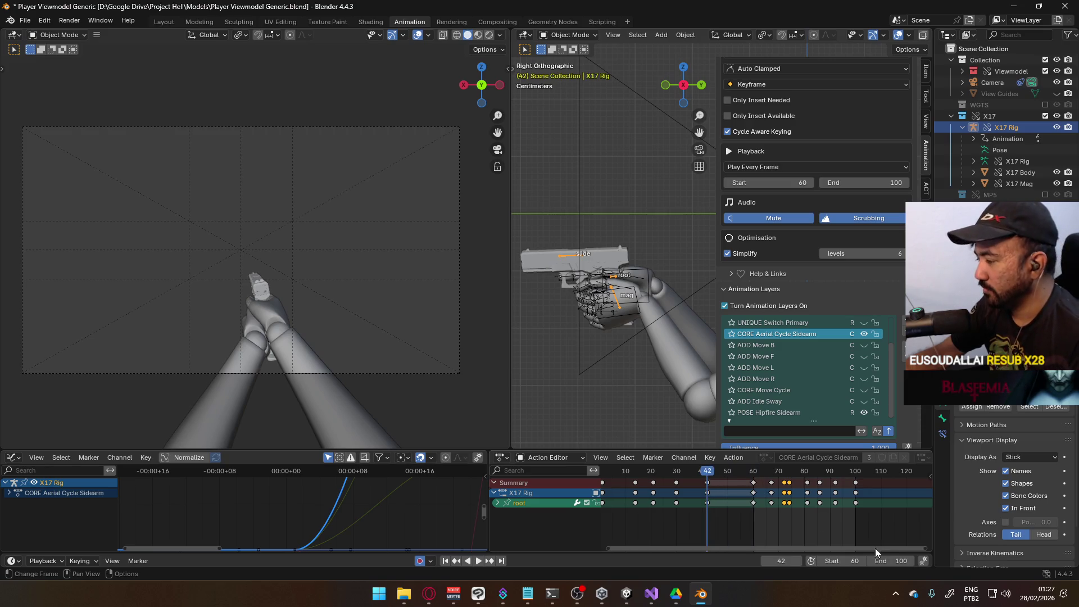
Step: Set the playback start to frame 42 and the end to frame 60
key("ctrl+Home")
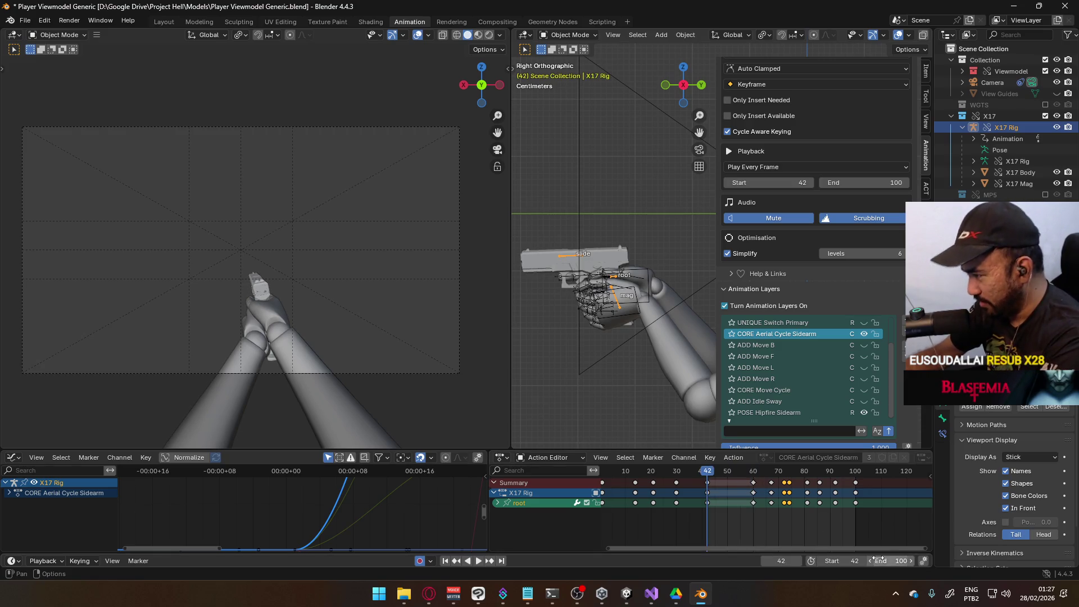
left_click(891, 560)
type("60")
key("Return")
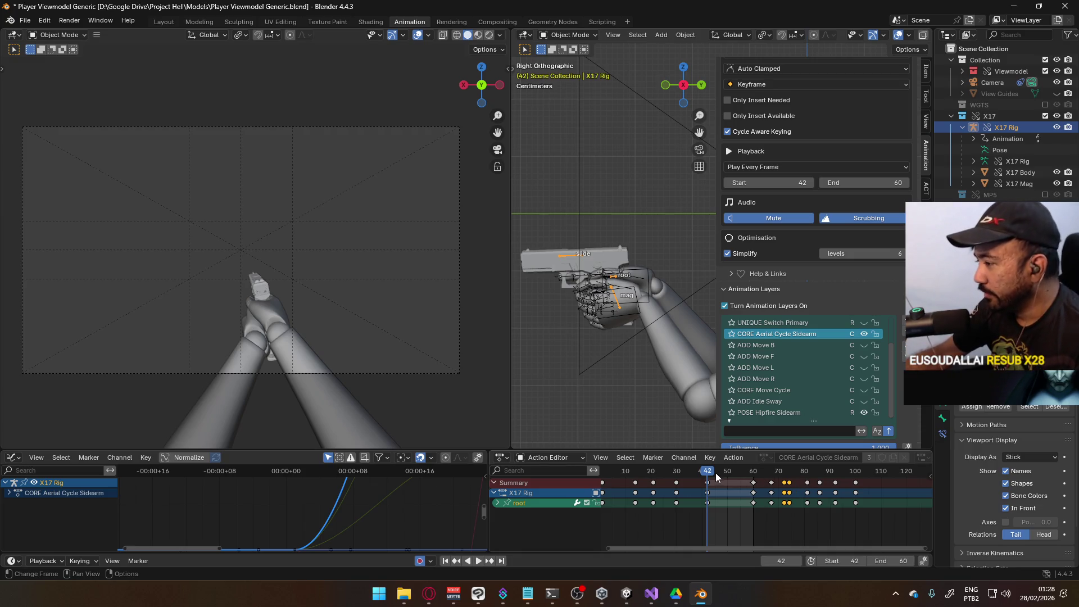
Step: Stop playback and select the rig's keyframes at frame 1
key("Left")
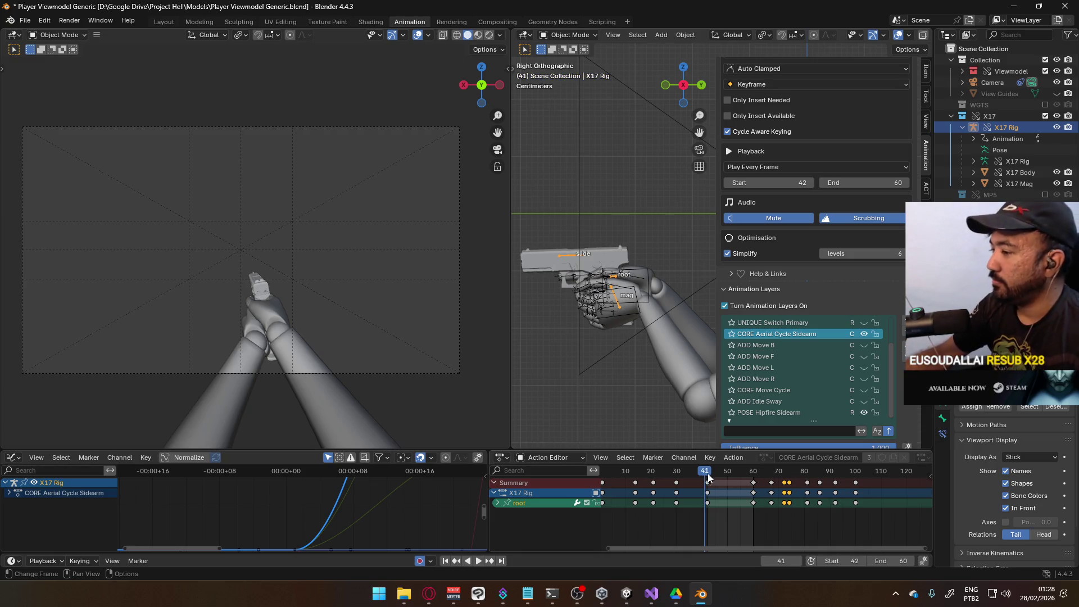
scroll(796, 506, "left", 3)
key("Escape")
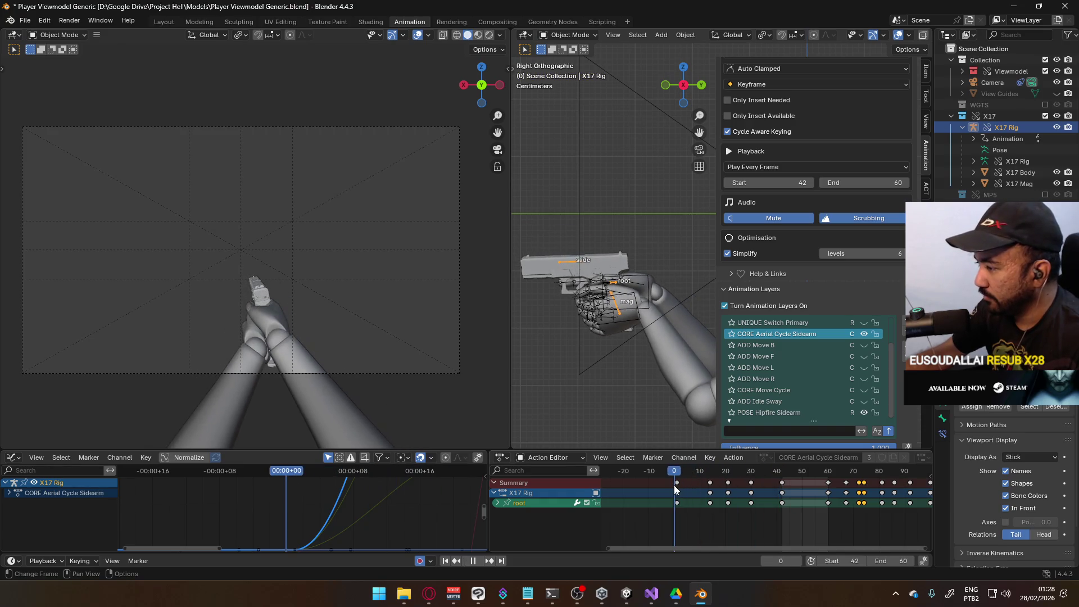
left_click(677, 484)
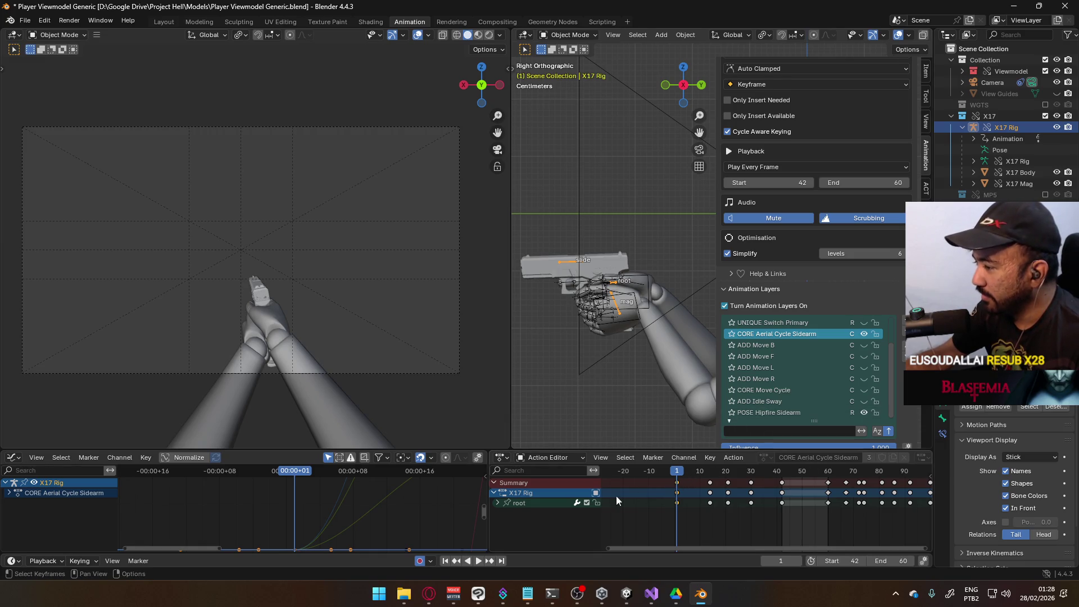
left_click(546, 509)
Step: Paste the frame 1 keyframes at frame 41 and preview the motion past frame 60
left_click_drag(759, 486, 781, 487)
key("ctrl+v")
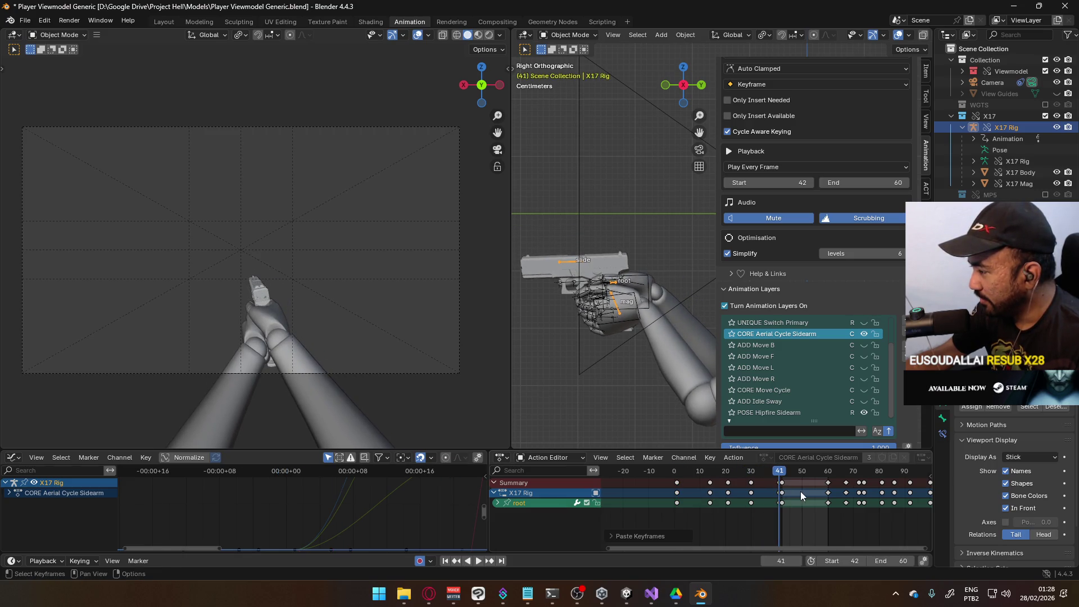
key("space")
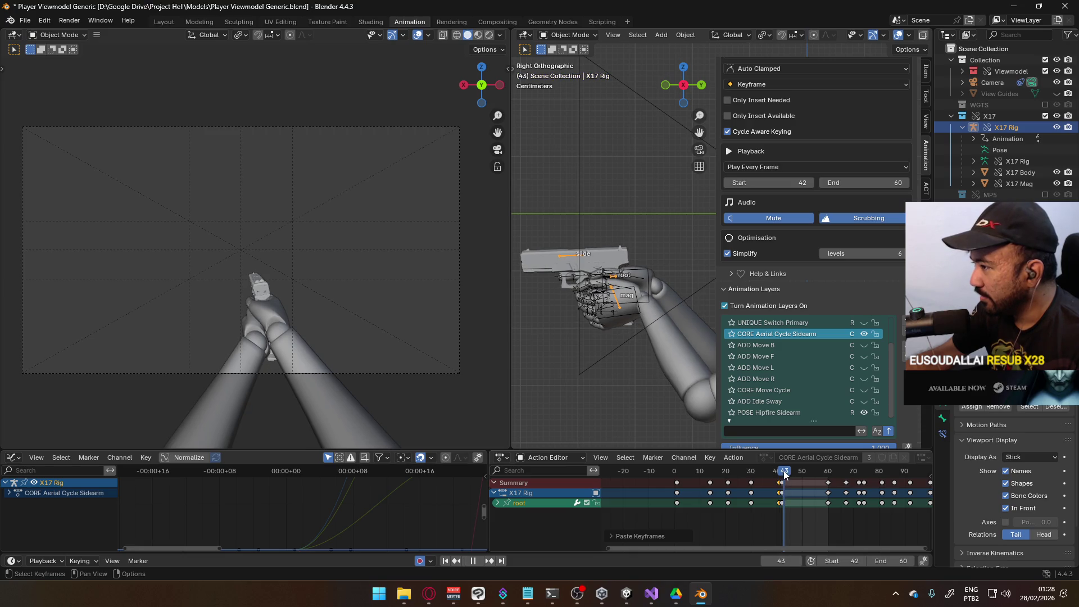
key("Escape")
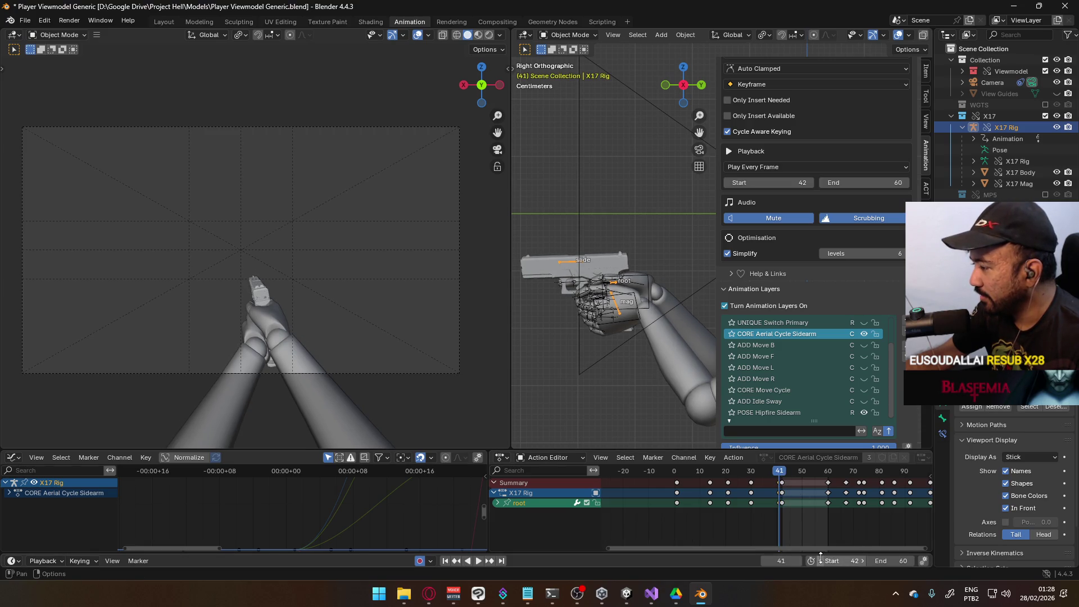
scroll(825, 542, "right", 3)
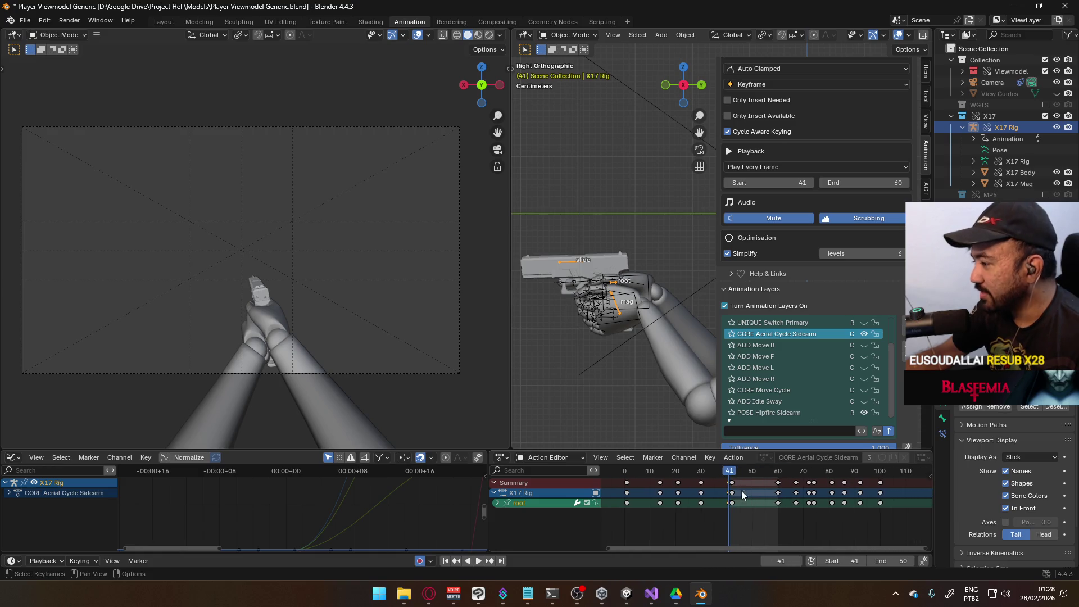
mouse_move(731, 475)
left_mouse_down()
mouse_move(778, 476)
mouse_move(731, 481)
left_mouse_up()
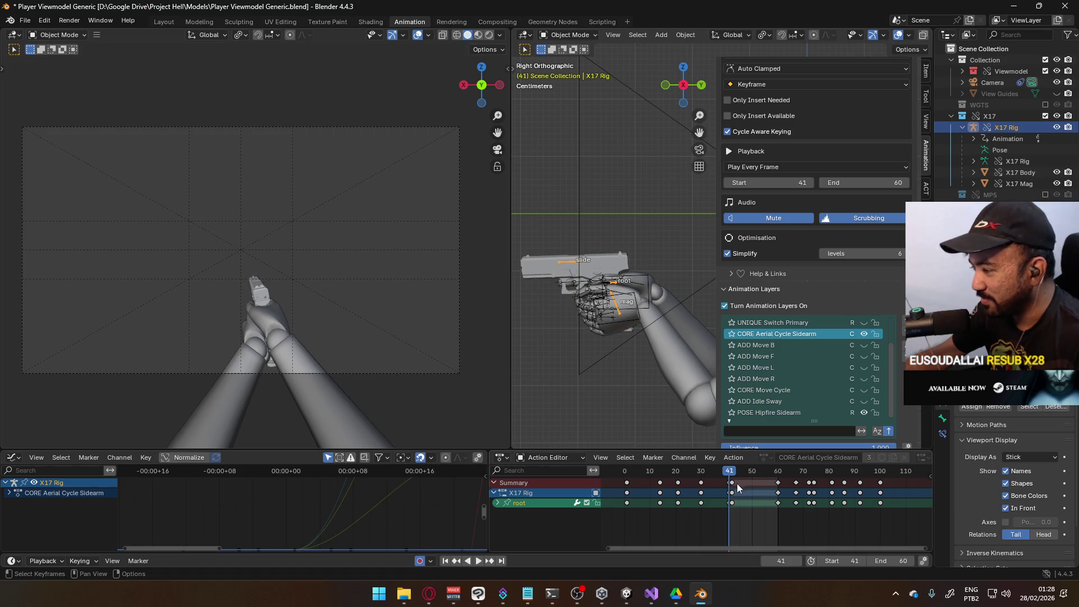
left_click(25, 20)
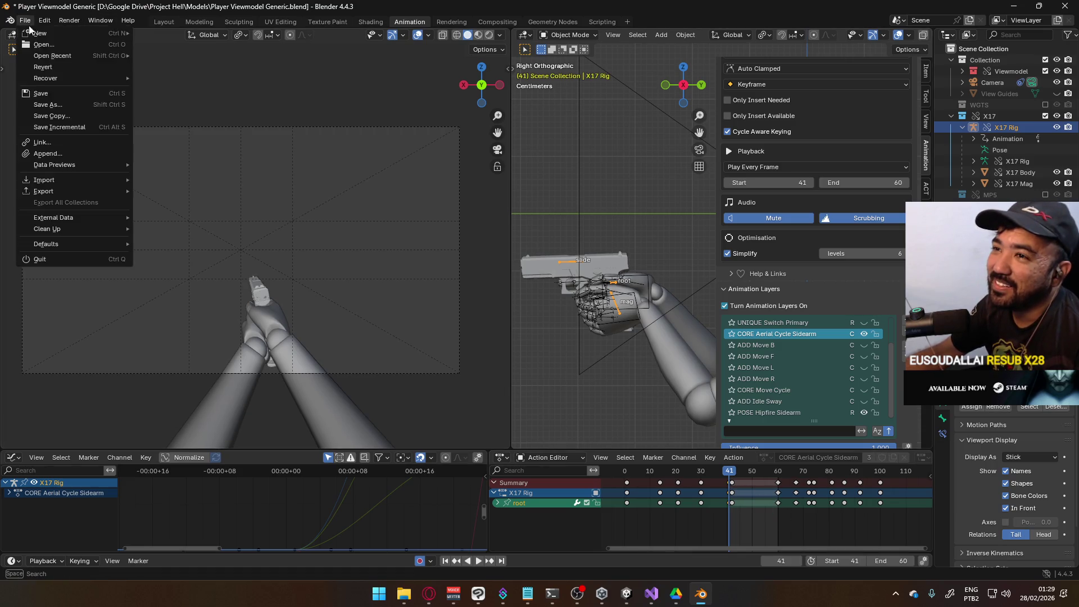
Step: Export an FBX named Viewmodel@Hipfire Sidearm Descend.fbx, renamed from the Ascend Single file
mouse_move(85, 192)
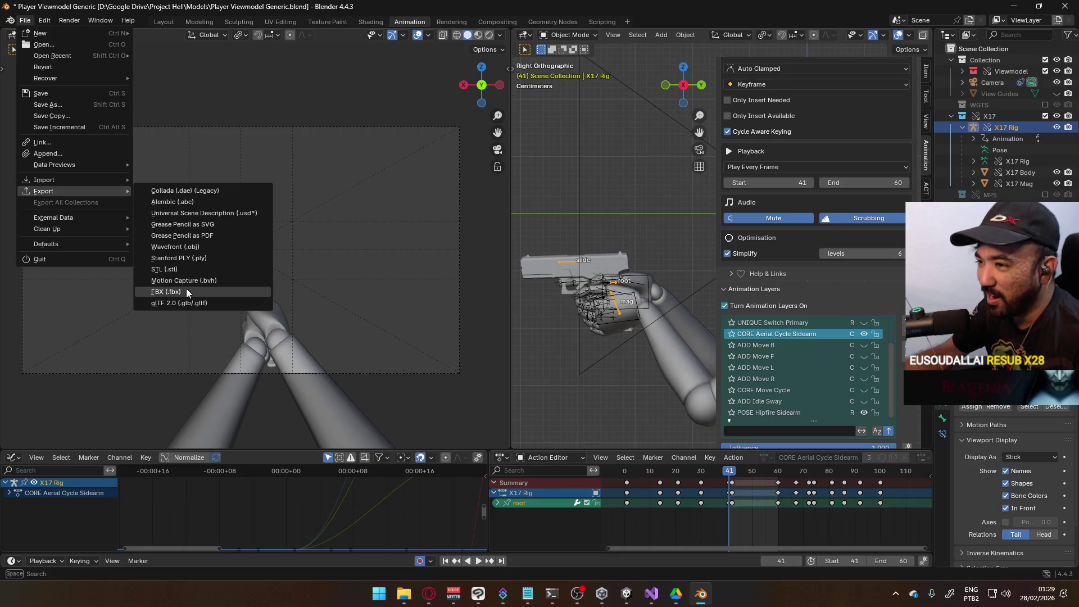
left_click(187, 291)
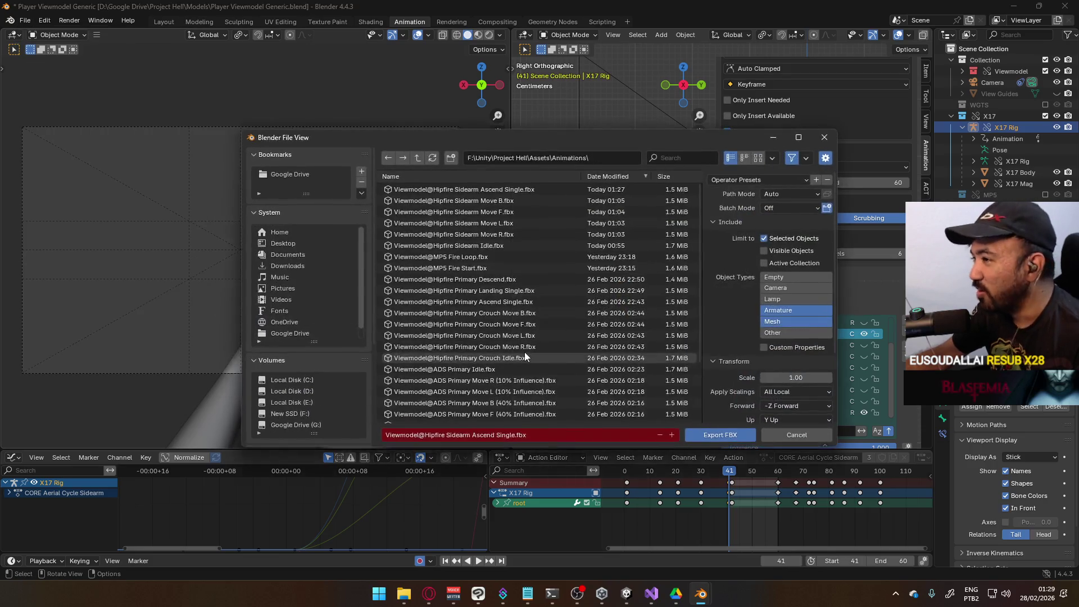
left_click(531, 191)
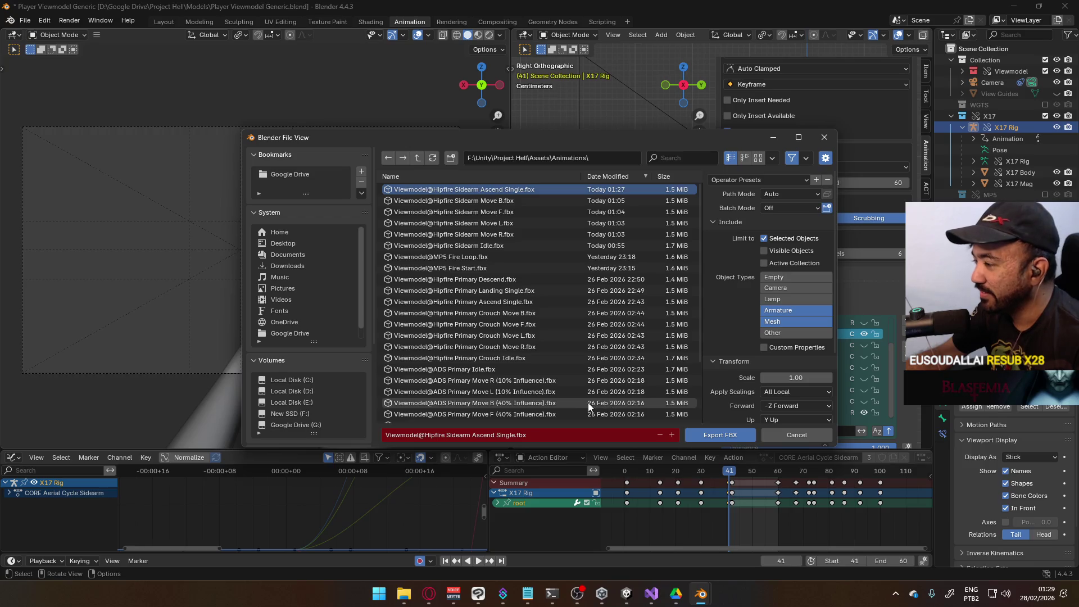
left_click(498, 437)
left_click_drag(474, 434, 515, 437)
type("Des")
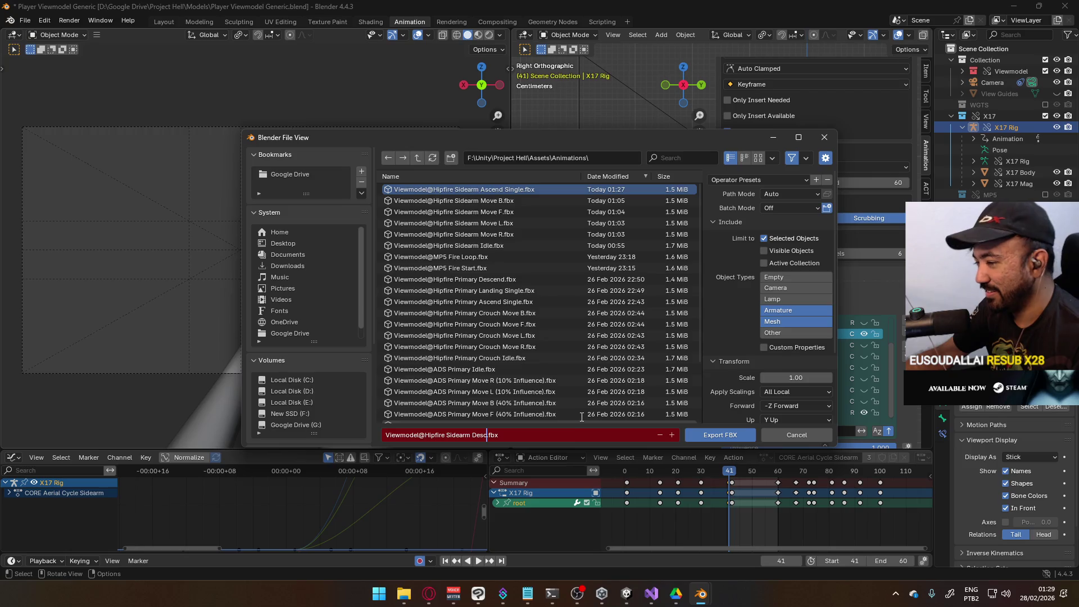
type("d")
left_click(720, 432)
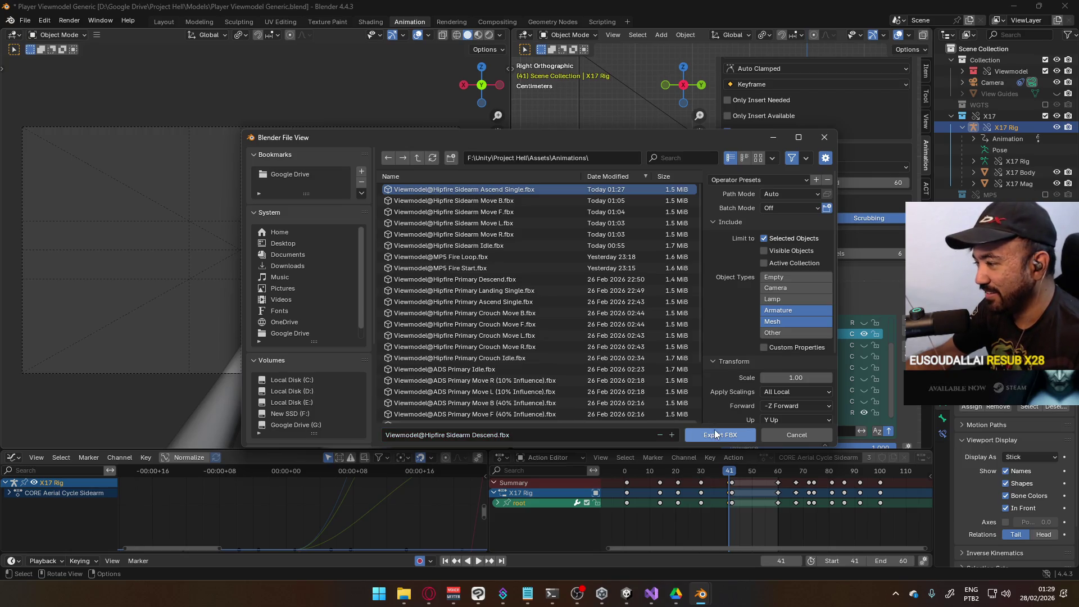
Step: Move the frame 41 keyframes 18 frames later to frame 59 and preview
left_click(729, 485)
left_click_drag(726, 486, 776, 493)
key("space")
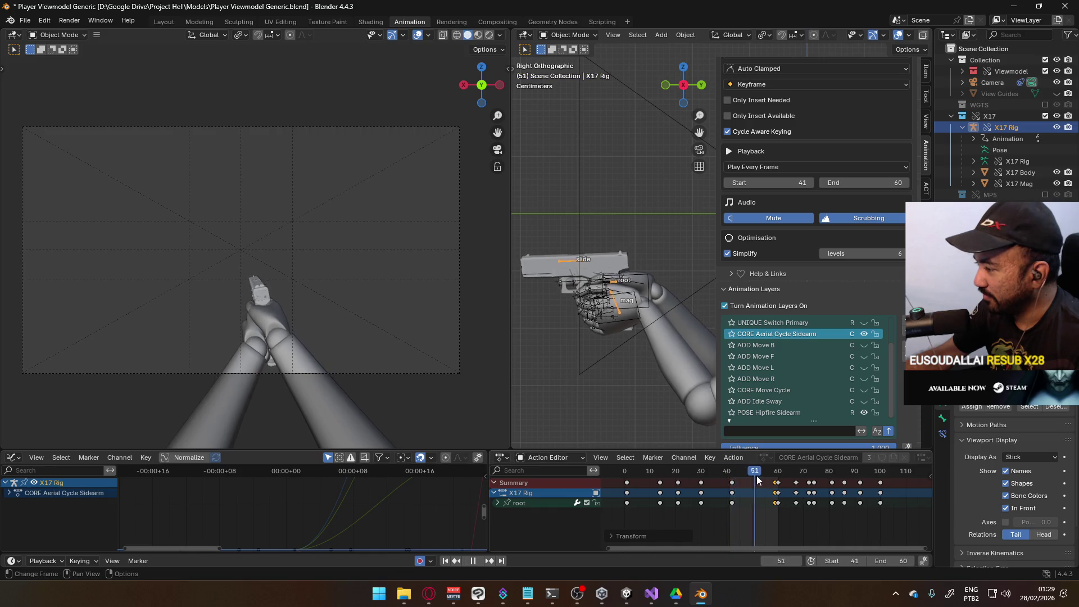
left_click_drag(780, 485, 776, 485)
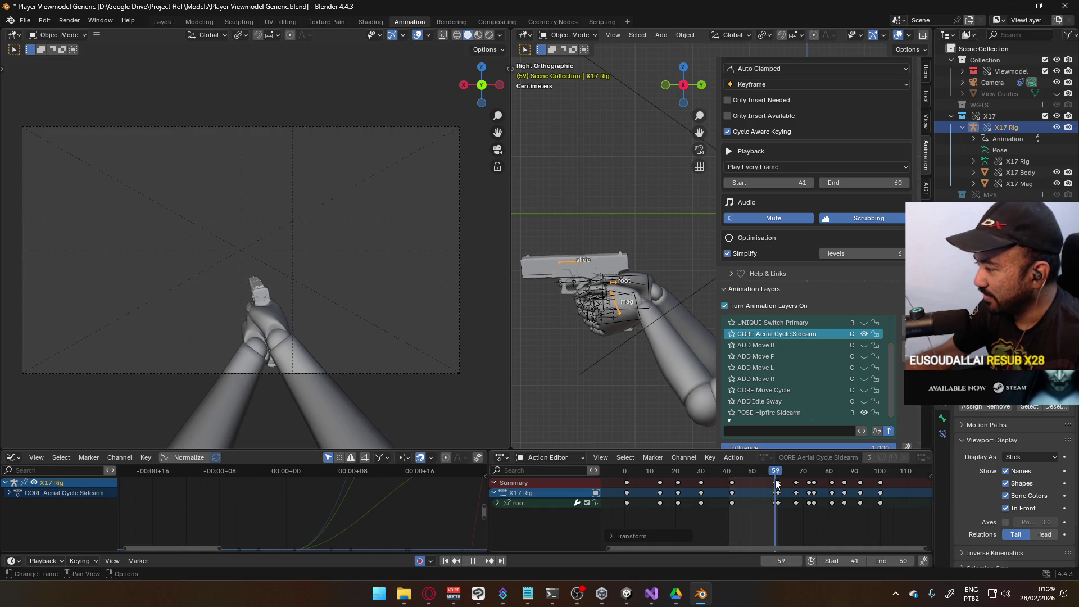
key("space")
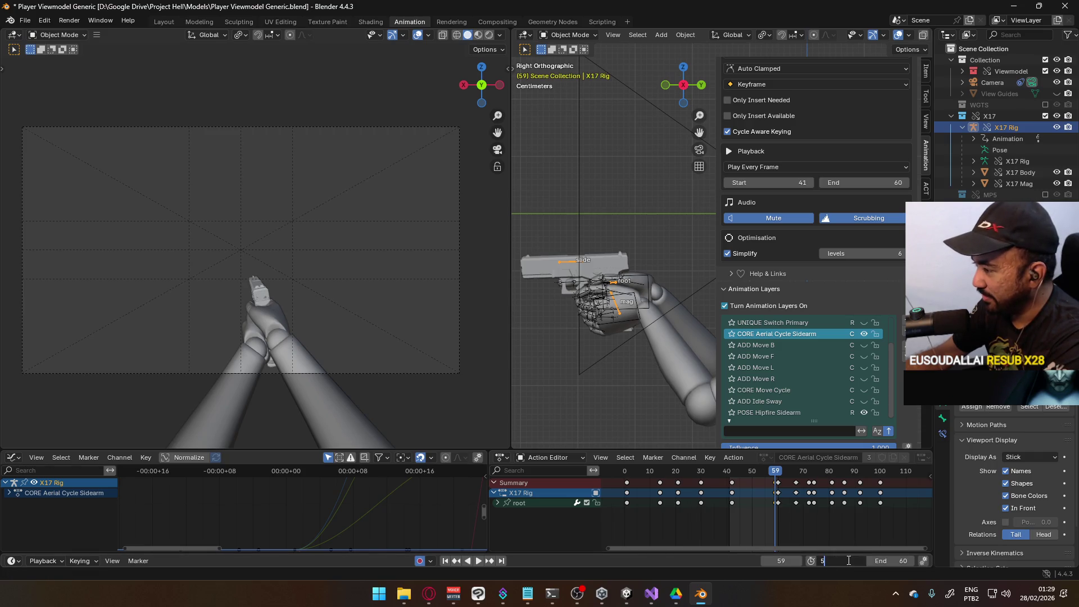
Step: Set the playback range to frames 59–100 and make the Viewmodel Rig active
key("ctrl+Home")
mouse_move(894, 562)
left_mouse_down()
mouse_move(922, 561)
mouse_move(883, 561)
left_mouse_up()
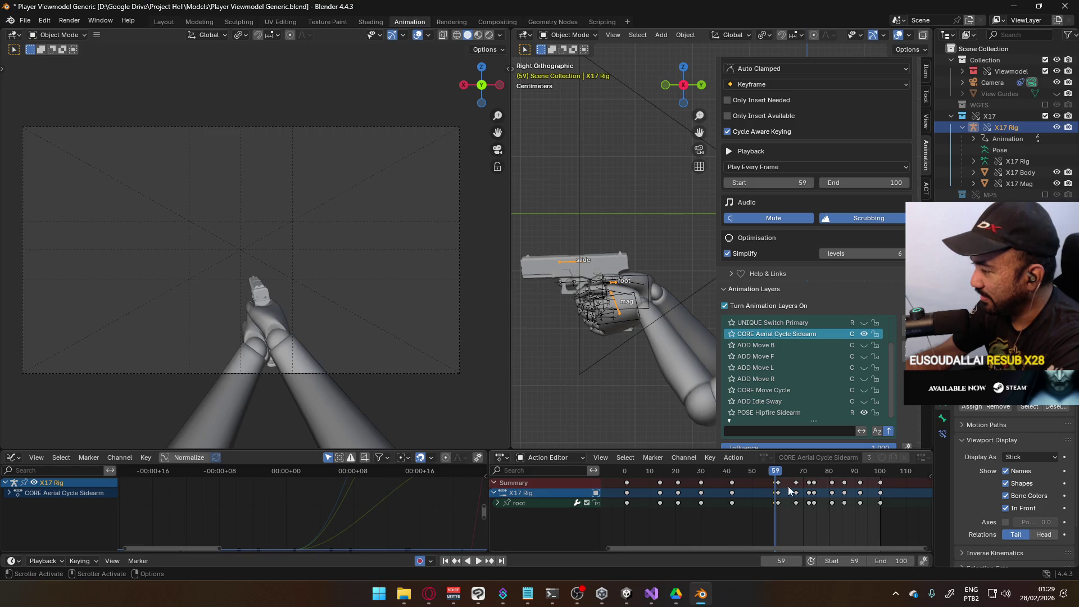
mouse_move(778, 473)
left_mouse_down()
mouse_move(883, 485)
mouse_move(775, 488)
left_mouse_up()
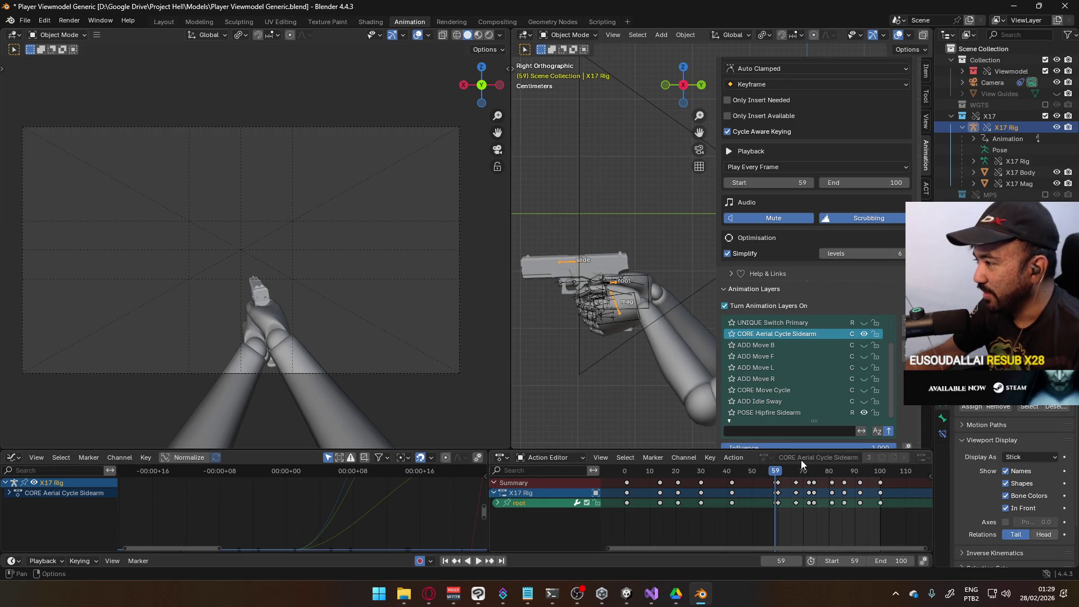
left_click(635, 323)
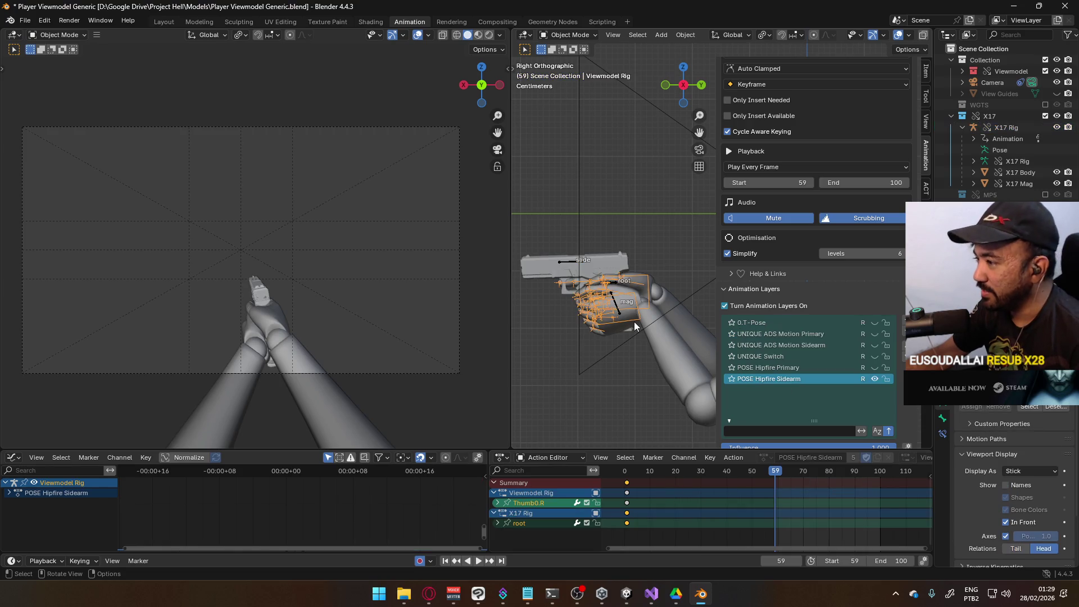
Step: Select the Viewmodel Rig together with the arm mesh and save Player Viewmodel Generic.blend
left_click(642, 339)
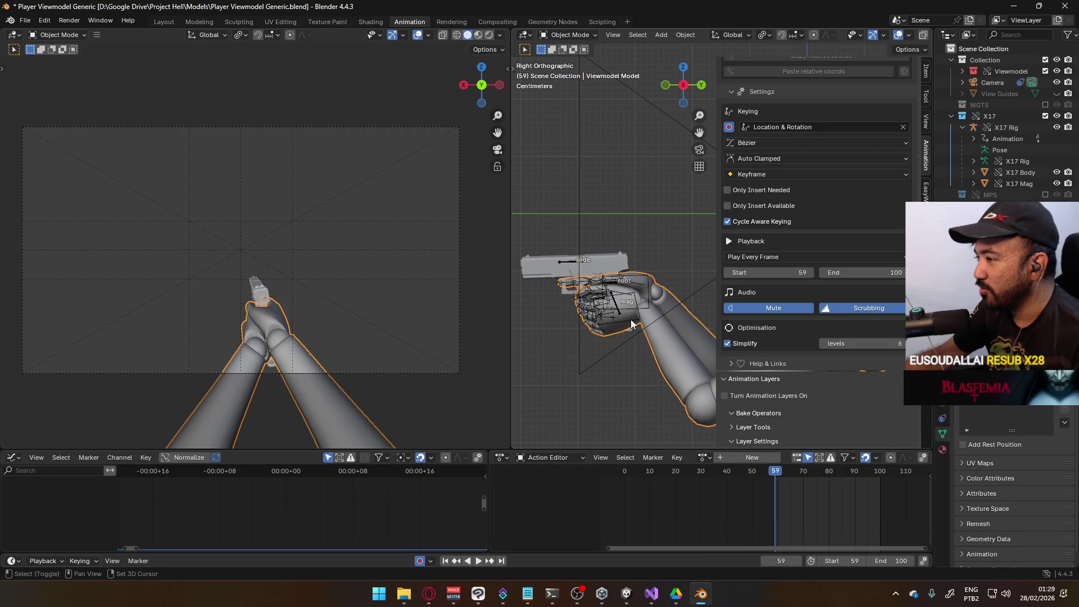
left_click(631, 319, "ctrl")
key("ctrl+s")
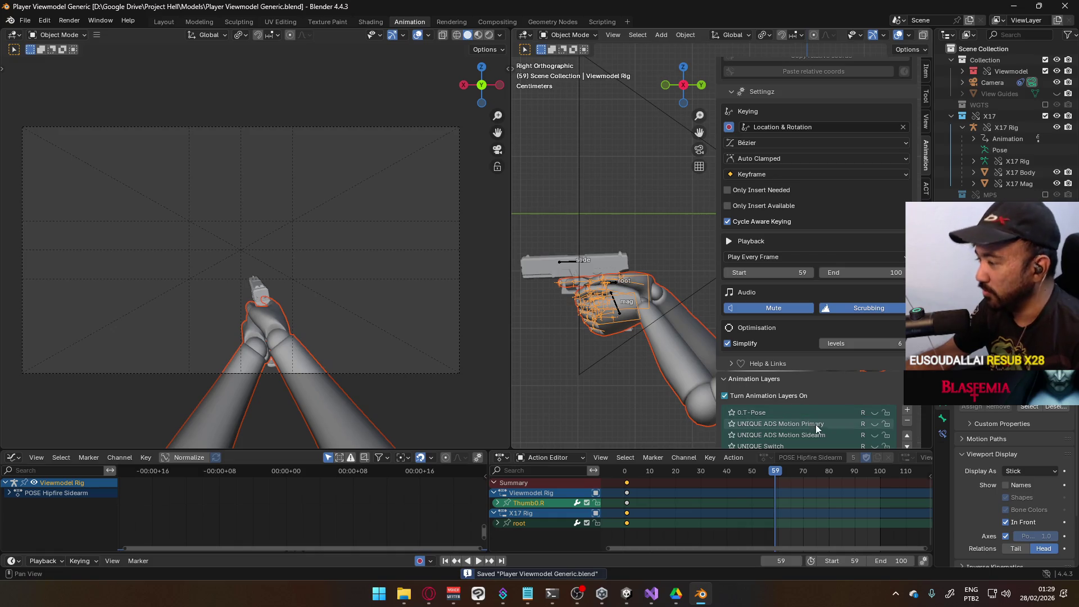
left_click(629, 301)
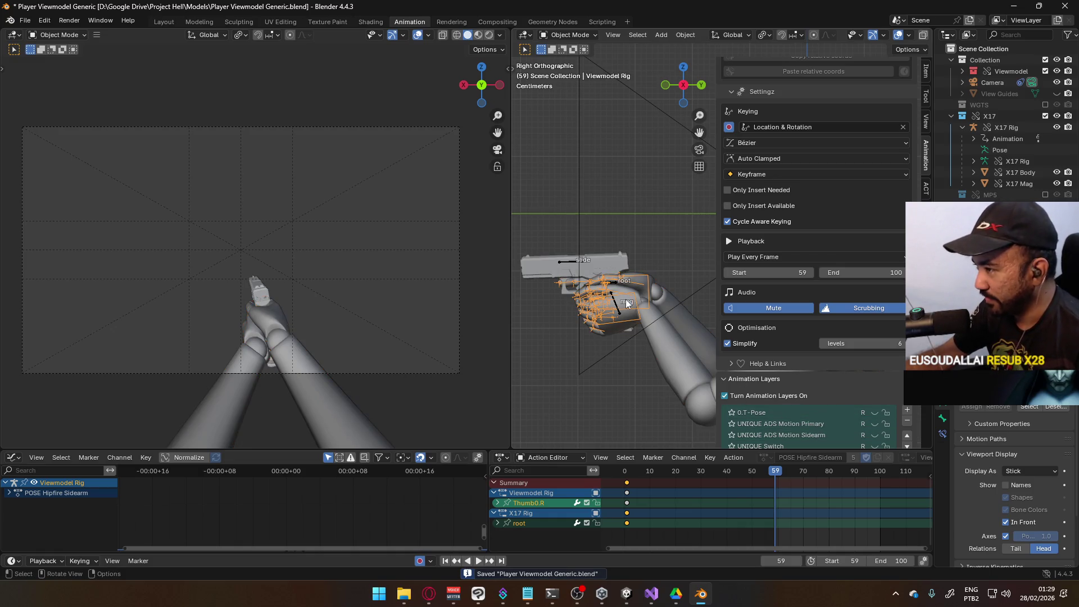
left_click(640, 315, "shift")
left_click(640, 314, "shift")
key("ctrl+s")
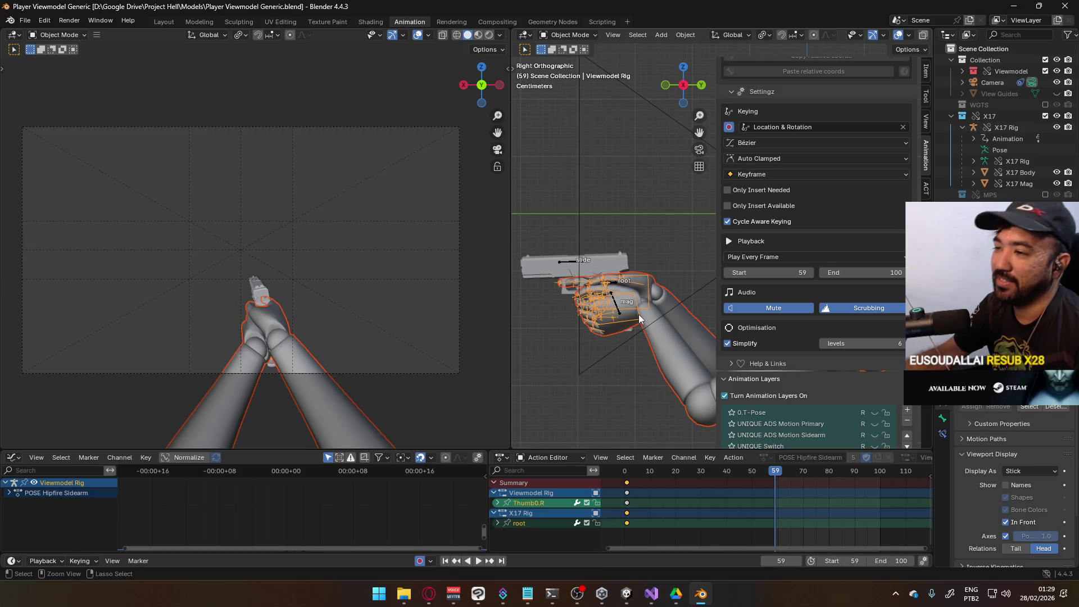
left_click(24, 20)
Step: Export the rig and arms as FBX, replacing Descend with Landing Single in the file name
mouse_move(82, 190)
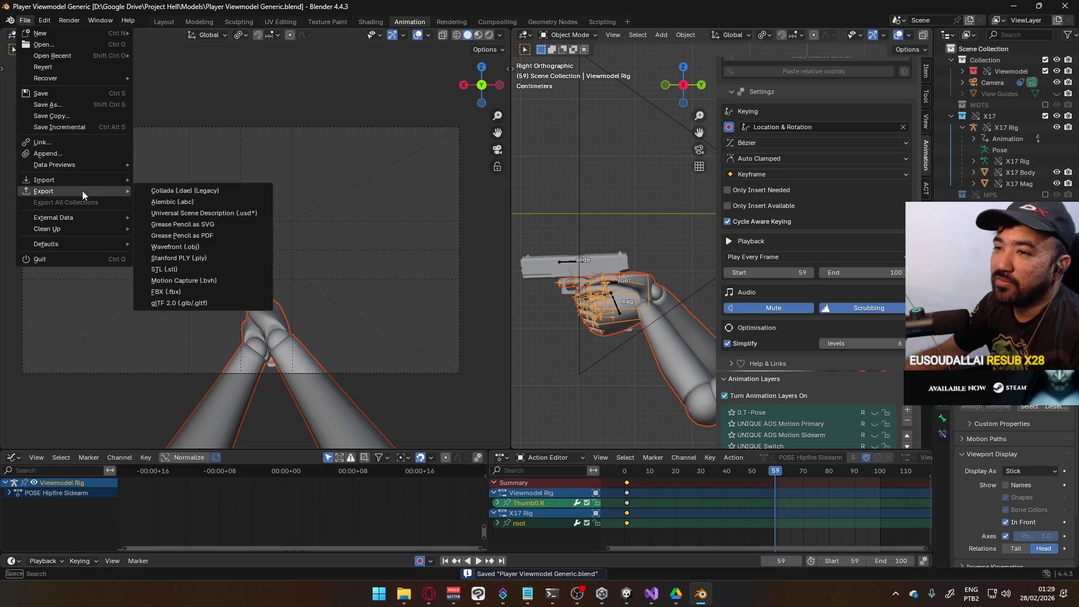
left_click(213, 292)
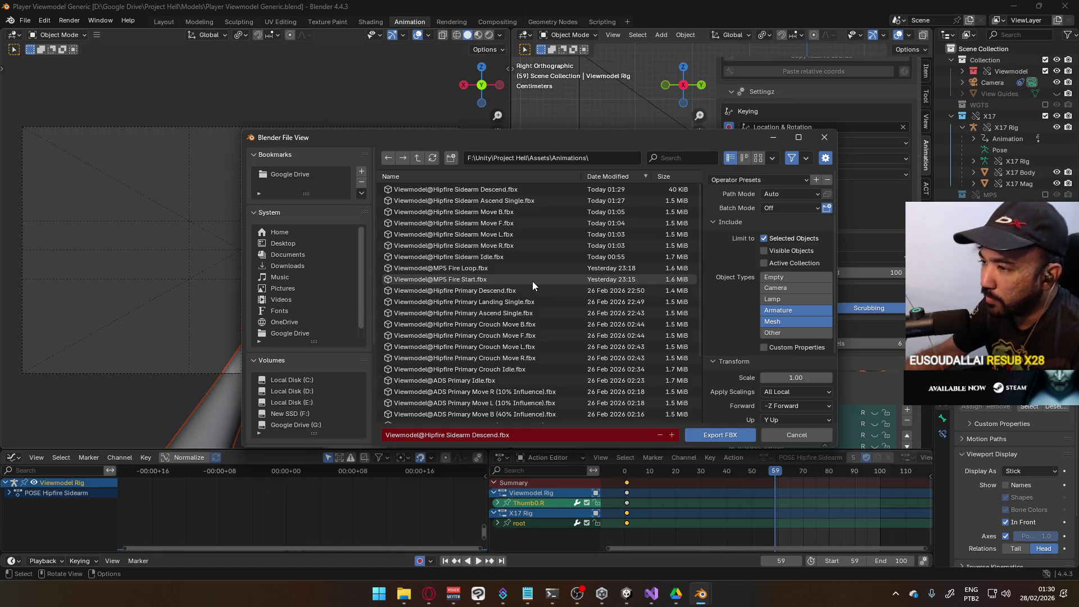
mouse_move(607, 140)
left_mouse_down()
mouse_move(539, 160)
mouse_move(528, 231)
mouse_move(518, 189)
left_mouse_up()
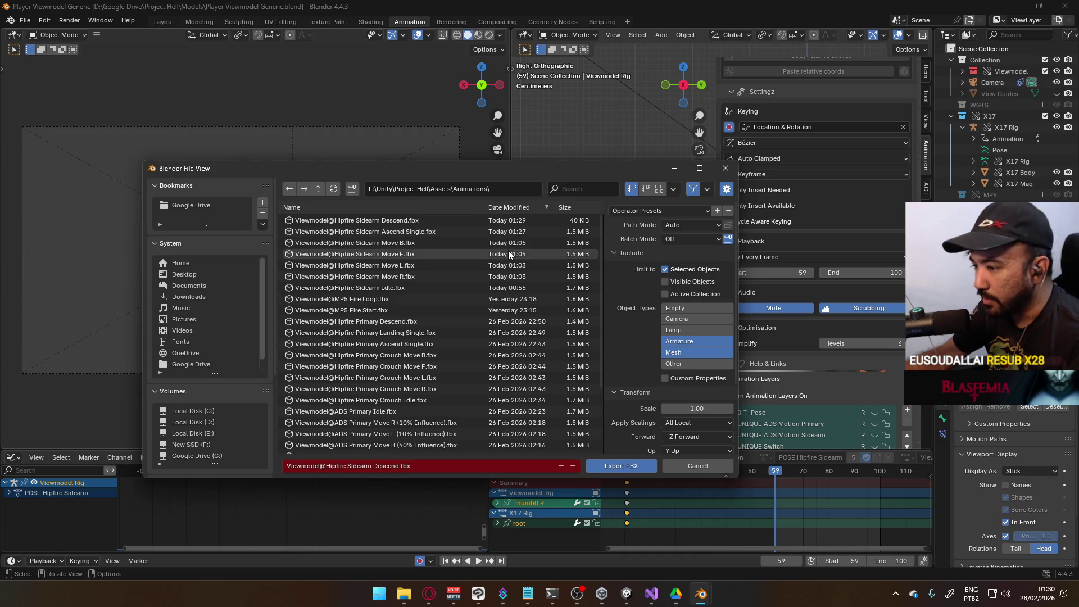
double_click(384, 466)
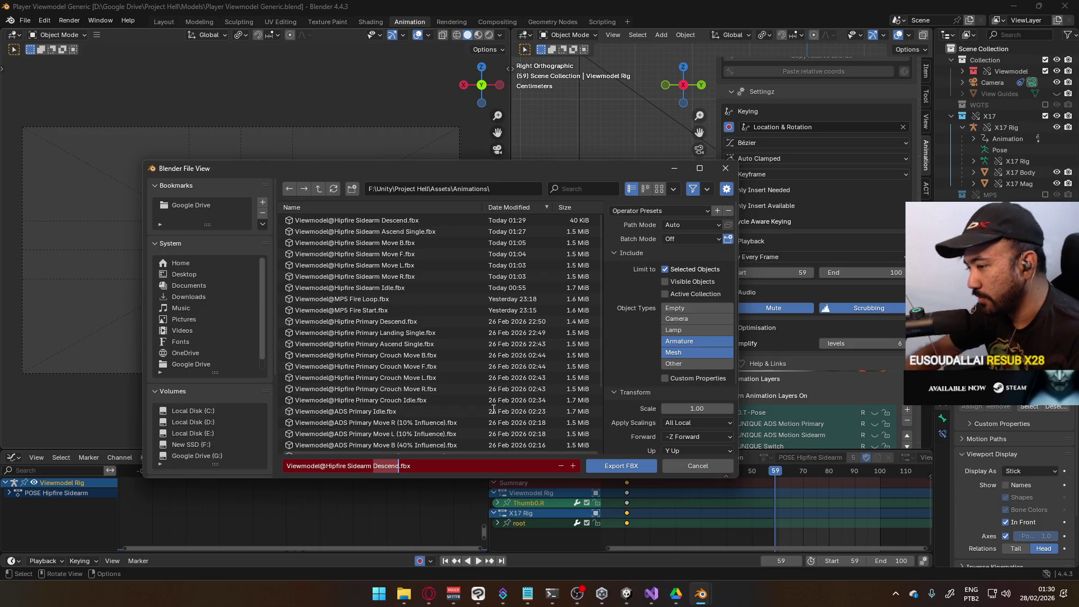
type("Landing Single")
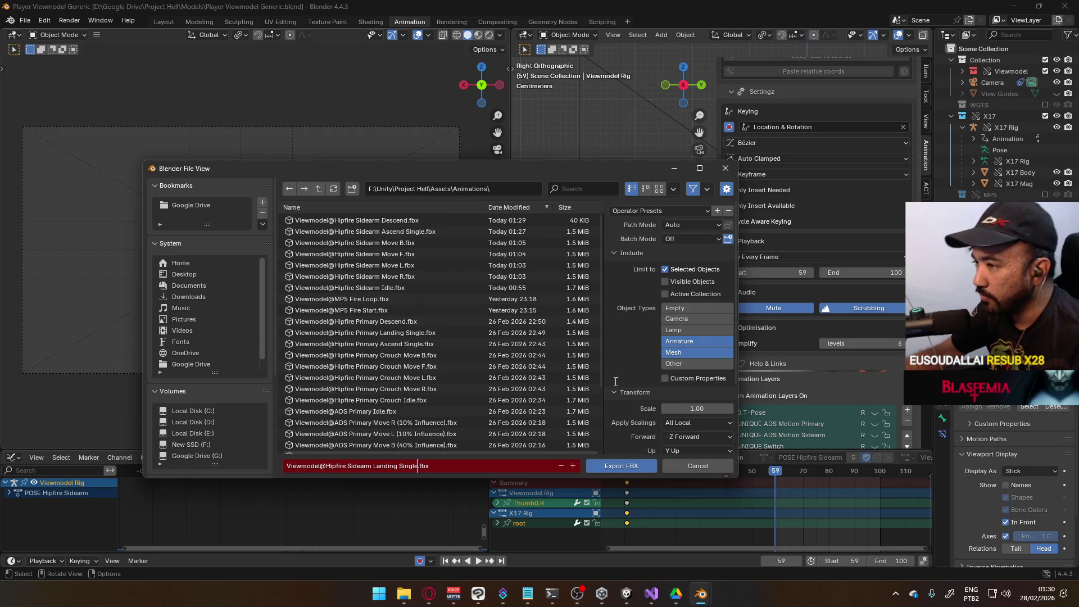
left_click(628, 471)
left_click(628, 471)
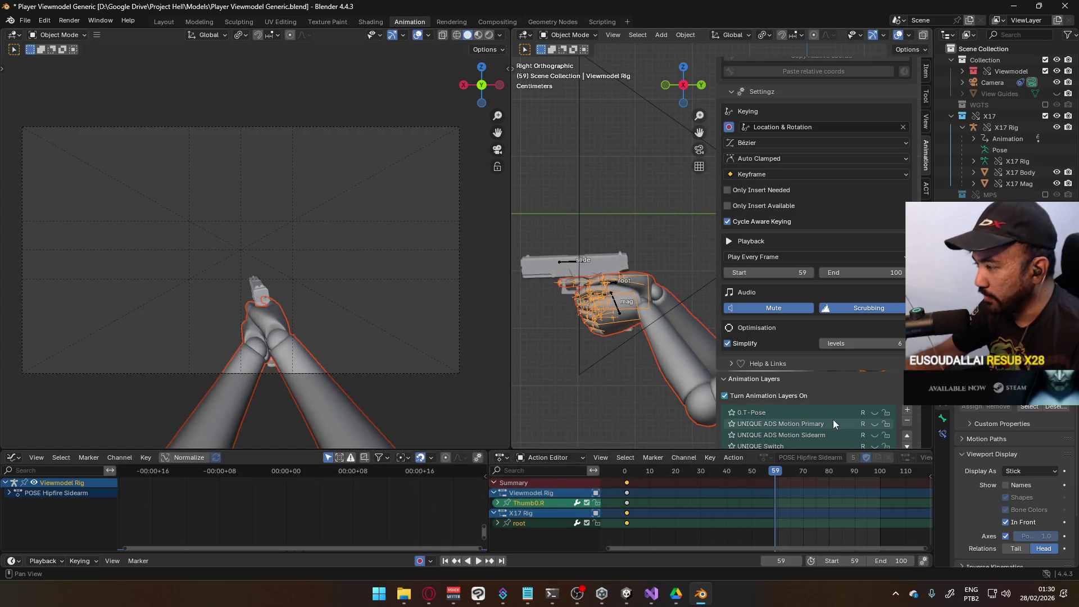
Step: Make the X17 Rig active and scrub through its CORE Aerial Cycle Sidearm frames
scroll(865, 379, "down", 3)
scroll(873, 390, "up", 2)
scroll(877, 393, "down", 2)
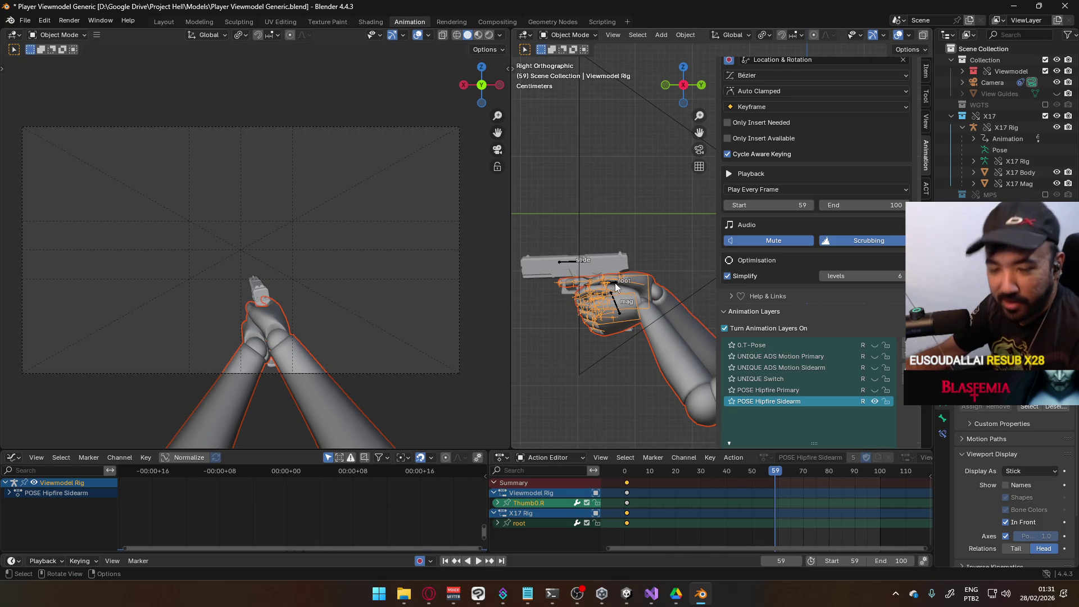
left_click(587, 269)
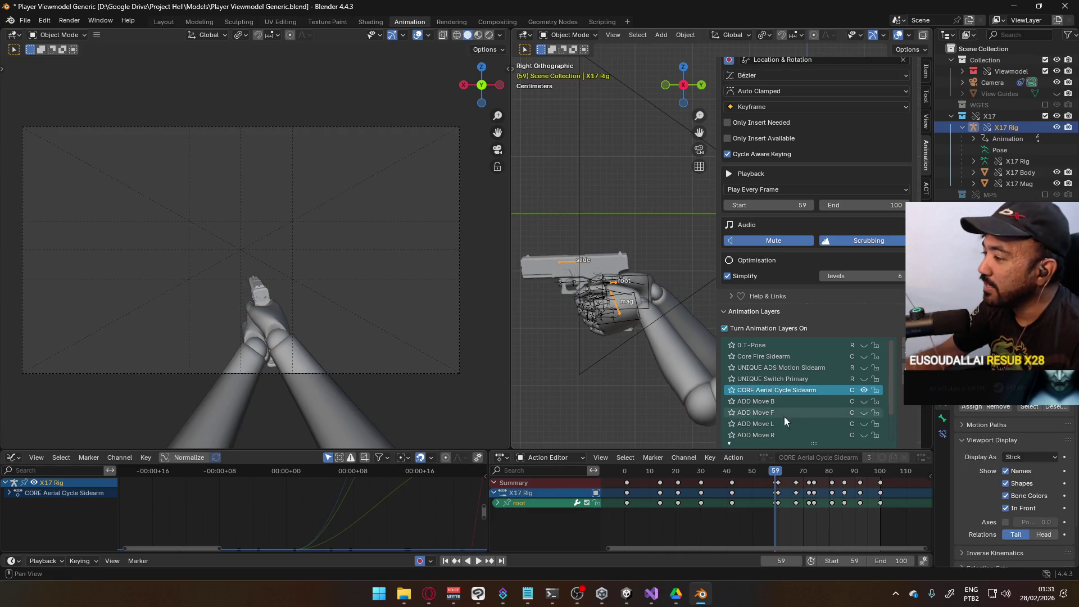
left_click_drag(778, 474, 880, 484)
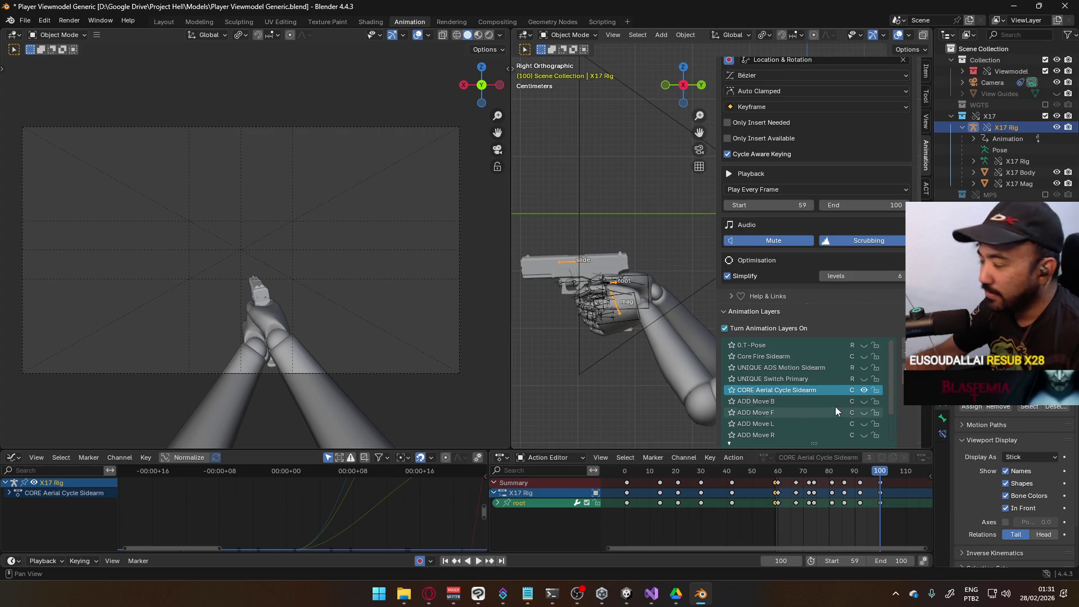
left_click_drag(882, 474, 778, 480)
scroll(839, 387, "down", 3)
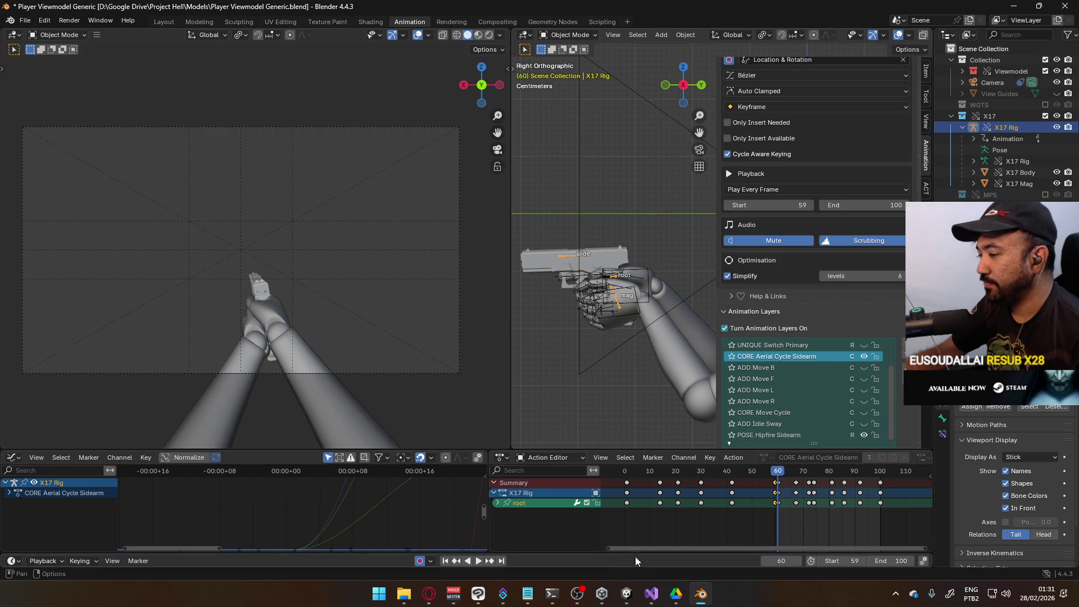
mouse_move(625, 591)
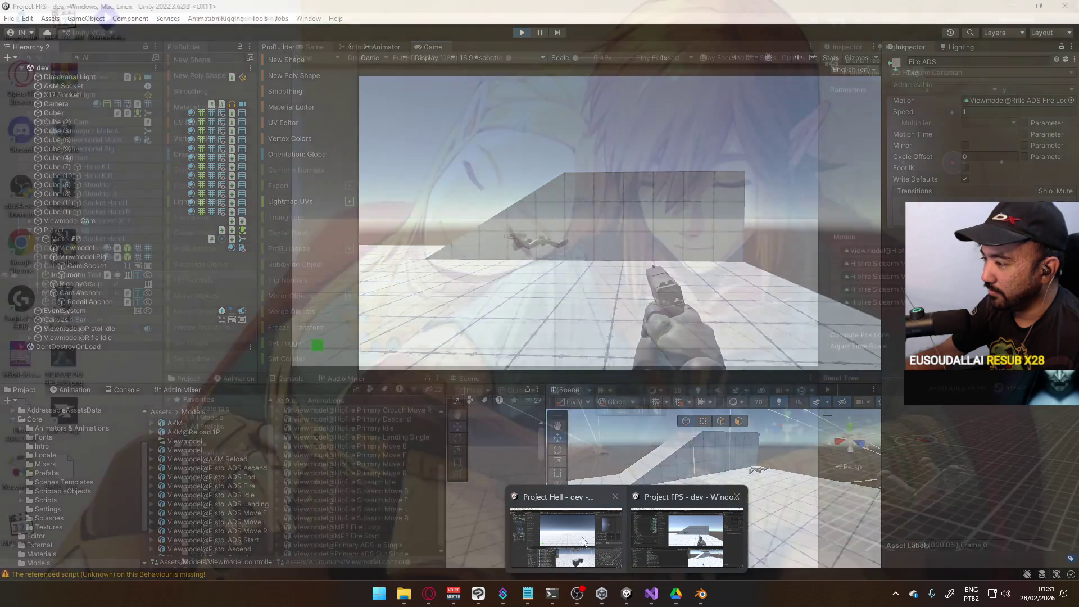
Step: Select the Hipfire Sidearm Ascend Single, Descend and Landing Single FBX assets together
scroll(410, 508, "down", 1)
scroll(411, 508, "down", 1)
scroll(395, 450, "down", 3)
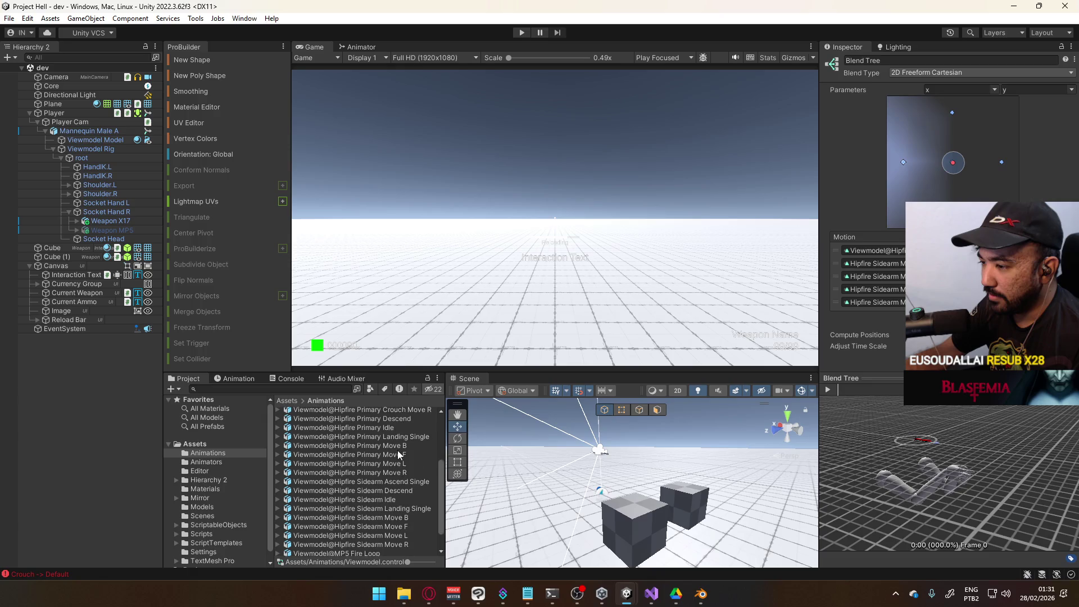
scroll(408, 461, "up", 3)
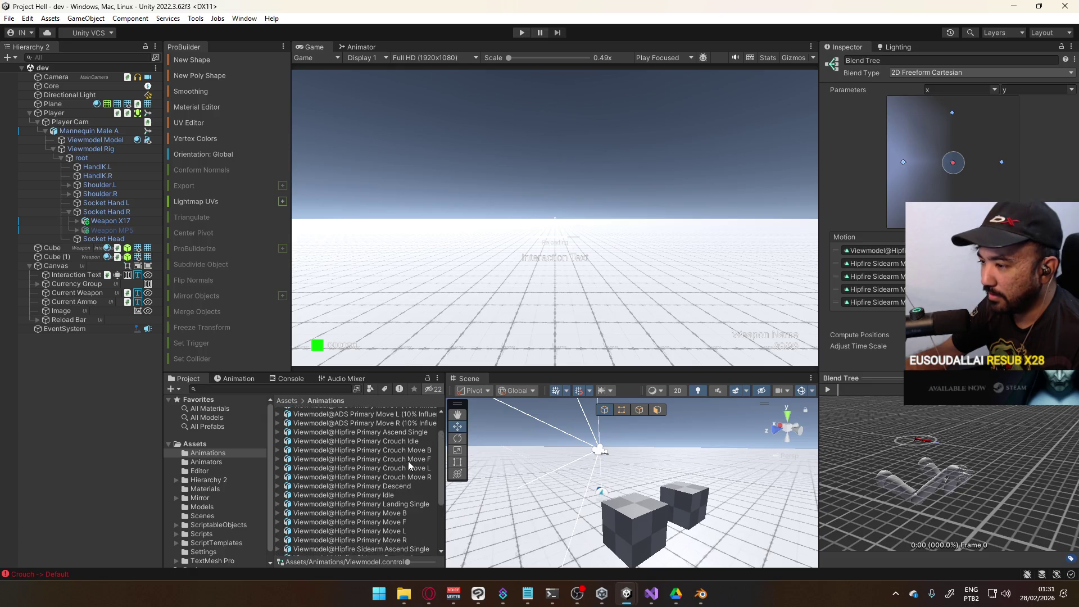
scroll(408, 461, "down", 3)
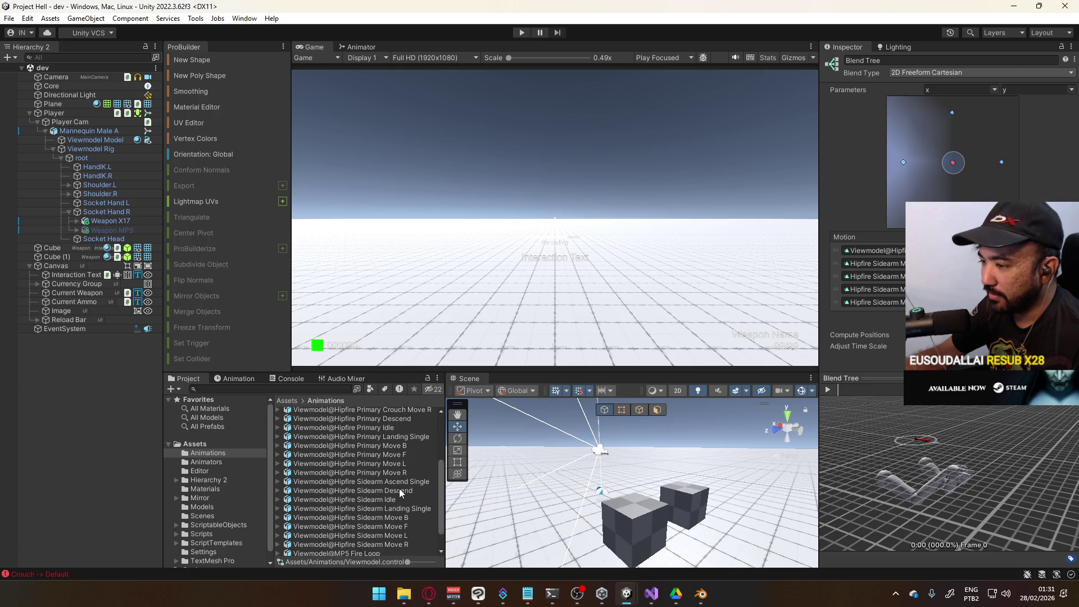
left_click(401, 493)
left_click(403, 510)
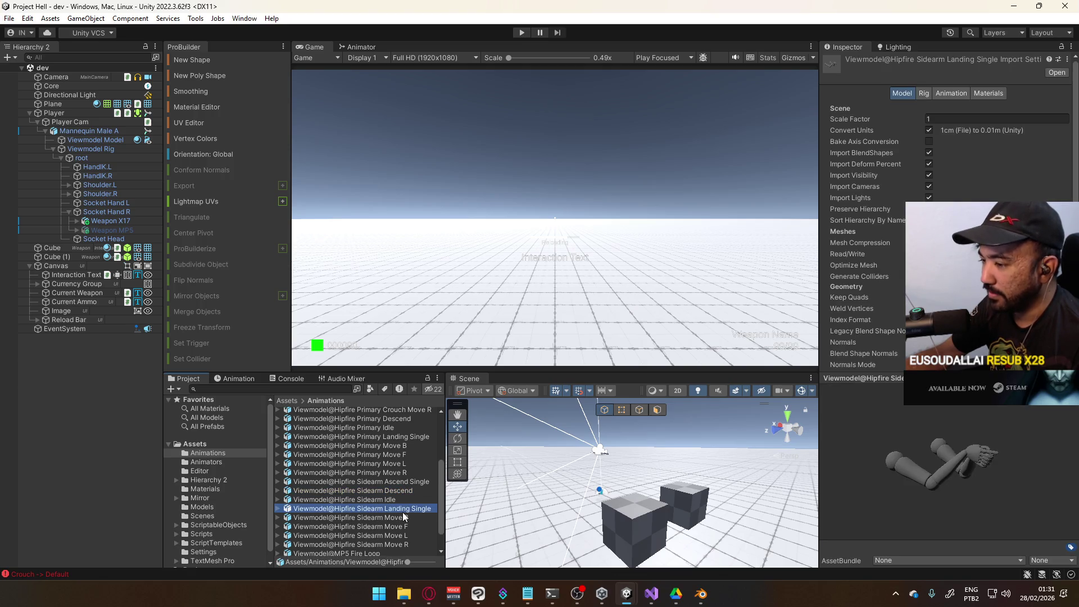
left_click(404, 491, "ctrl")
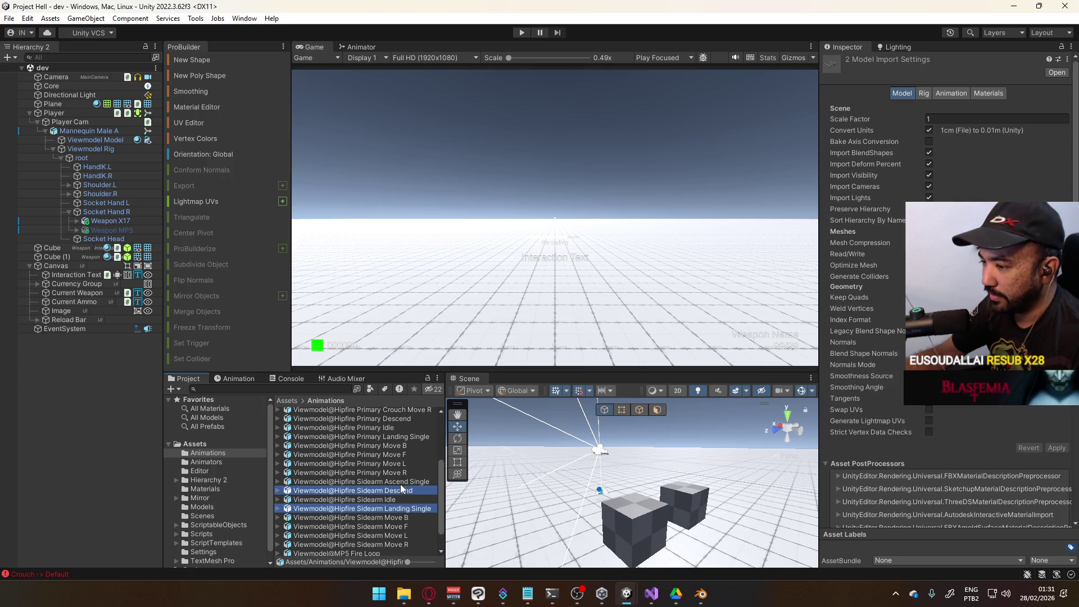
left_click(405, 481, "ctrl")
Step: Set Anim. Compression to Off, disable curve resampling, and apply the import settings
left_click(924, 93)
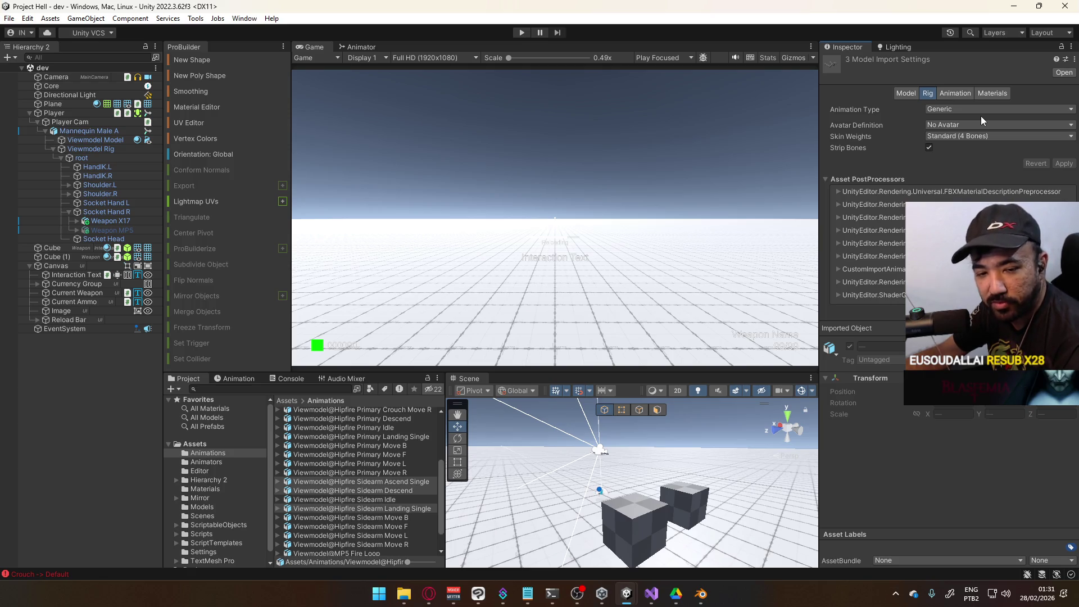
left_click(983, 110)
left_click(964, 97)
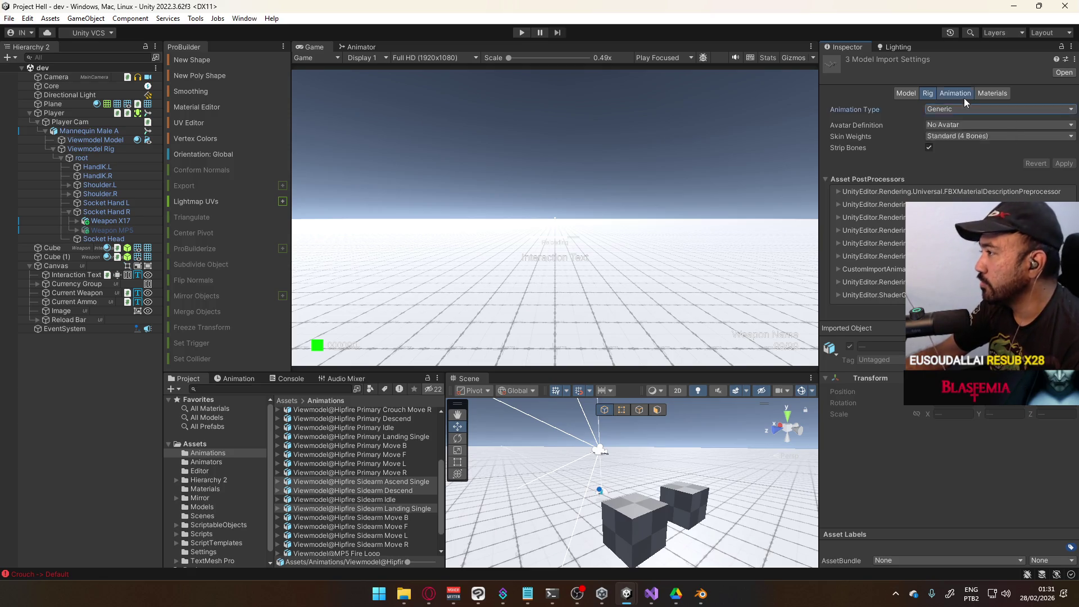
left_click(958, 95)
left_click(967, 160)
left_click(951, 171)
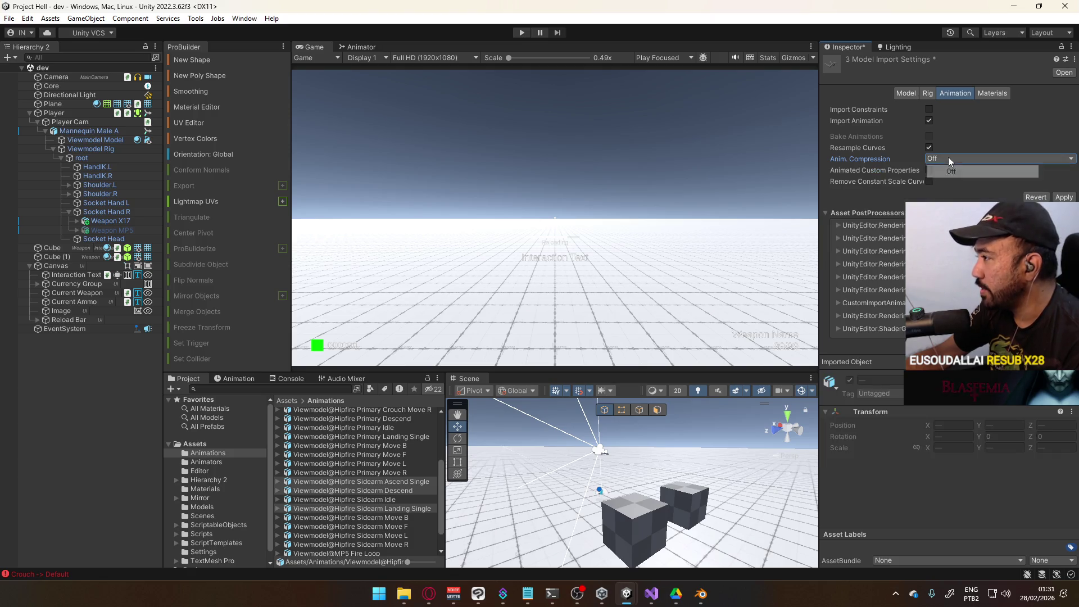
left_click(929, 148)
left_click(1054, 197)
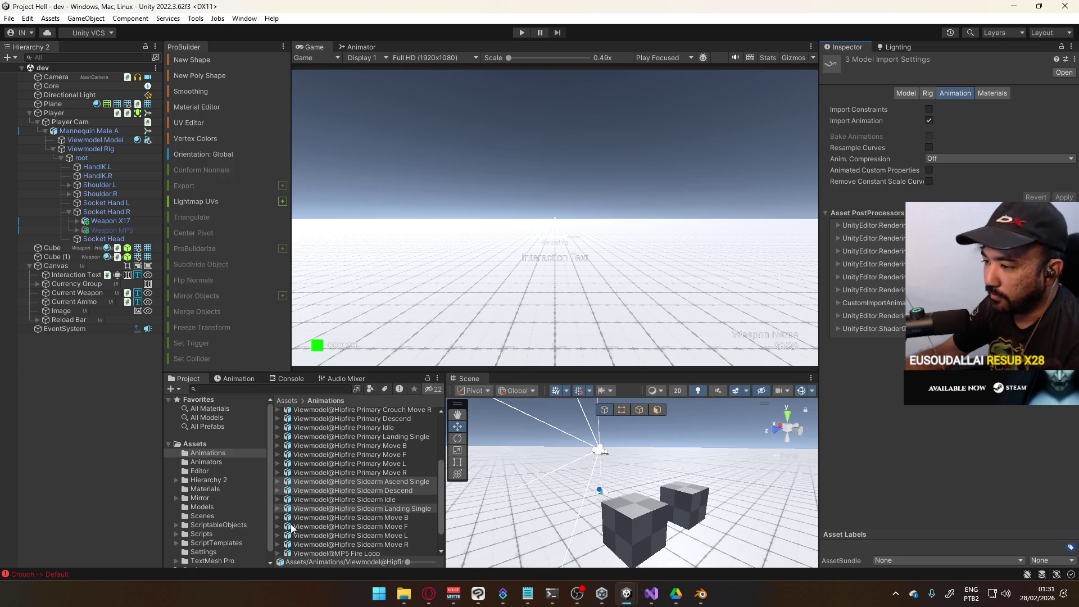
left_click(992, 94)
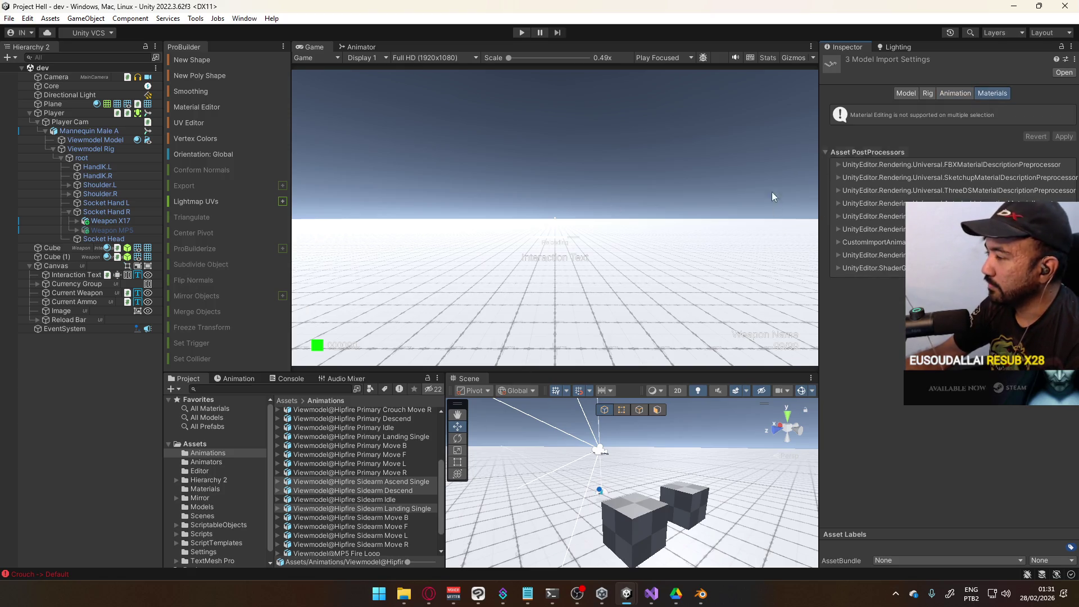
Step: Review each Sidearm asset's import settings individually, then select the Mannequin Male A object
left_click(366, 482)
left_click(377, 493)
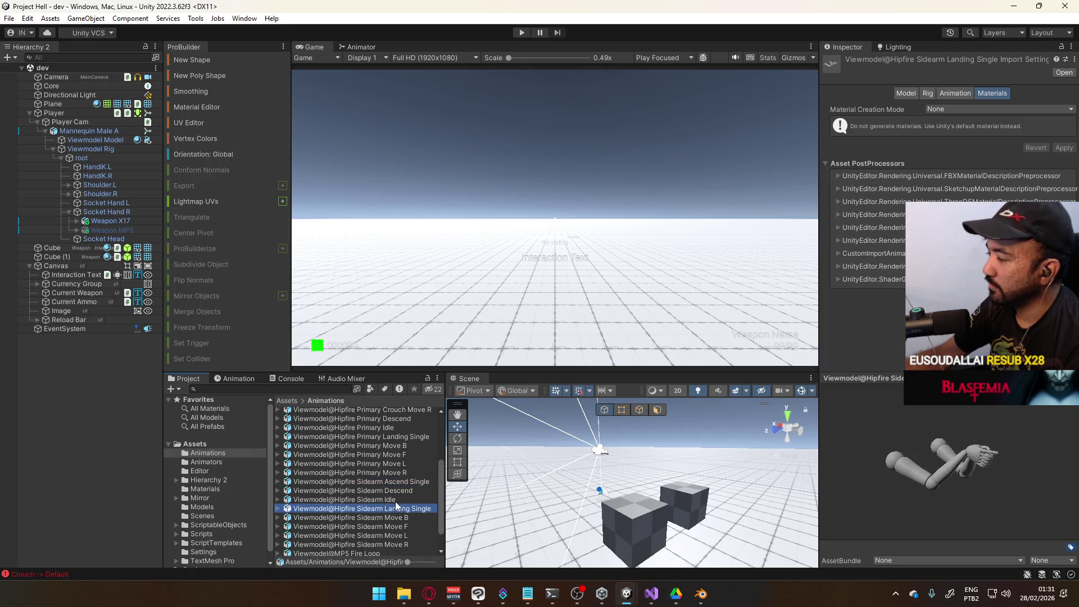
left_click(397, 490)
left_click(396, 482)
left_click(948, 95)
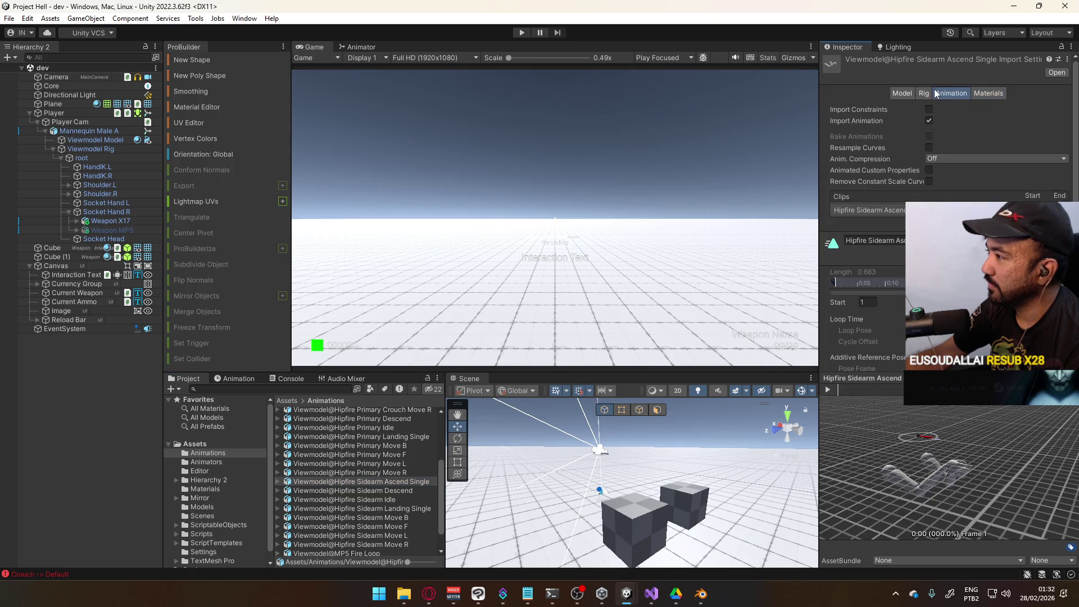
left_click(927, 95)
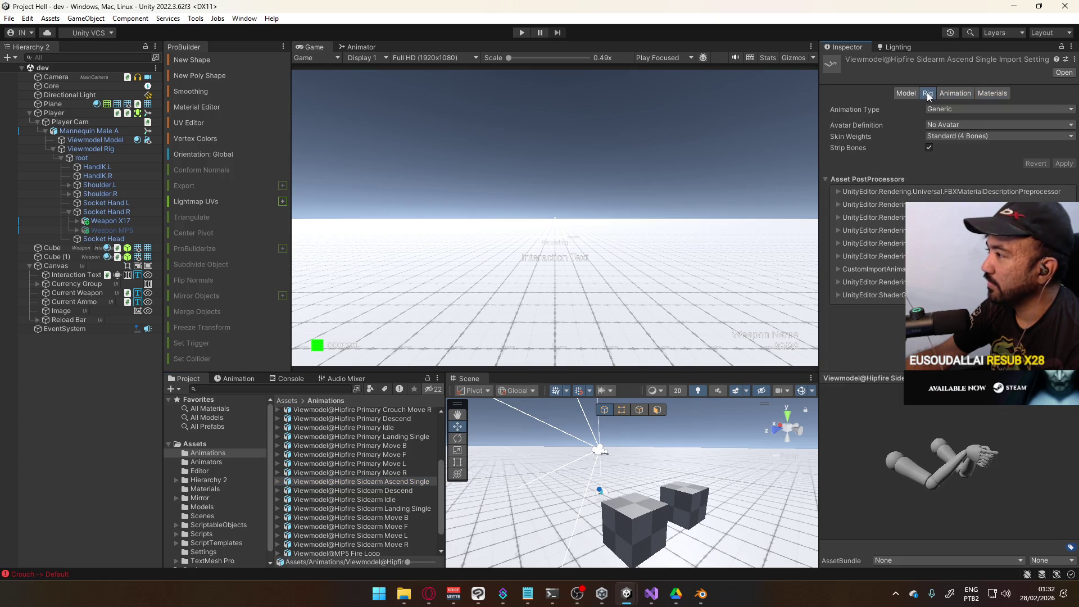
left_click(380, 487)
left_click(396, 509)
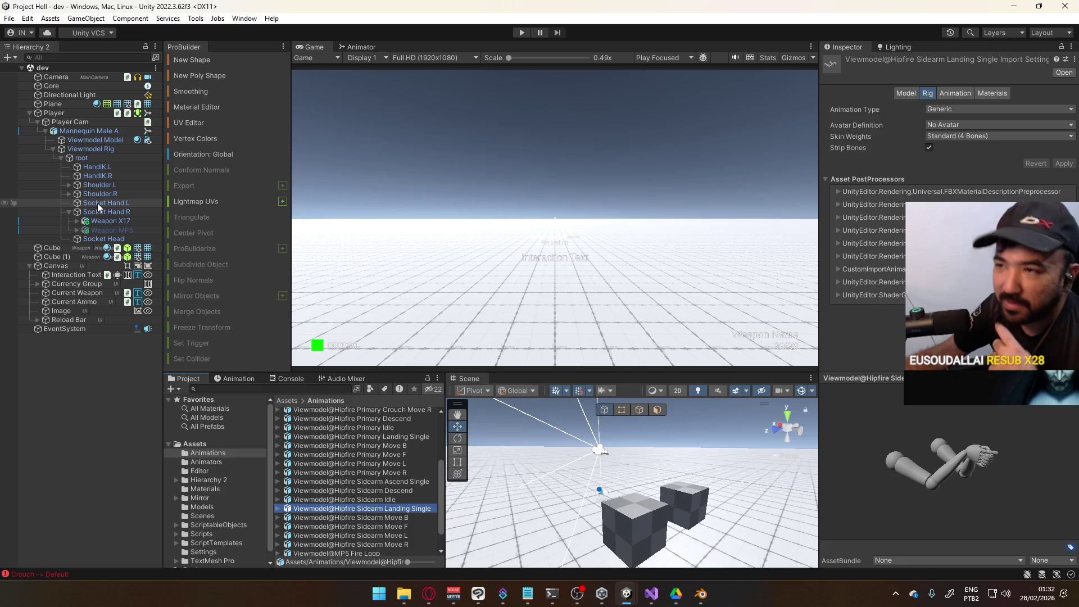
left_click(79, 131)
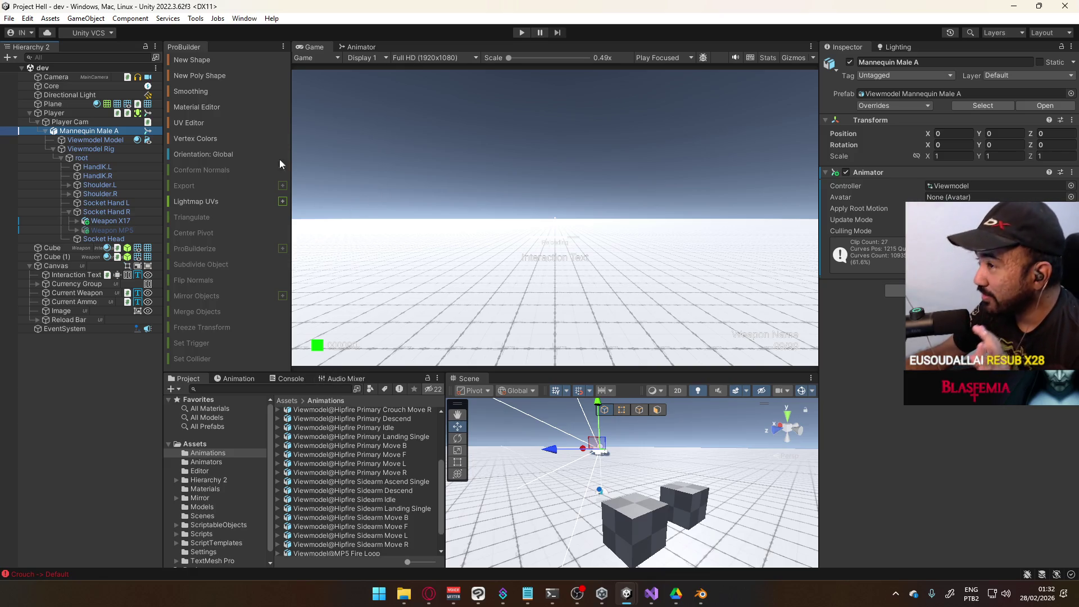
Step: Show the Sidearm blend tree in the Animator and try opening the Move F FBX externally
left_click(359, 48)
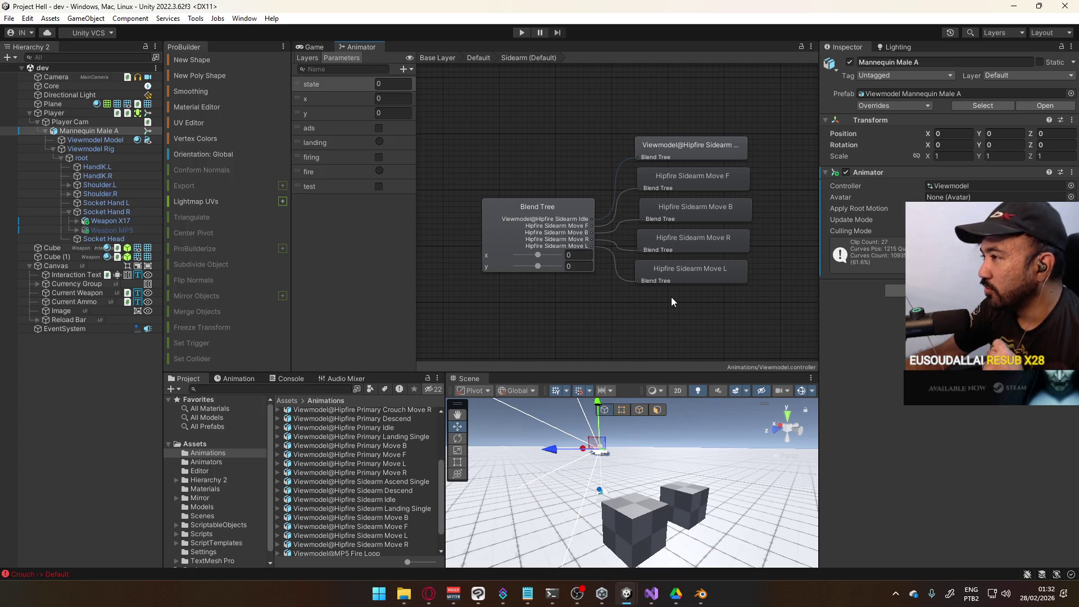
left_click(693, 181)
left_click(357, 474)
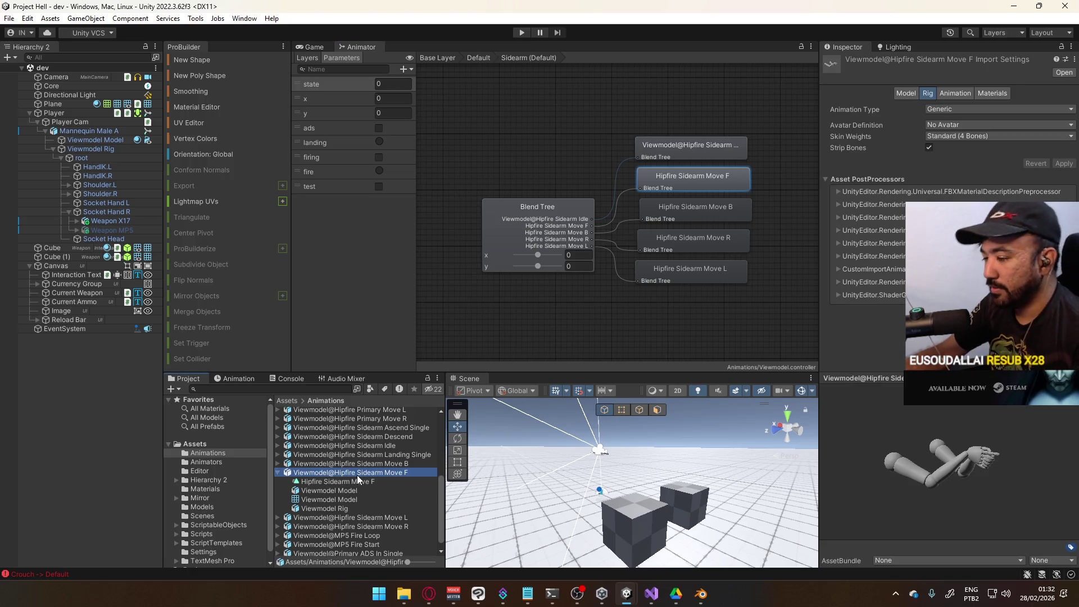
double_click(356, 475)
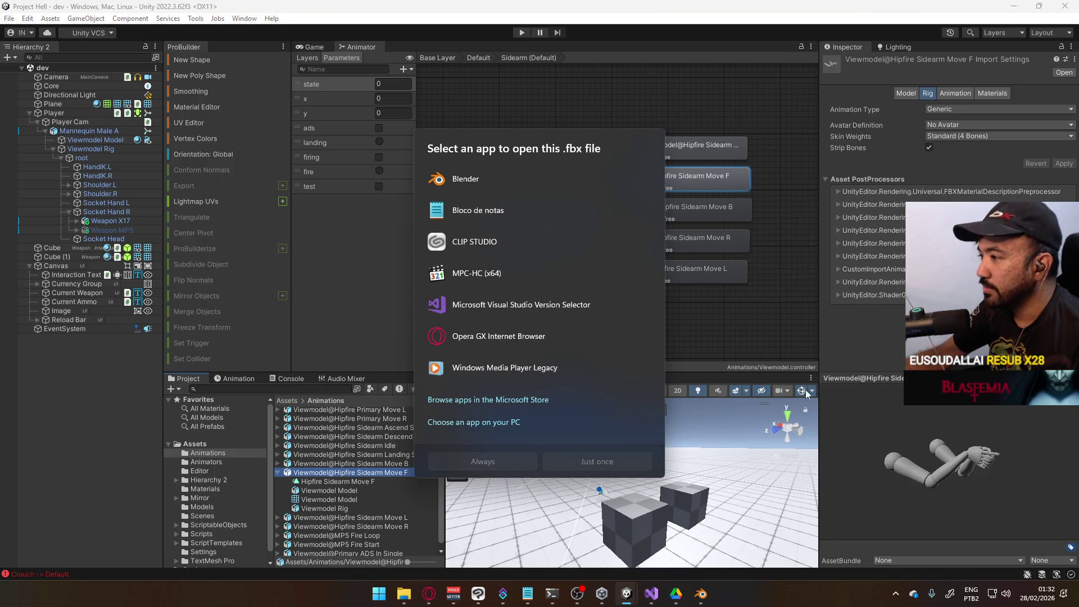
Step: Dismiss the app prompt and rename the Move F clip to Viewmodel@Hipfire Sidearm Move F
left_click(351, 472)
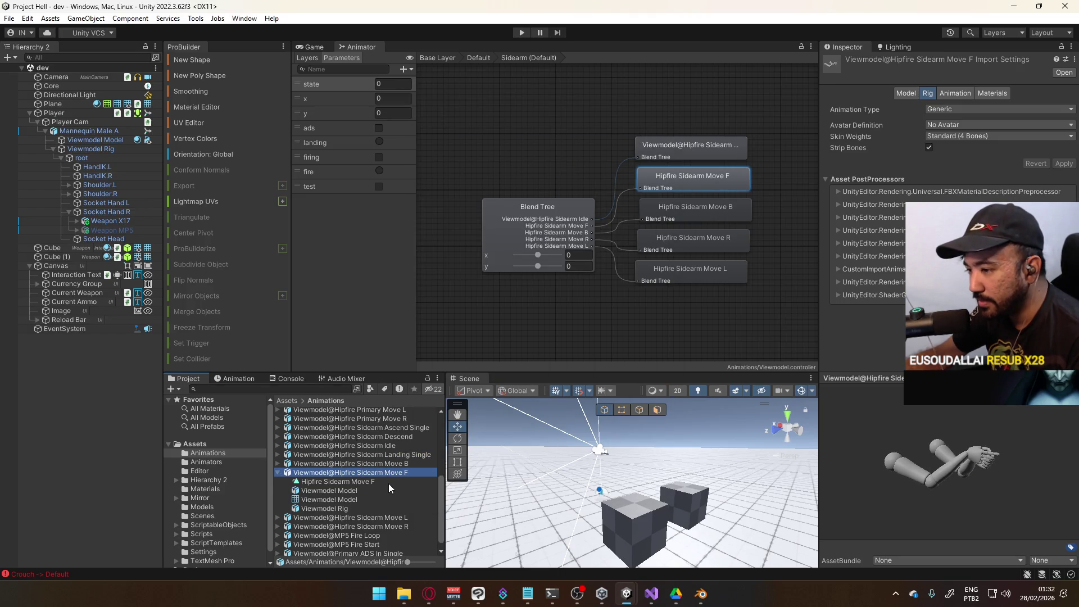
scroll(375, 487, "up", 1)
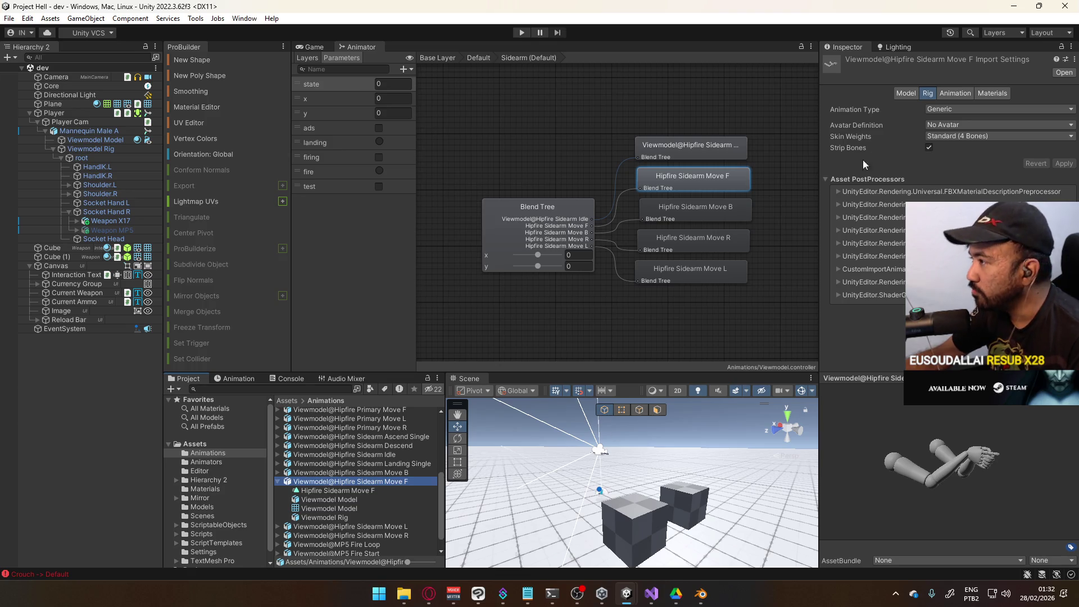
left_click(918, 93)
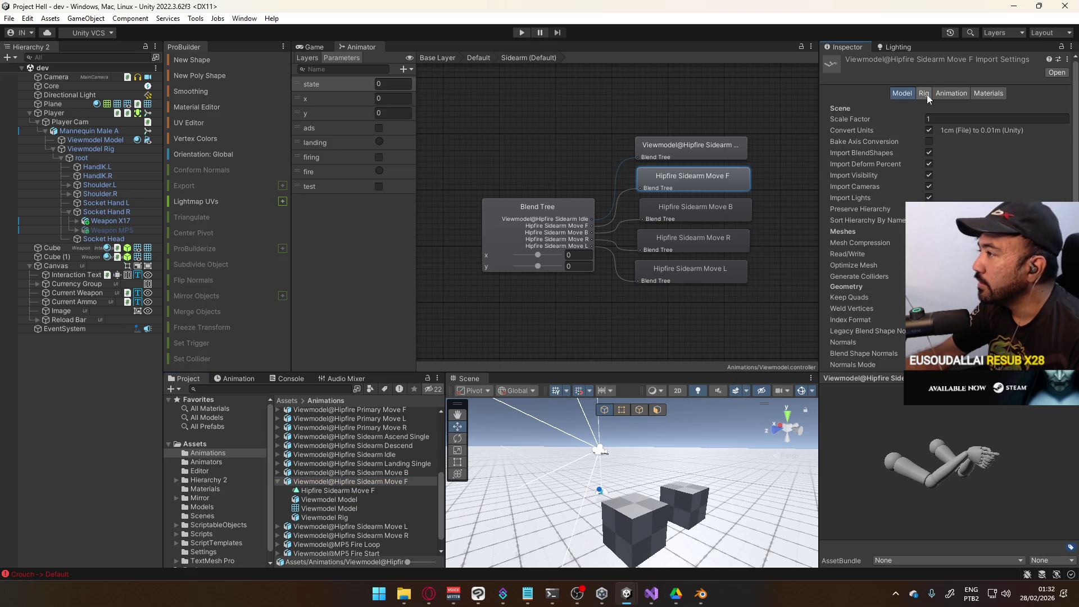
left_click(926, 95)
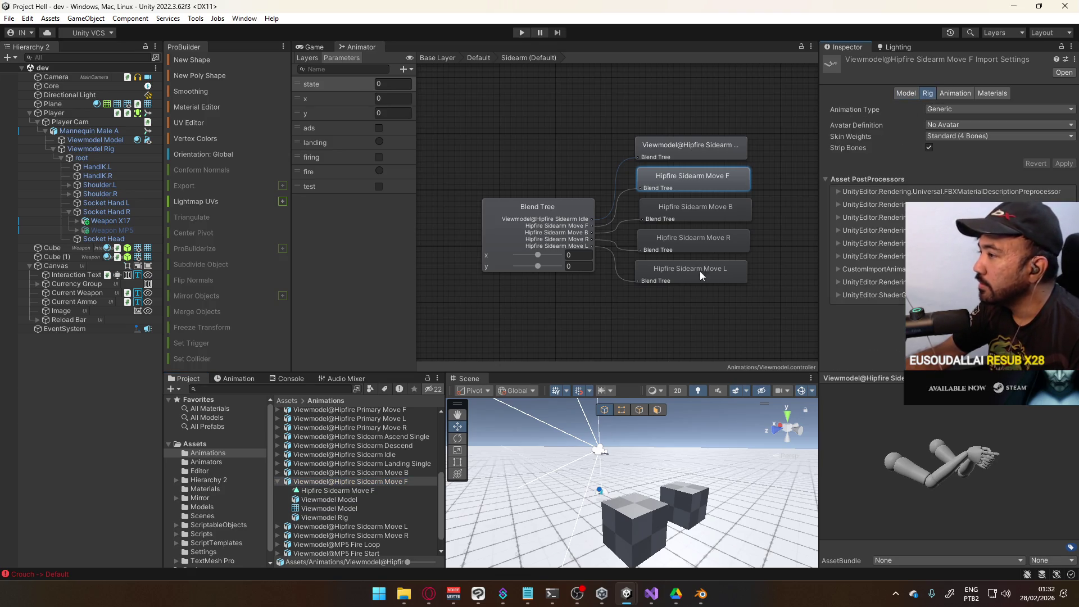
left_click(951, 93)
left_click(874, 241)
key("ctrl+v")
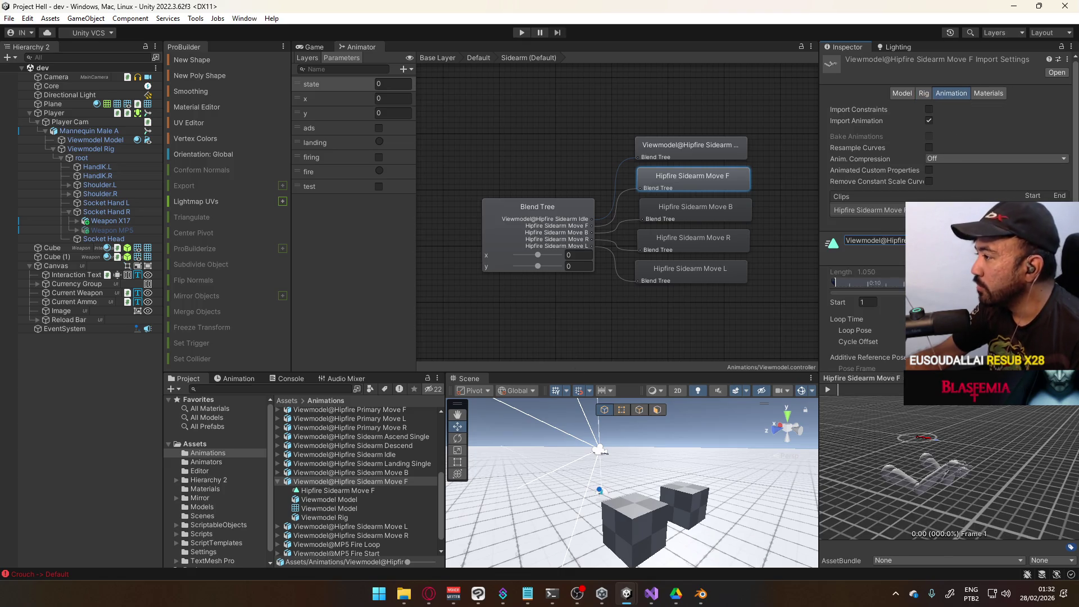
scroll(989, 281, "down", 5)
left_click(1051, 388)
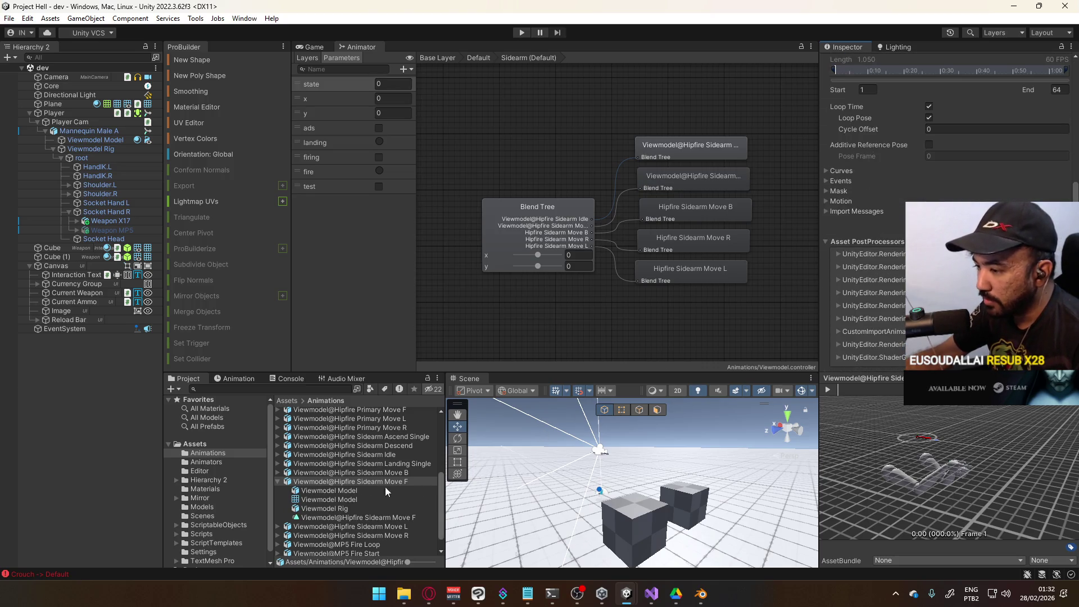
Step: Rename the Move B clip to Viewmodel@Hipfire Sidearm Move B and apply it
left_click(277, 482)
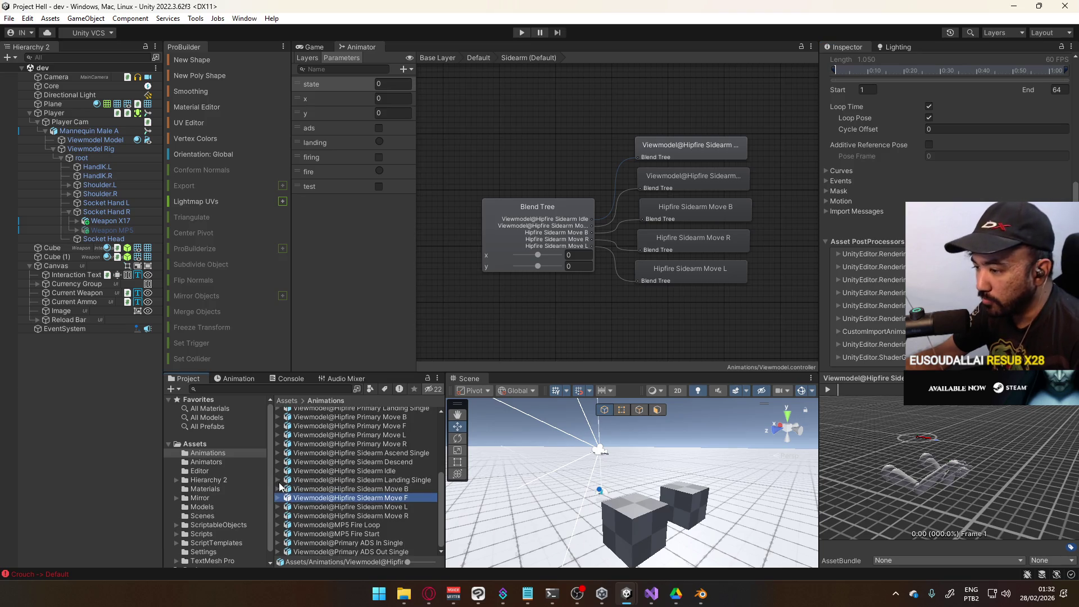
left_click(277, 489)
left_click(318, 490)
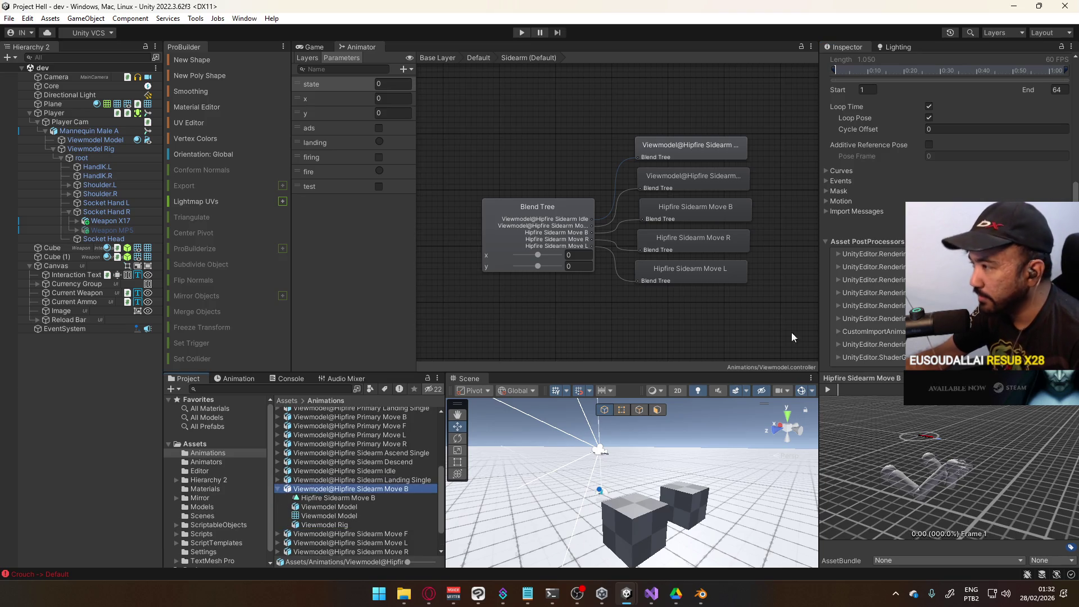
left_click(874, 241)
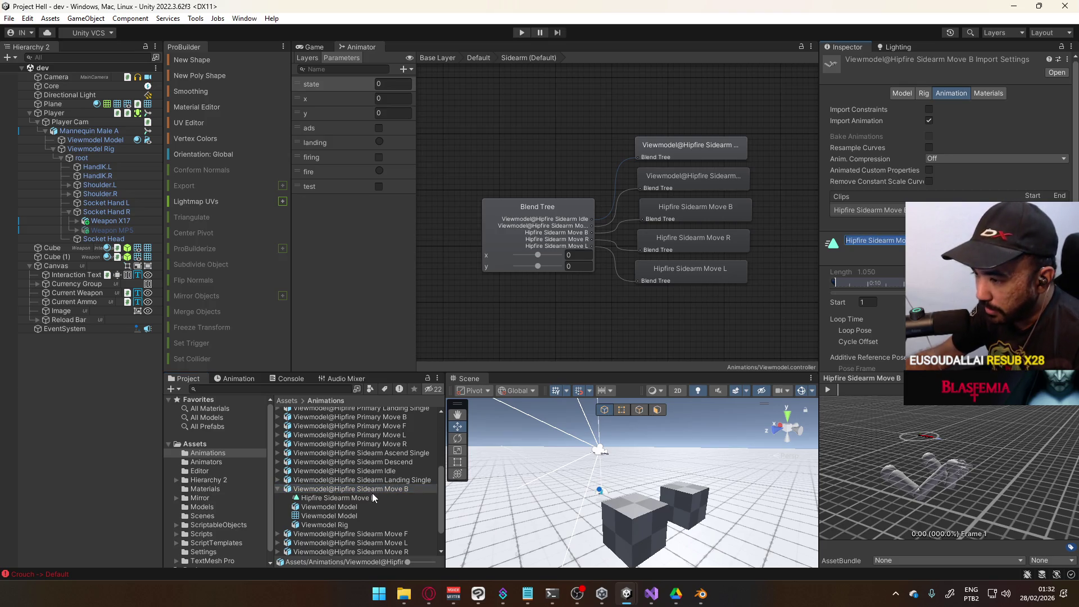
left_click(277, 534)
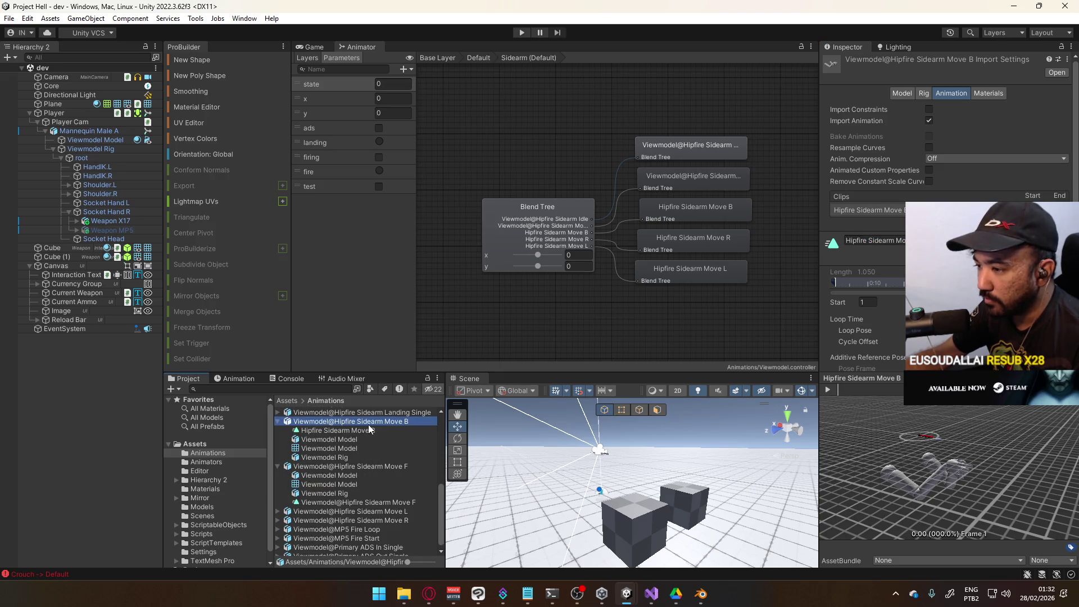
scroll(366, 439, "up", 3)
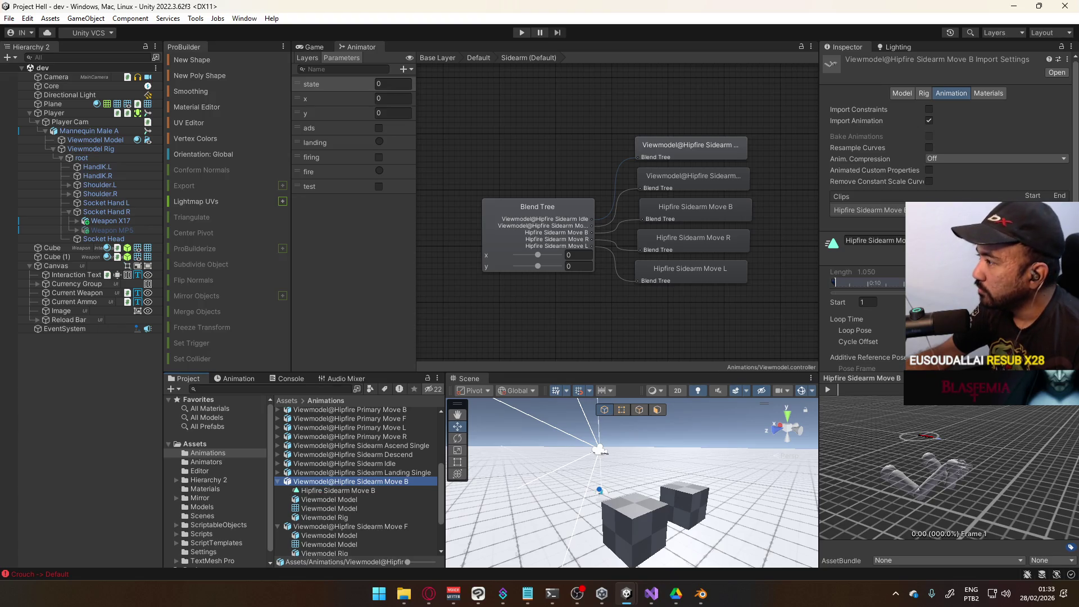
left_click(874, 241)
key("ctrl+v")
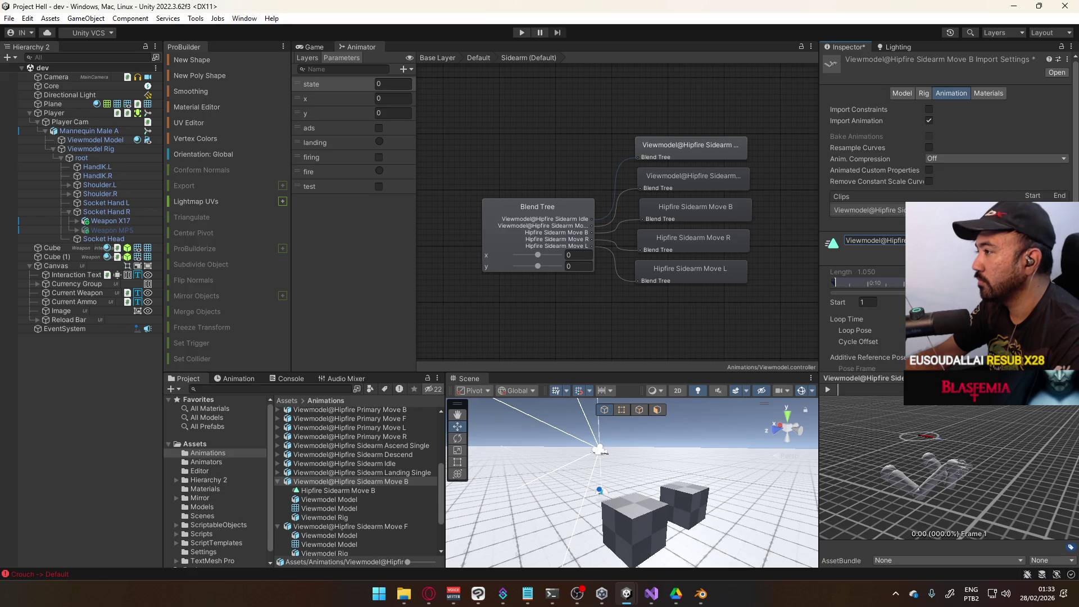
scroll(866, 253, "down", 5)
key("Return")
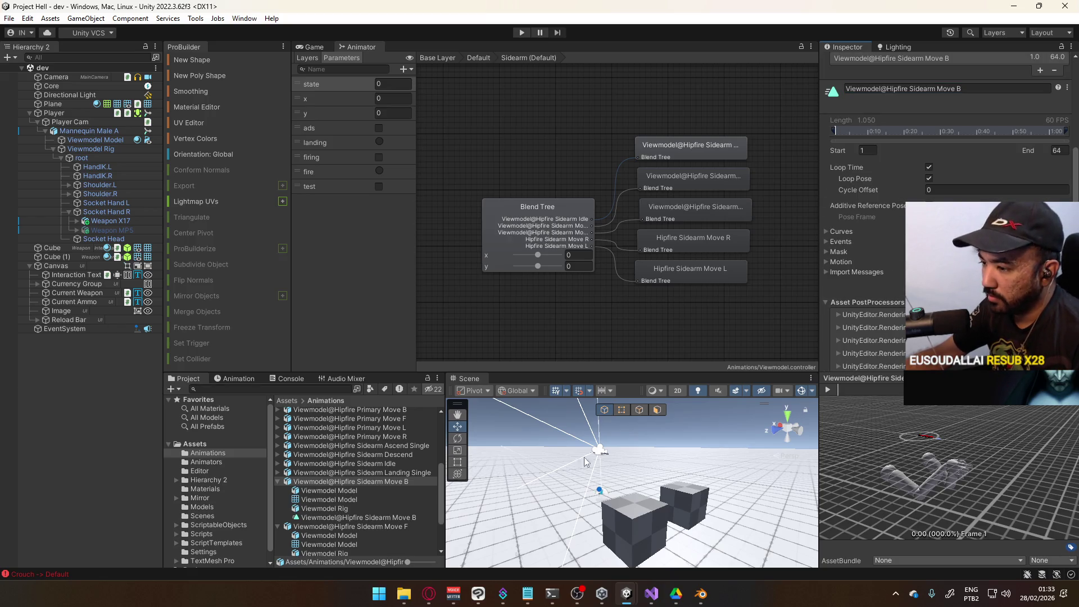
Step: Rename the Move L import clip to 'Viewmodel@Hipfire Sidearm Move L' and apply
left_click(281, 484)
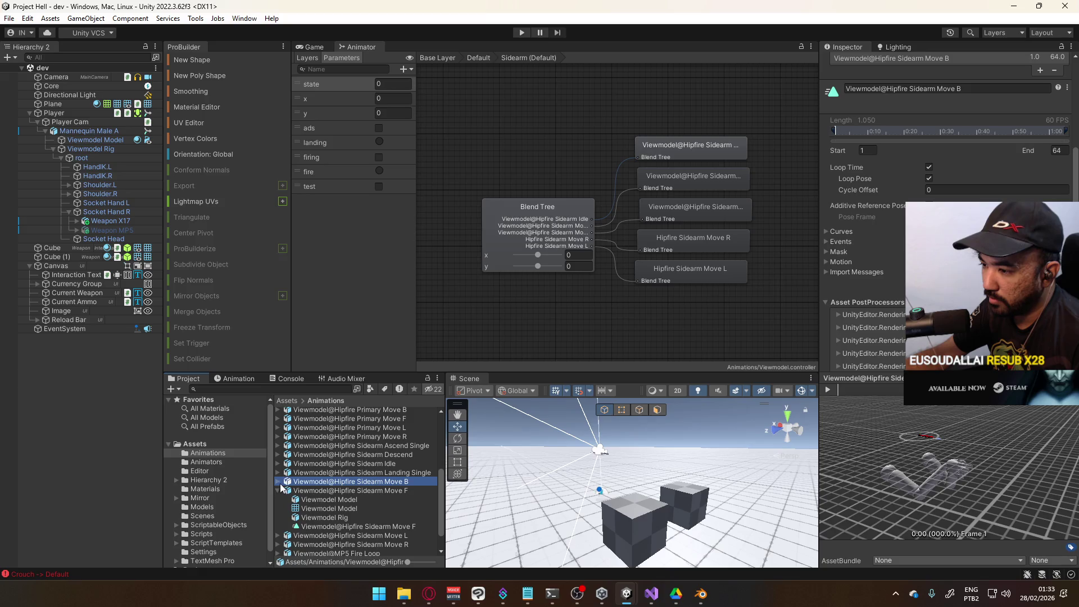
left_click(278, 483)
left_click(312, 507)
key("Right")
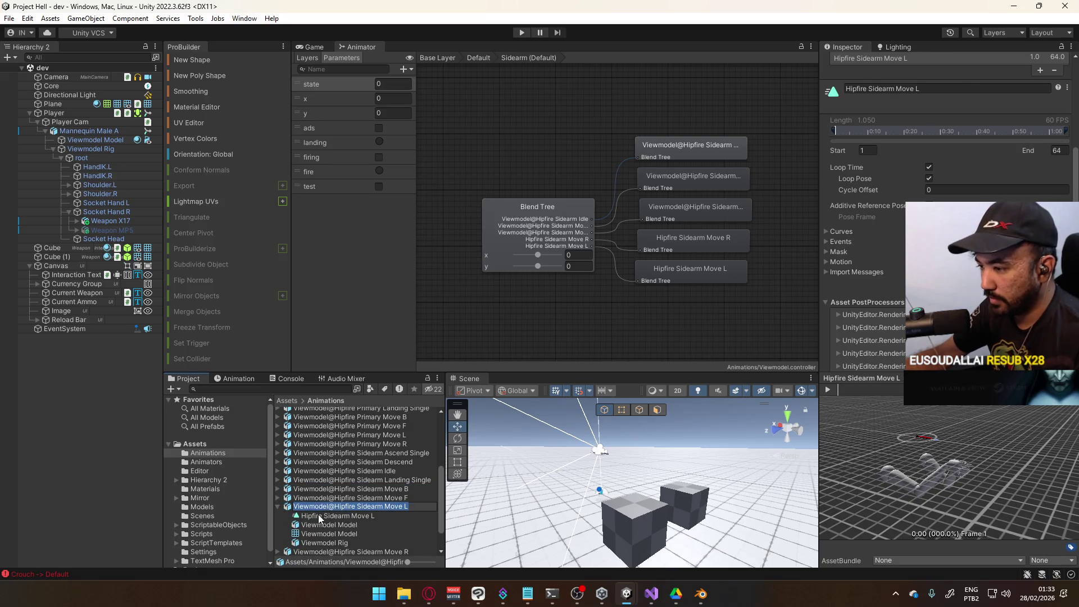
scroll(338, 494, "down", 1)
scroll(997, 181, "up", 3)
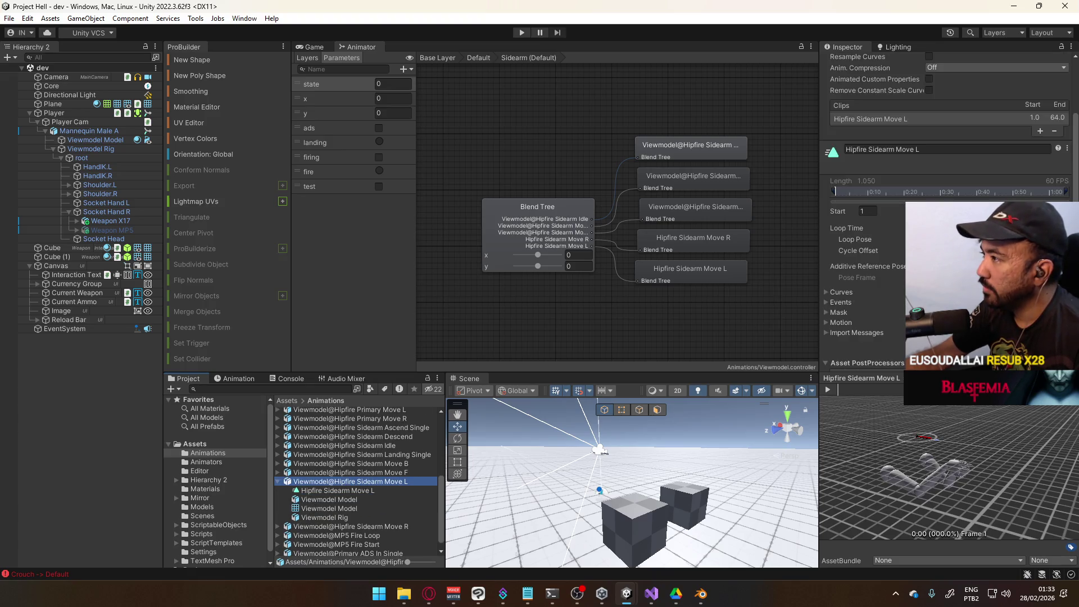
left_click(928, 178)
key("BackSpace")
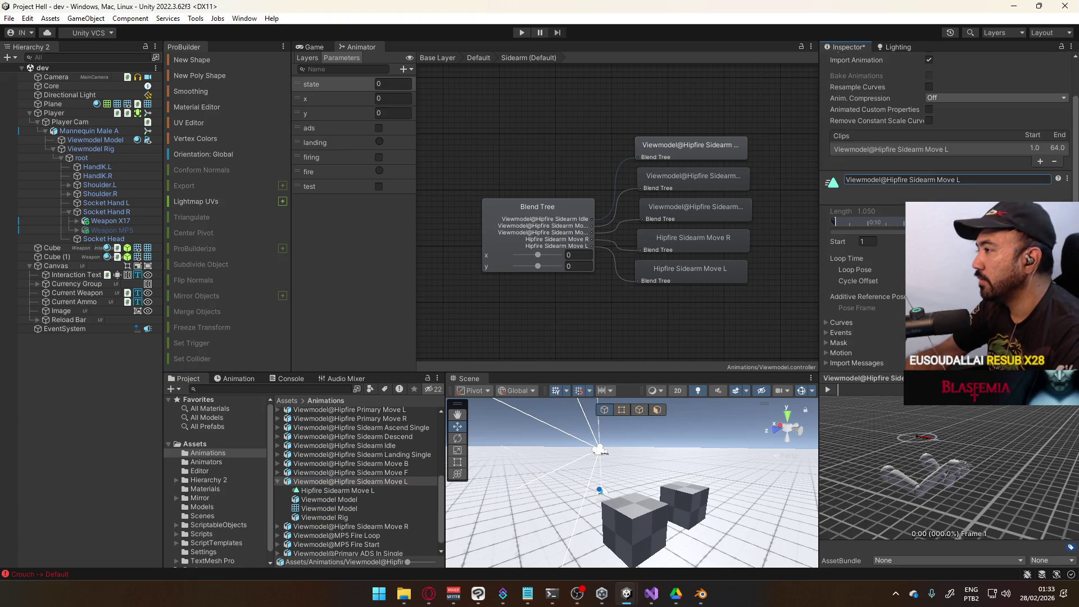
scroll(955, 225, "down", 5)
left_click(1057, 364)
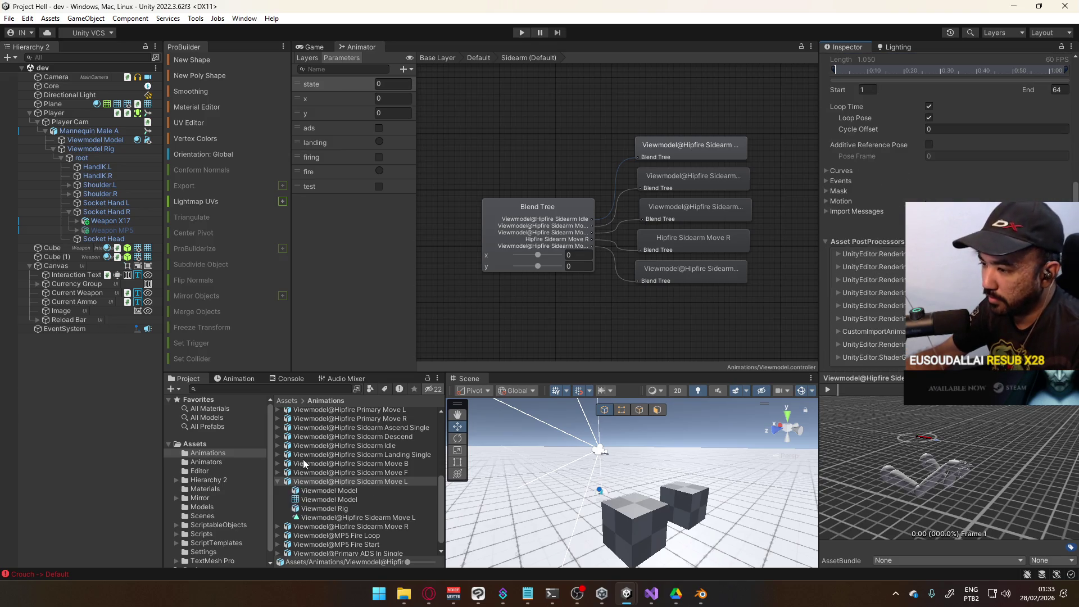
Step: Rename the Move R import clip to 'Viewmodel@Hipfire Sidearm Move R' and apply
left_click(278, 478)
left_click(352, 515)
left_click(353, 515)
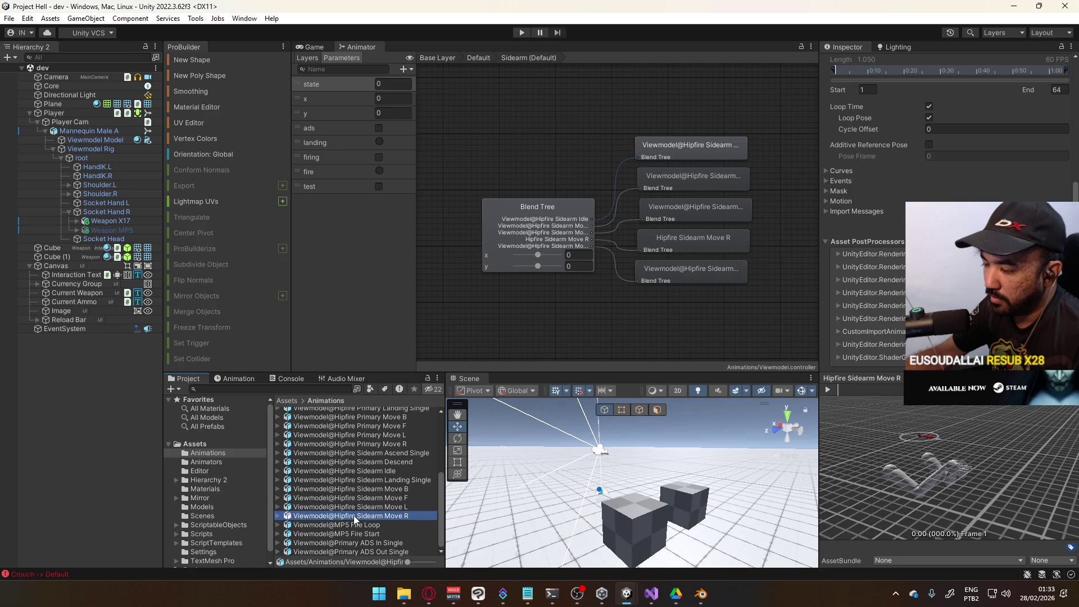
left_click(278, 515)
left_click(347, 481)
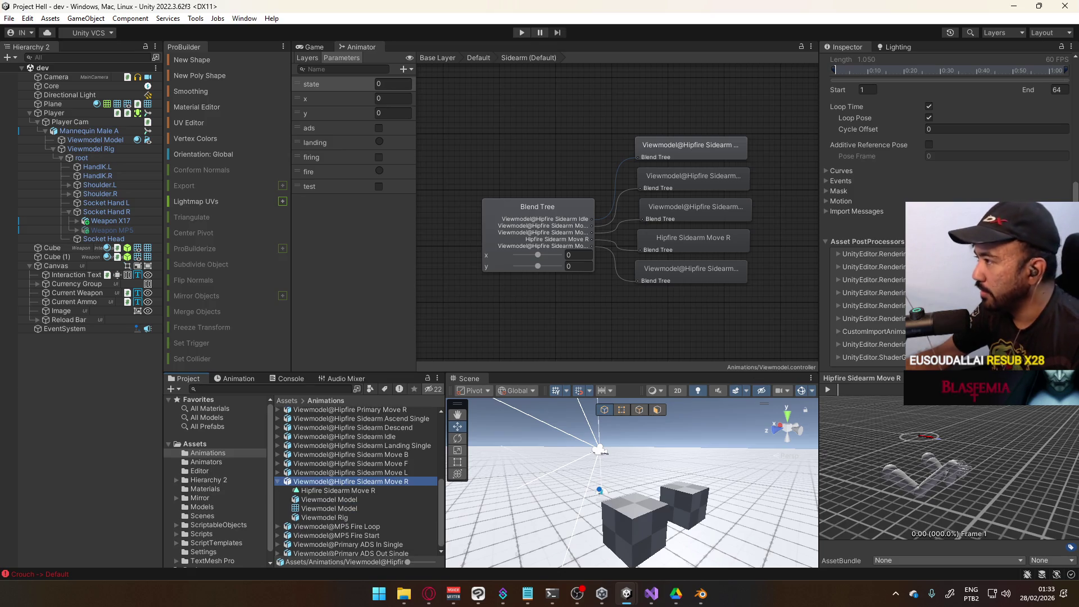
left_click(874, 240)
type("Viewmodel@Hipfire Sidearm Move R")
scroll(866, 253, "down", 5)
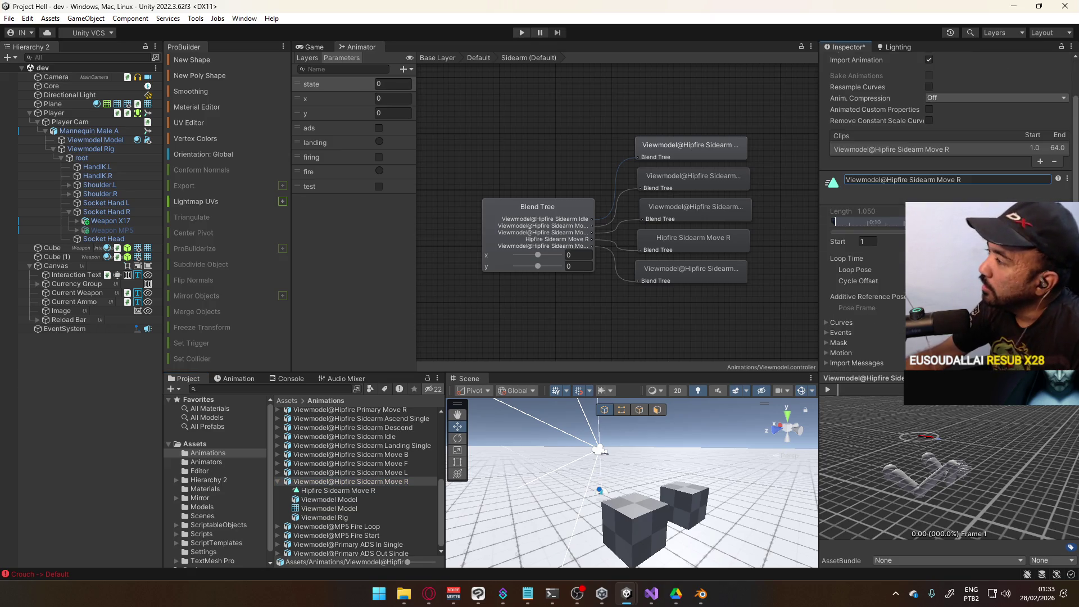
key("Return")
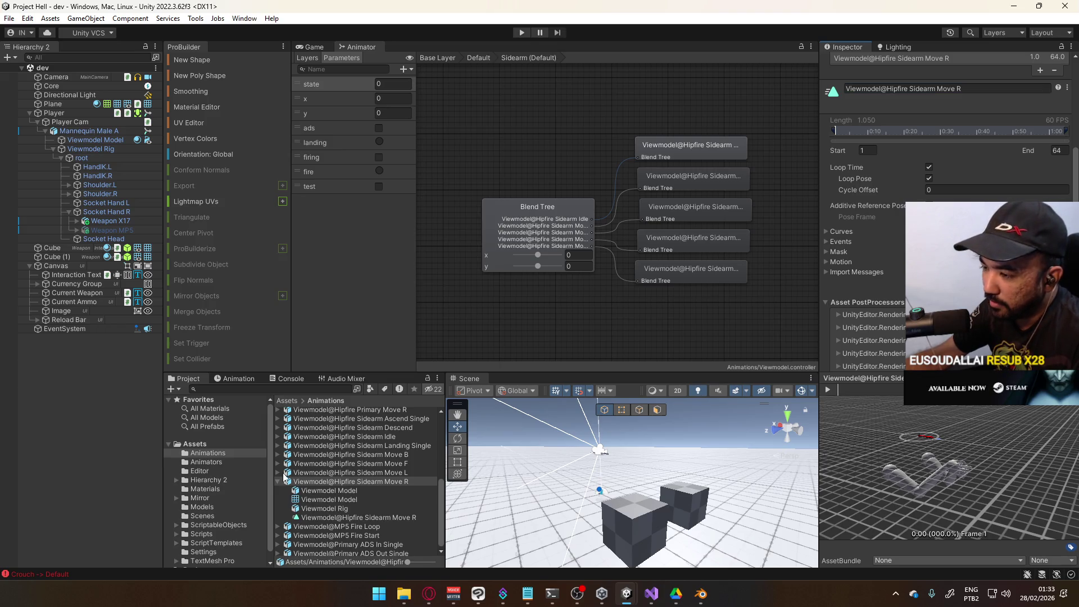
Step: Collapse Move R and step back up through the sidearm move files to Move B
left_click(279, 482)
left_click(376, 503)
left_click(379, 498)
left_click(382, 490)
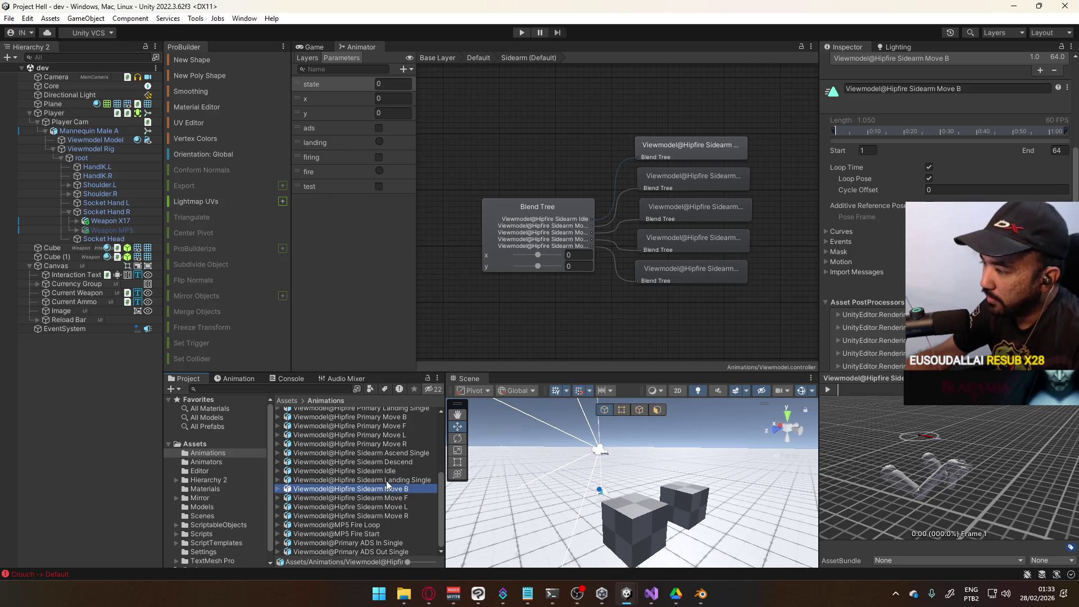
Step: Rename the Sidearm Landing Single clip to its full Viewmodel@ file name
left_click(371, 480)
left_click(278, 480)
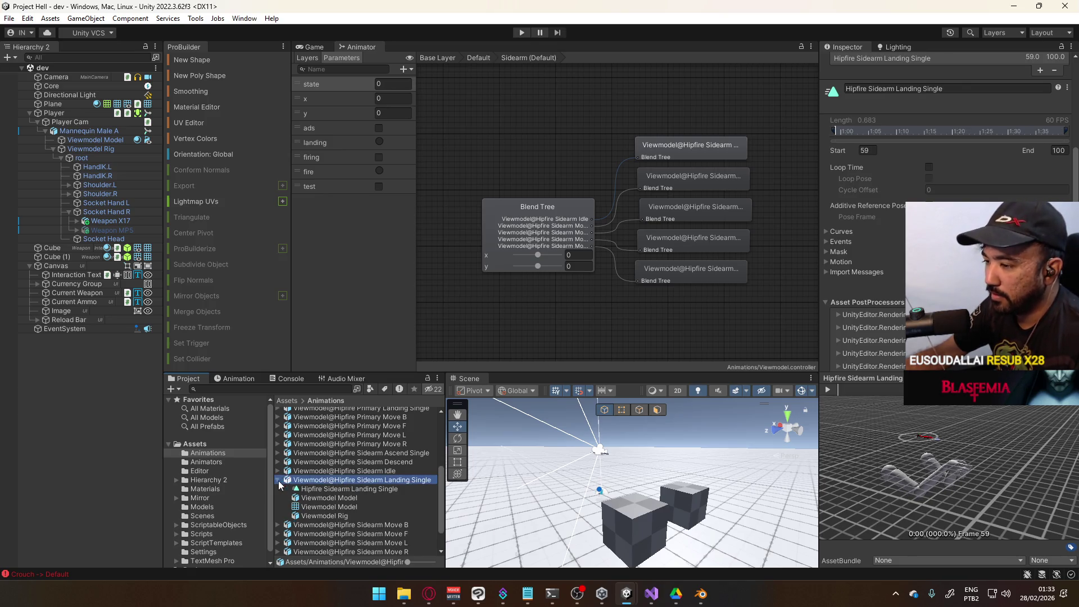
scroll(343, 490, "up", 1)
scroll(866, 225, "up", 2)
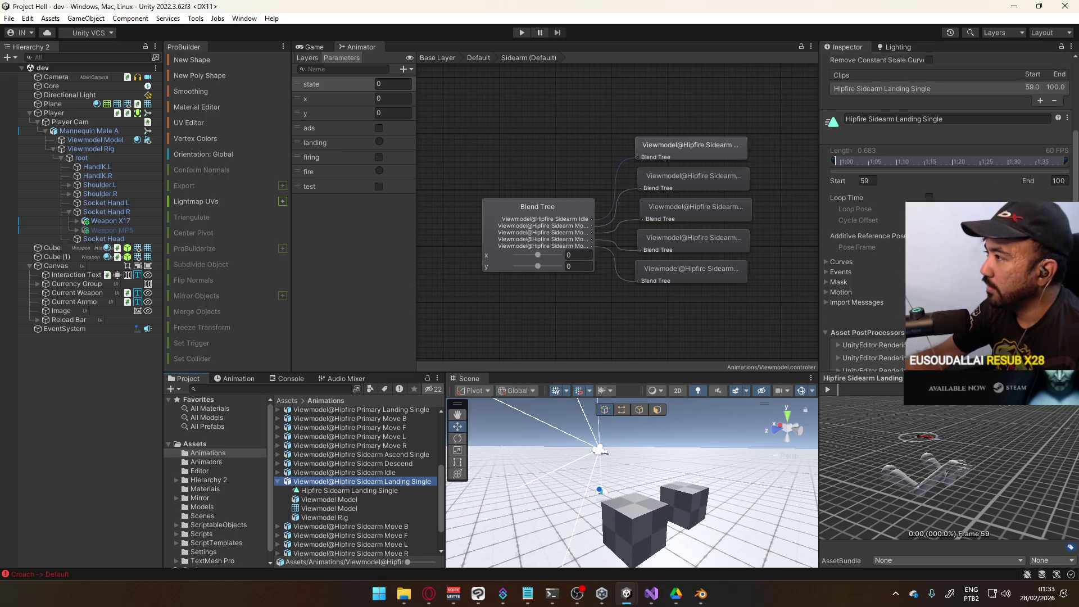
scroll(948, 166, "up", 2)
left_click(950, 149)
type("Viewmodel@Hipfire Sidearm Landing Single")
key("Return")
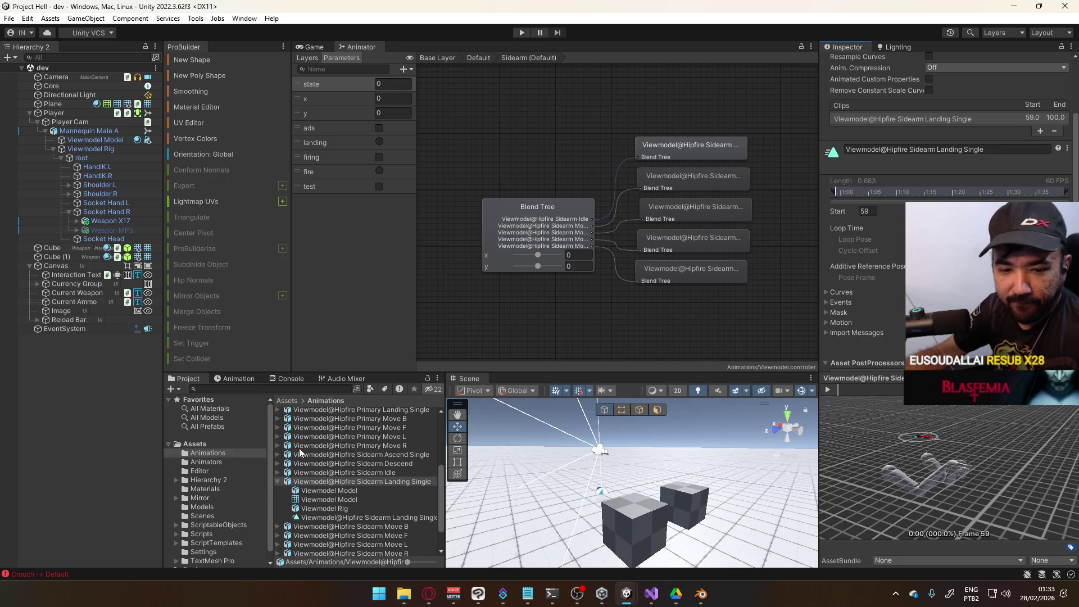
Step: Give the Sidearm Ascend Single clip the Viewmodel@ prefixed name to match the others
left_click(278, 481)
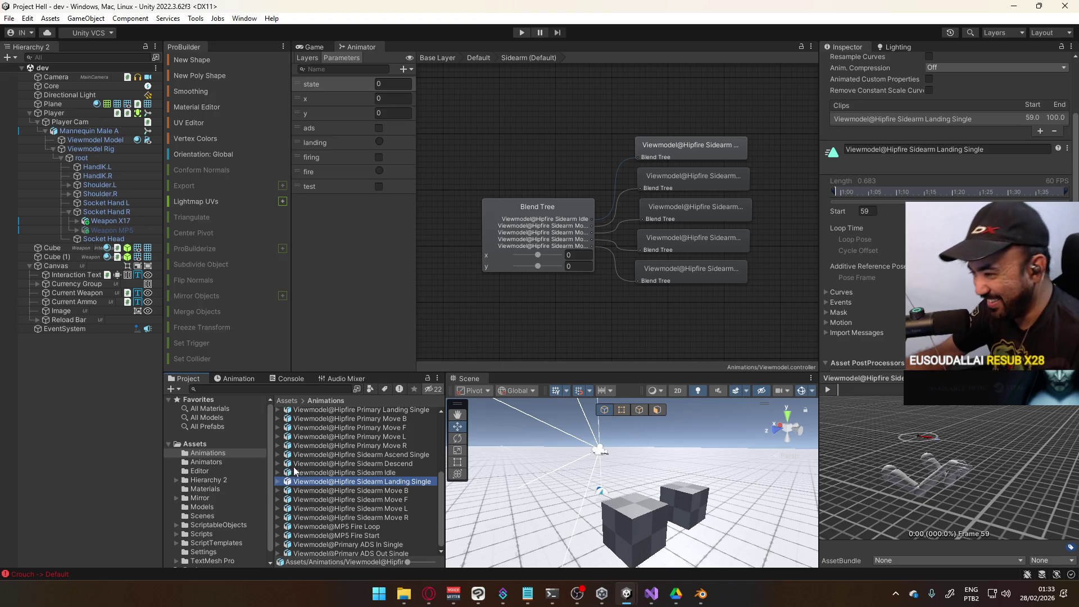
left_click(359, 455)
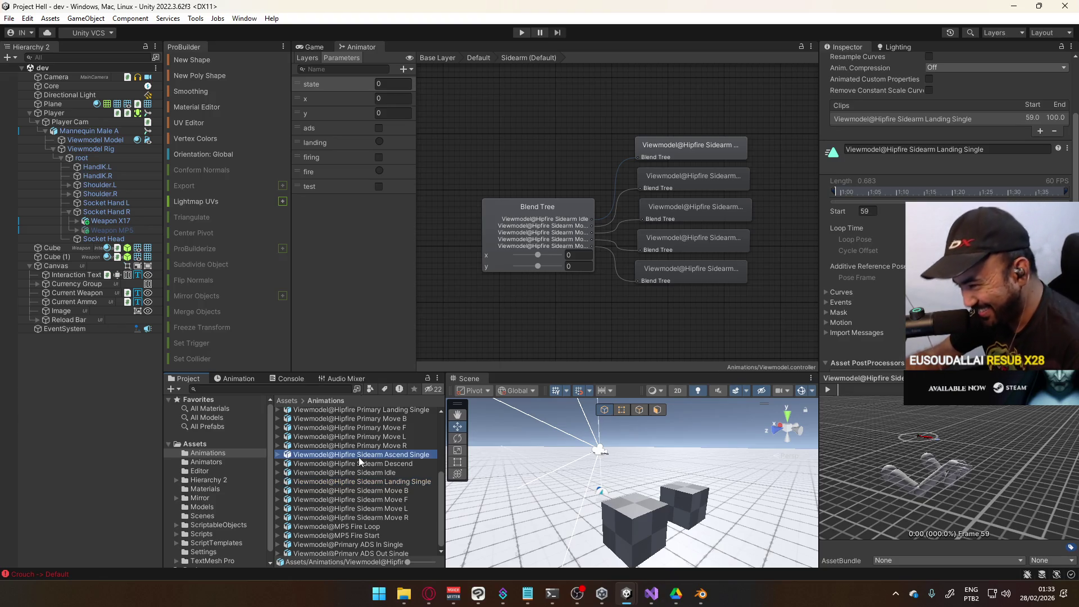
left_click(278, 455)
scroll(279, 482, "up", 2)
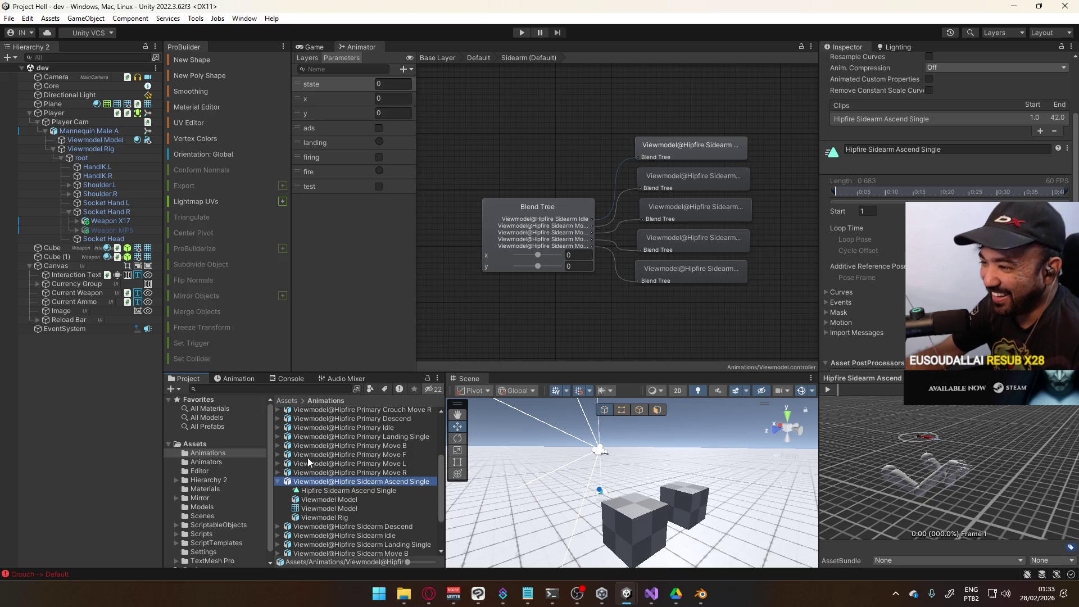
left_click(278, 482)
left_click(945, 149)
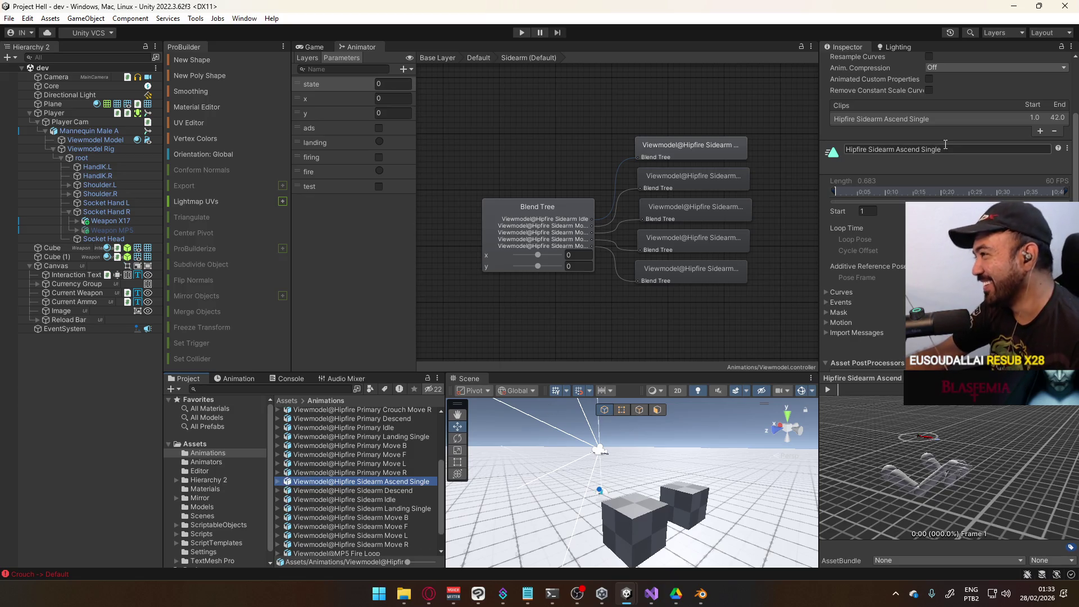
key("ctrl+a")
type("Viewmodel@Hipfire Sidearm Ascend Single")
key("Return")
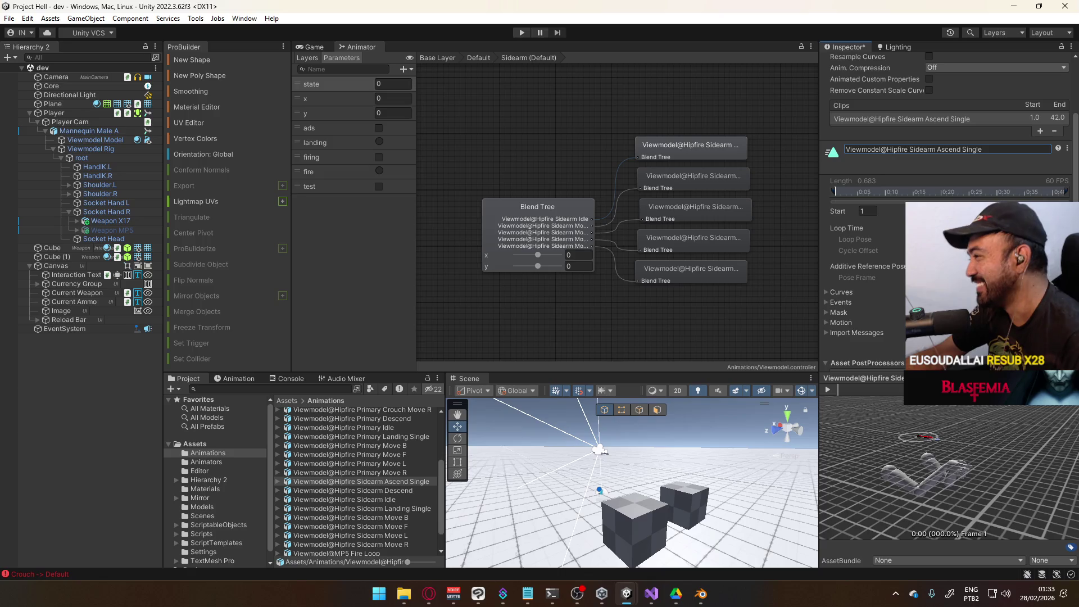
Step: Rename the Sidearm Descend clip to its full Viewmodel@Hipfire Sidearm name
left_click(362, 491)
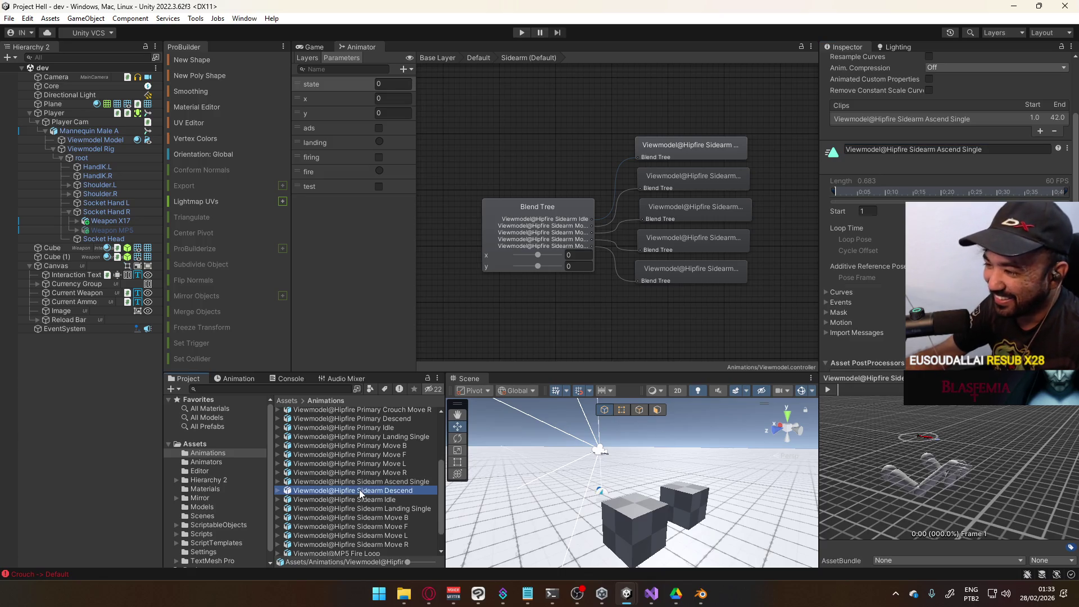
left_click(279, 491)
left_click(306, 492)
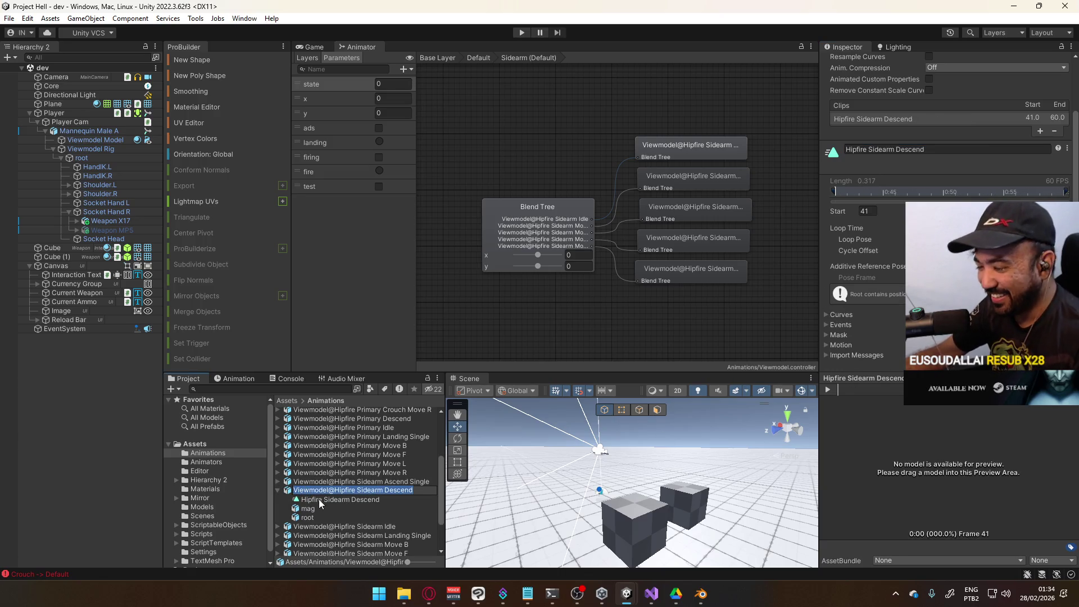
key("Return")
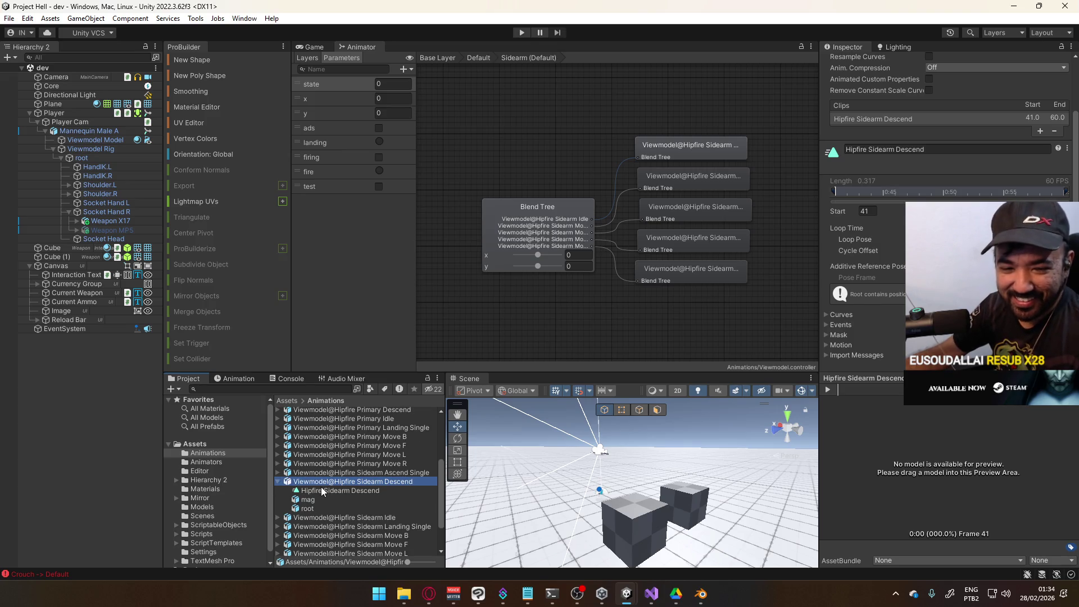
left_click(937, 150)
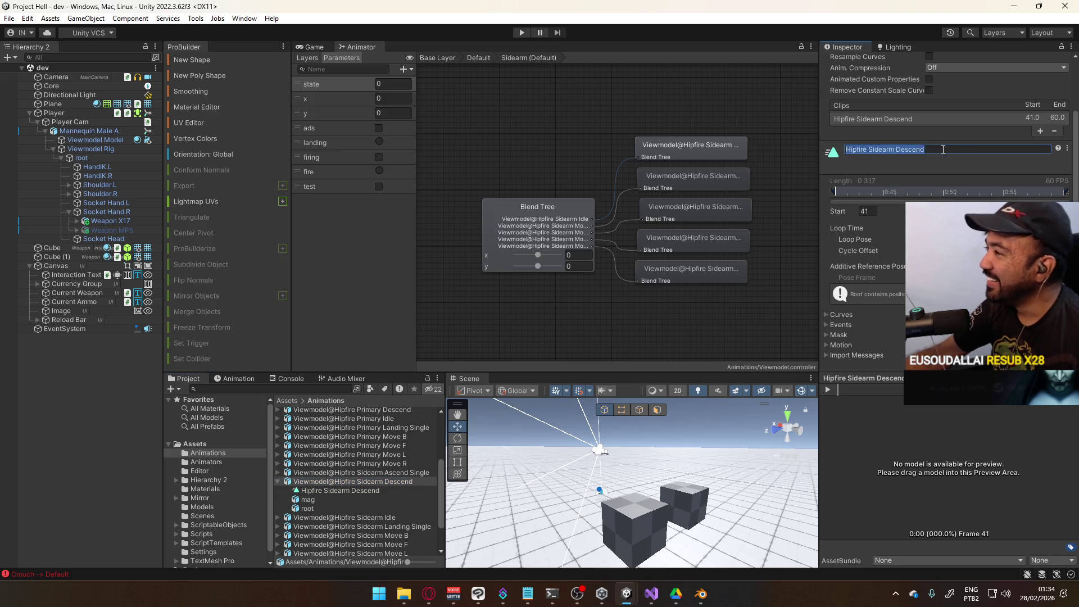
type("Viewmodel@Hipfire Sidearm Descend")
key("Return")
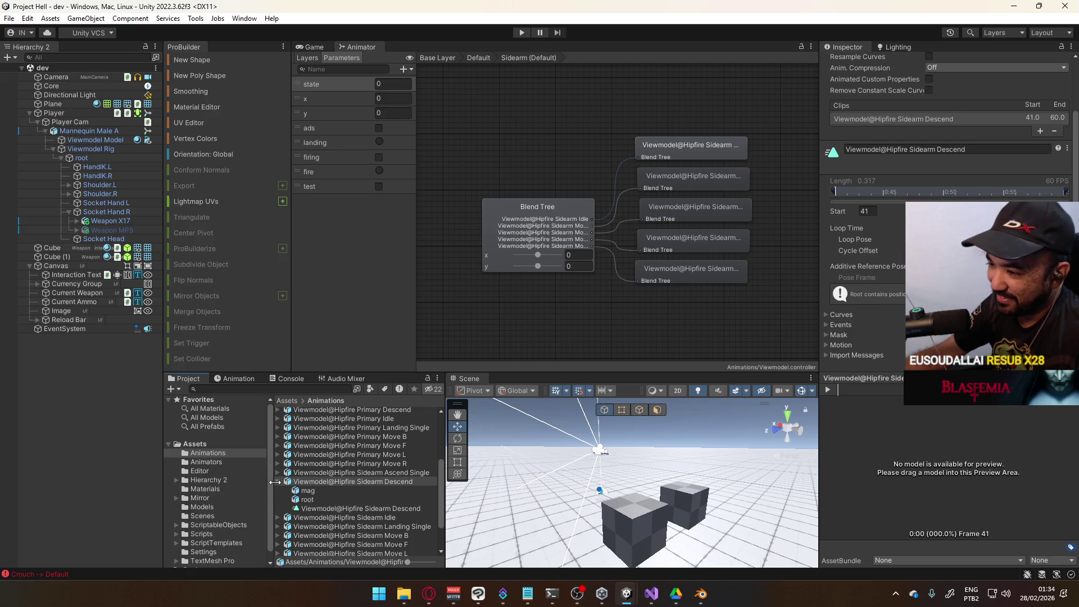
Step: Compare the Idle, Ascend Single, Descend and Landing Single clips to verify their names
left_click(277, 482)
left_click(325, 491)
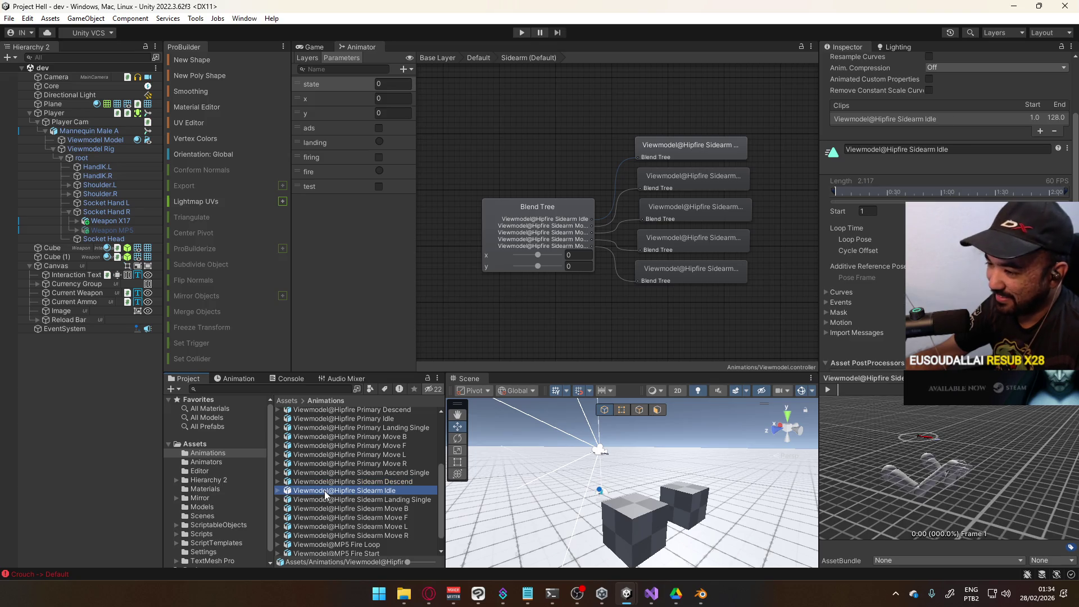
left_click(332, 481)
left_click(338, 474)
left_click(335, 482)
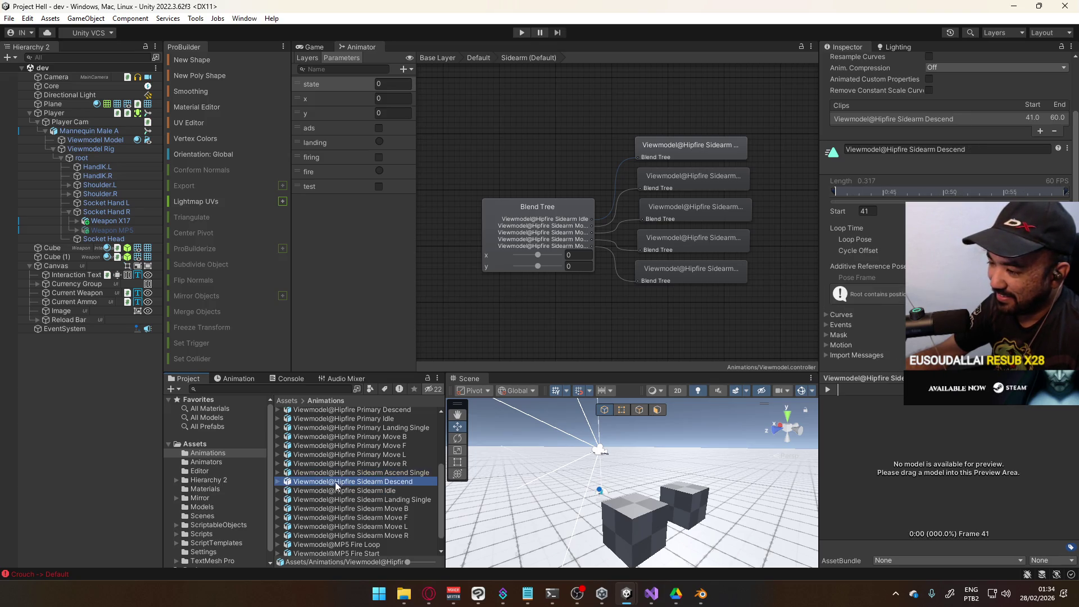
left_click(314, 490)
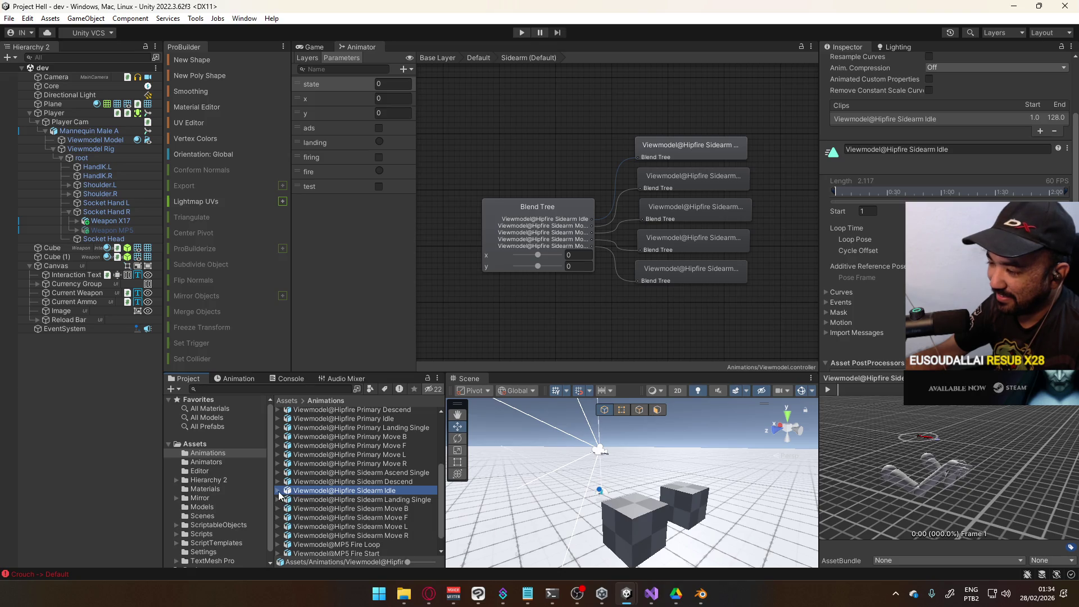
key("Up")
key("Down")
key("Up")
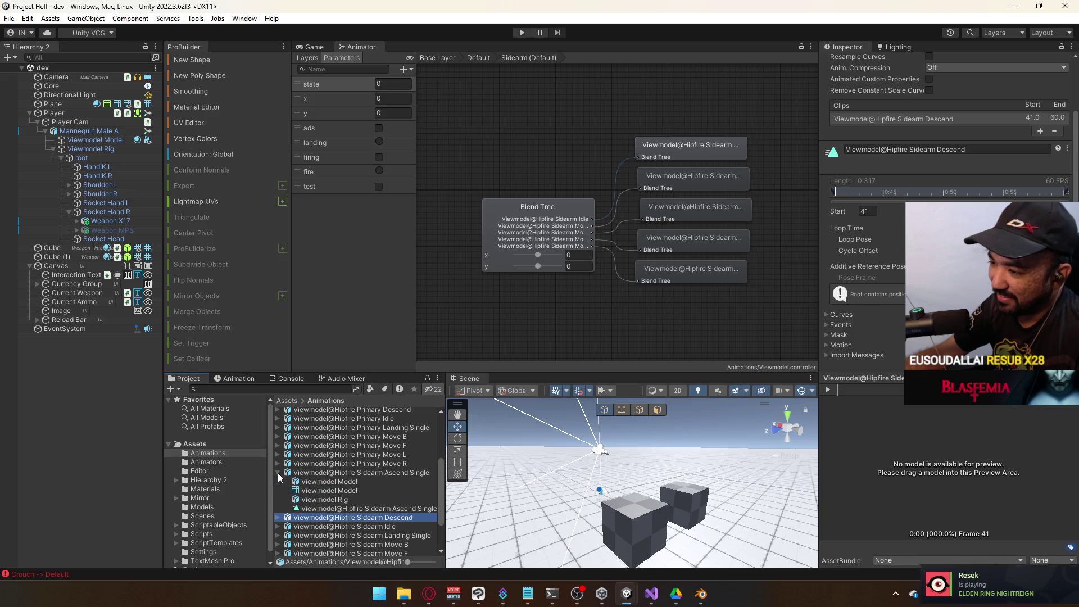
key("Down")
key("Down")
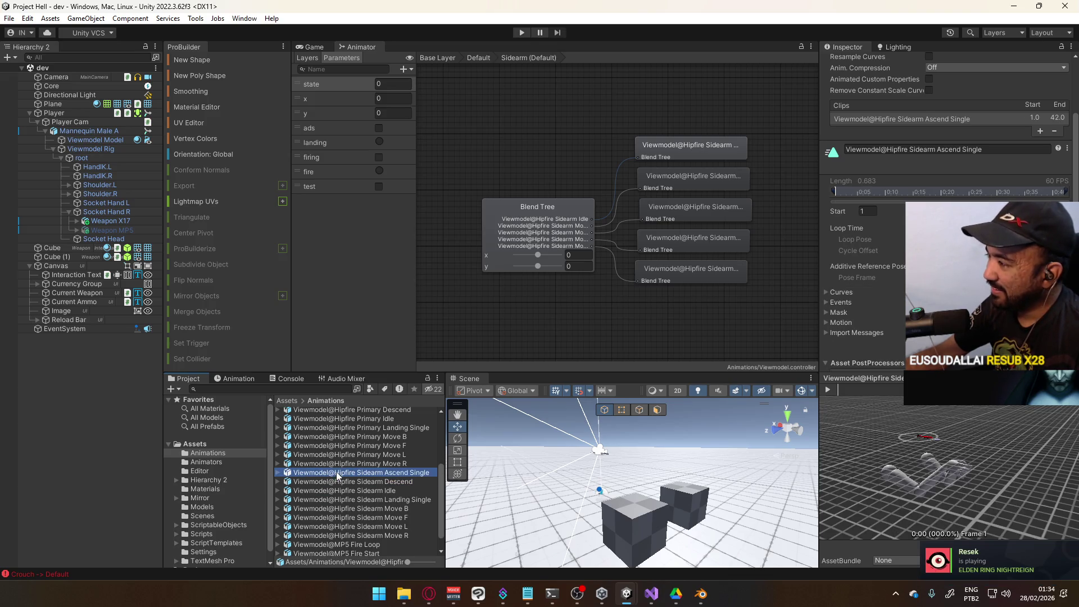
key("Up")
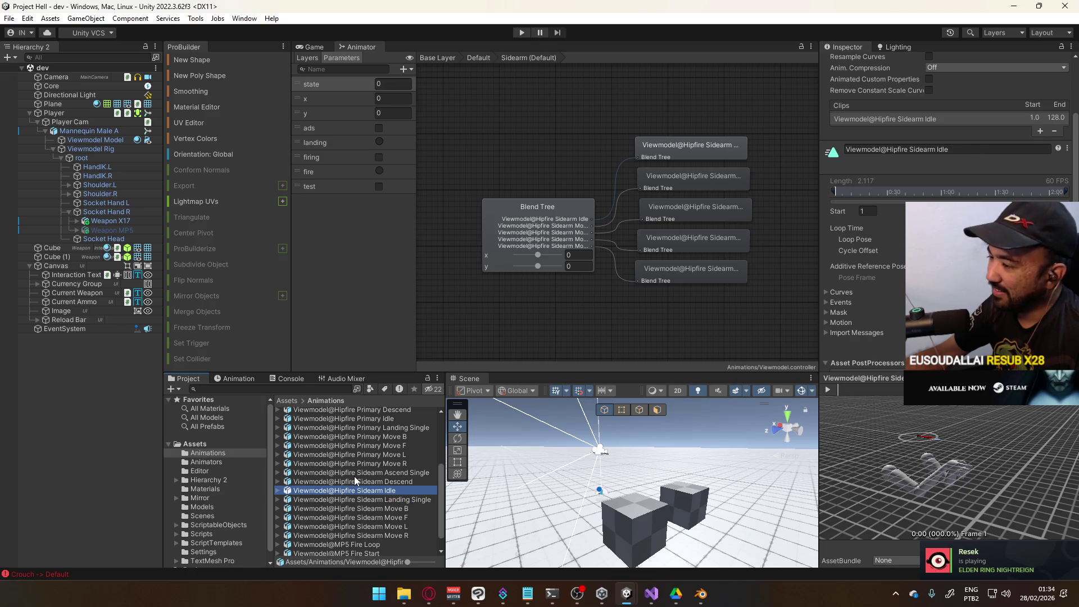
left_click(354, 476)
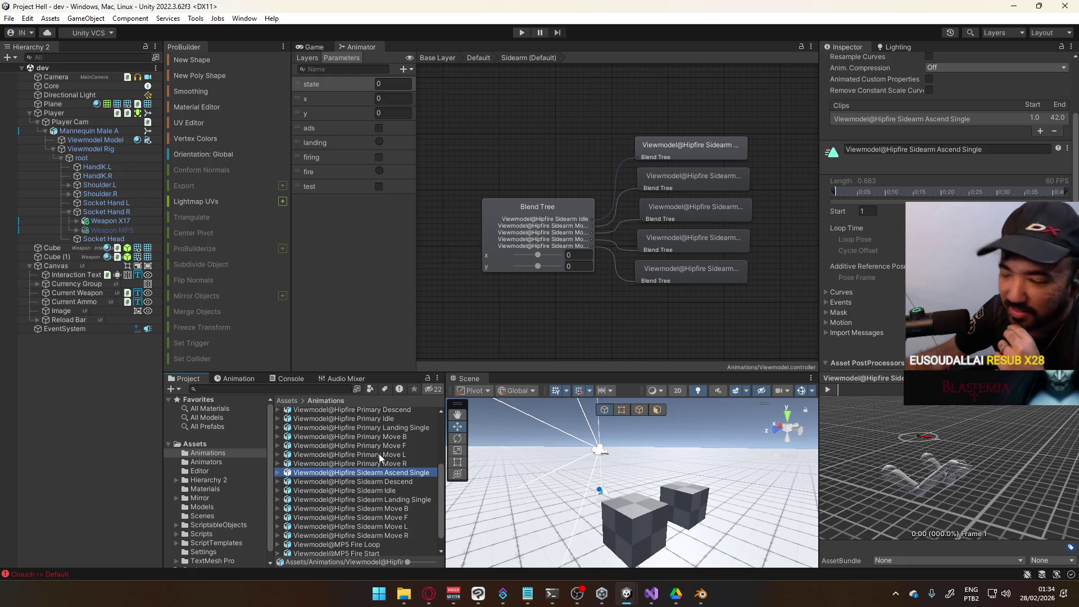
Step: Exit the Sidearm blend tree to Base Layer, switch to the Aerial layer, and bring up the Landing state's options
double_click(574, 129)
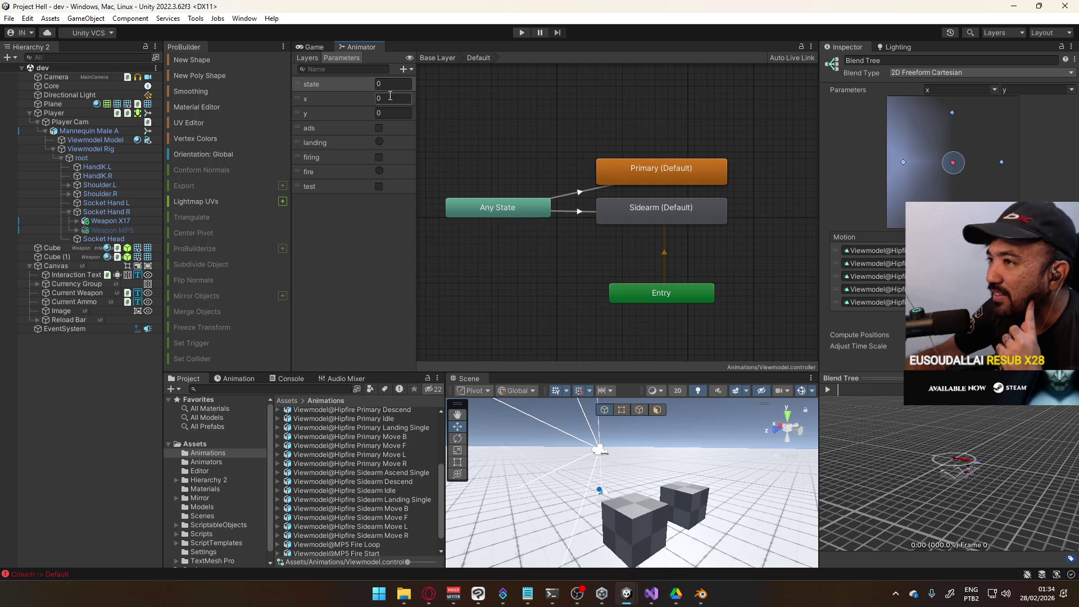
left_click(314, 56)
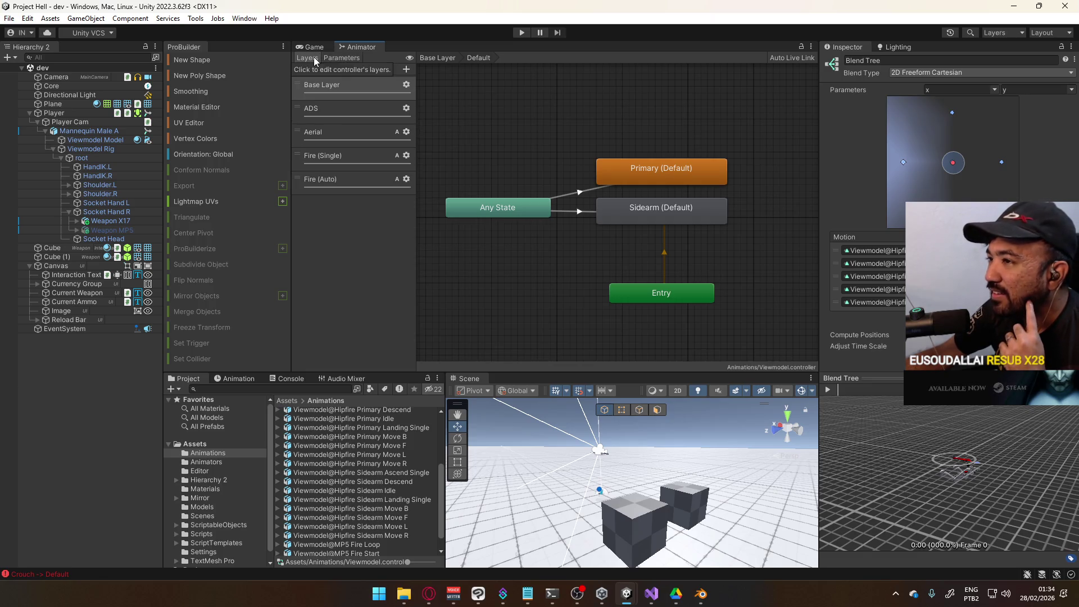
left_click(352, 133)
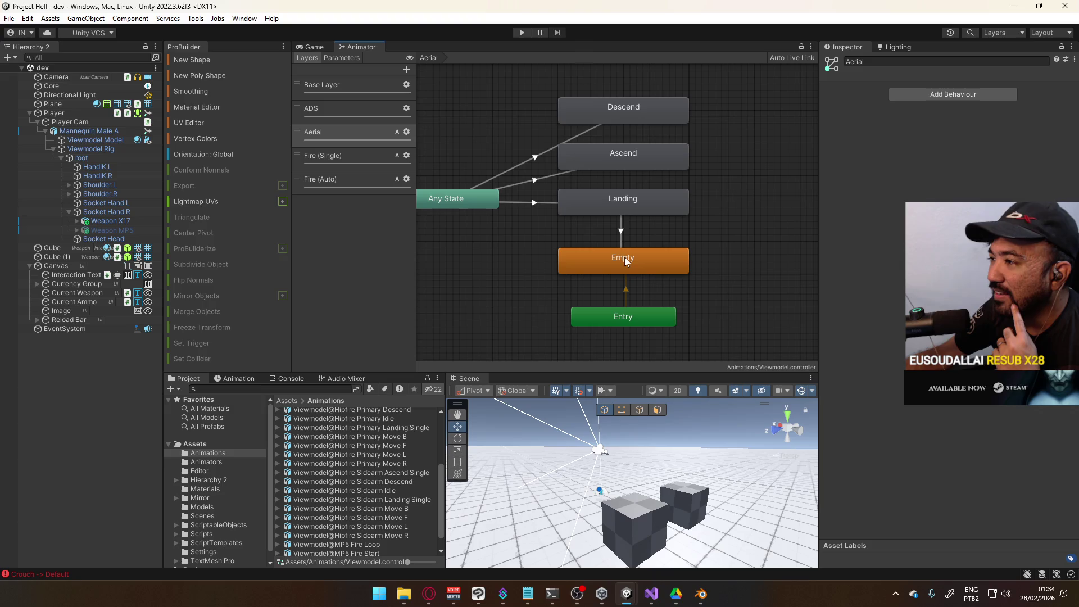
right_click(622, 200)
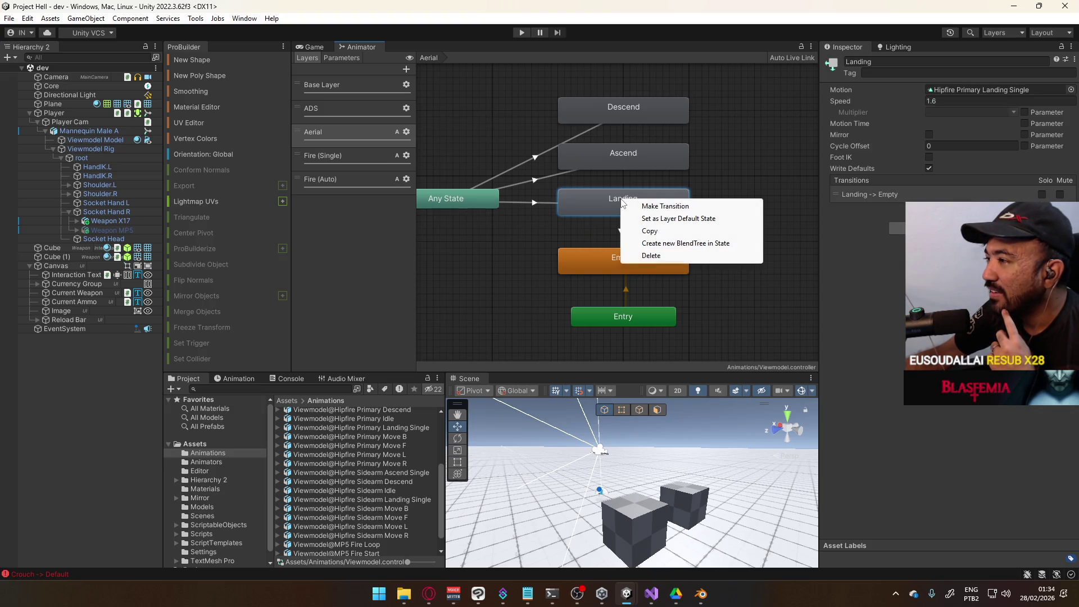
Step: Add three new sub-state machines to the Aerial layer graph
left_click(747, 173)
right_click(729, 194)
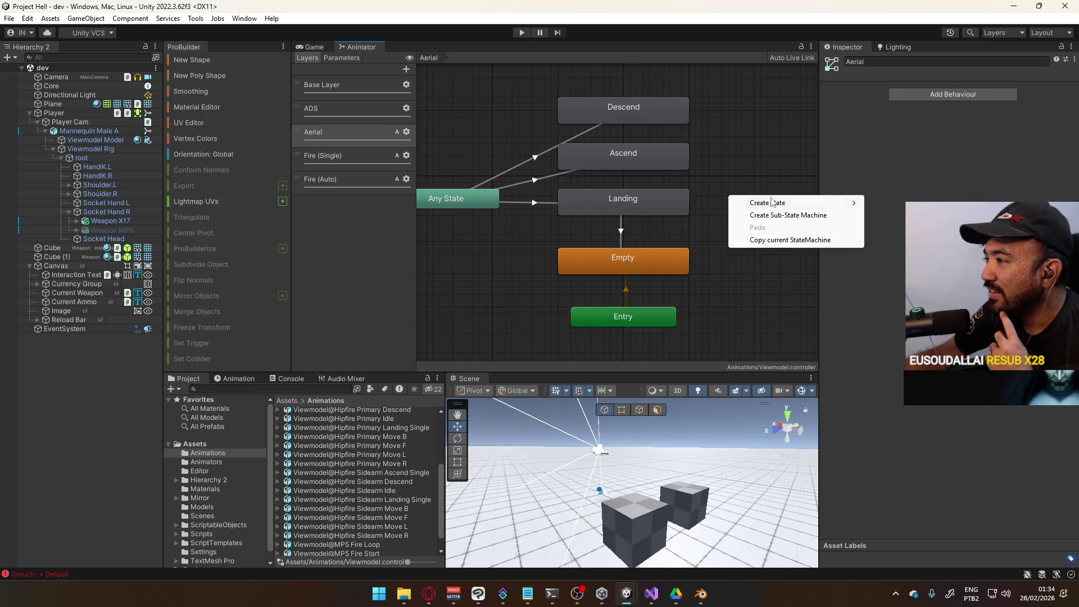
left_click(776, 217)
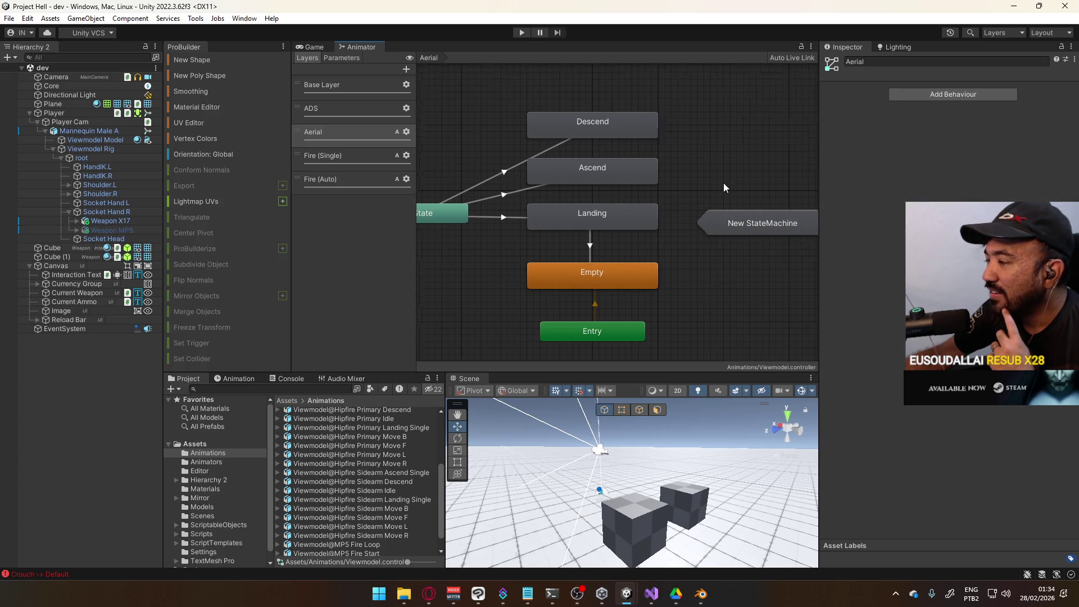
left_click(714, 260)
left_click(699, 201)
right_click(693, 206)
left_click(718, 226)
left_click_drag(718, 228, 683, 215)
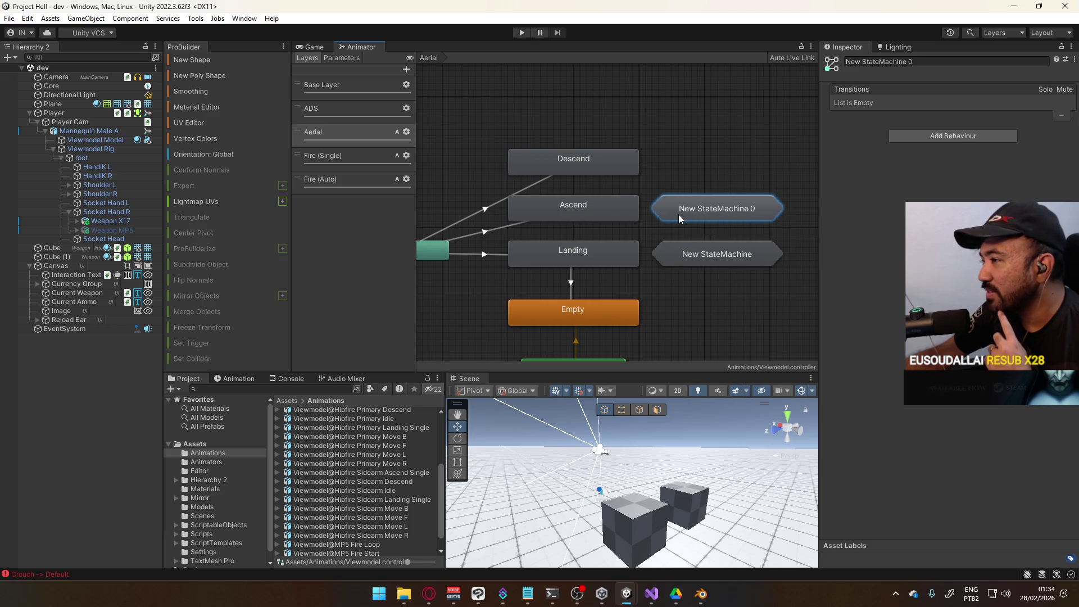
left_click(693, 161)
right_click(693, 161)
left_click(747, 180)
left_click_drag(748, 170, 720, 160)
Step: Line up the three sub-state machines, shift them right, and frame the graph
left_click_drag(716, 207, 714, 204)
left_click_drag(724, 254, 717, 253)
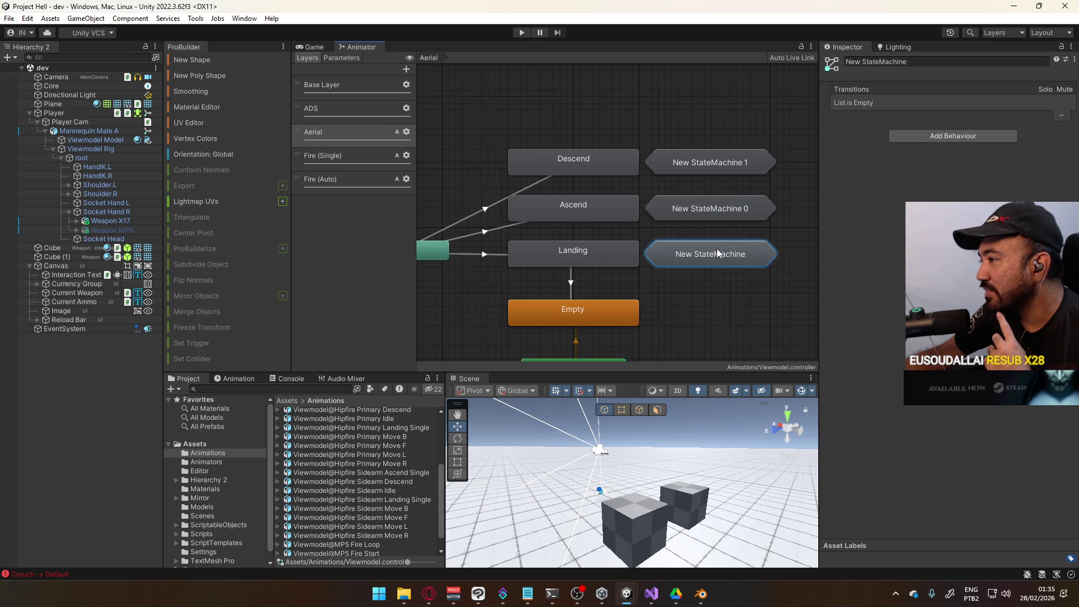
left_click_drag(683, 117, 703, 276)
left_click_drag(709, 214, 768, 208)
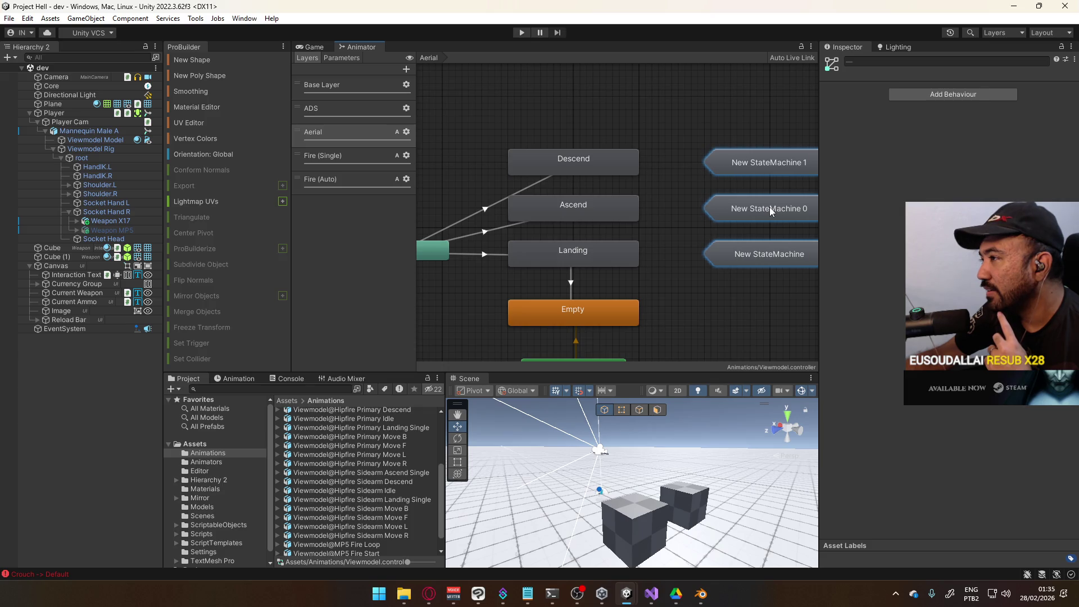
left_click(674, 220)
key("a")
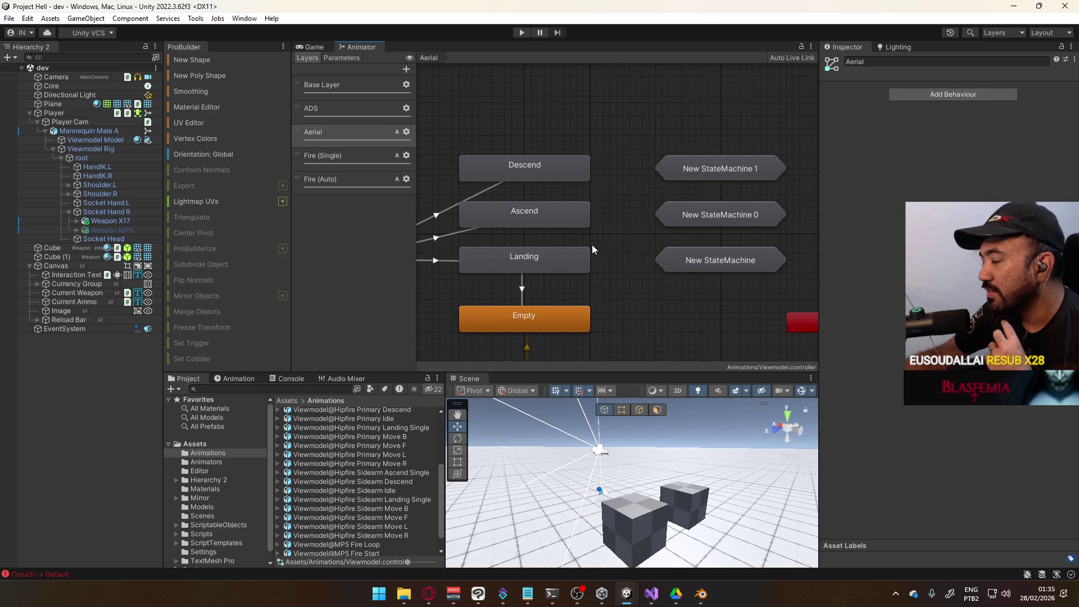
Step: Name the sub-state machines Landing, Ascend and Descend
left_click(692, 263)
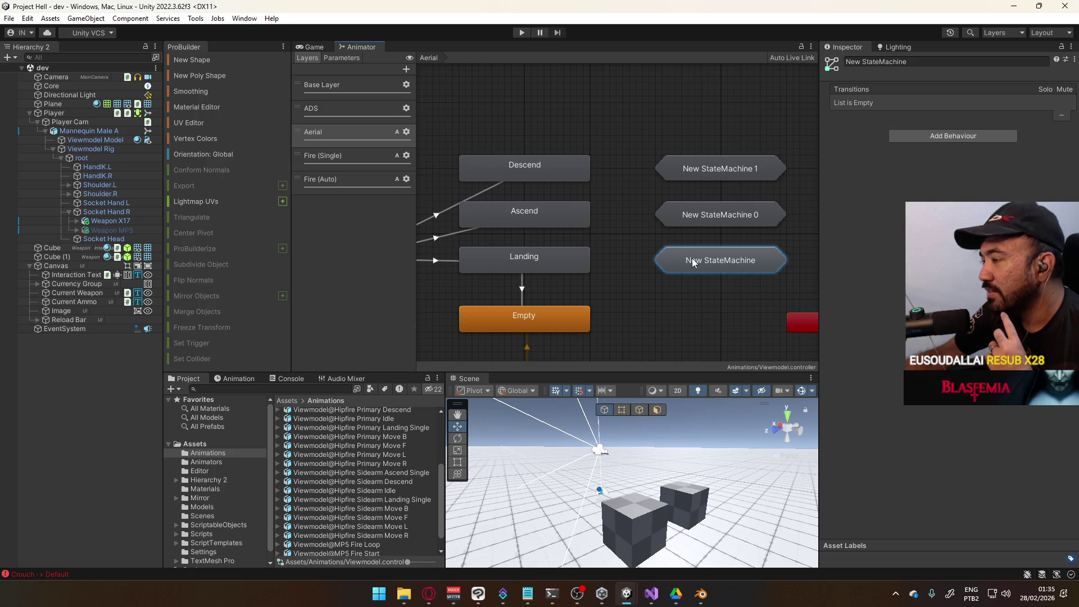
left_click(915, 63)
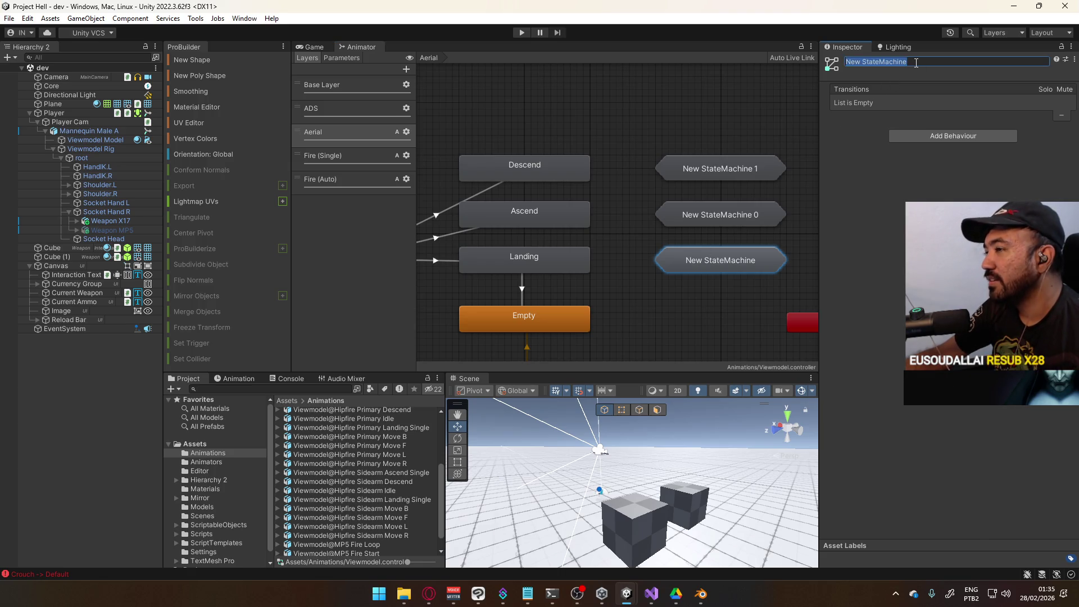
type("Landing")
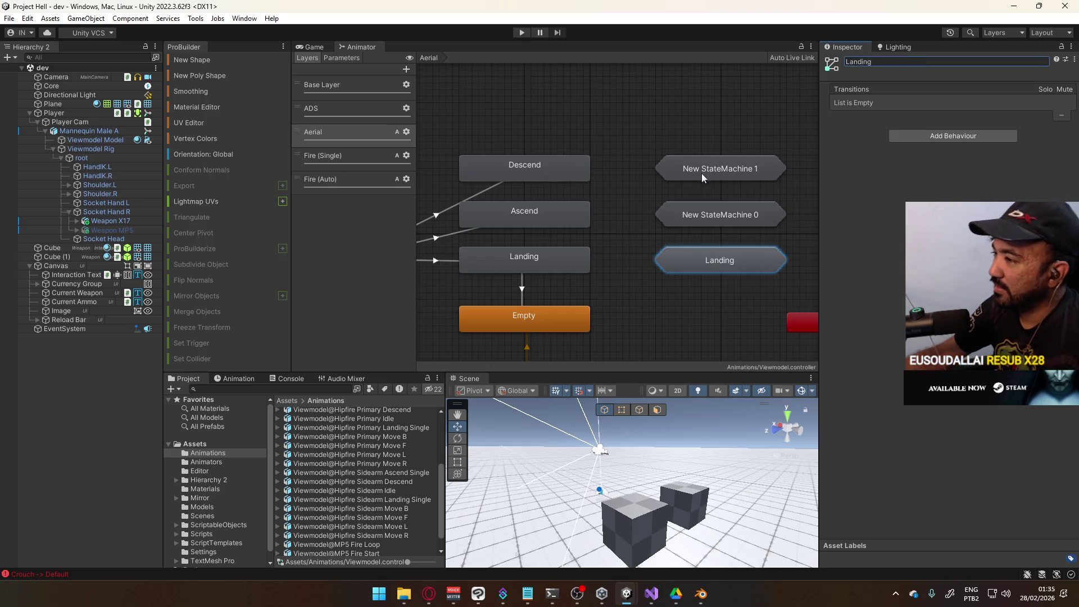
left_click(719, 214)
left_click(940, 61)
type("Ascend")
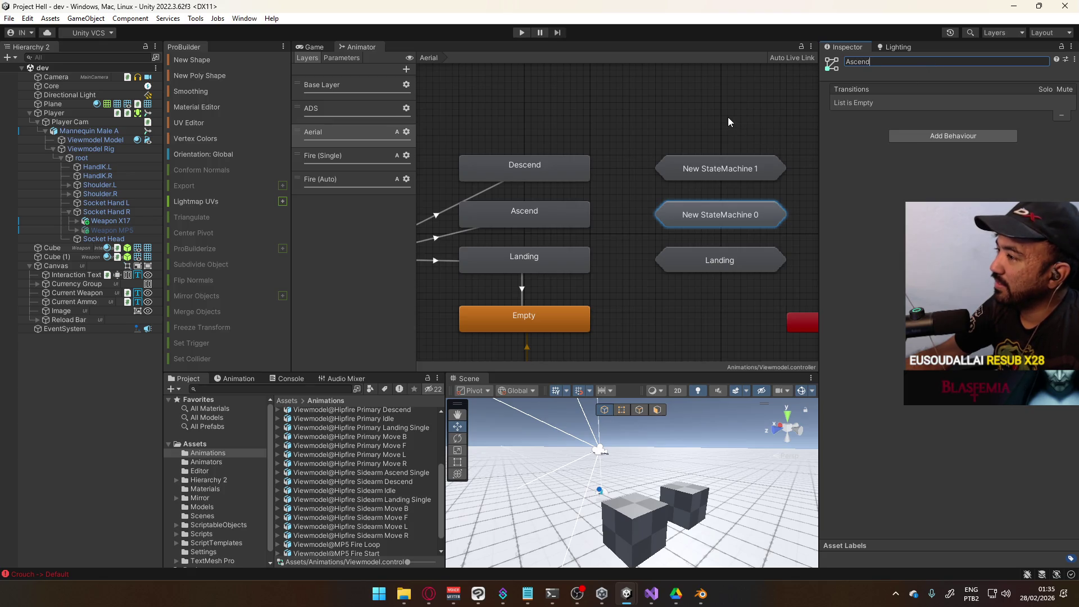
left_click(728, 119)
left_click(719, 163)
left_click(877, 62)
type("Descend")
left_click(730, 102)
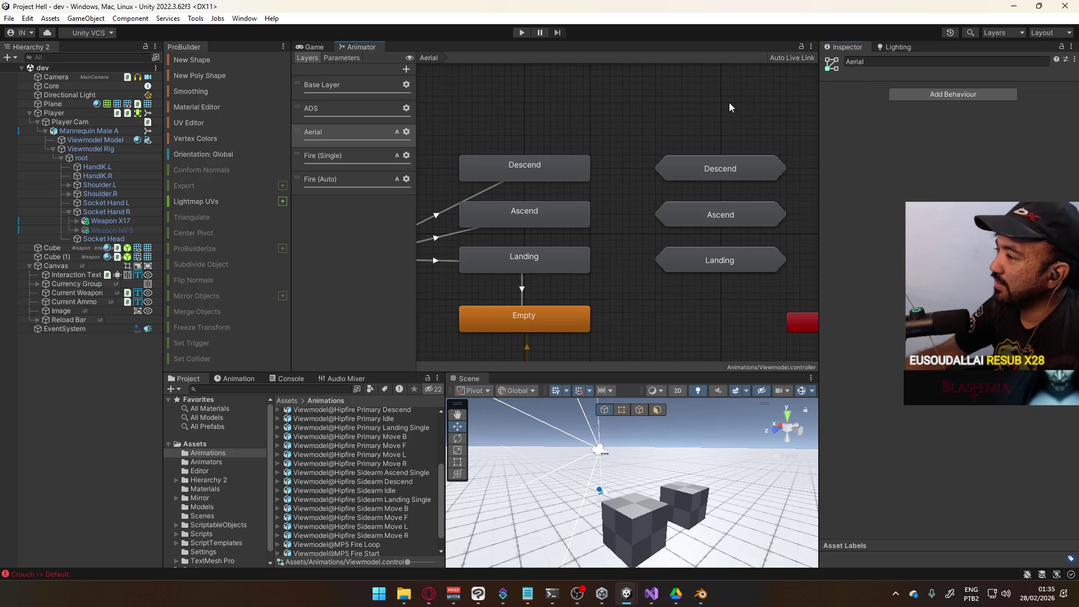
Step: Bring the Entry node into view and open the Landing sub-state machine
left_click(584, 258)
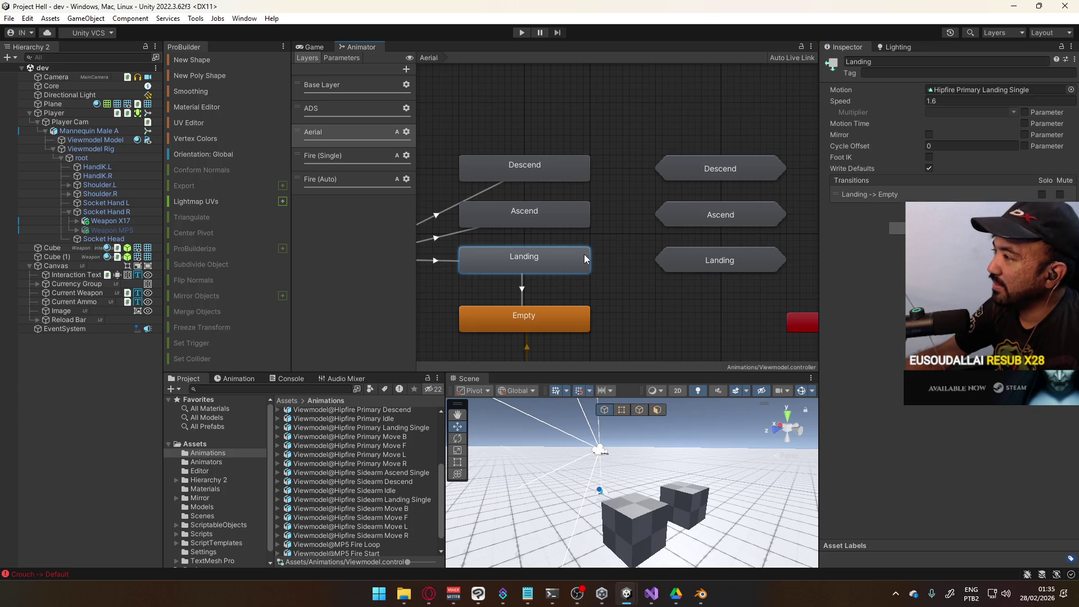
mouse_move(604, 281)
left_mouse_down()
mouse_move(635, 242)
mouse_move(597, 266)
mouse_move(616, 245)
left_mouse_up()
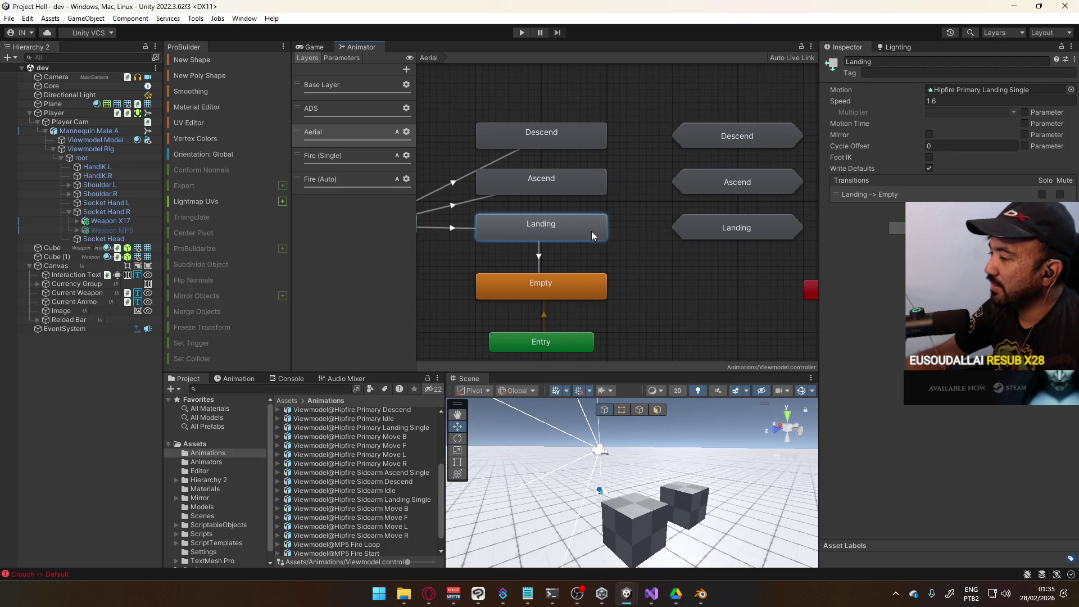
double_click(703, 223)
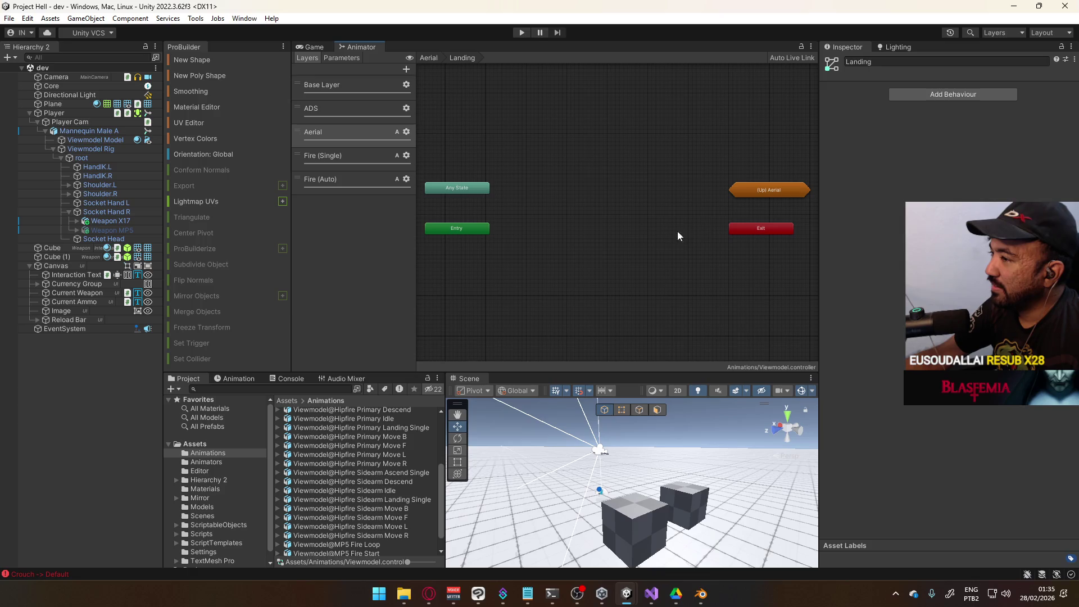
Step: Center the Landing state and create a new empty state above it
mouse_move(458, 184)
left_mouse_down()
mouse_move(600, 217)
mouse_move(616, 211)
mouse_move(622, 226)
left_mouse_up()
left_click(571, 215)
left_click(598, 220)
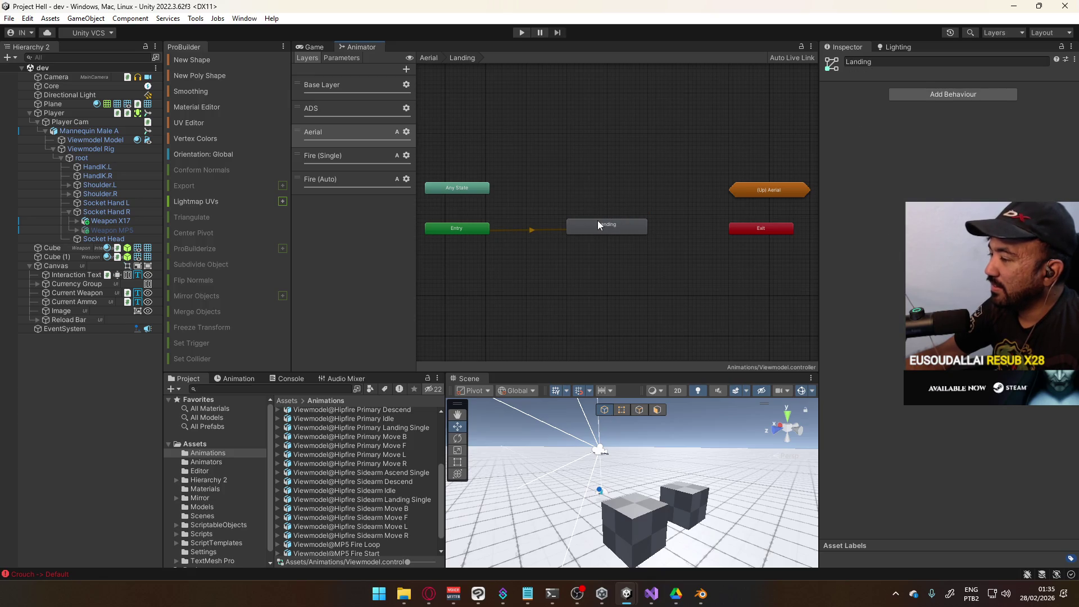
scroll(602, 218, "up", 2)
left_click(598, 174)
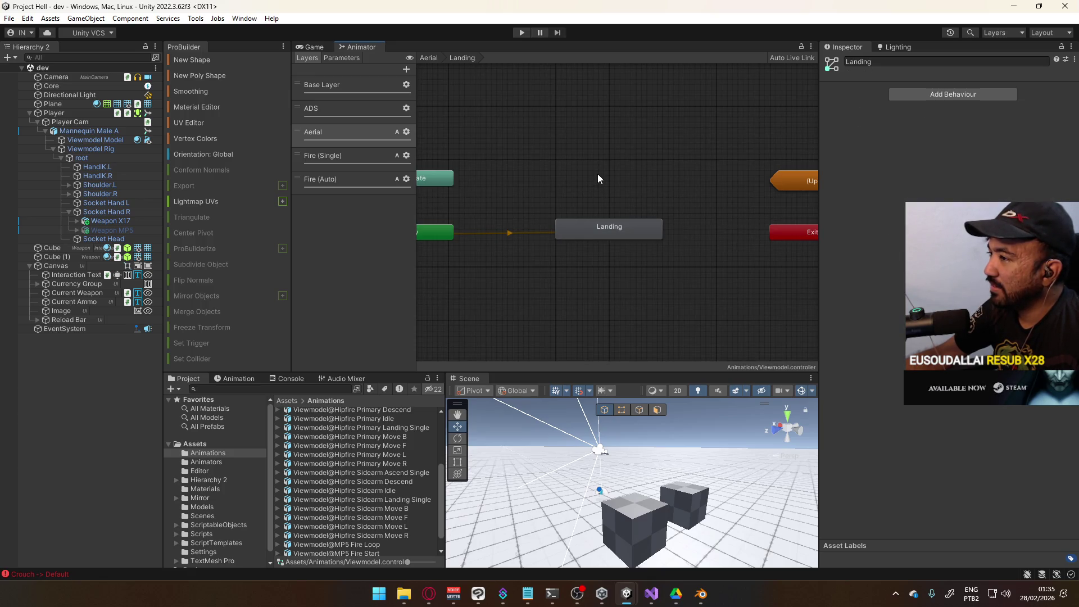
left_click_drag(617, 214, 626, 234)
right_click(619, 207)
mouse_move(652, 201)
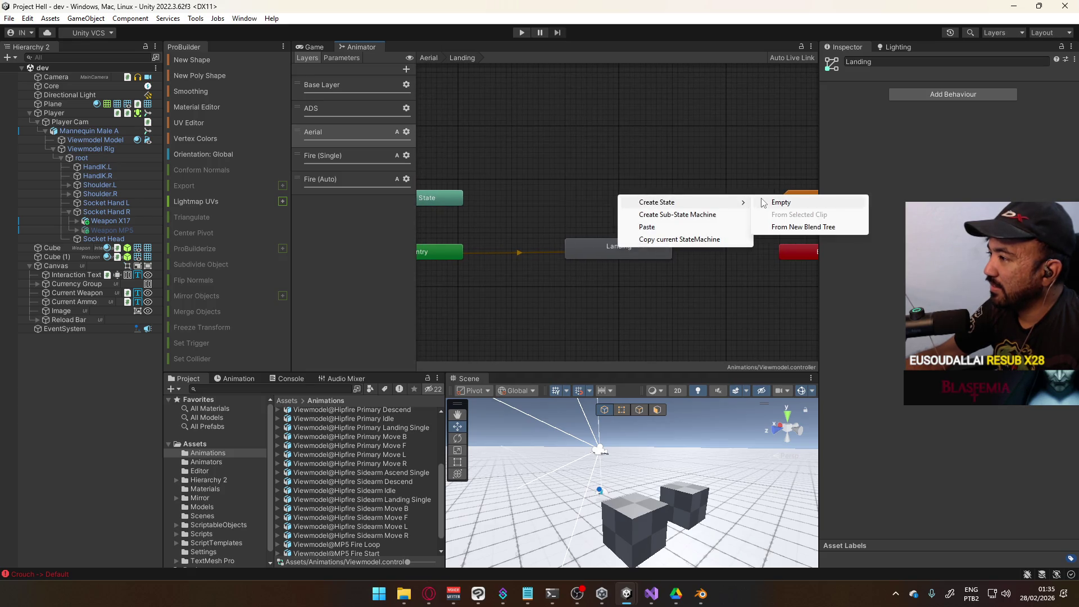
left_click(769, 203)
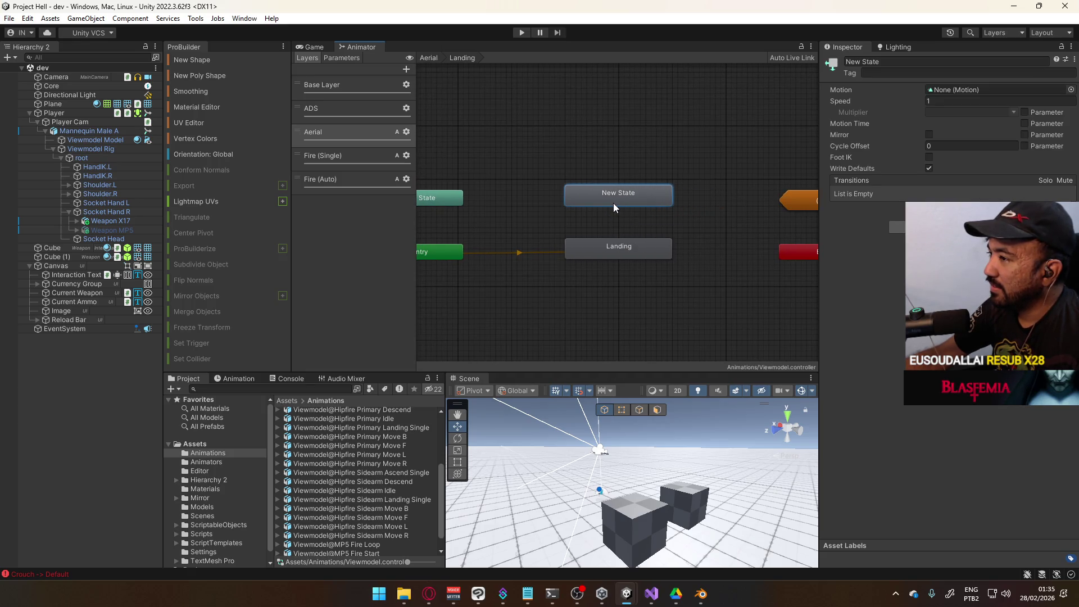
left_click(641, 246)
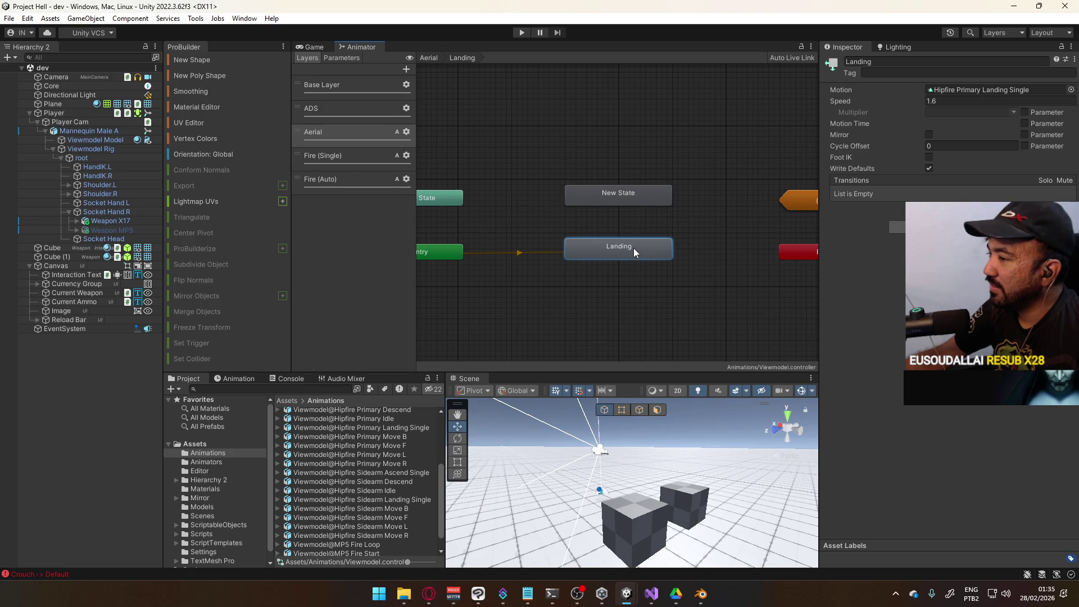
left_click(633, 209)
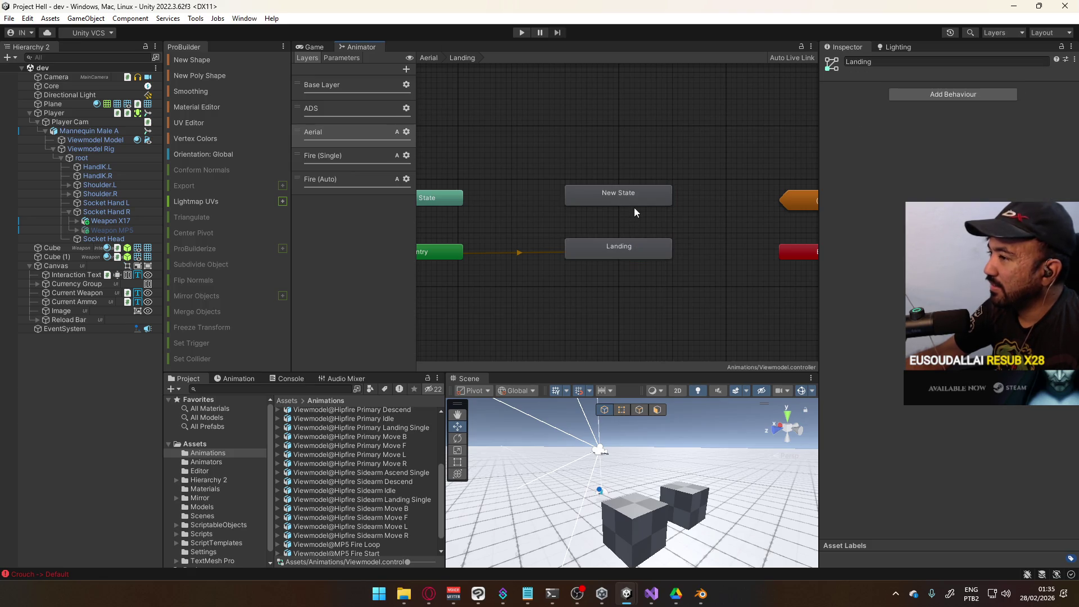
left_click(622, 239)
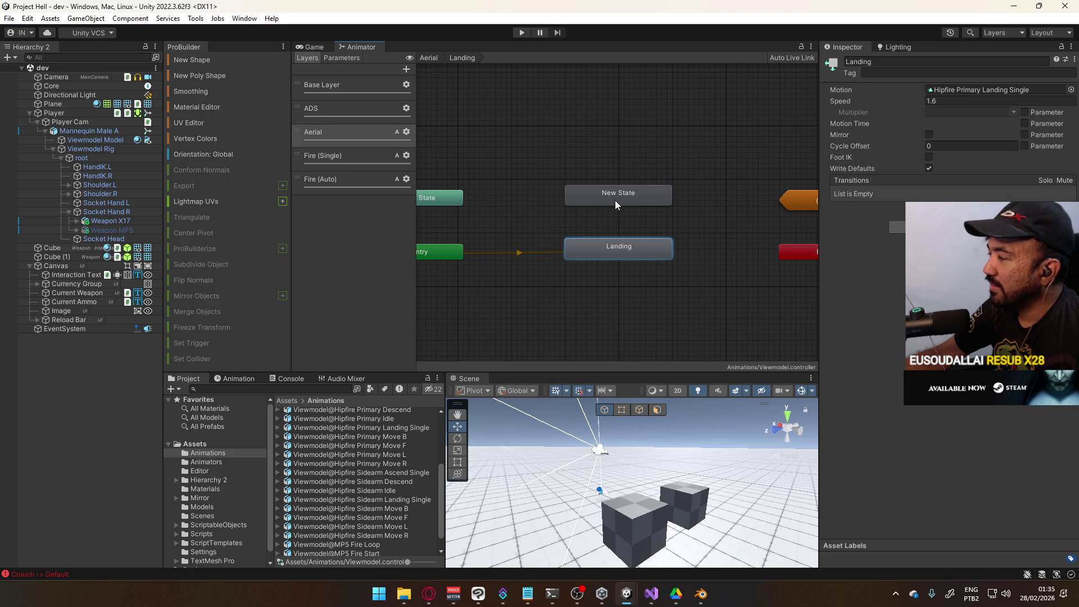
Step: Add transitions from Any State to both the new state and Landing
left_click(488, 199)
right_click(488, 201)
left_click(525, 208)
left_click(641, 194)
right_click(486, 201)
left_click(520, 208)
left_click(612, 242)
left_click_drag(485, 198, 486, 193)
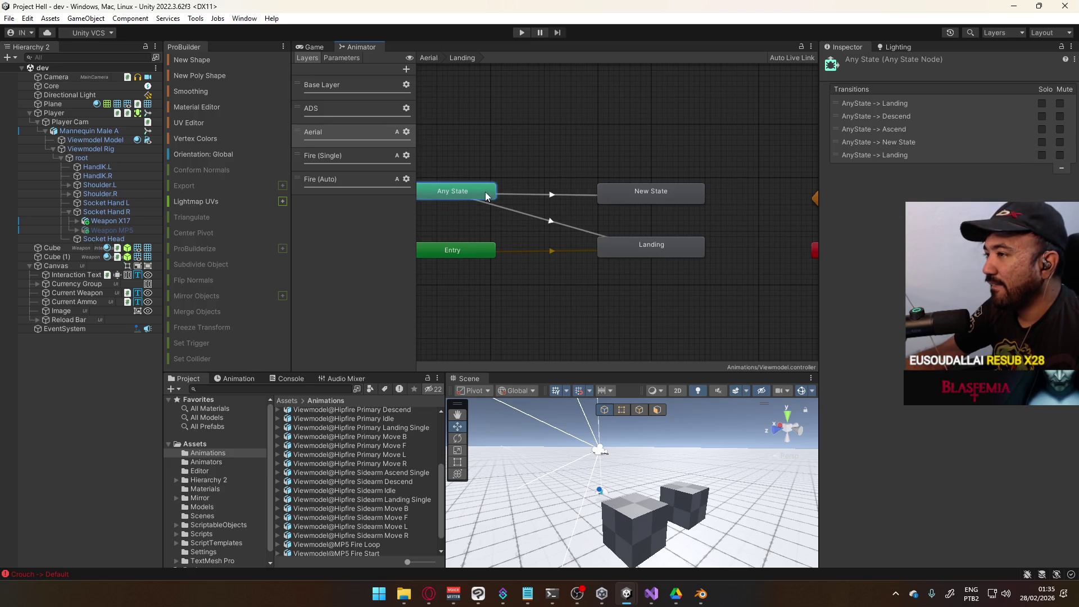
Step: Rename the states Primary (Landing) and Secondary (Landing)
left_click(630, 191)
left_click(655, 252)
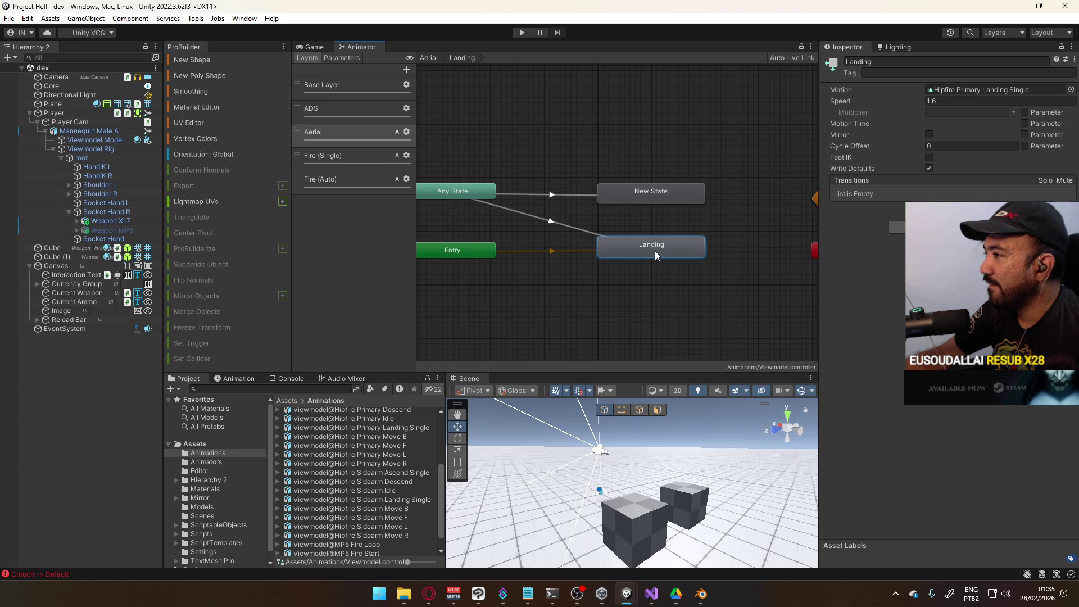
left_click(850, 62)
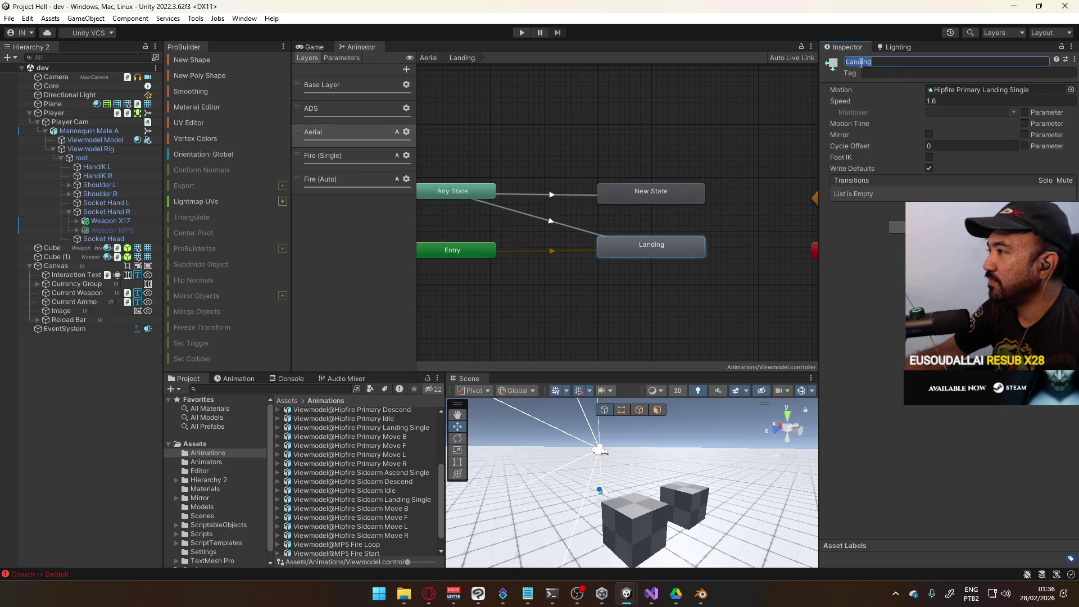
type("0")
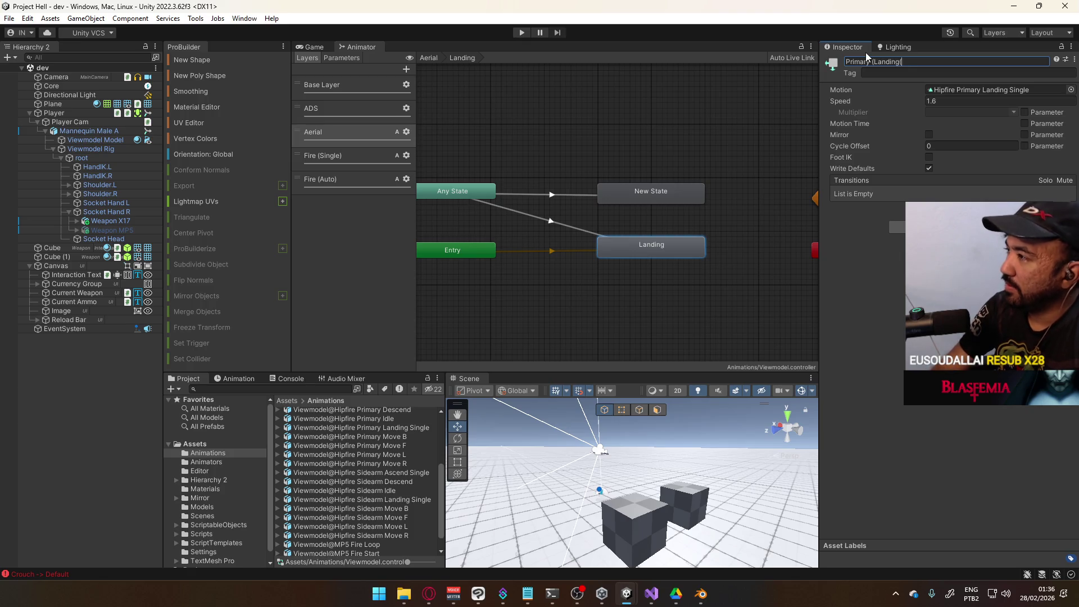
key("Return")
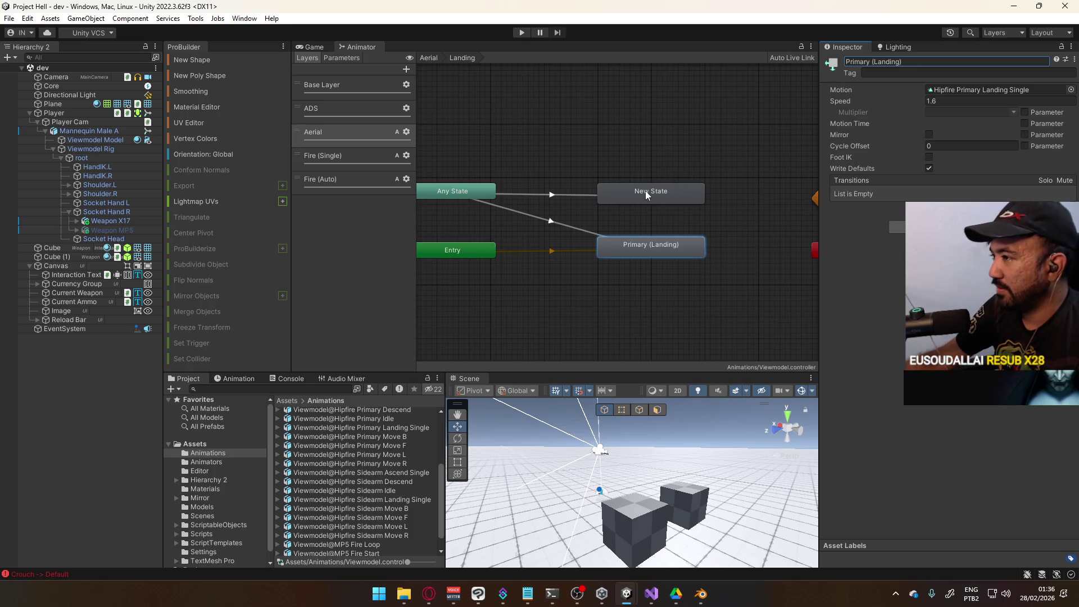
left_click(642, 190)
left_click(896, 63)
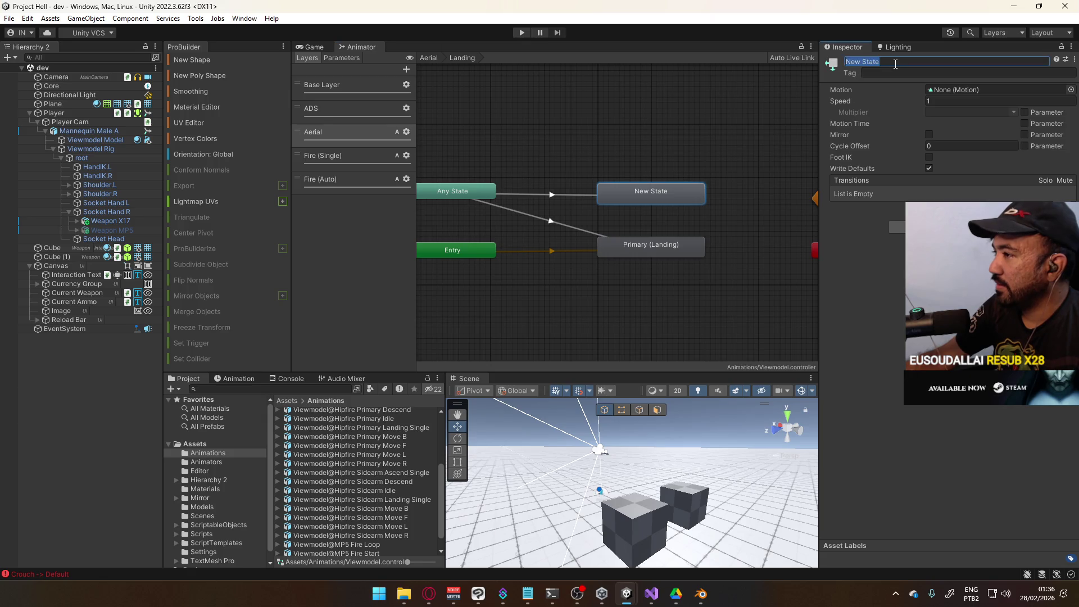
type("Secondary")
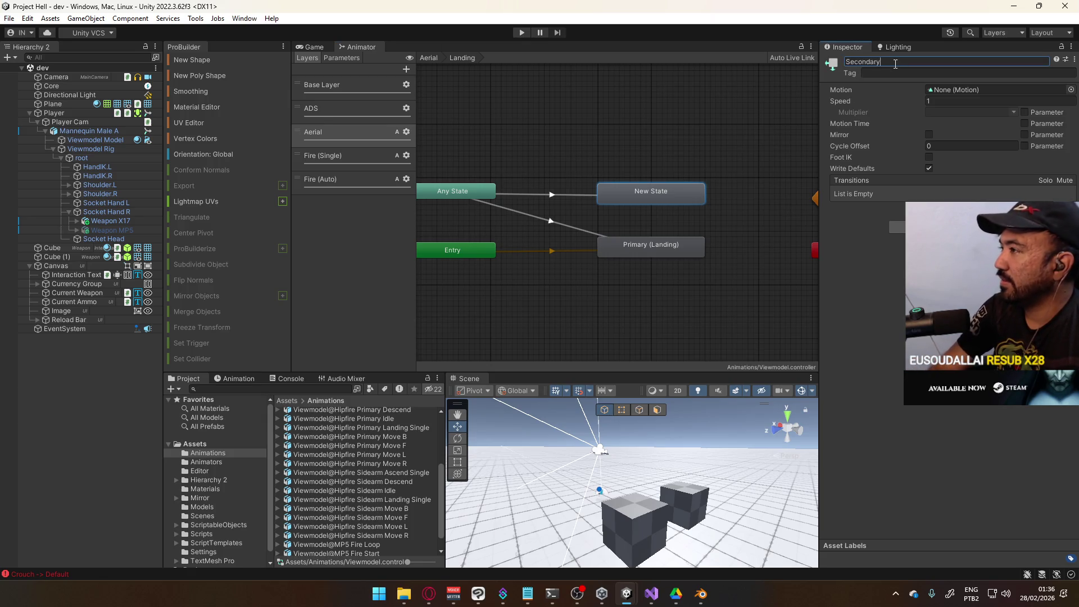
type(")")
key("Return")
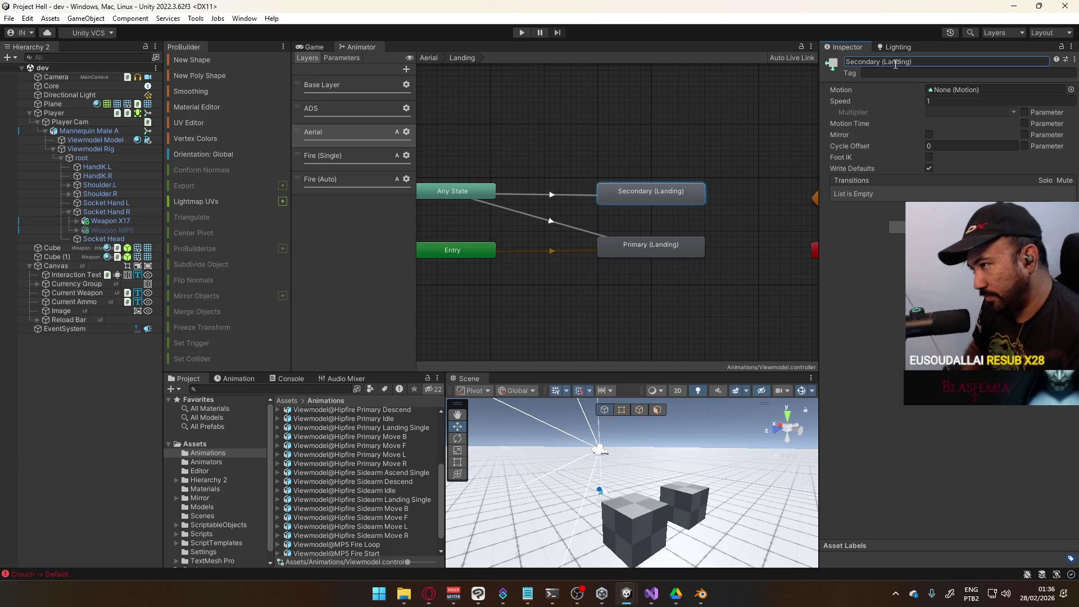
Step: Move Entry below Primary (Landing) and bring (Up) Aerial and Exit into view
mouse_move(470, 254)
left_mouse_down()
mouse_move(693, 308)
mouse_move(668, 305)
left_mouse_up()
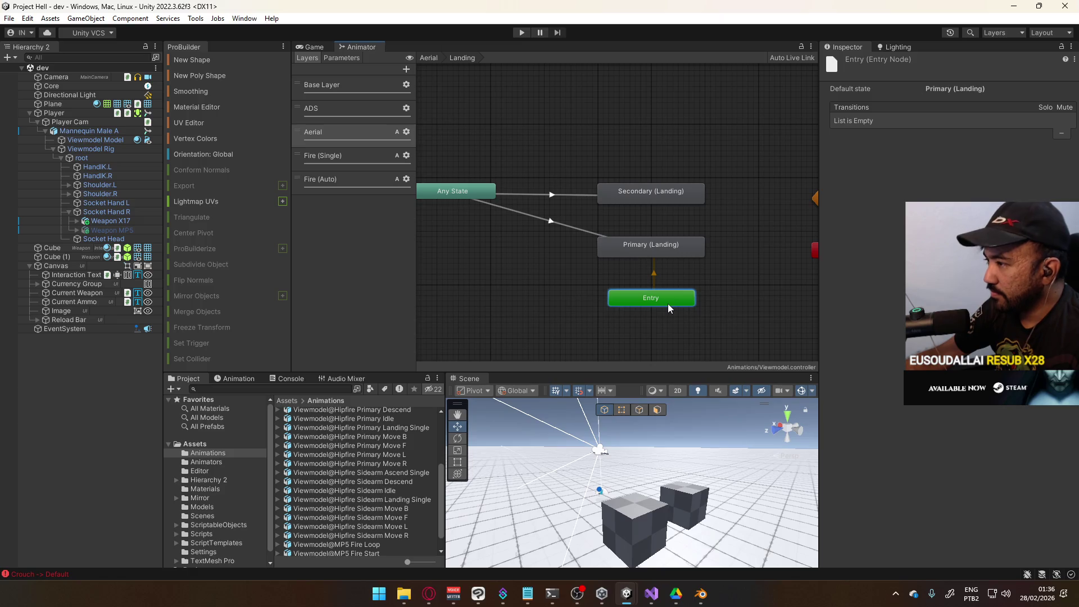
left_click(713, 283)
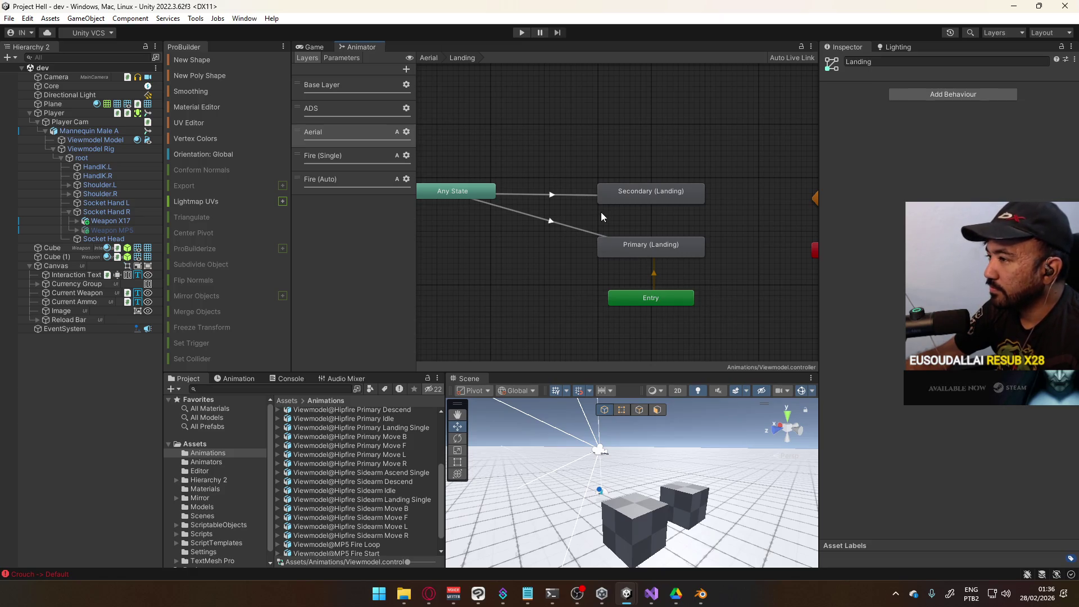
mouse_move(724, 238)
left_mouse_down()
mouse_move(591, 196)
mouse_move(580, 137)
mouse_move(645, 164)
mouse_move(640, 212)
mouse_move(621, 223)
left_mouse_up()
left_click(578, 228)
left_click(581, 190)
left_click(571, 233, "ctrl")
right_click(568, 238)
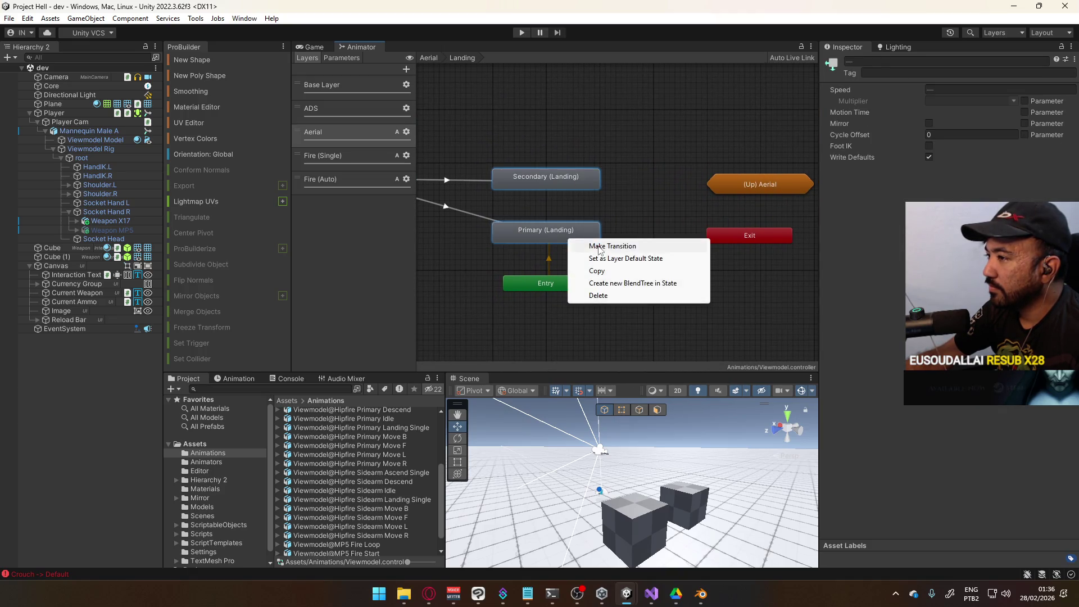
left_click(599, 246)
left_click(747, 236)
key("ctrl+z")
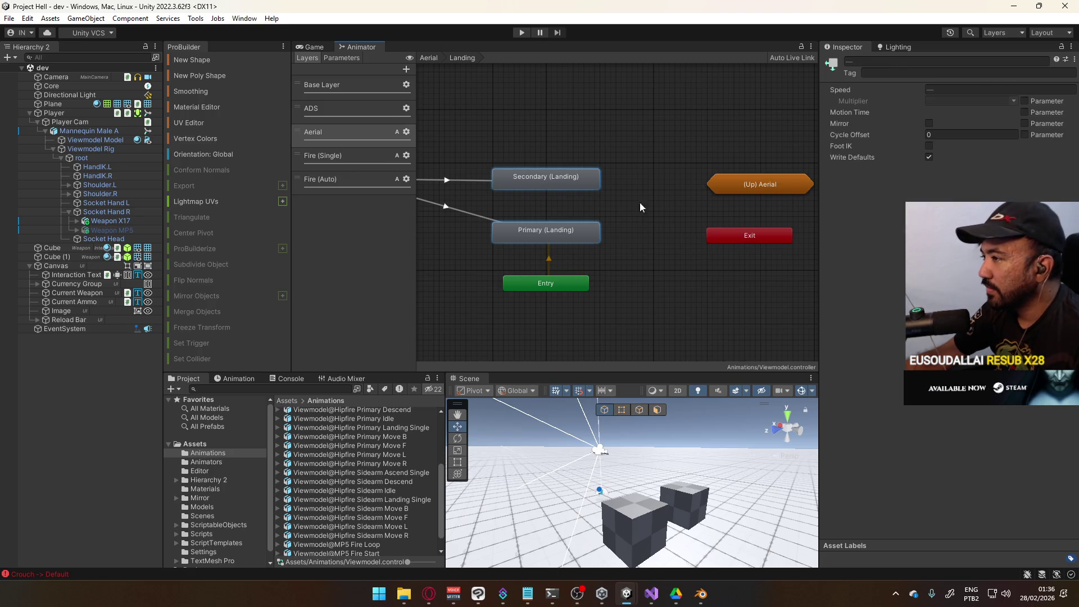
right_click(585, 190)
left_click(607, 187)
left_click(752, 185)
mouse_move(783, 195)
left_click(581, 230)
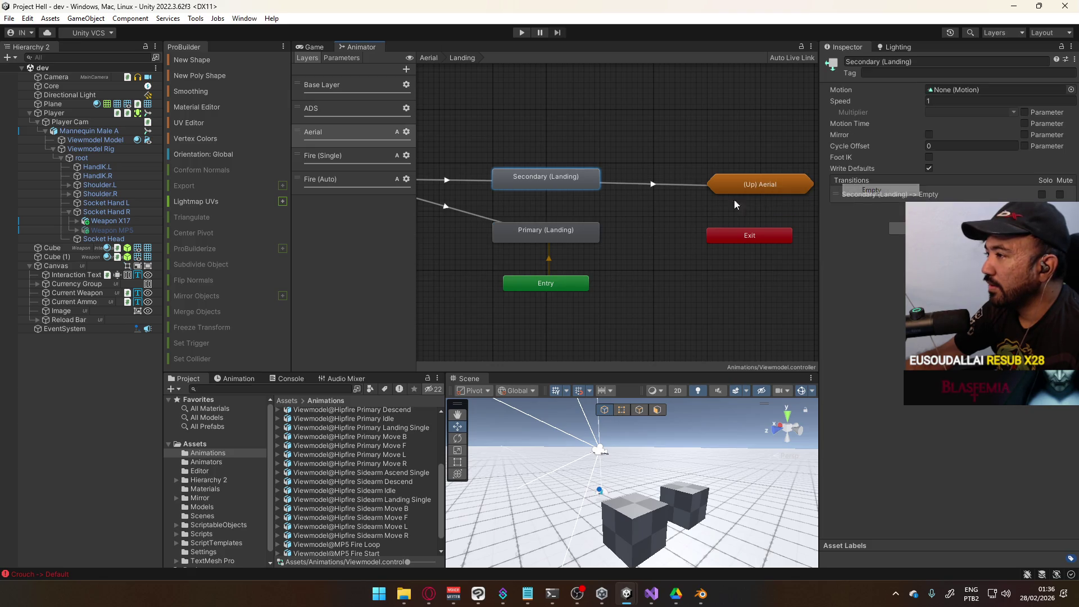
right_click(581, 229)
left_click(601, 232)
left_click(747, 193)
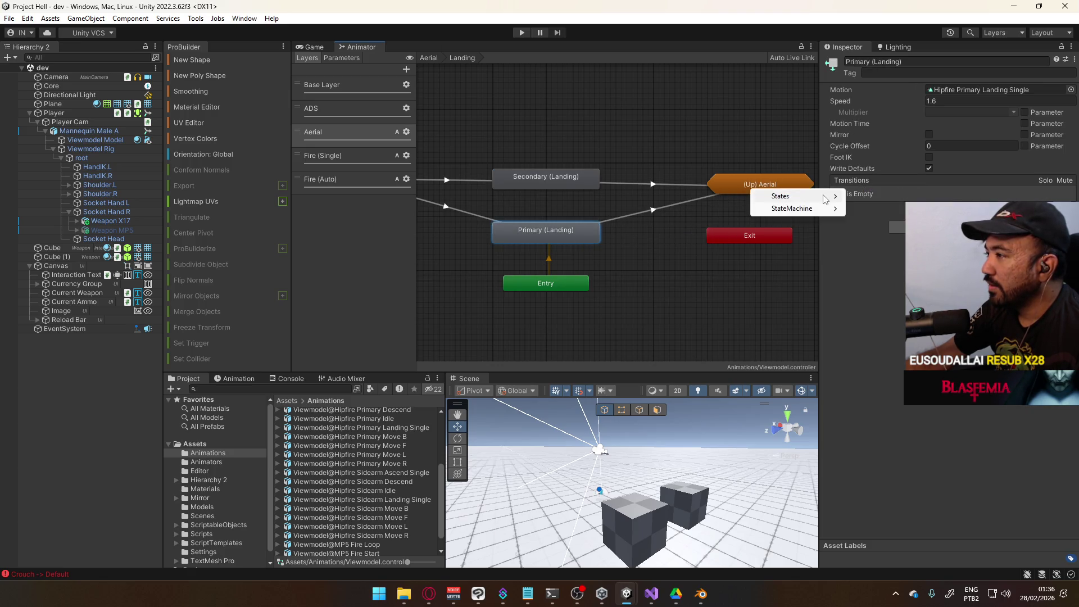
mouse_move(833, 199)
left_click(876, 233)
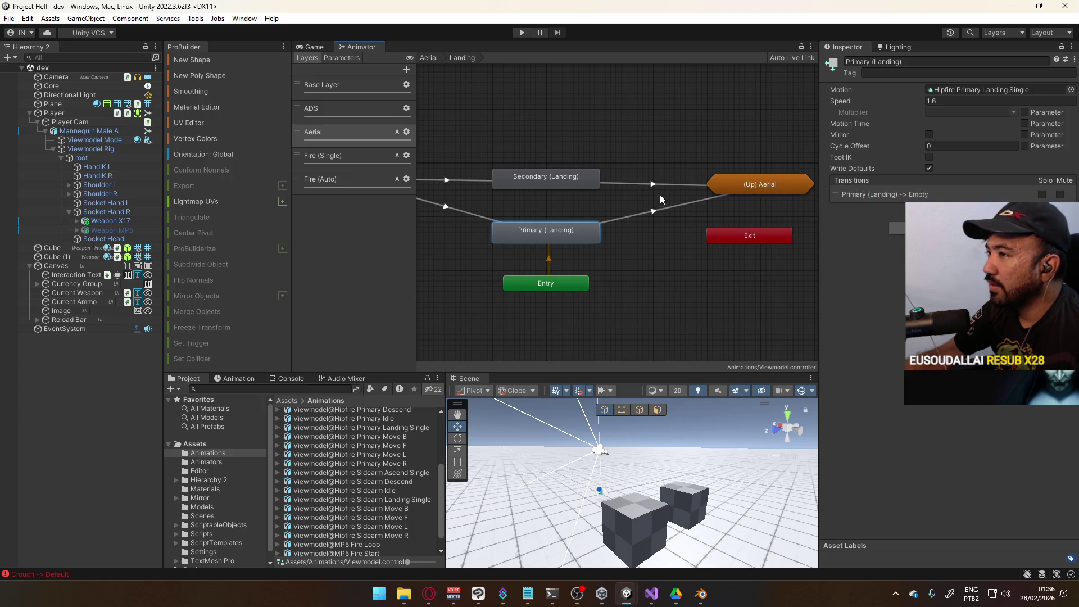
left_click(669, 213)
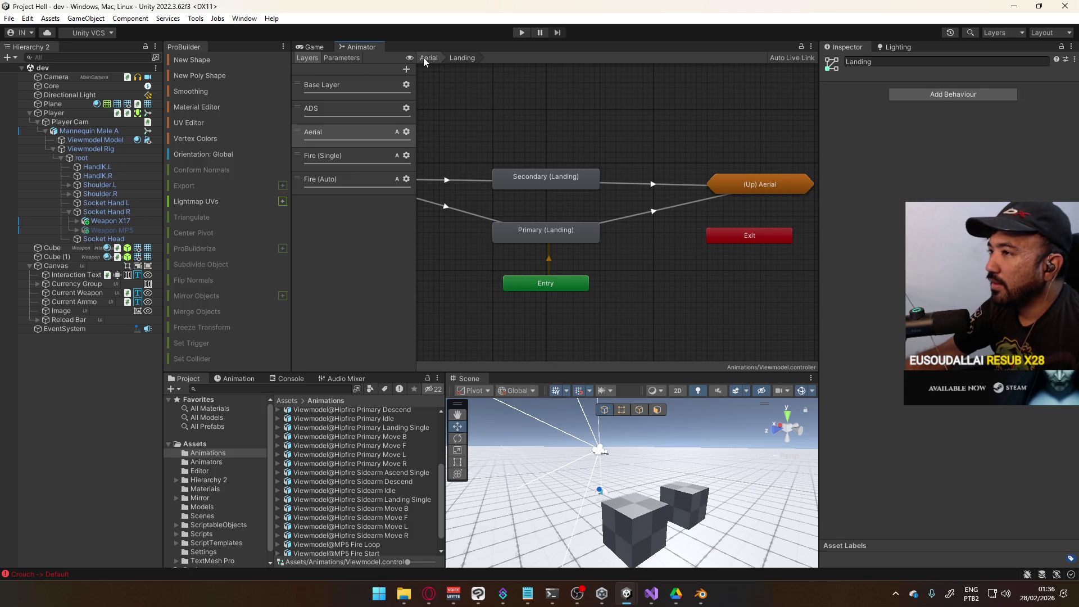
left_click(313, 46)
left_click(351, 46)
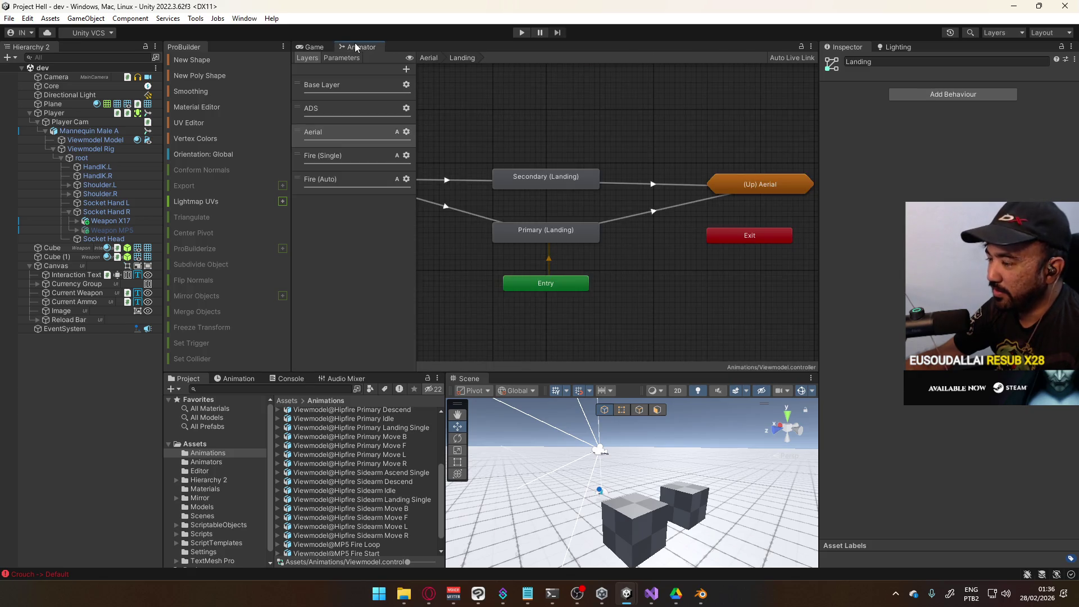
left_click(429, 58)
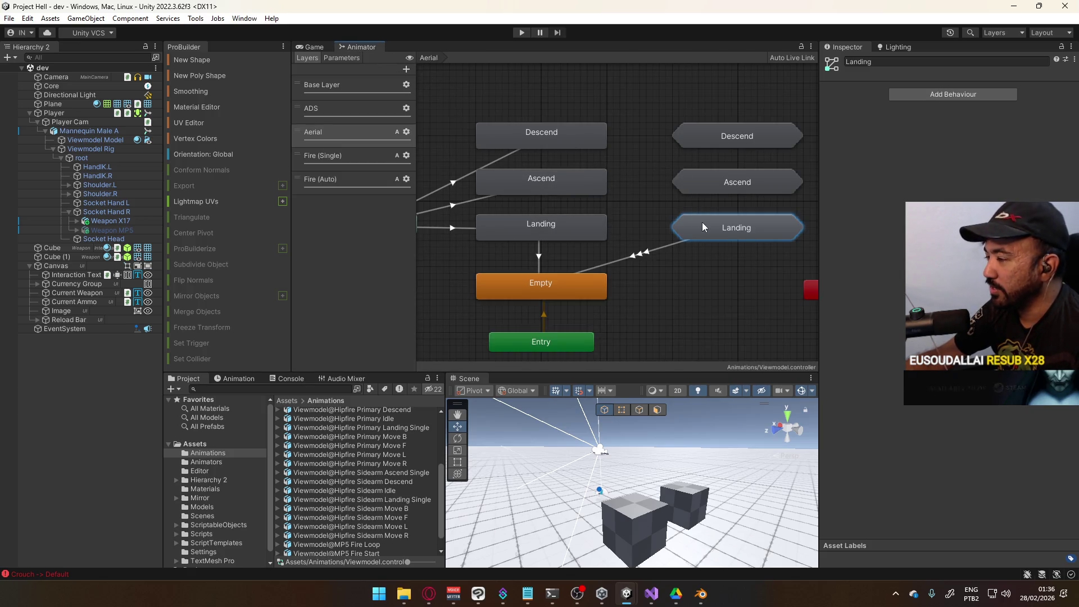
Step: Copy the transition parameters of the Landing → Empty transition
left_click_drag(703, 221, 694, 174)
mouse_move(606, 225)
left_mouse_down()
mouse_move(714, 194)
mouse_move(682, 219)
mouse_move(622, 235)
left_mouse_up()
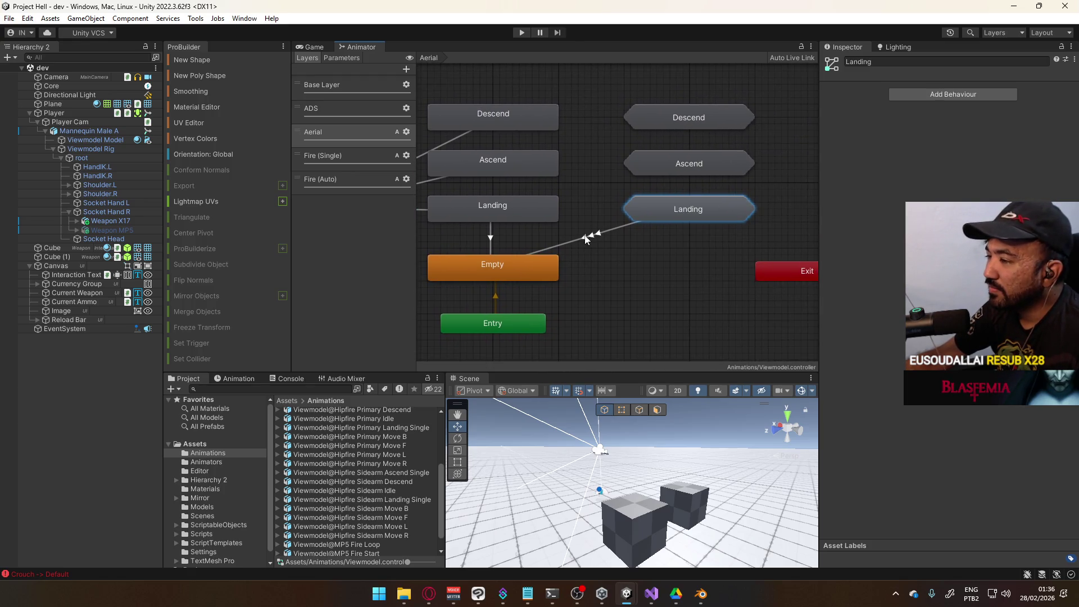
left_click(490, 230)
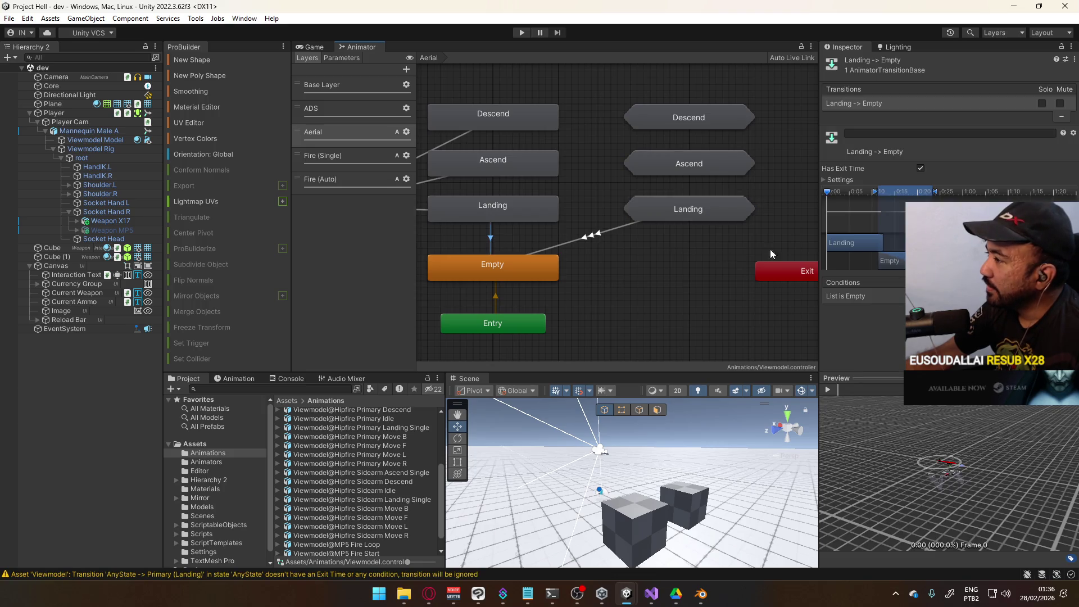
left_click(835, 181)
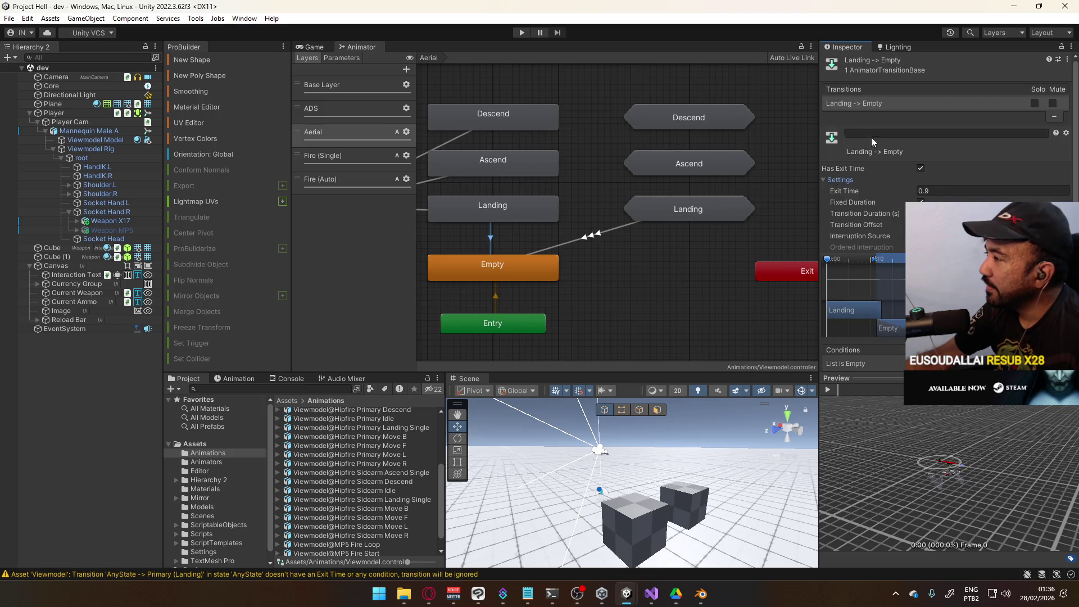
right_click(864, 101)
Step: Paste those settings onto the Primary (Landing) → Empty and Secondary (Landing) → Empty transitions
left_click(629, 223)
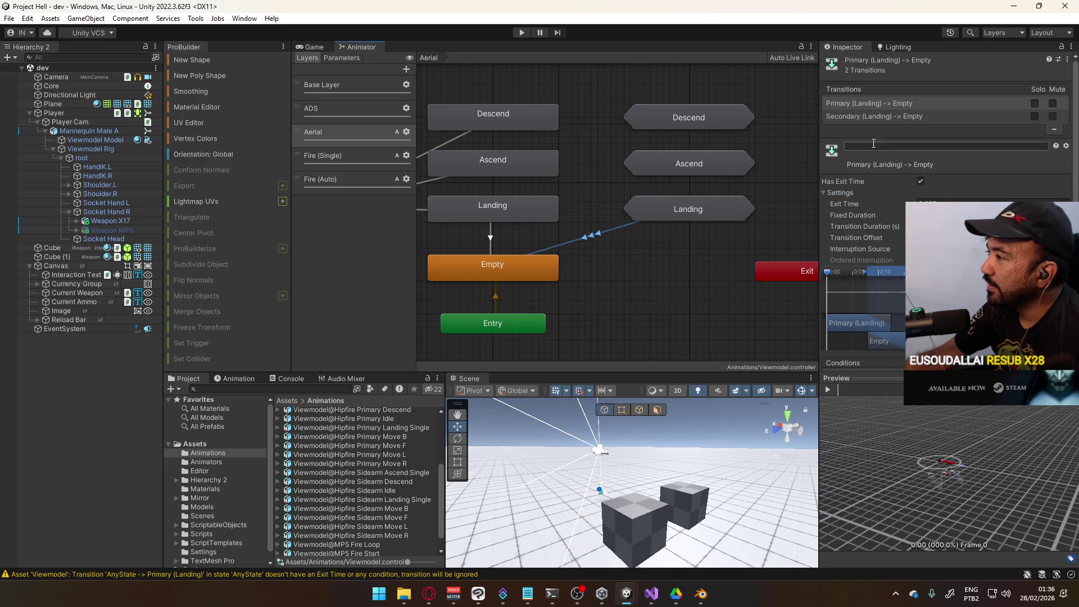
right_click(895, 100)
left_click(896, 129)
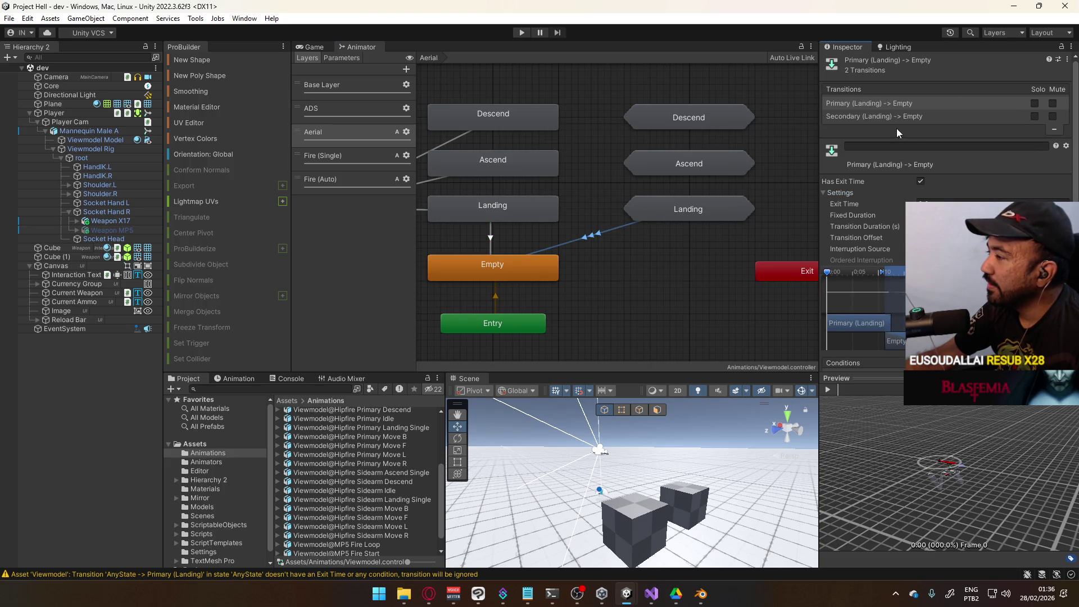
left_click(893, 115)
right_click(893, 115)
left_click(972, 147)
left_click(544, 175)
left_click(538, 208)
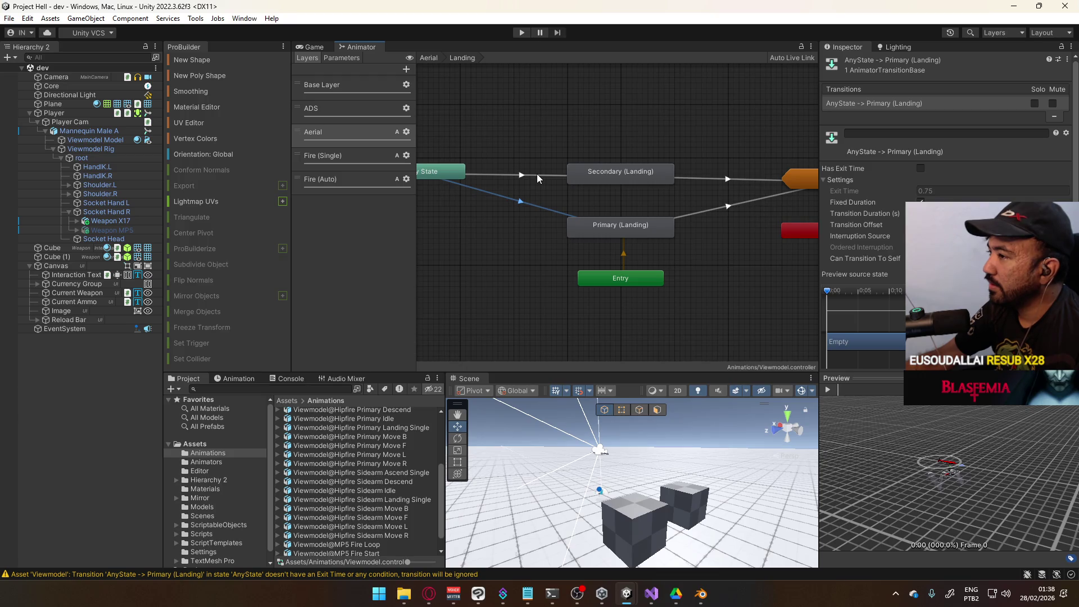
Step: Copy the transition parameters of the Any State → Landing transition in the Aerial layer
left_click(429, 57)
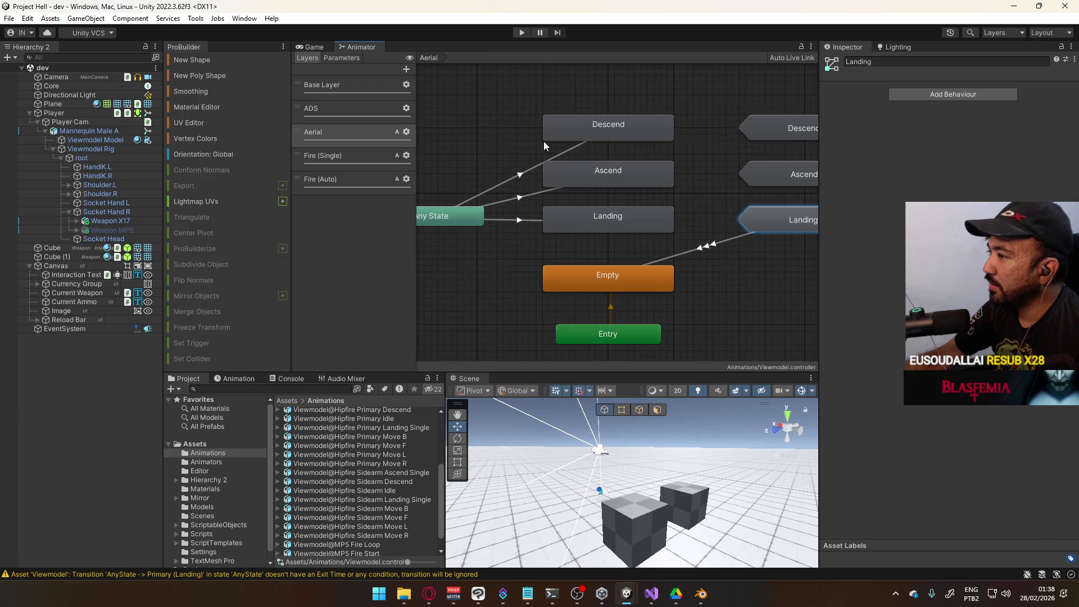
left_click(509, 220)
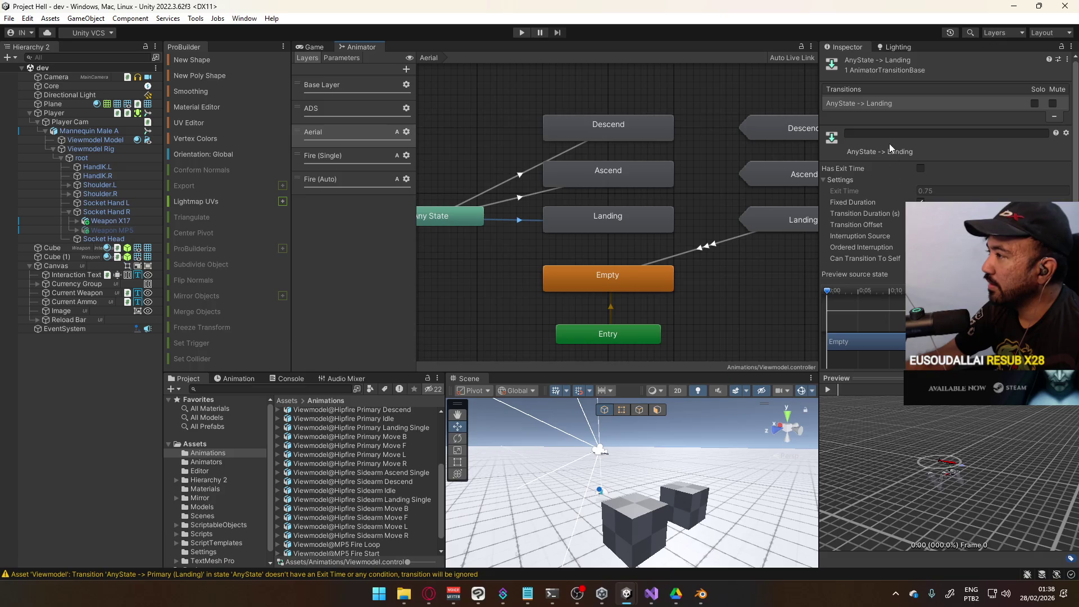
right_click(874, 101)
left_click(912, 106)
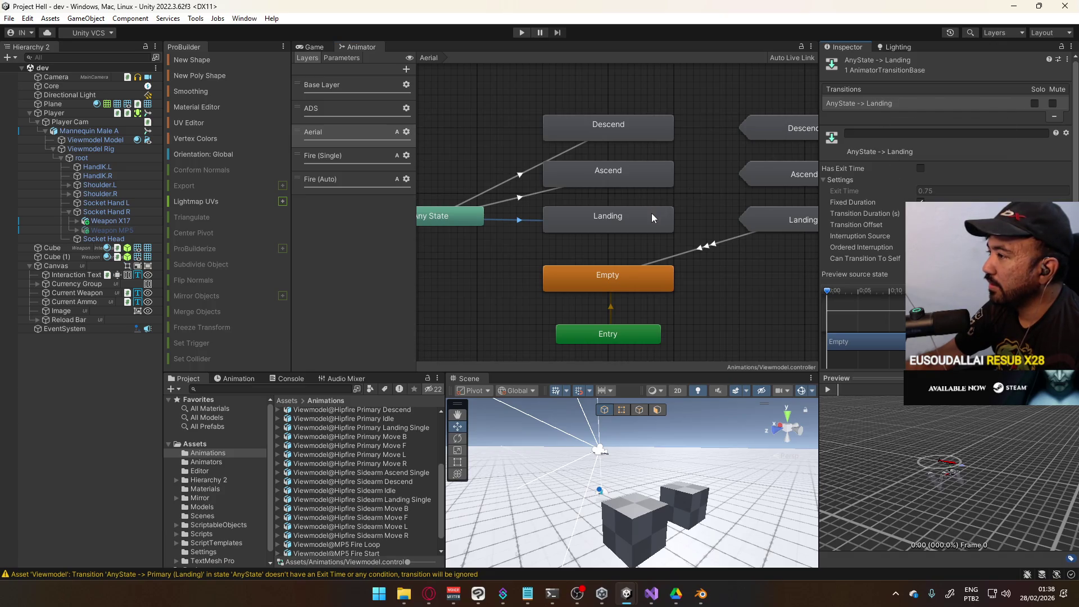
Step: Inside Landing, paste them onto the Any State → Primary (Landing) and Any State → Secondary (Landing) transitions
double_click(756, 218)
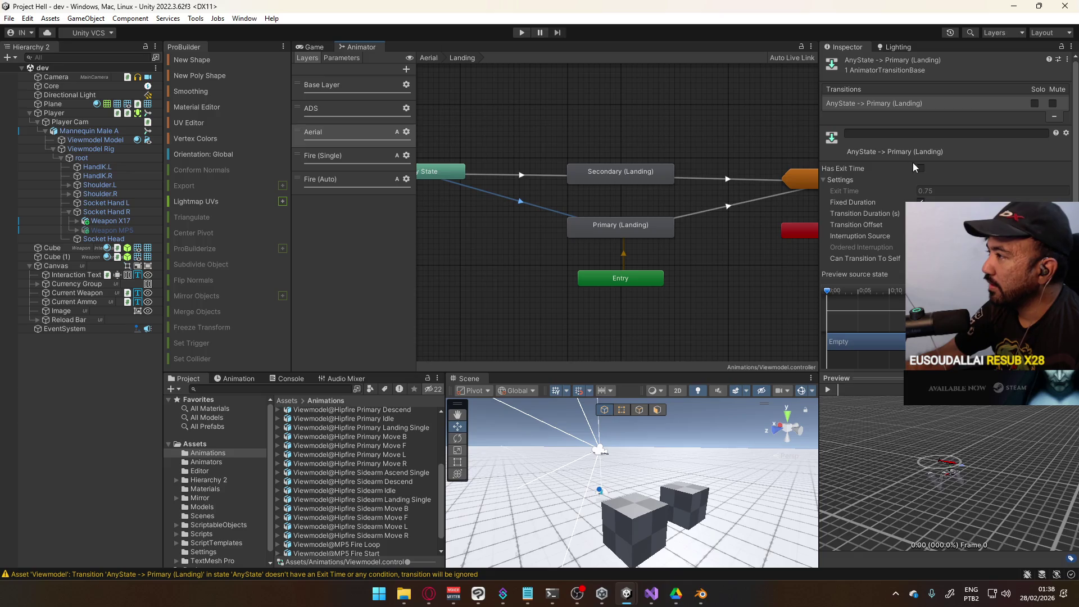
right_click(912, 107)
left_click(928, 147)
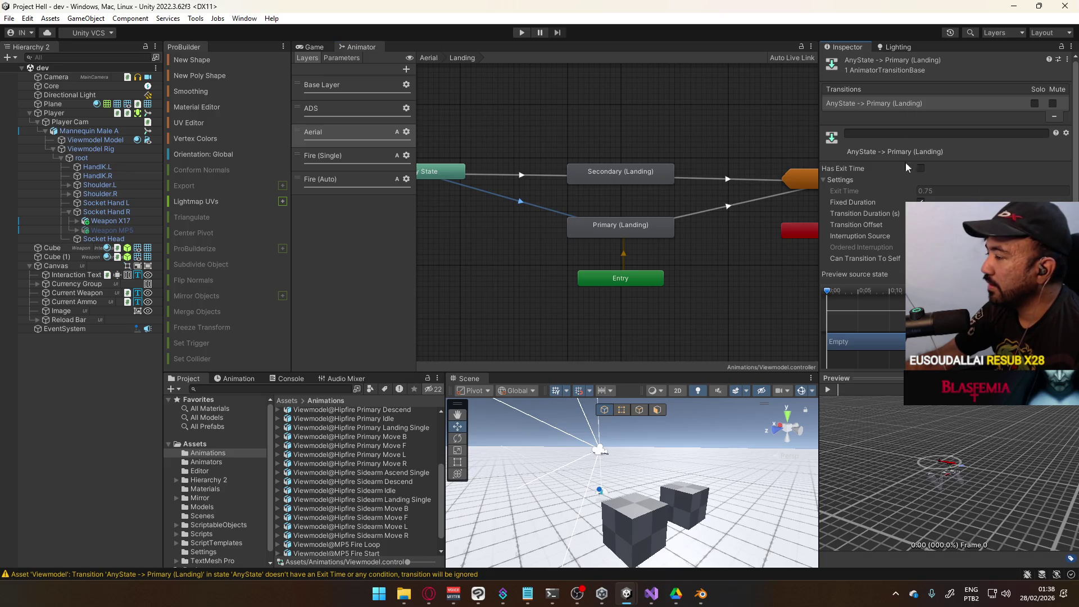
left_click(565, 178)
right_click(906, 106)
left_click(913, 149)
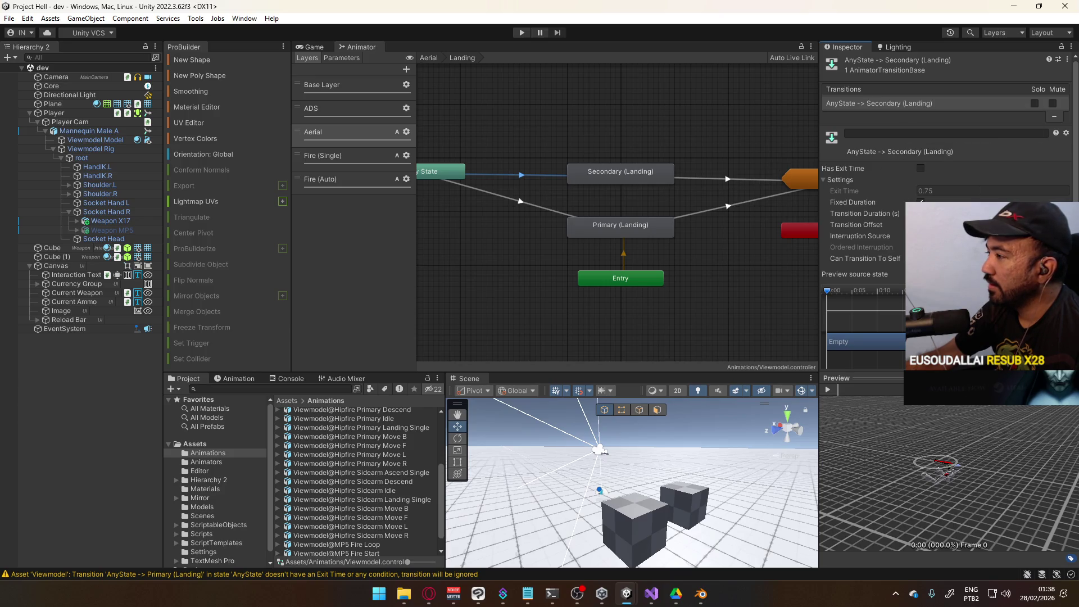
Step: Recheck the Any State → Secondary (Landing) transition, then return to the Aerial layer graph
key("BackSpace")
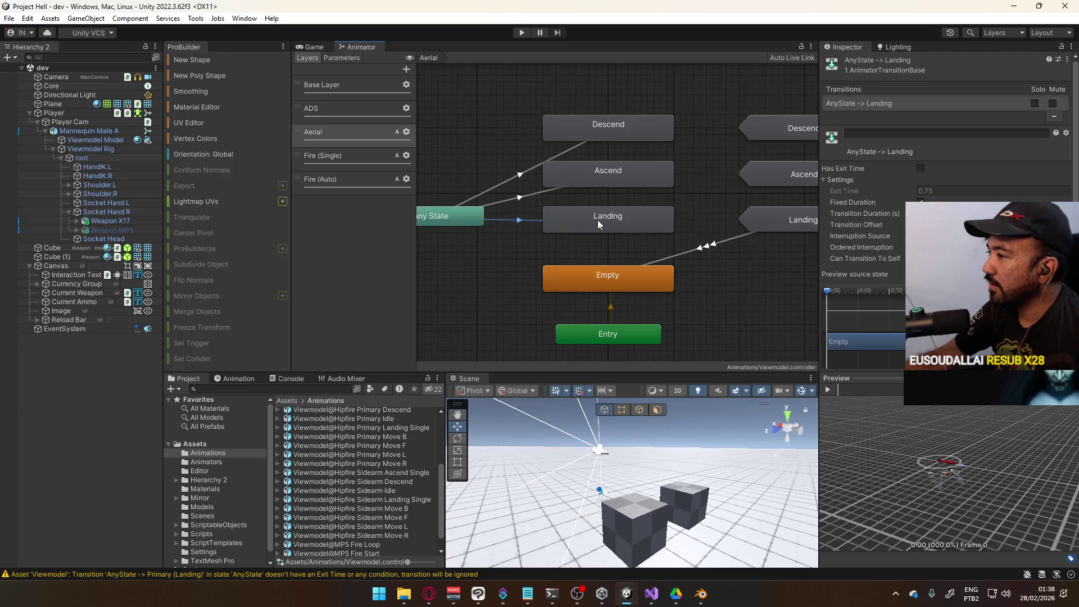
double_click(772, 223)
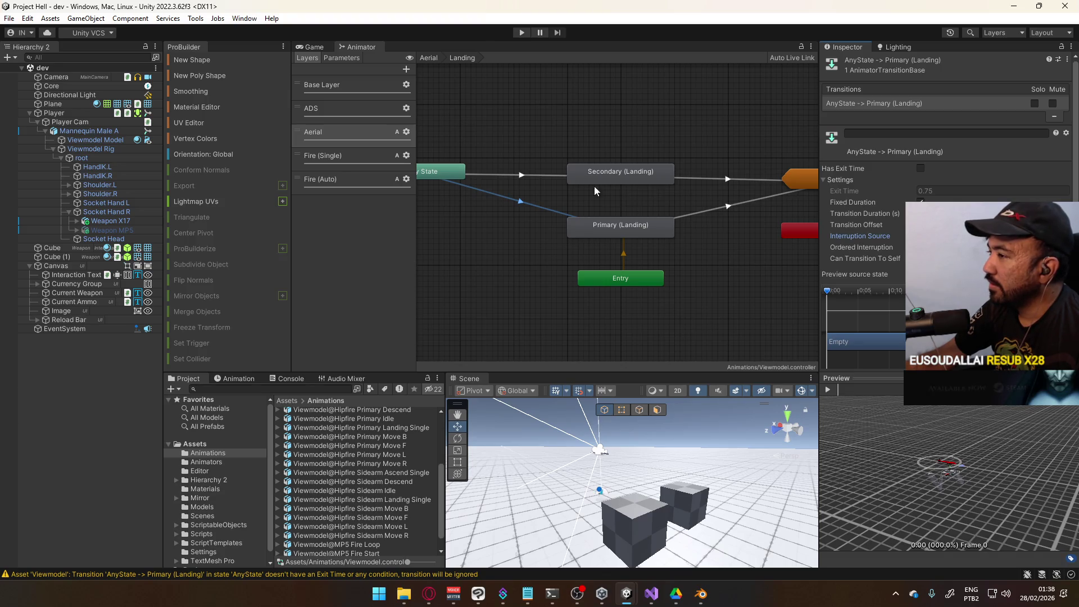
left_click(539, 175)
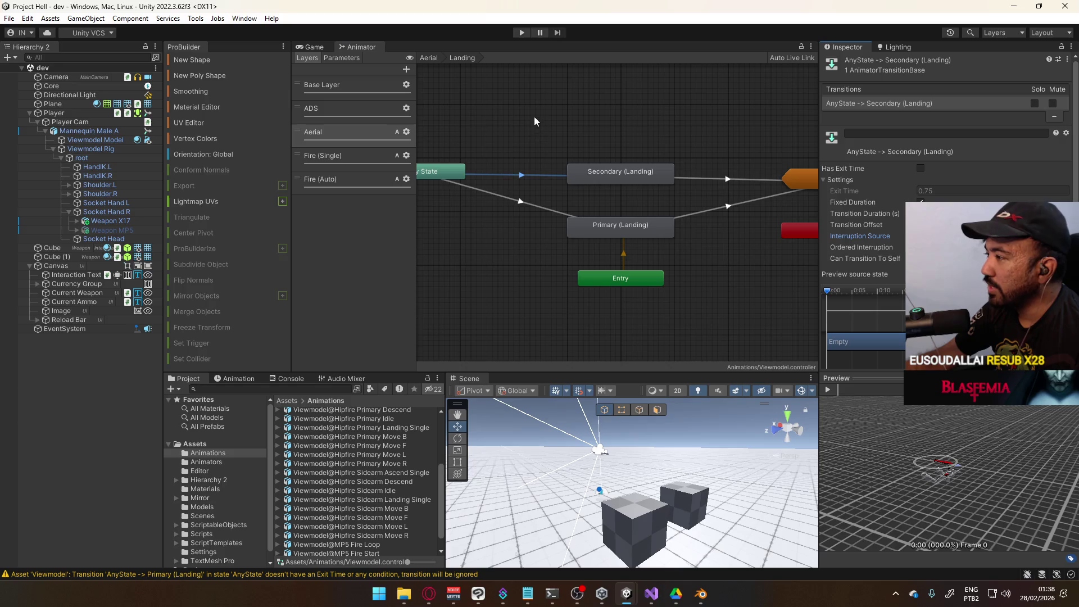
left_click(429, 57)
mouse_move(713, 211)
left_mouse_down()
mouse_move(543, 190)
mouse_move(683, 182)
mouse_move(690, 222)
mouse_move(549, 212)
mouse_move(691, 208)
left_mouse_up()
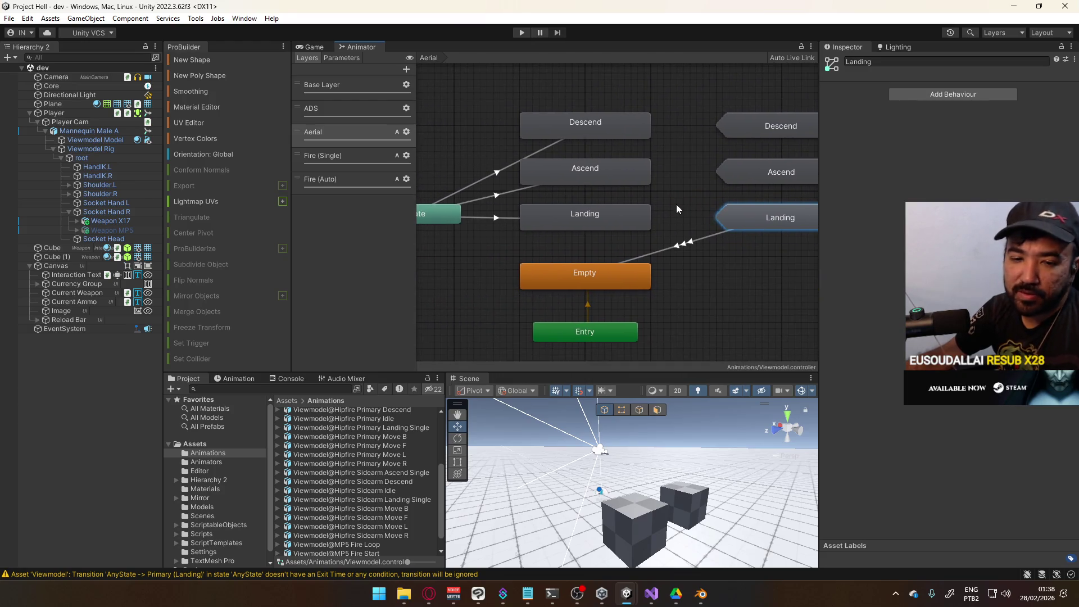
mouse_move(651, 201)
left_mouse_down()
mouse_move(467, 222)
mouse_move(477, 220)
left_mouse_up()
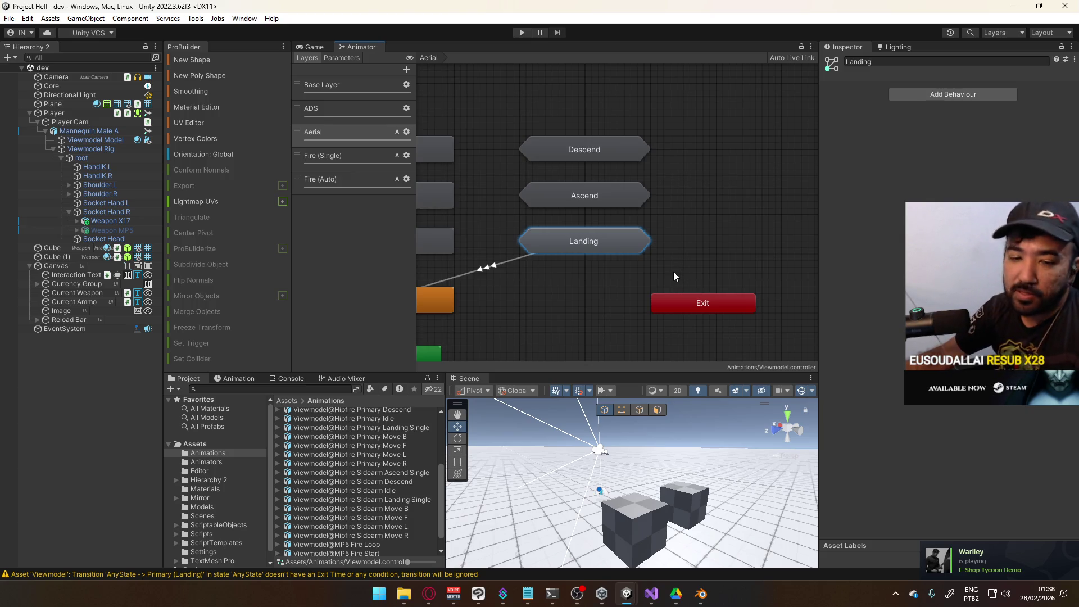
mouse_move(572, 262)
left_mouse_down()
mouse_move(613, 262)
mouse_move(604, 271)
left_mouse_up()
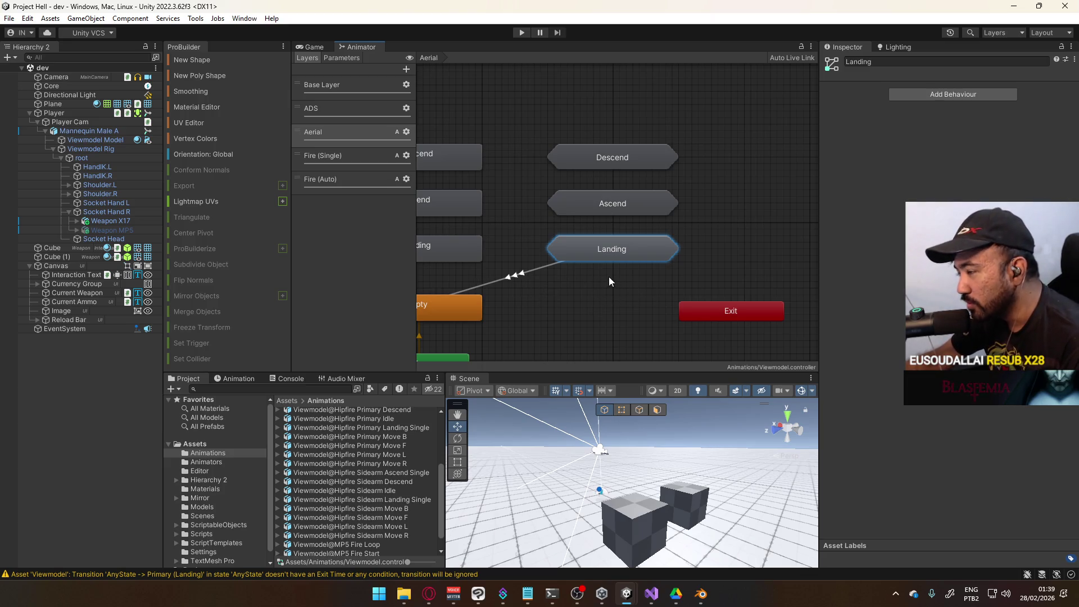
left_click_drag(637, 332, 672, 295)
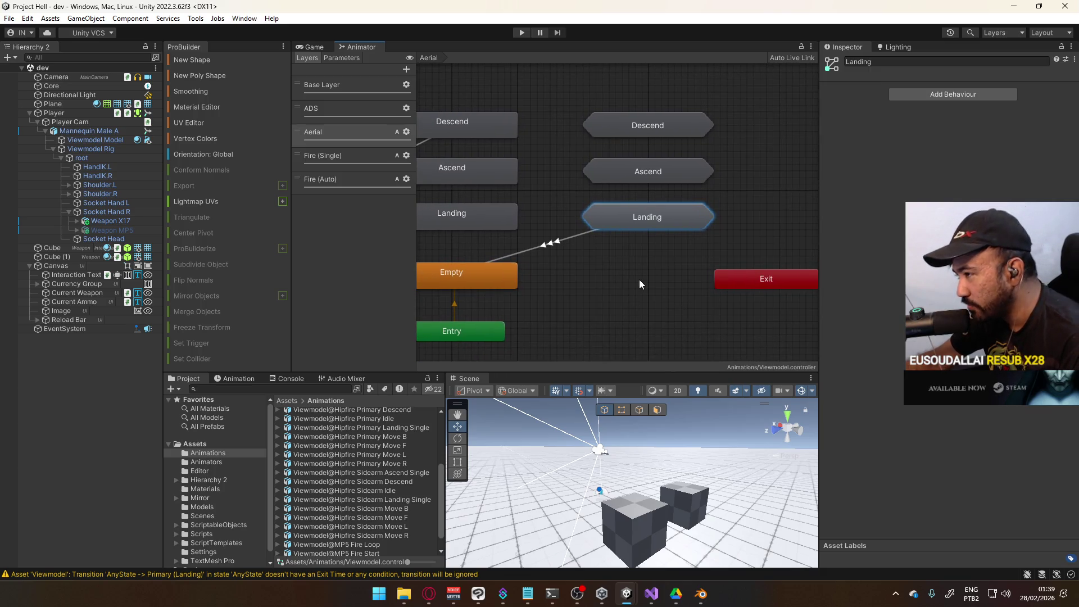
mouse_move(592, 284)
left_mouse_down()
mouse_move(636, 247)
mouse_move(659, 180)
mouse_move(643, 256)
left_mouse_up()
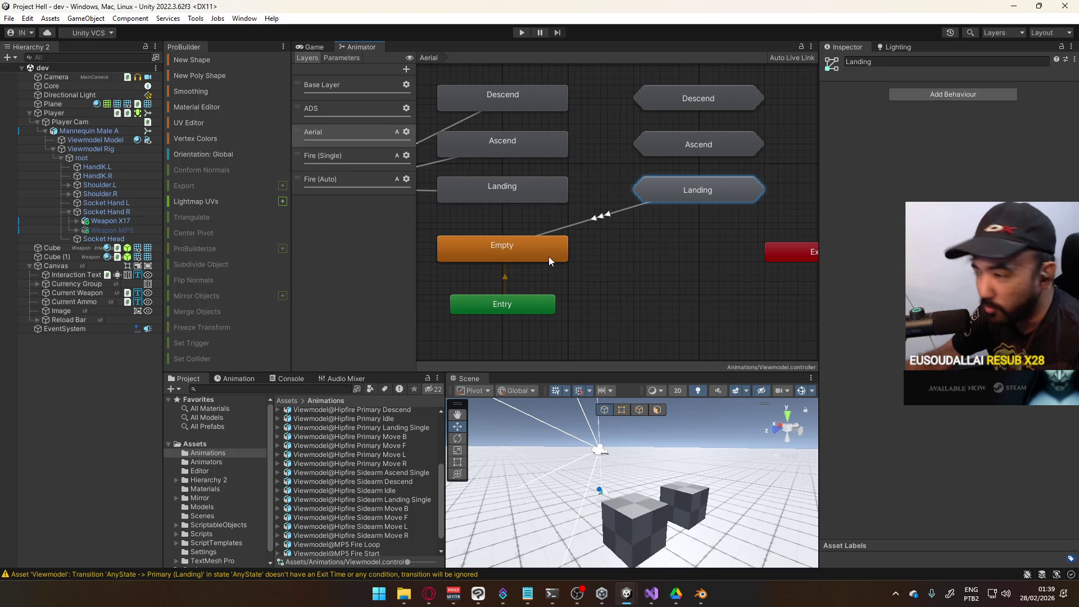
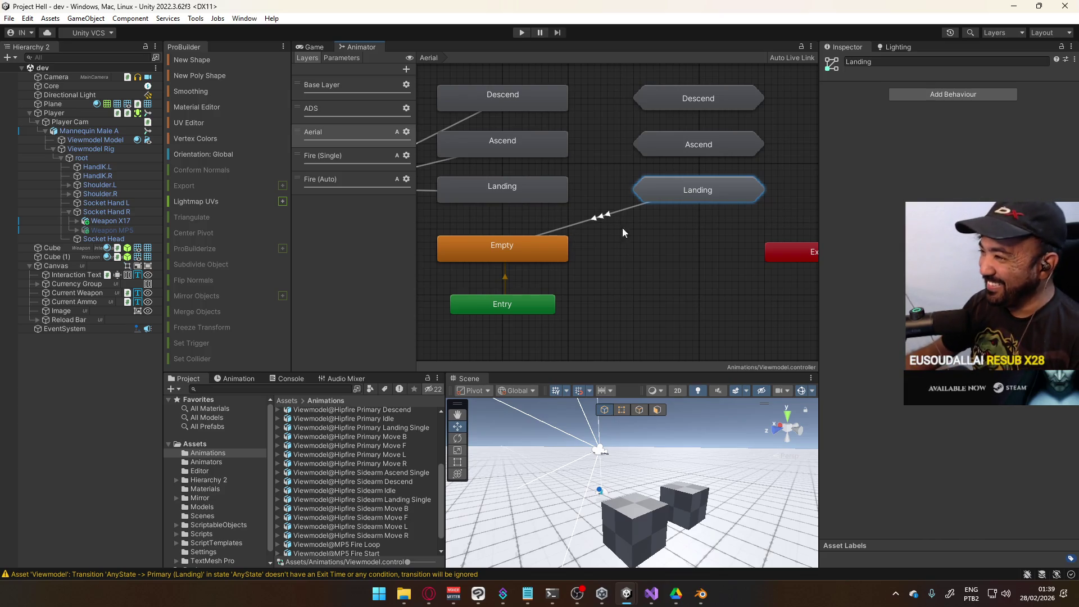
Step: Review the Landing transitions, then the Ascend state and its Any State transition
key("a")
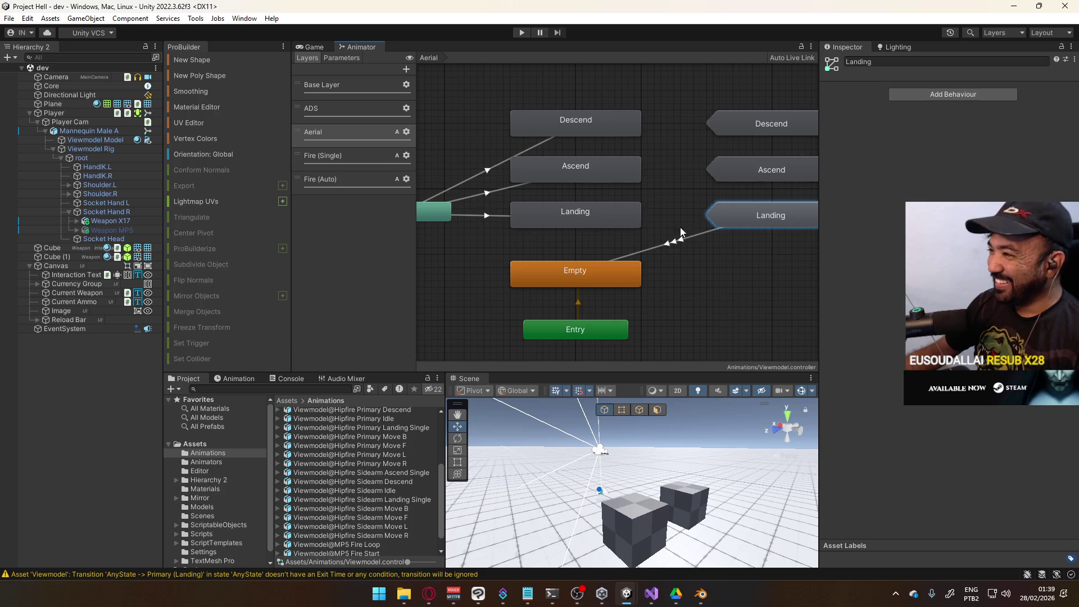
double_click(763, 217)
left_click(496, 175)
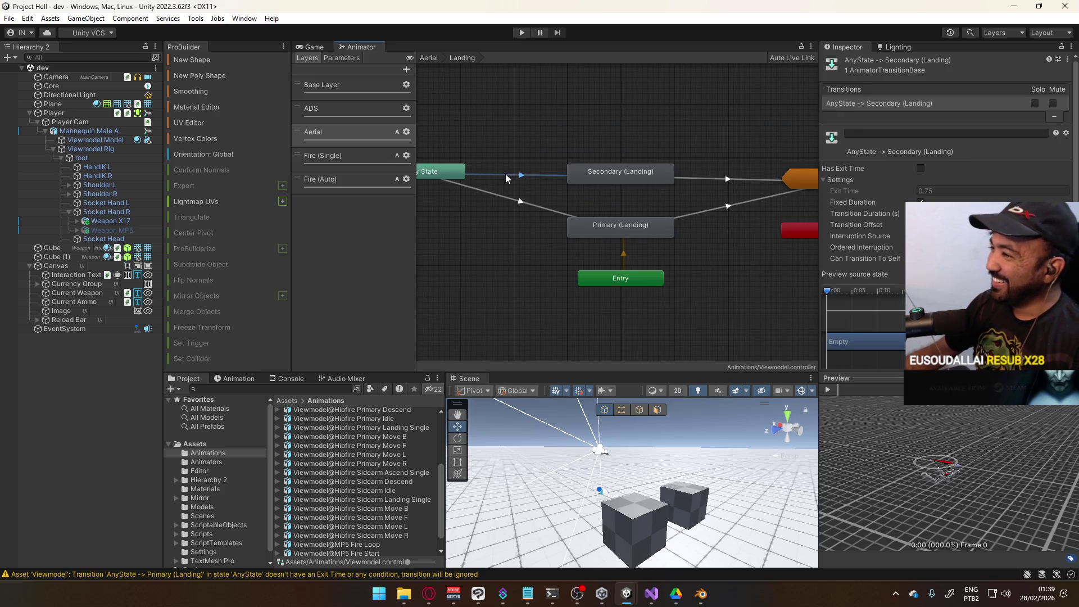
left_click(524, 198)
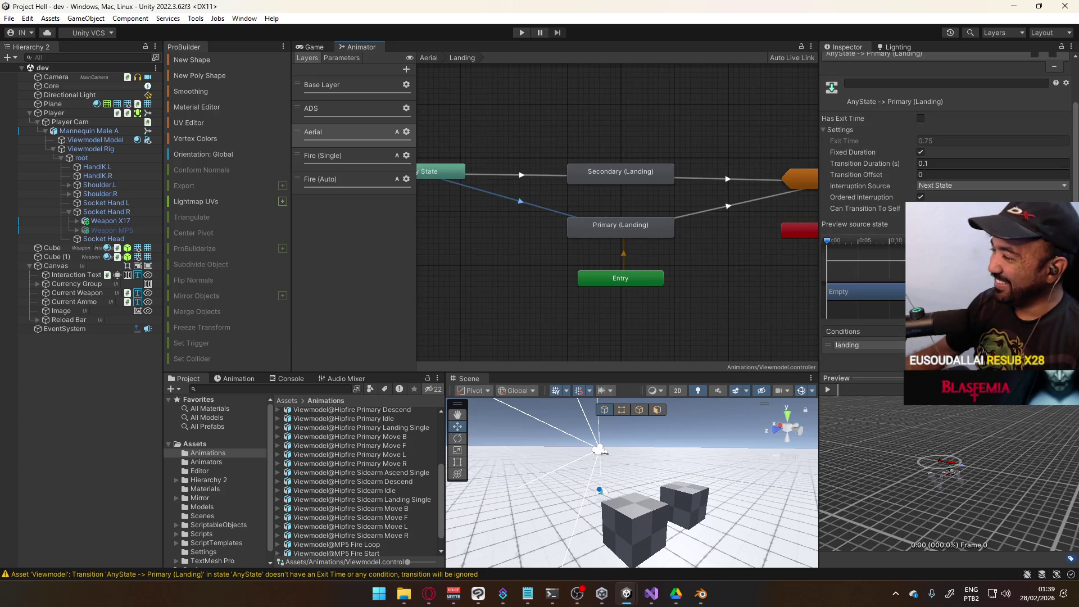
left_click(428, 57)
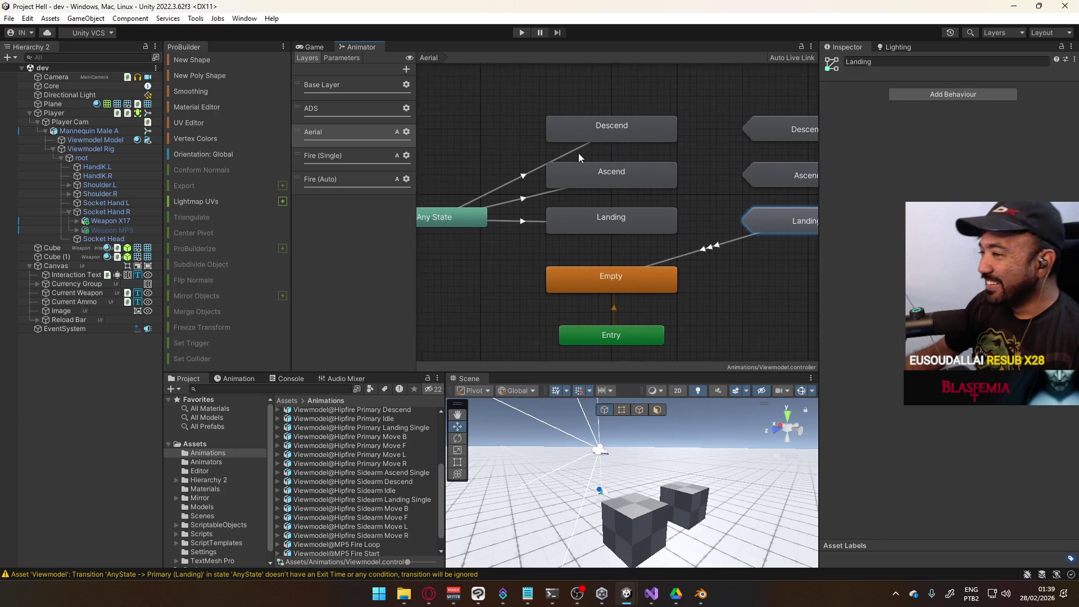
left_click_drag(500, 166, 513, 166)
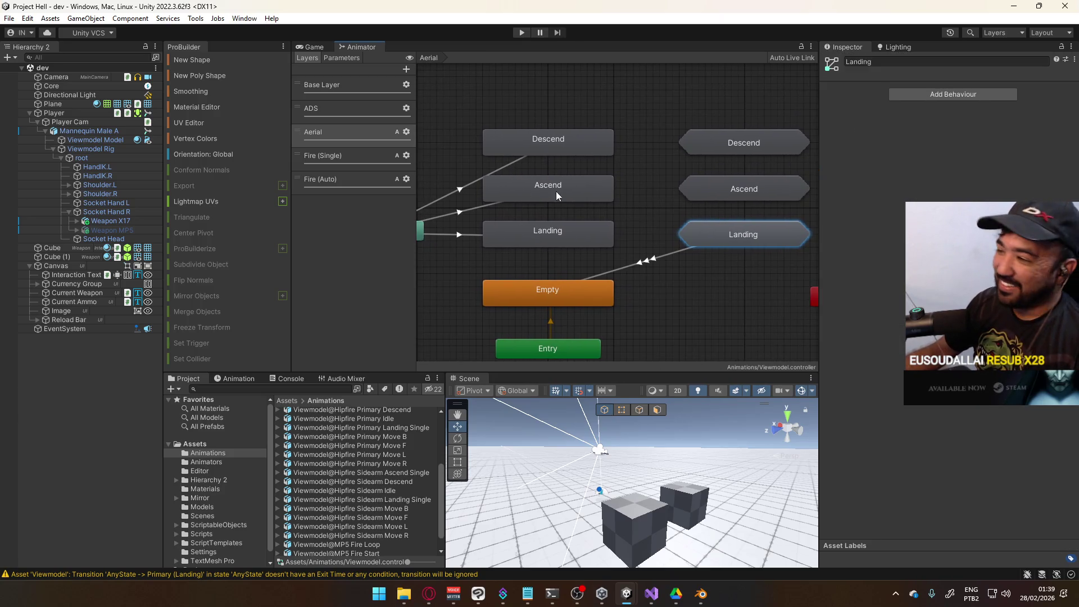
double_click(697, 187)
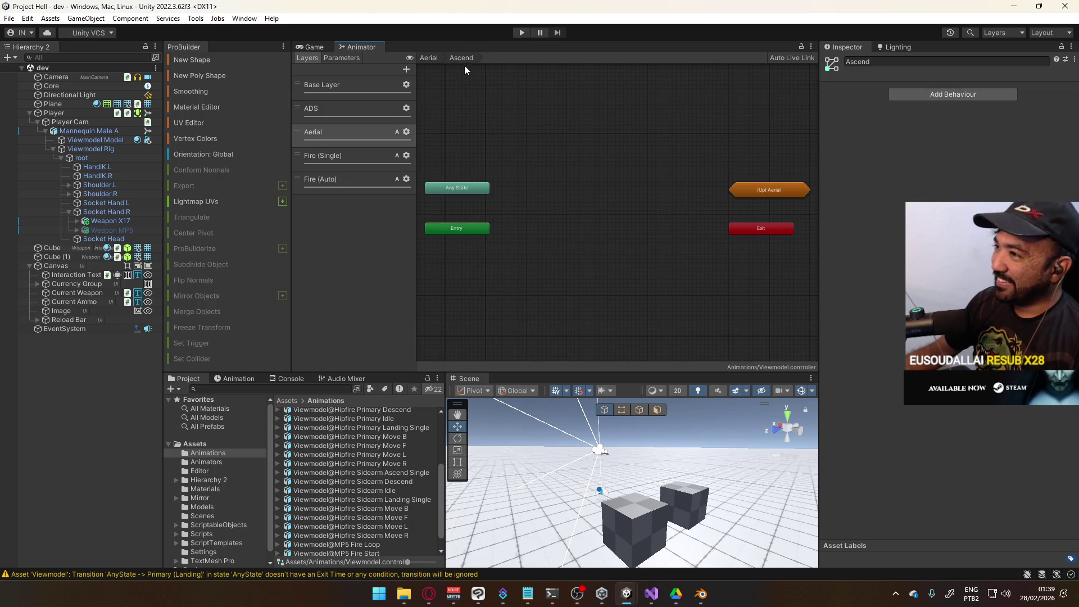
left_click(426, 58)
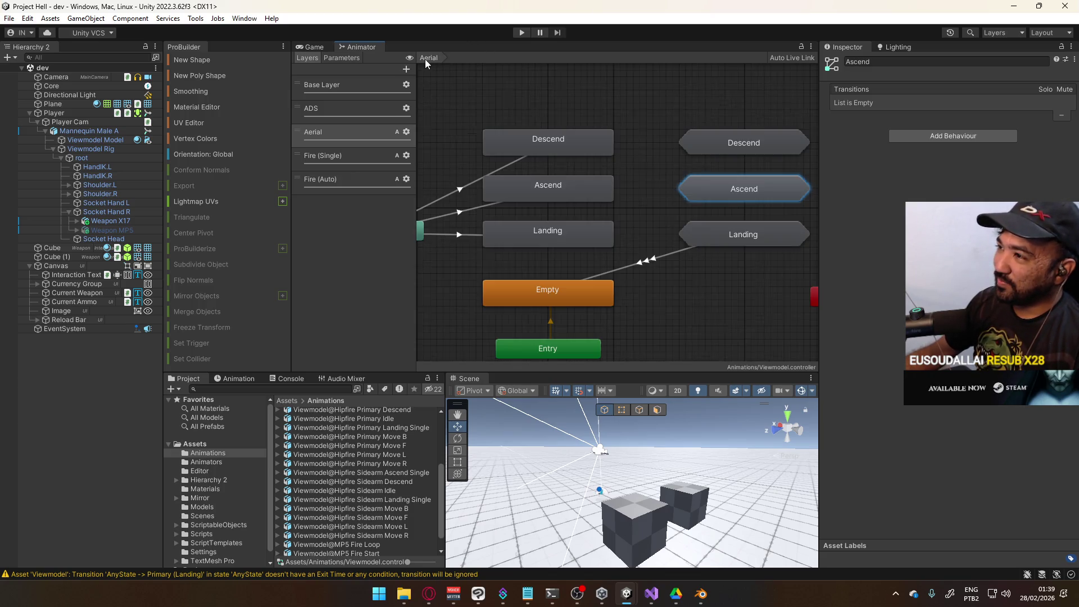
left_click(659, 210)
left_click(576, 195)
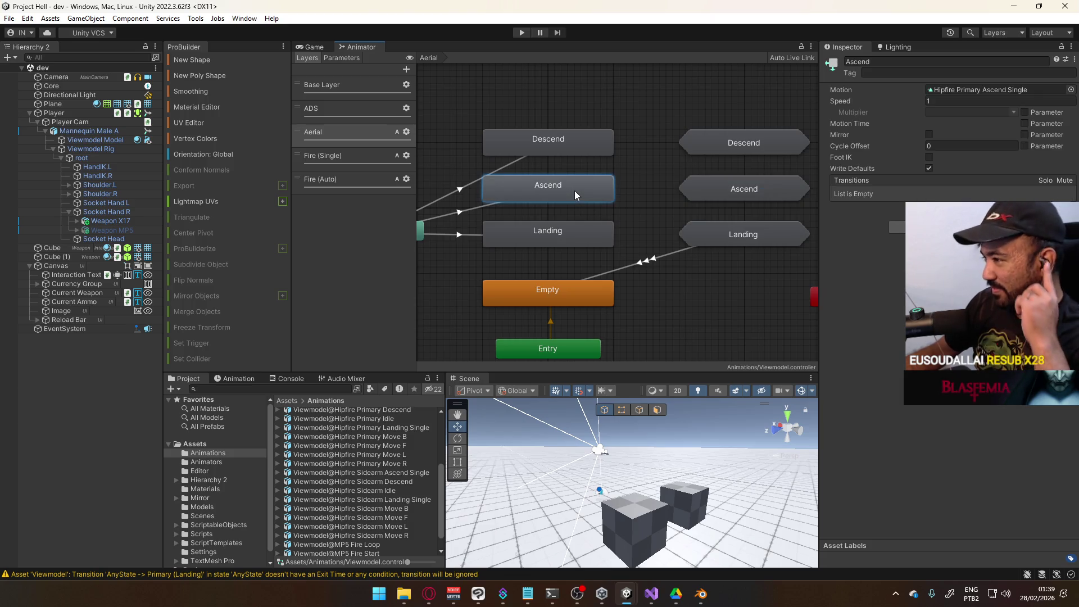
left_click(460, 214)
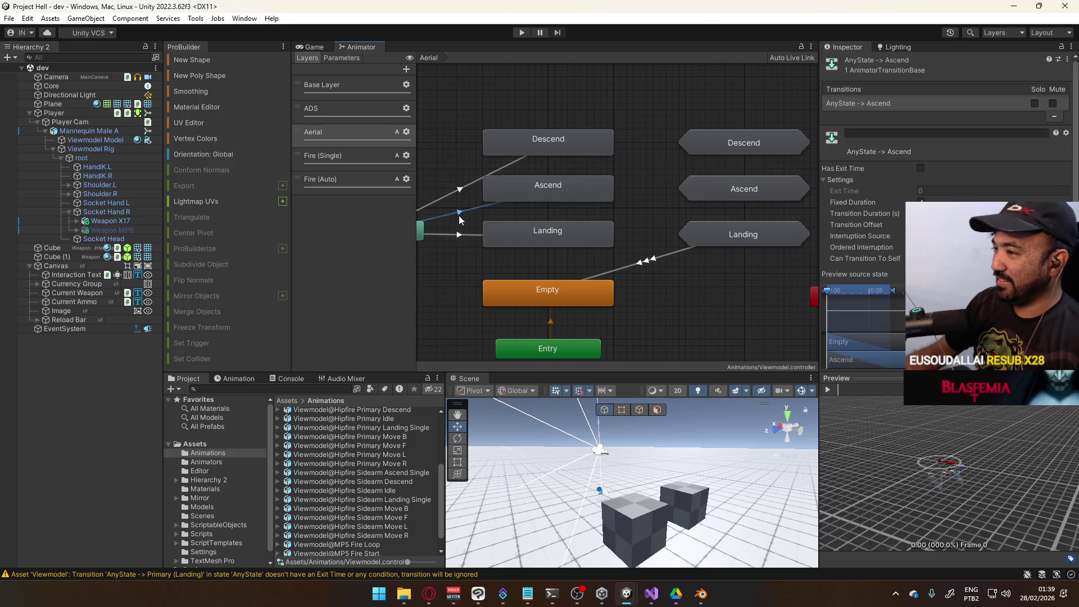
Step: Move the Ascend state into the Ascend sub-state machine, right of Any State
left_click_drag(529, 194, 744, 195)
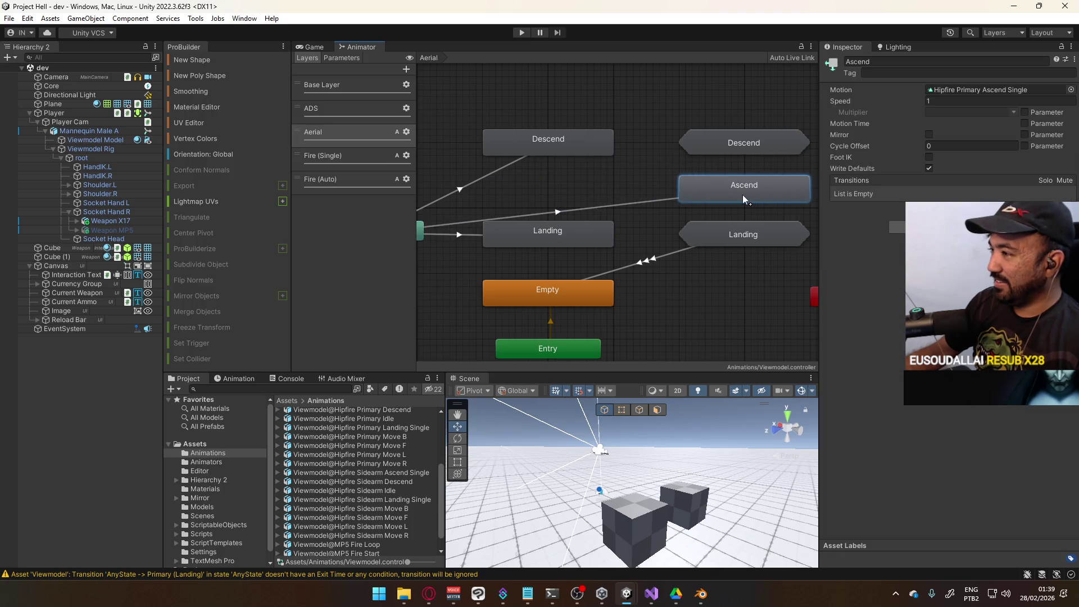
left_click(742, 195)
left_click_drag(520, 176, 619, 186)
left_click(626, 217)
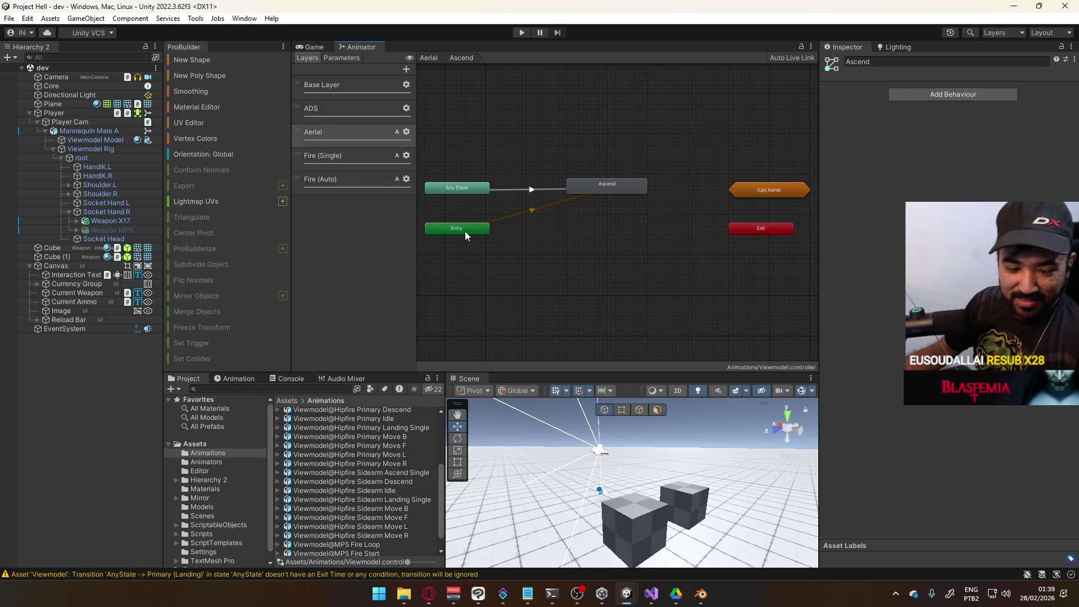
Step: Arrange Entry below Ascend and reposition the Any State and Exit nodes
mouse_move(457, 231)
left_mouse_down()
mouse_move(629, 225)
mouse_move(608, 220)
left_mouse_up()
left_click(612, 140)
left_click_drag(565, 155, 676, 248)
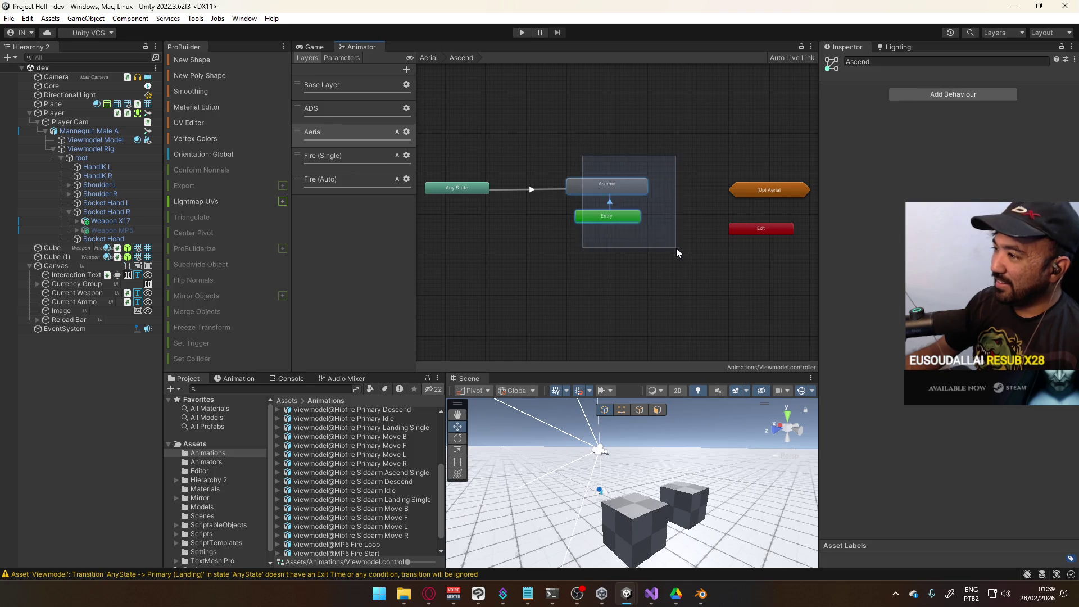
mouse_move(619, 189)
left_mouse_down()
mouse_move(619, 226)
mouse_move(617, 215)
left_mouse_up()
left_click(645, 193)
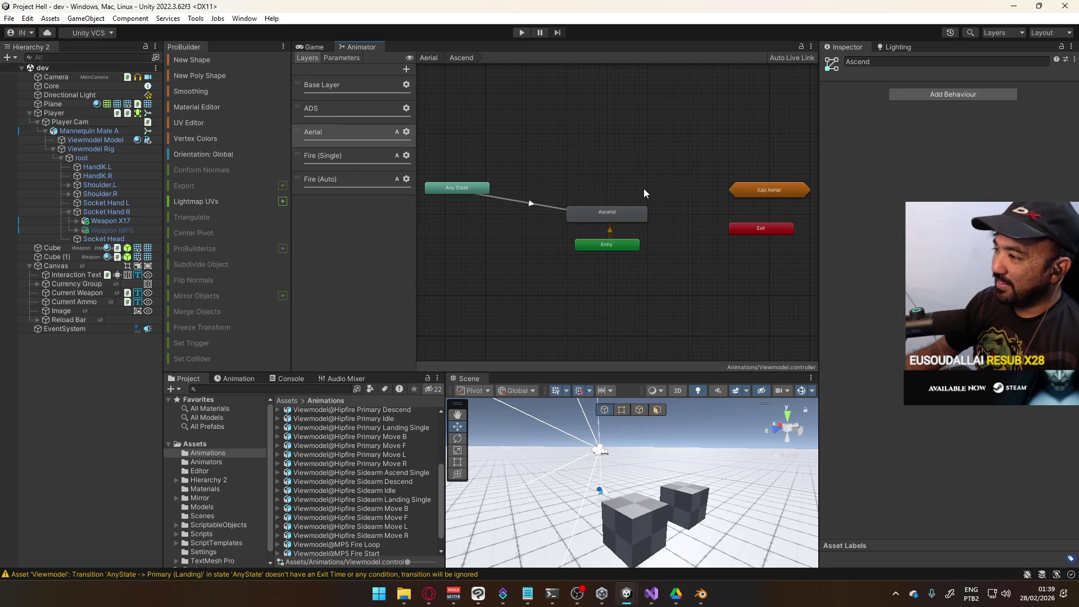
left_click_drag(470, 187, 519, 190)
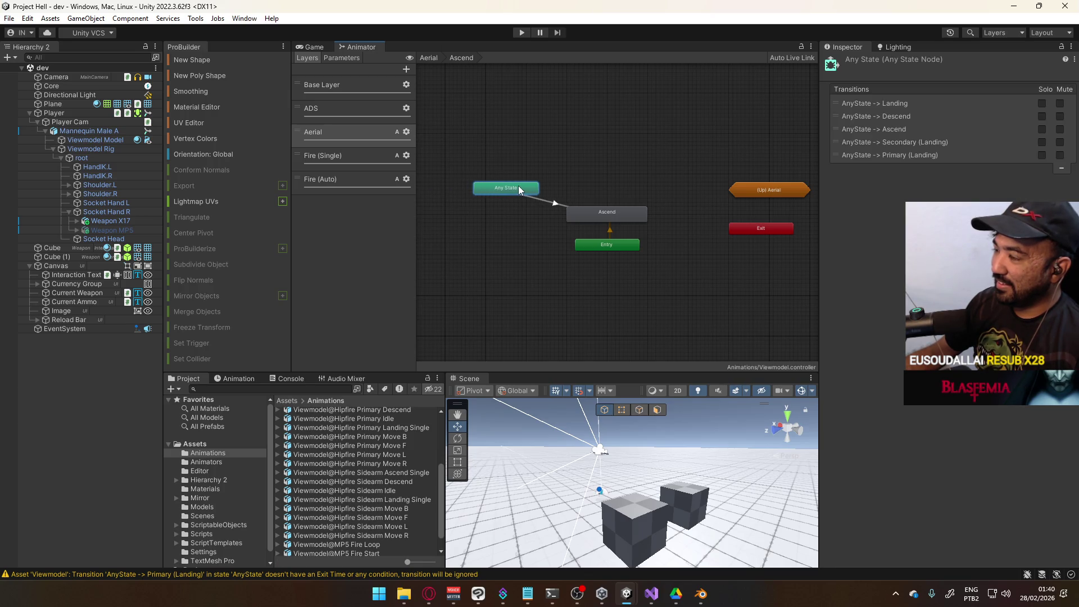
left_click(550, 164)
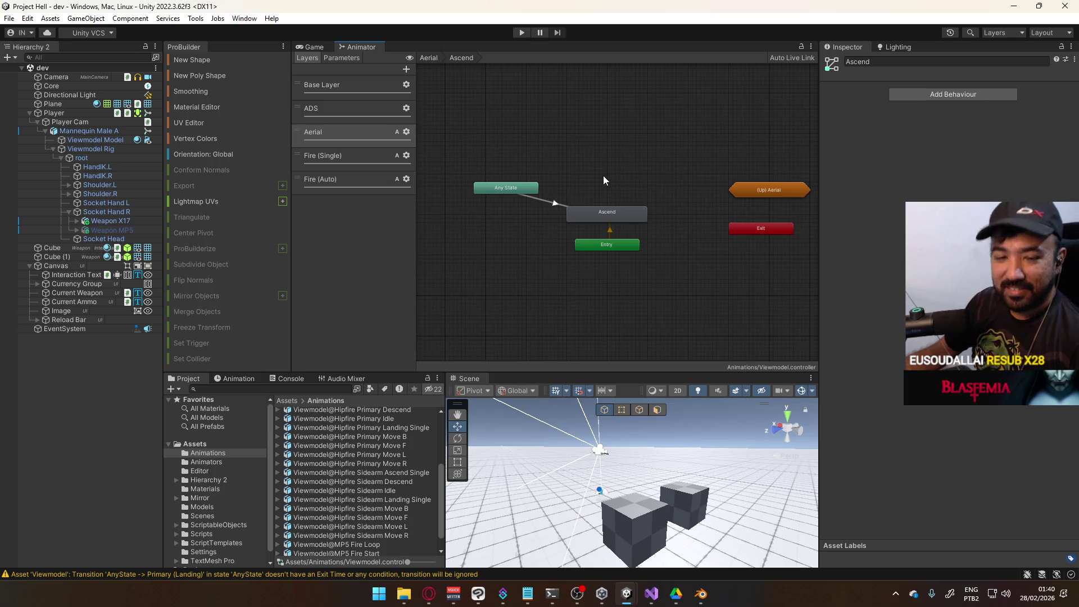
left_click(763, 191)
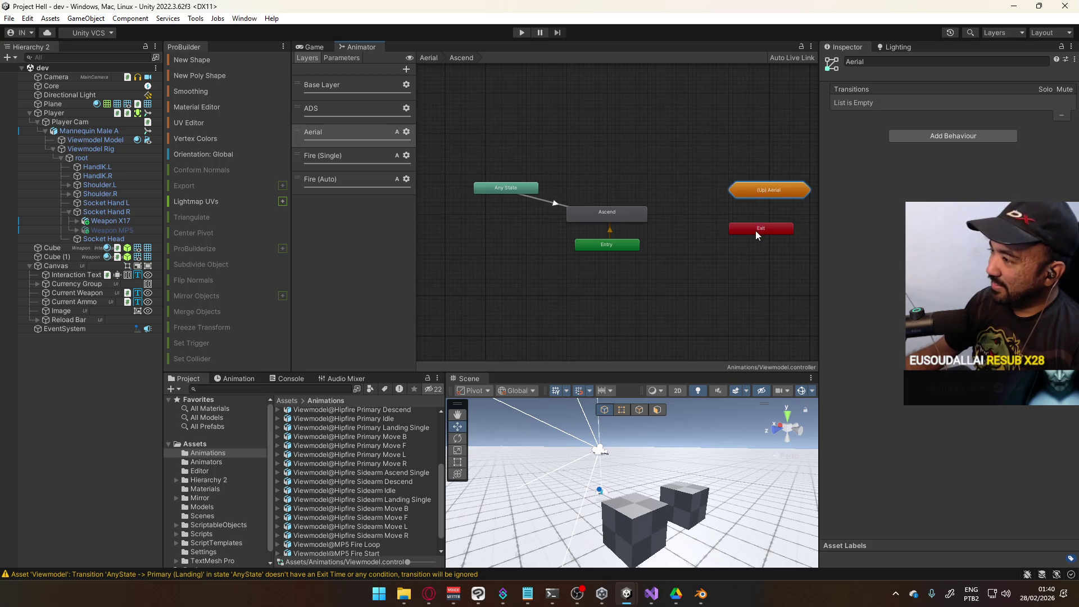
left_click_drag(755, 232, 763, 232)
left_click(703, 171)
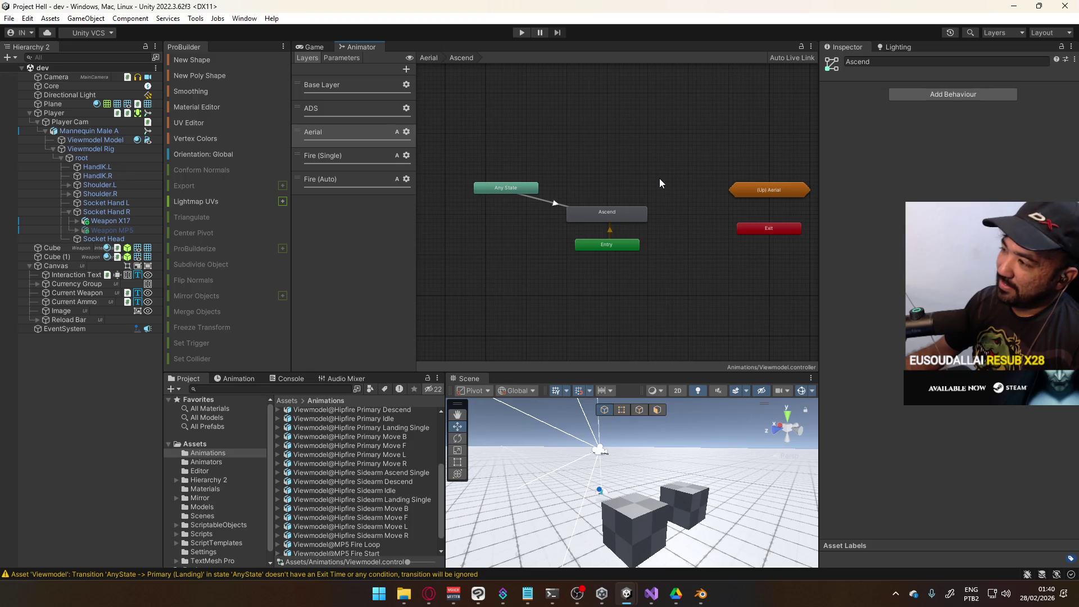
Step: Rename the Ascend state to Primary (Ascend)
left_click(589, 215)
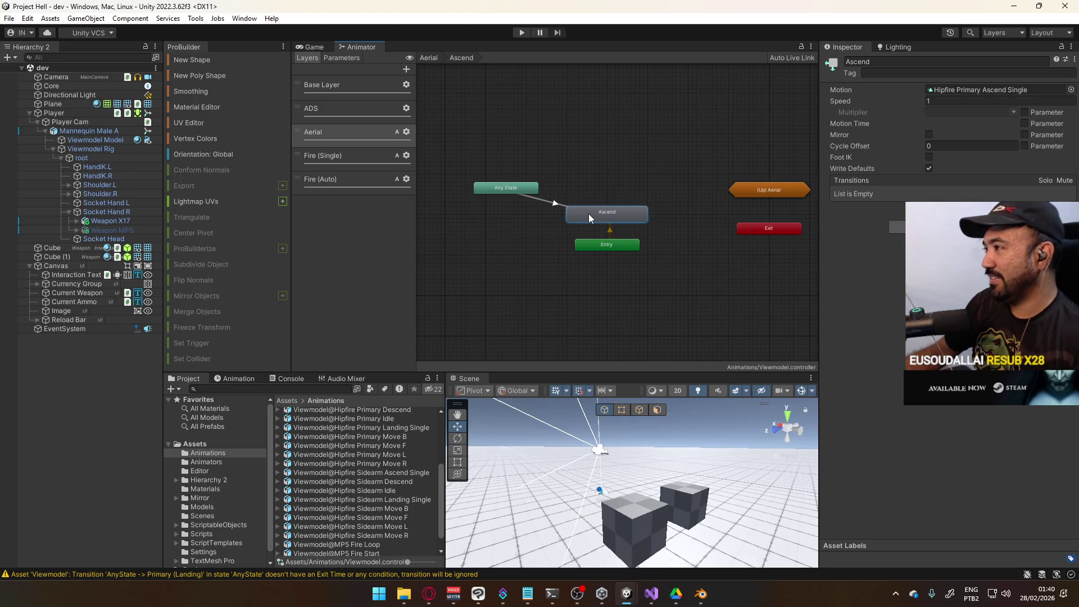
left_click(900, 62)
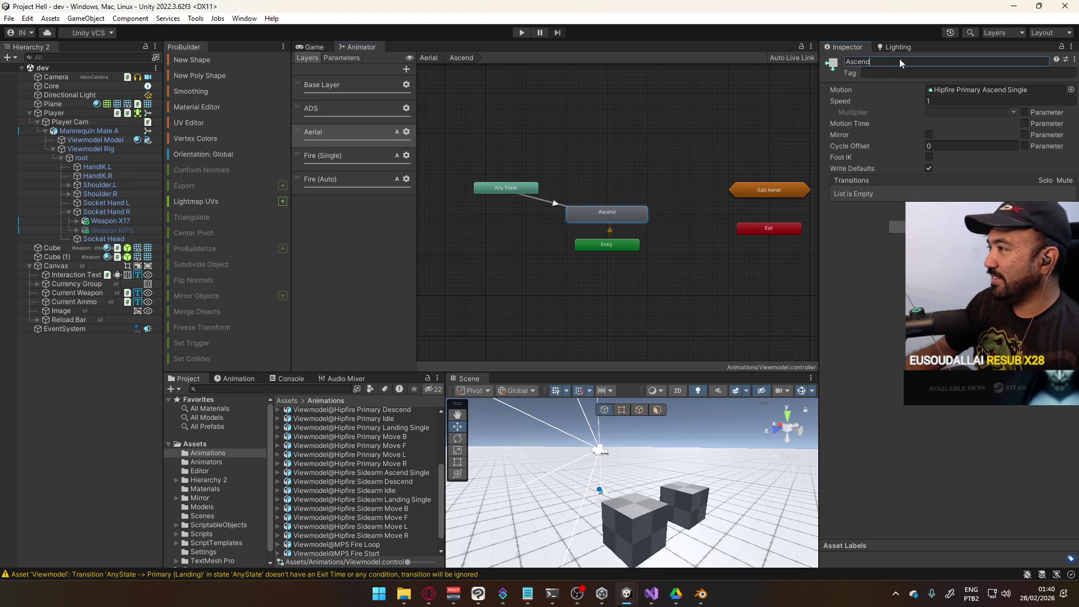
left_click(848, 62)
double_click(847, 62)
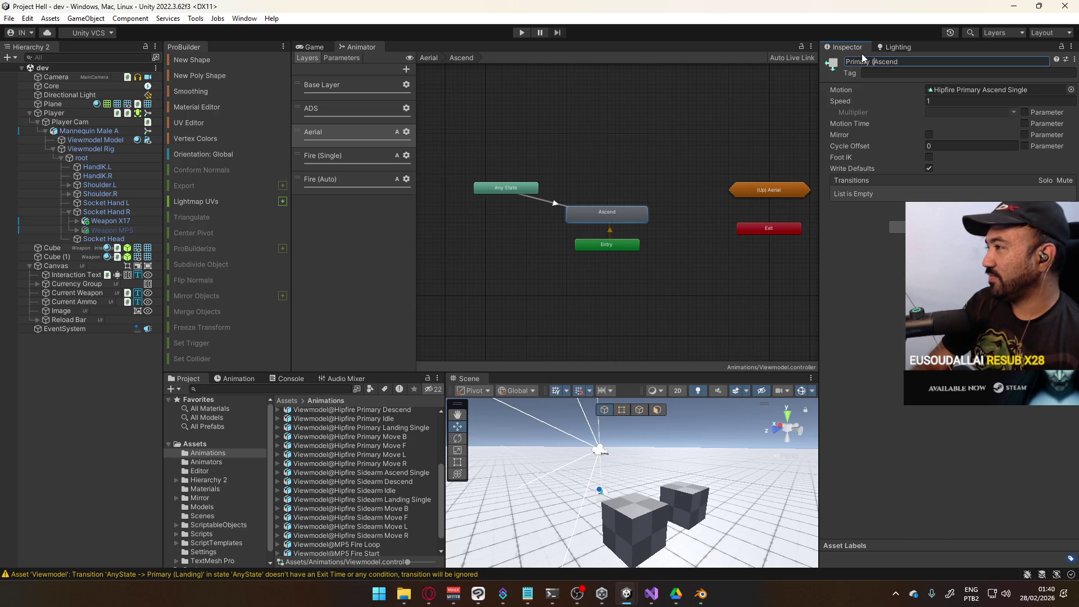
type(")")
key("Return")
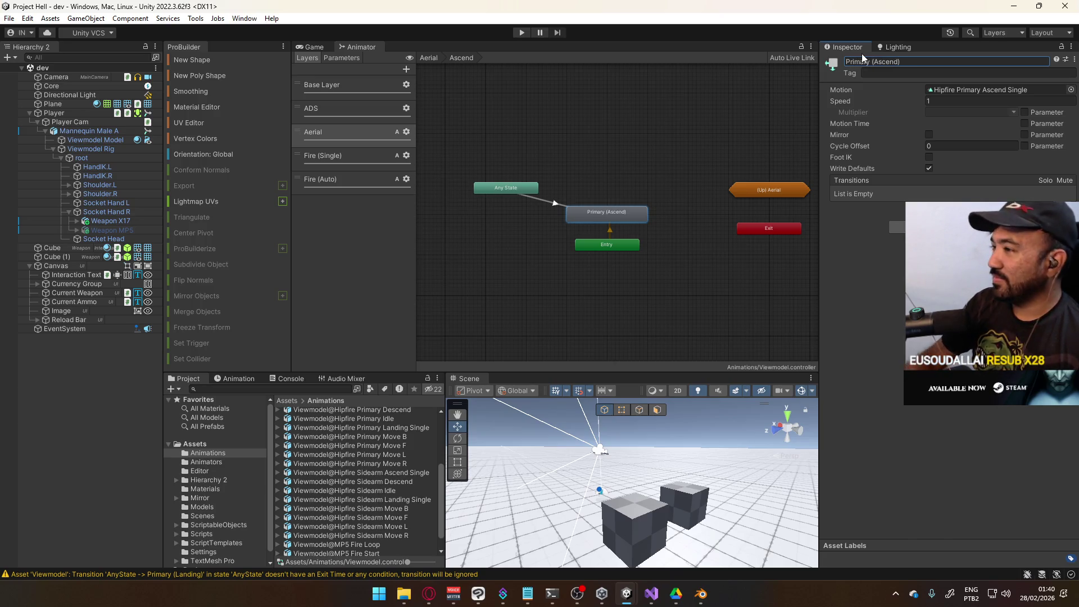
left_click(613, 184)
Step: Check the Any State to Primary (Ascend) transition and tidy the node layout
scroll(614, 184, "up", 3)
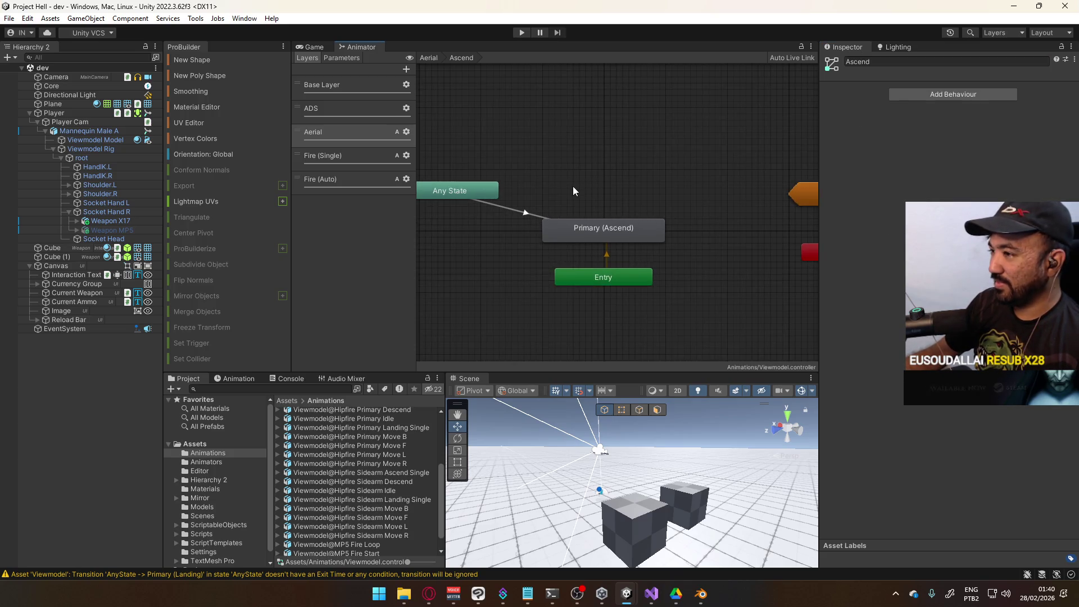
left_click(525, 214)
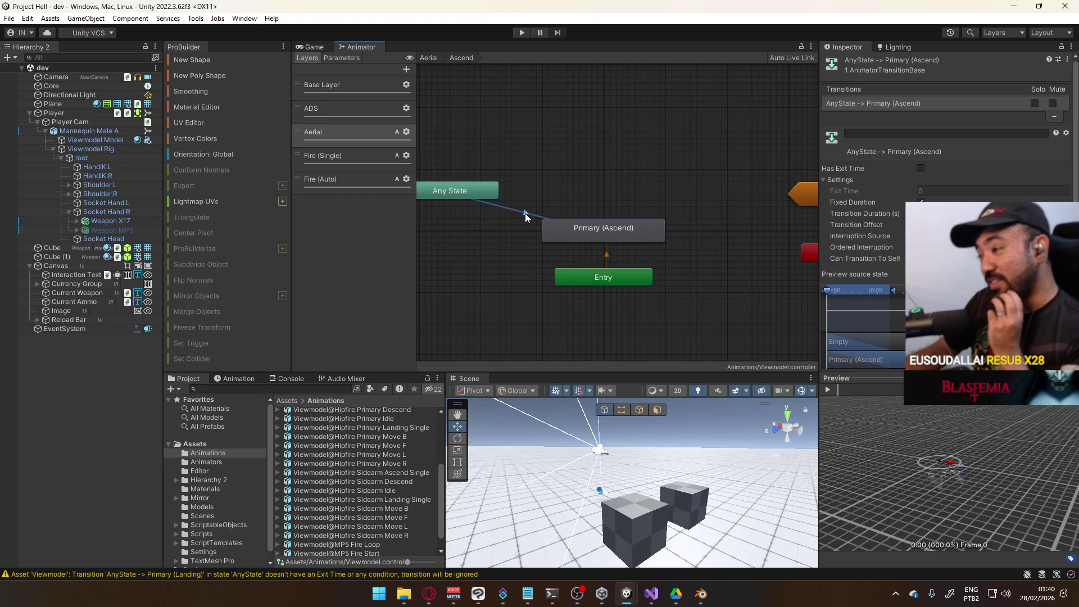
left_click_drag(617, 277, 616, 291)
left_click(609, 192)
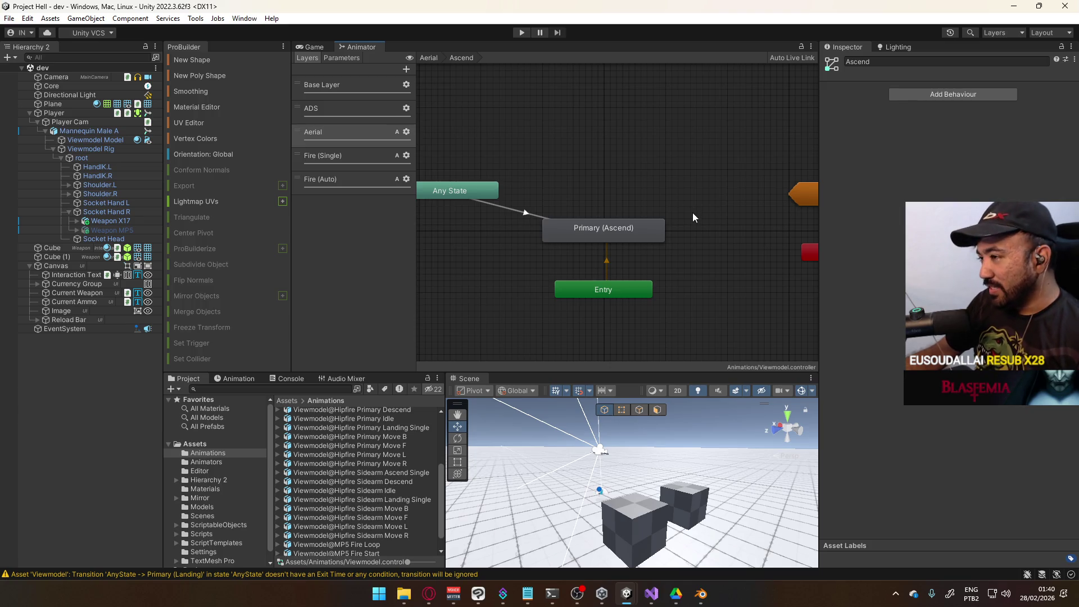
scroll(711, 215, "down", 2)
scroll(662, 177, "up", 2)
left_click_drag(599, 194, 590, 163)
left_click(552, 192)
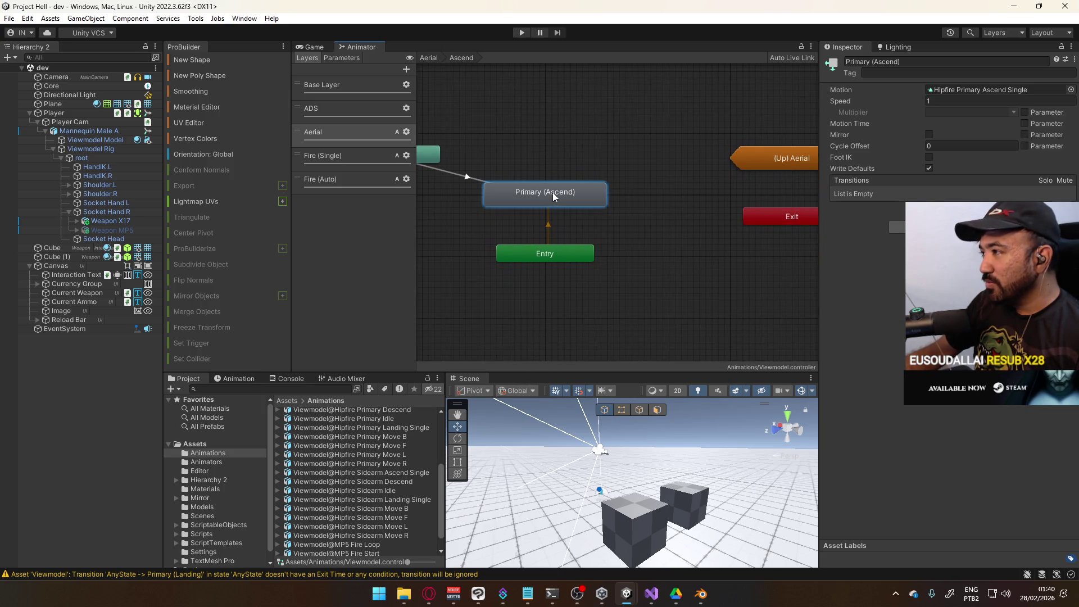
mouse_move(509, 144)
left_mouse_down()
mouse_move(681, 82)
mouse_move(650, 201)
mouse_move(576, 201)
left_mouse_up()
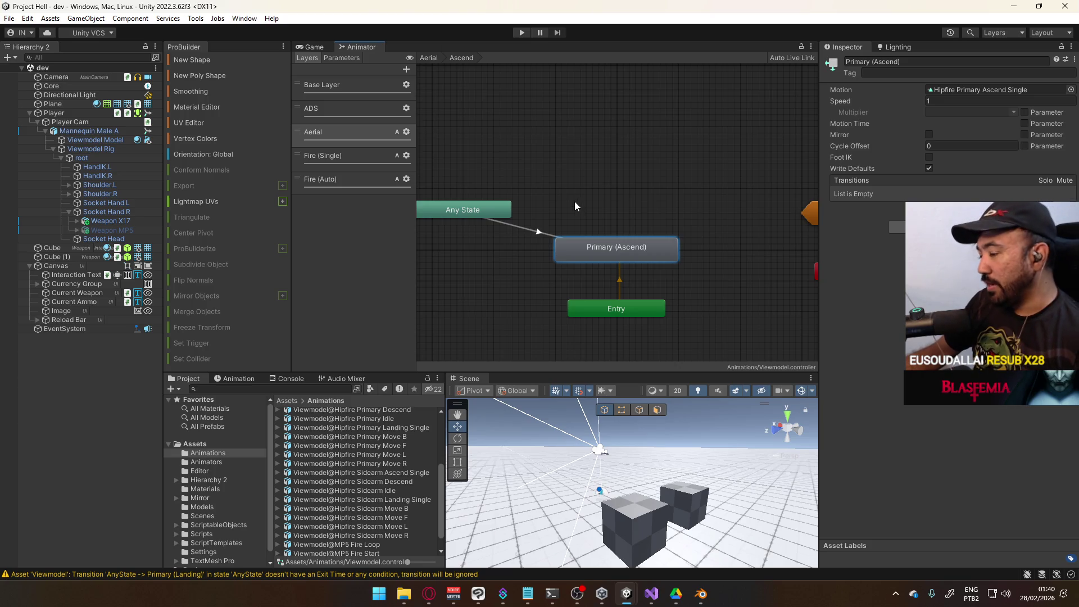
left_click(575, 201)
Step: Duplicate Primary (Ascend) and place the copy above it
key("ctrl+v")
mouse_move(483, 203)
left_mouse_down()
mouse_move(686, 205)
mouse_move(678, 212)
left_mouse_up()
left_click_drag(484, 211, 486, 209)
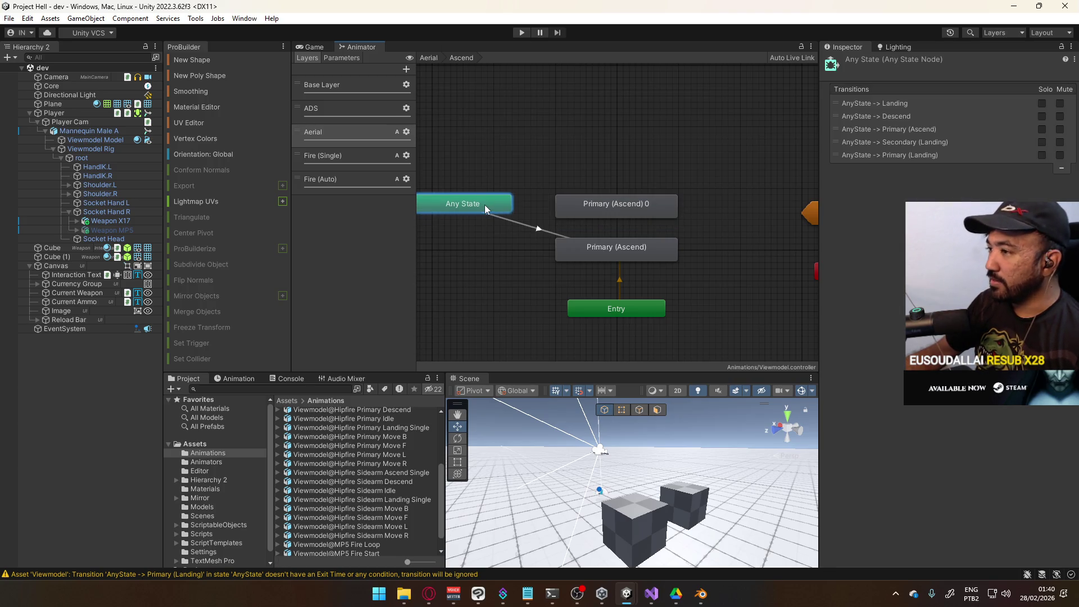
Step: Rename the copied state to Sidearm (Ascend)
left_click(552, 174)
left_click(600, 210)
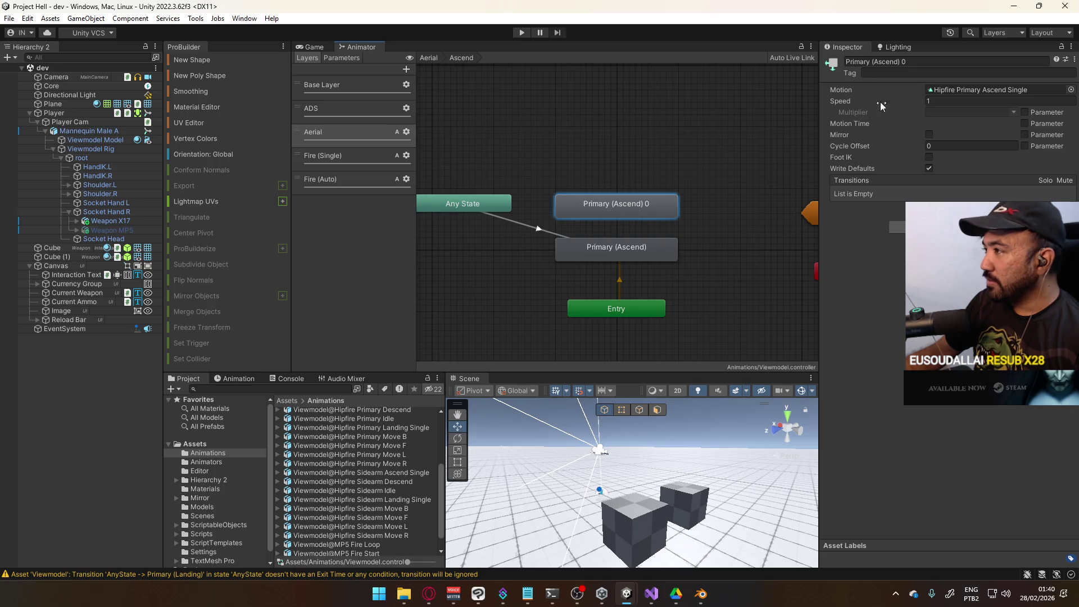
left_click(910, 62)
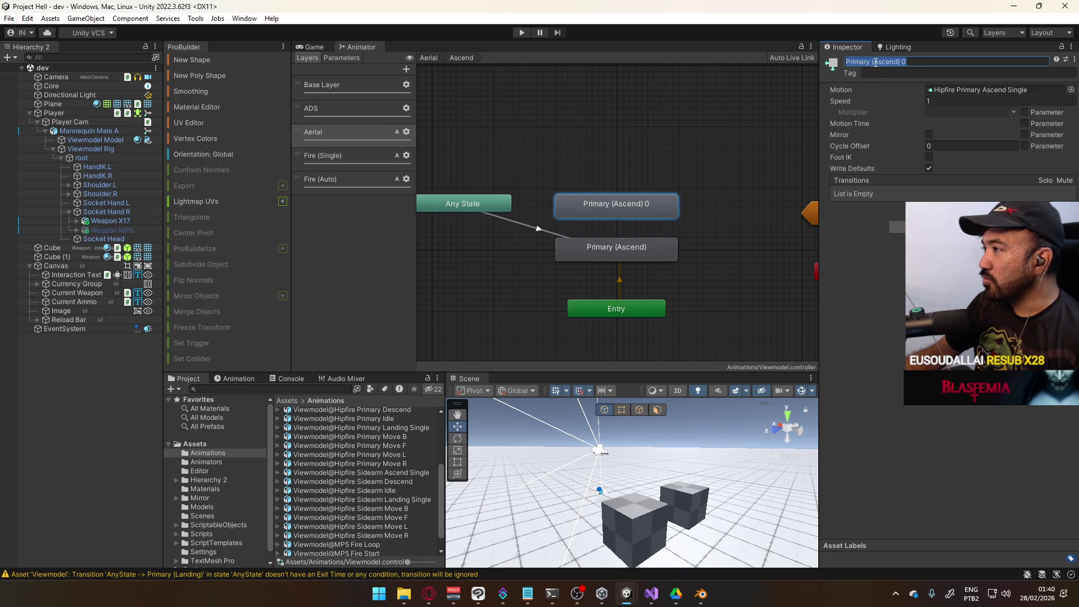
double_click(858, 62)
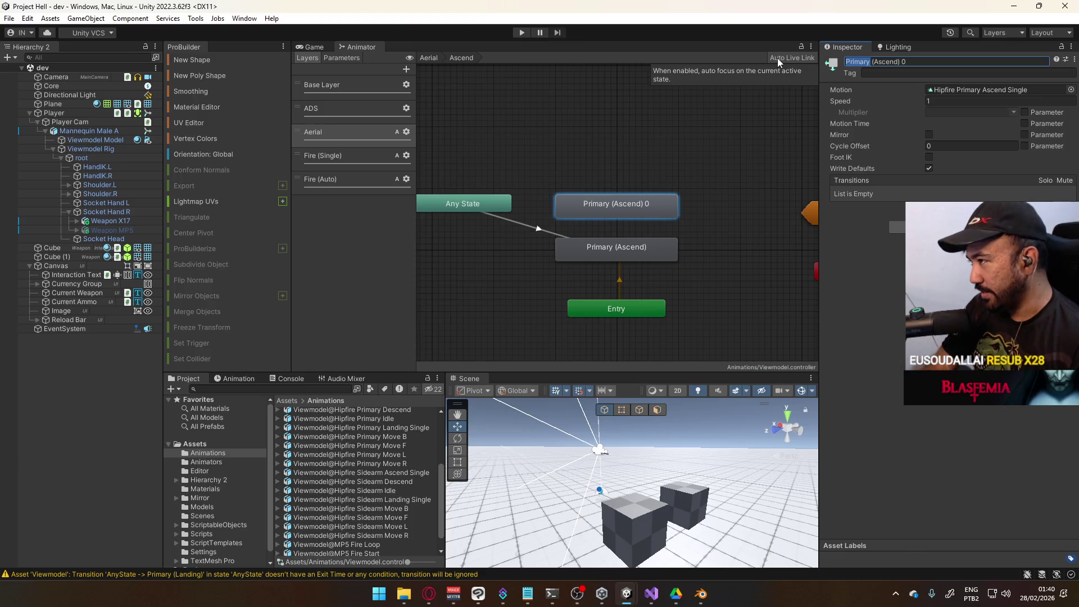
type("Sidearm")
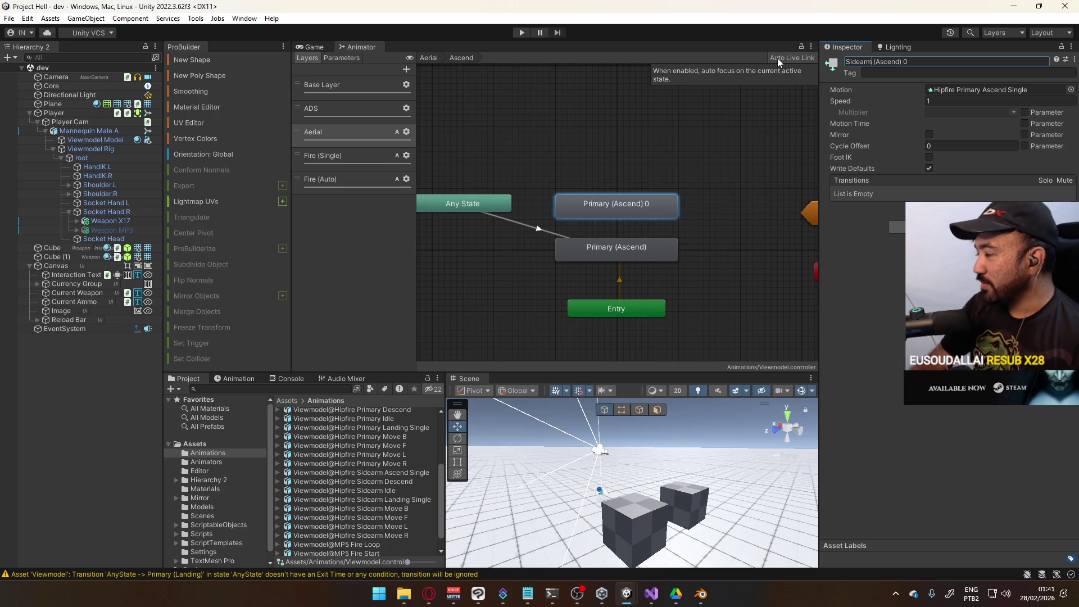
key("BackSpace")
key("BackSpace")
key("Return")
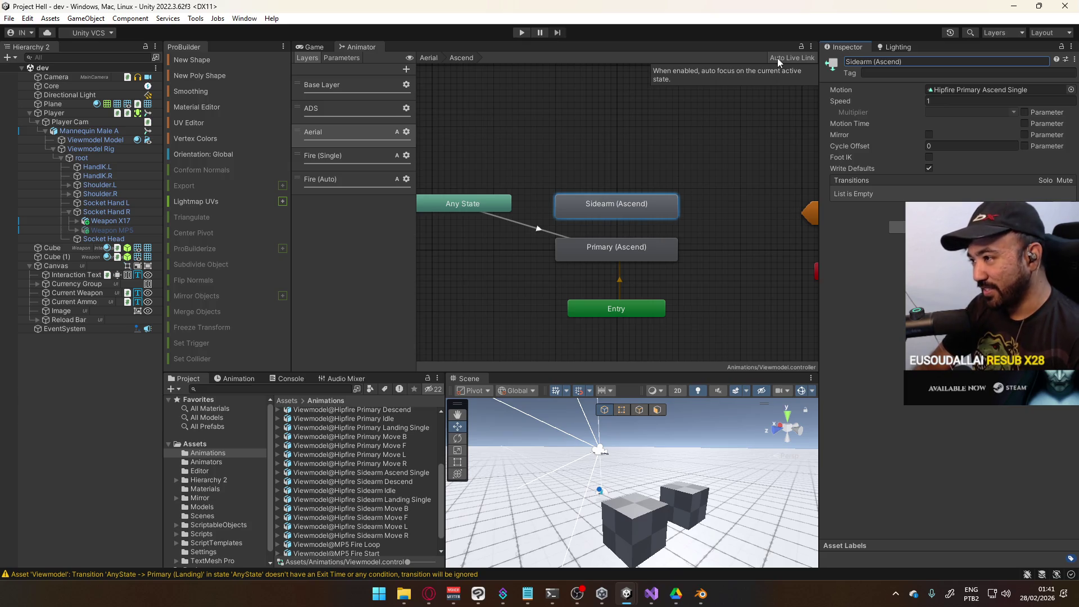
Step: Add an Any State transition to Sidearm (Ascend) and paste in the Primary transition's settings
right_click(493, 206)
left_click(516, 213)
left_click(569, 208)
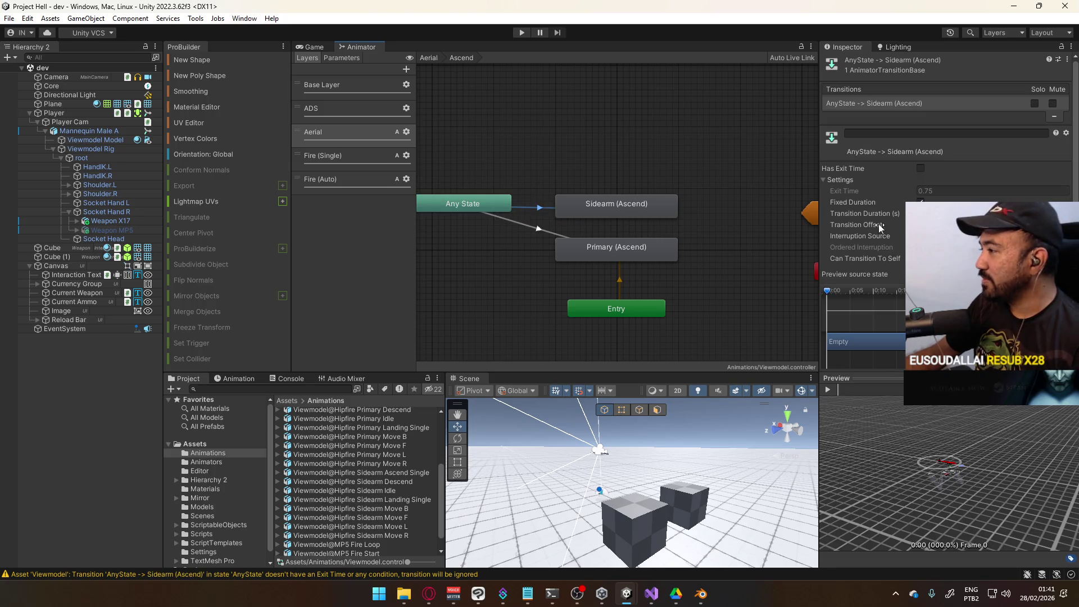
left_click(542, 229)
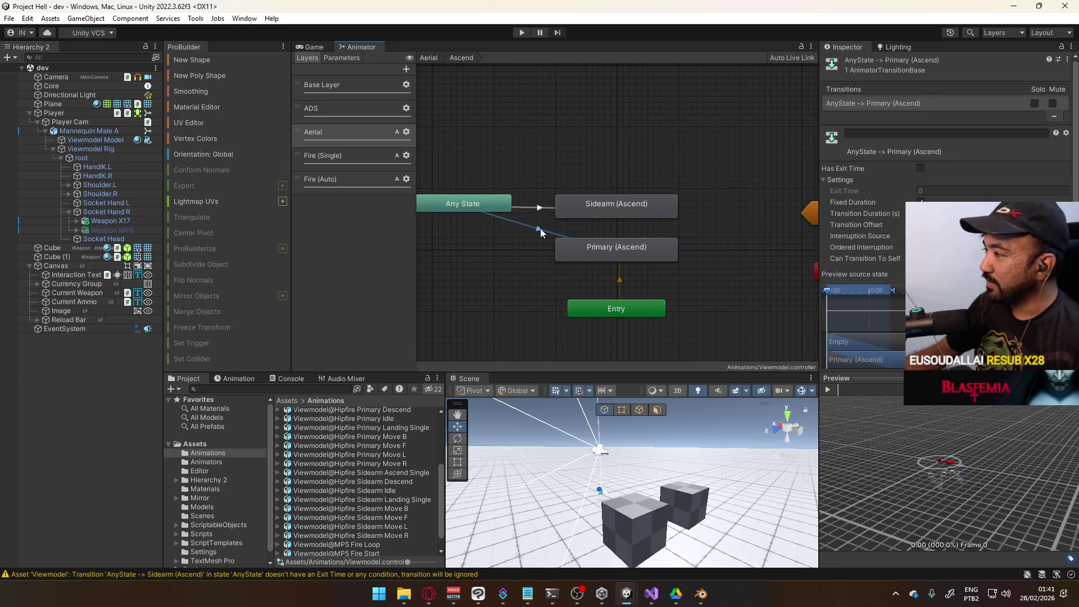
right_click(891, 104)
left_click(911, 106)
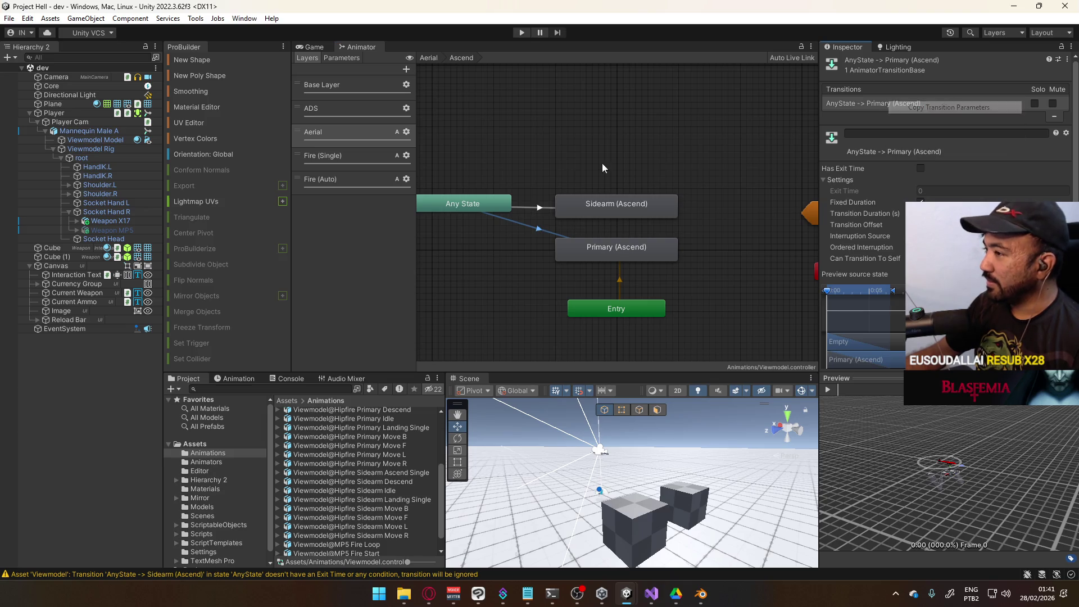
left_click(535, 208)
right_click(884, 104)
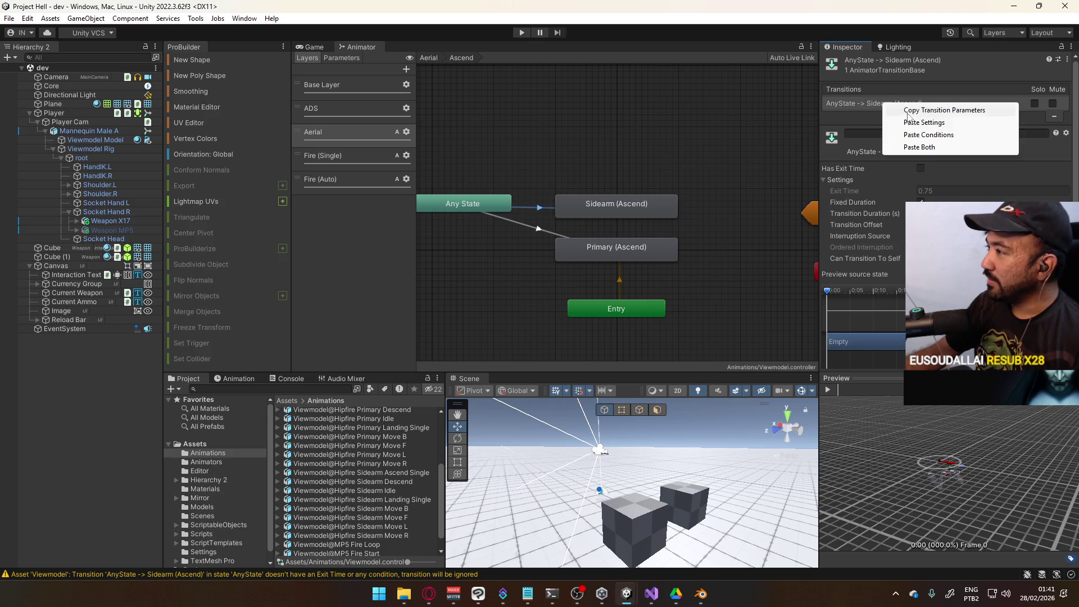
left_click(912, 147)
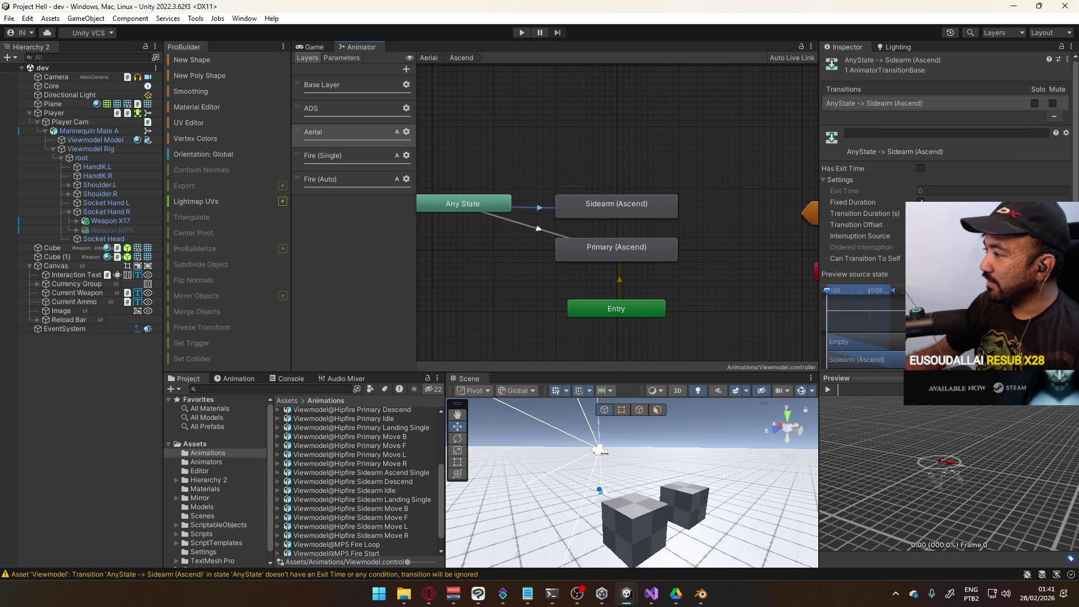
Step: Compare the two transitions and add a test condition to the Sidearm (Ascend) one
left_click(551, 232)
left_click(548, 211)
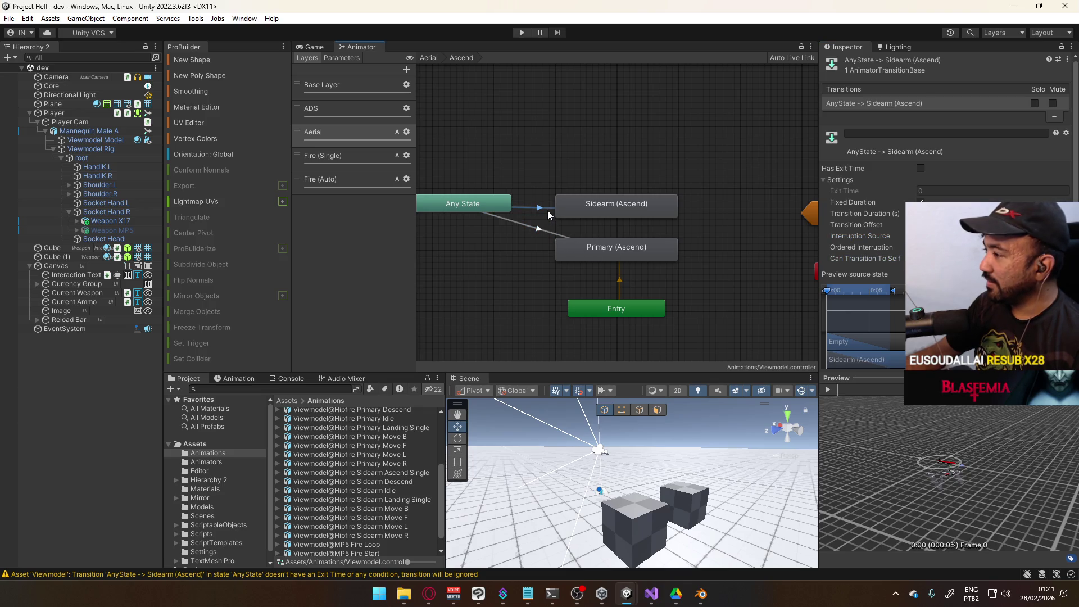
left_click(550, 233)
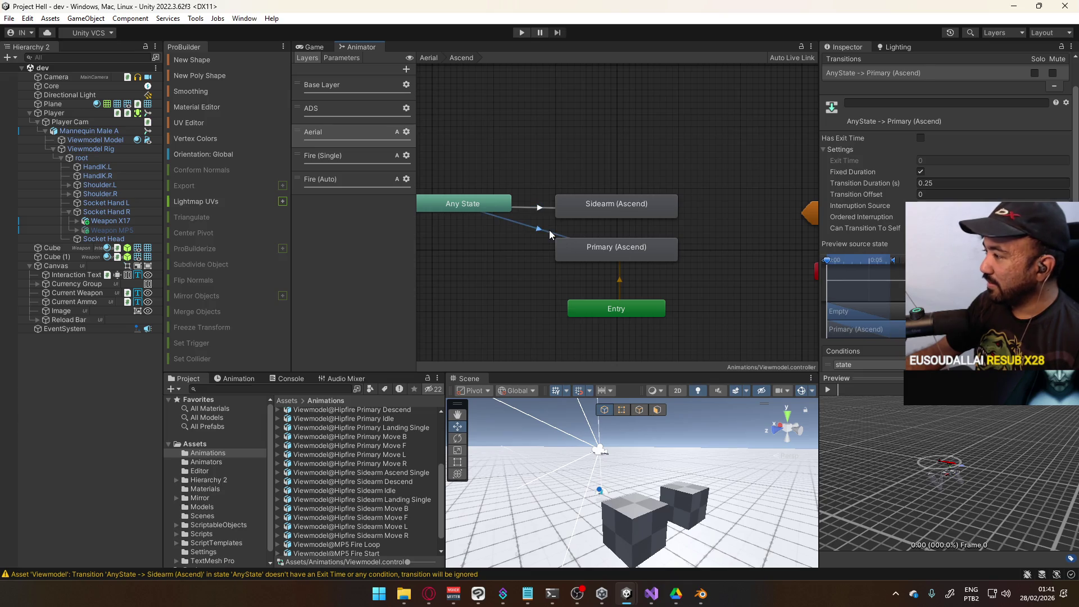
left_click(540, 208)
mouse_move(713, 178)
left_mouse_down()
mouse_move(599, 156)
mouse_move(652, 109)
mouse_move(623, 160)
left_mouse_up()
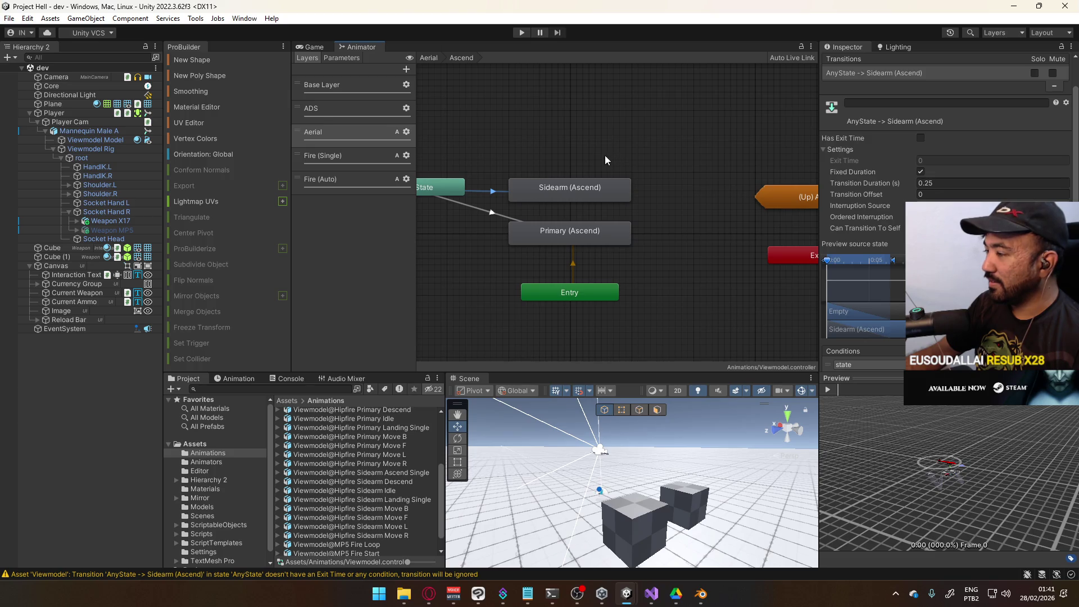
scroll(868, 225, "down", 1)
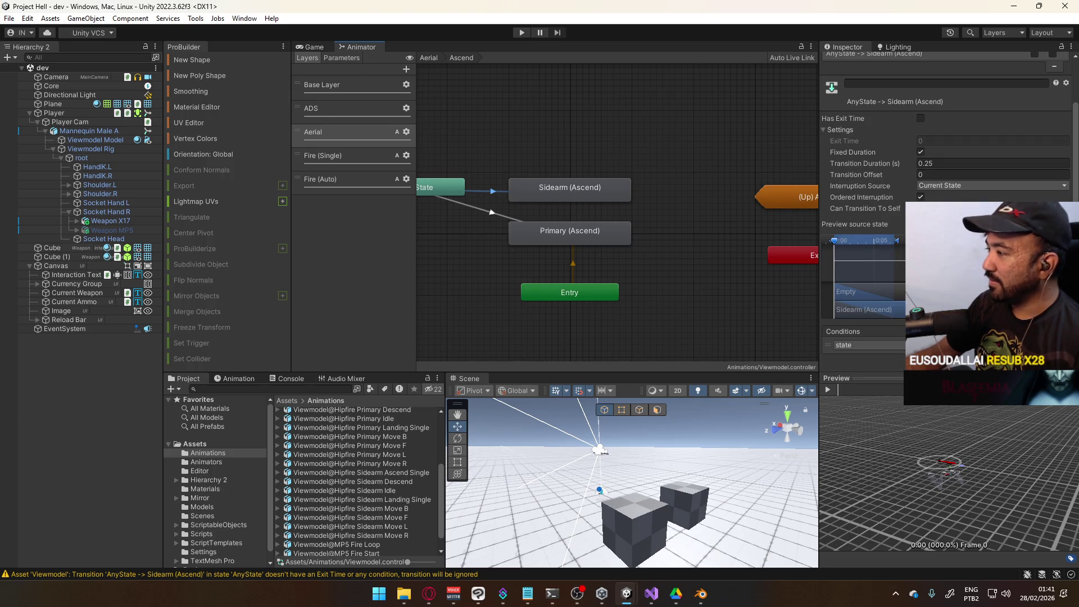
left_click(1056, 358)
left_click(893, 358)
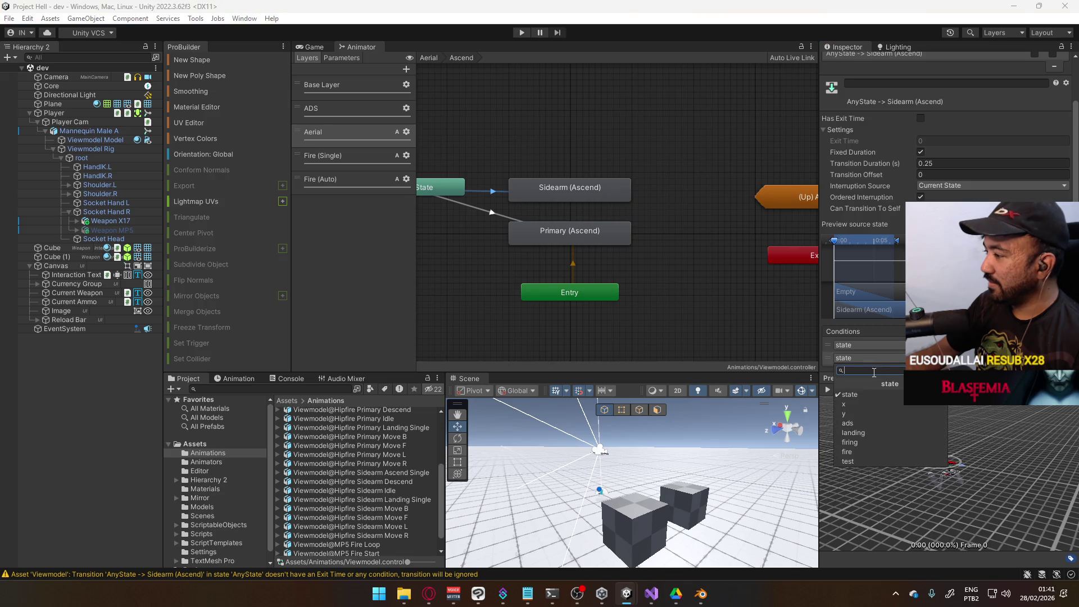
left_click(868, 456)
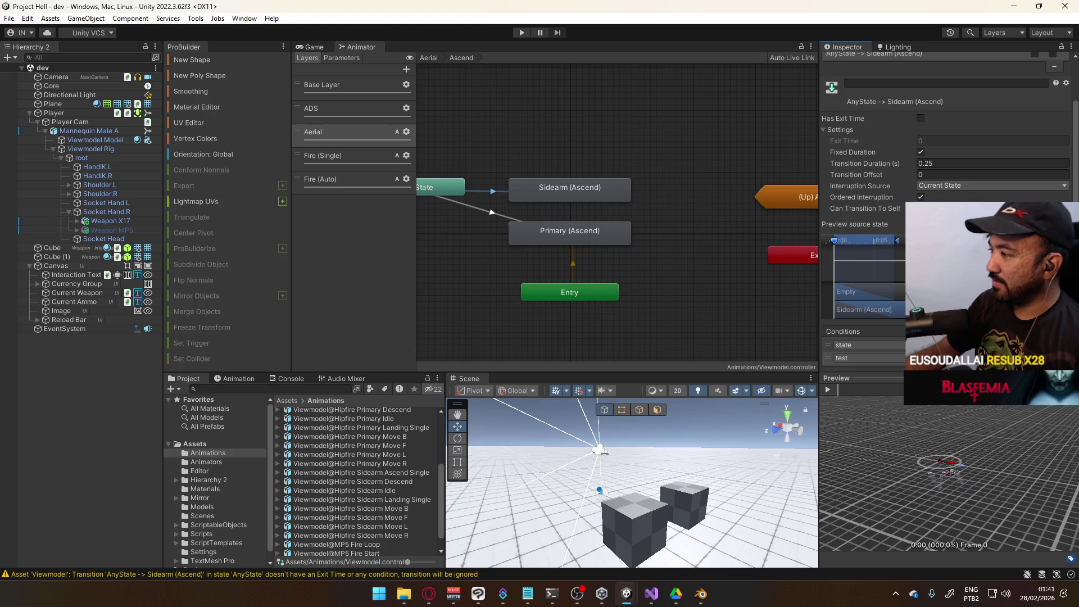
Step: Add a test condition to the Any State to Primary (Ascend) transition as well
left_click(483, 210)
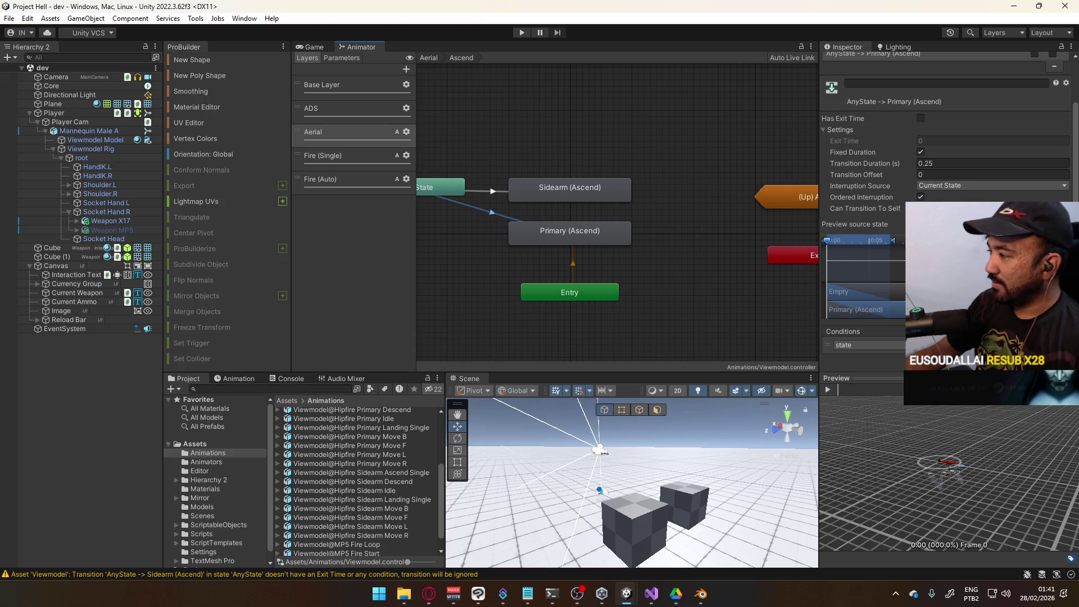
left_click(1047, 355)
left_click(888, 358)
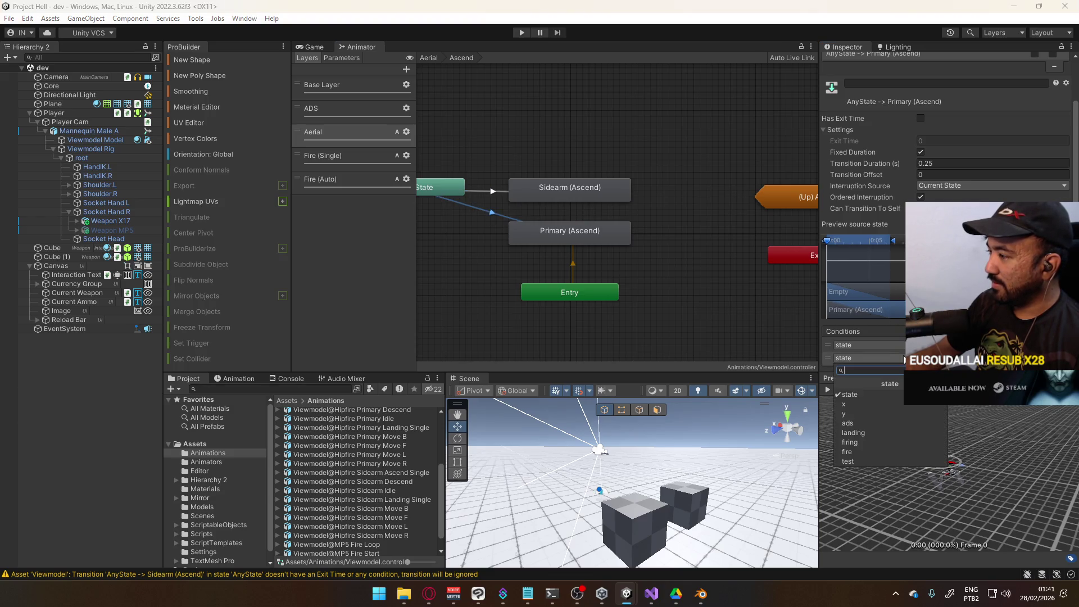
left_click(885, 462)
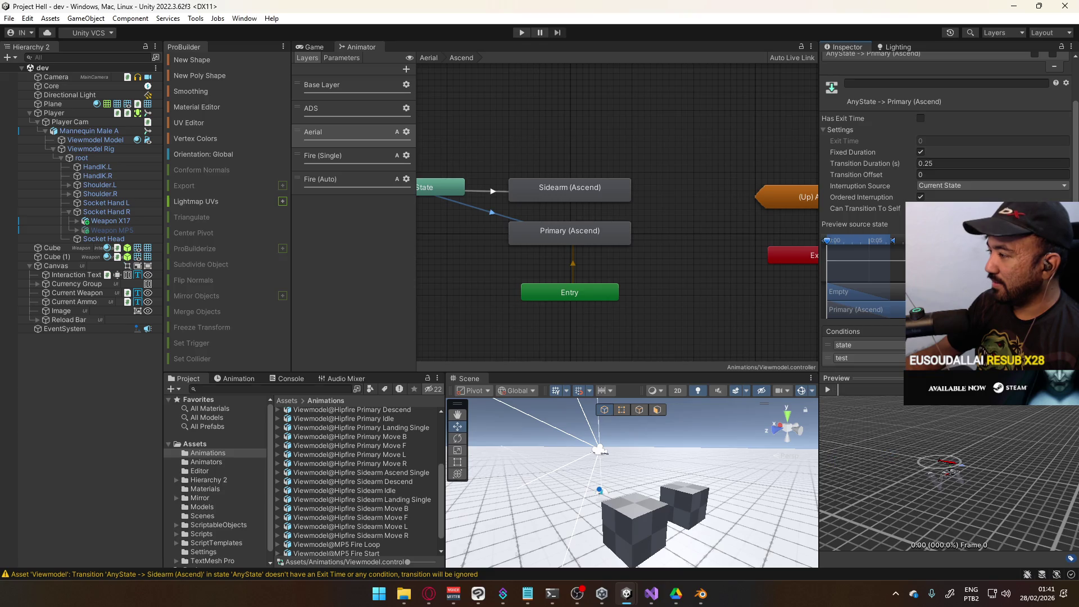
left_click(493, 192)
left_click(484, 210)
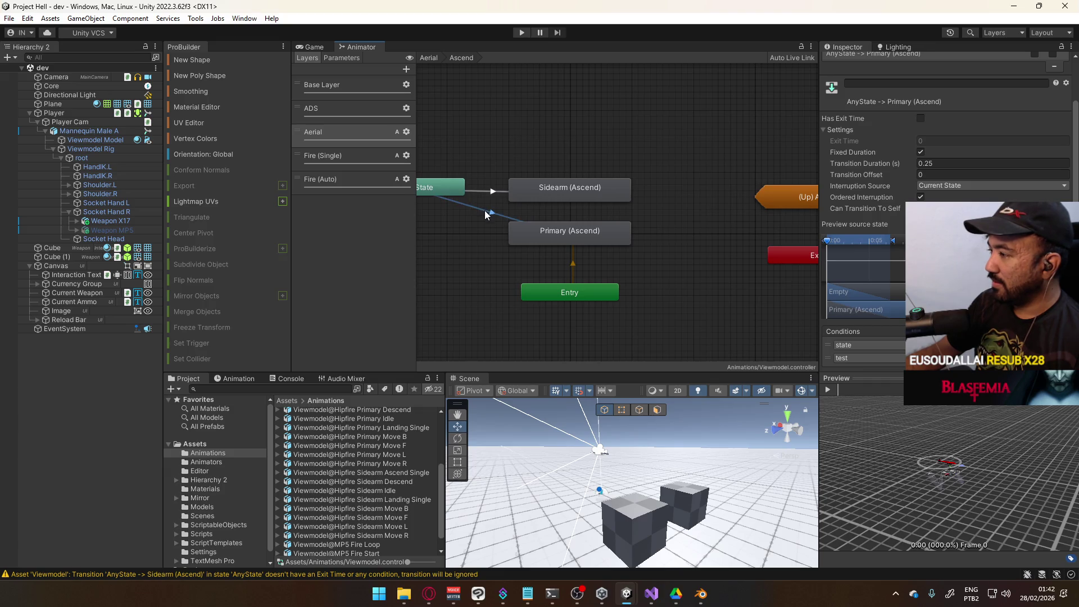
Step: In the Landing sub-state machine, add a test condition to the Primary (Landing) transition
double_click(522, 143)
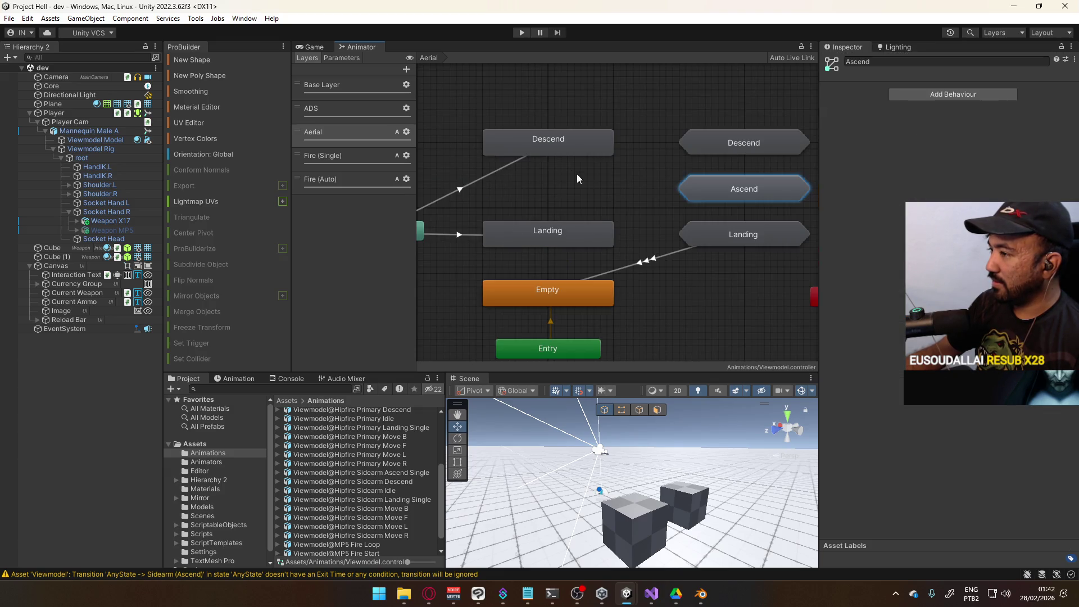
mouse_move(679, 214)
left_mouse_down()
mouse_move(637, 195)
mouse_move(576, 221)
mouse_move(643, 155)
mouse_move(637, 177)
mouse_move(660, 163)
left_mouse_up()
left_click(701, 202)
double_click(701, 201)
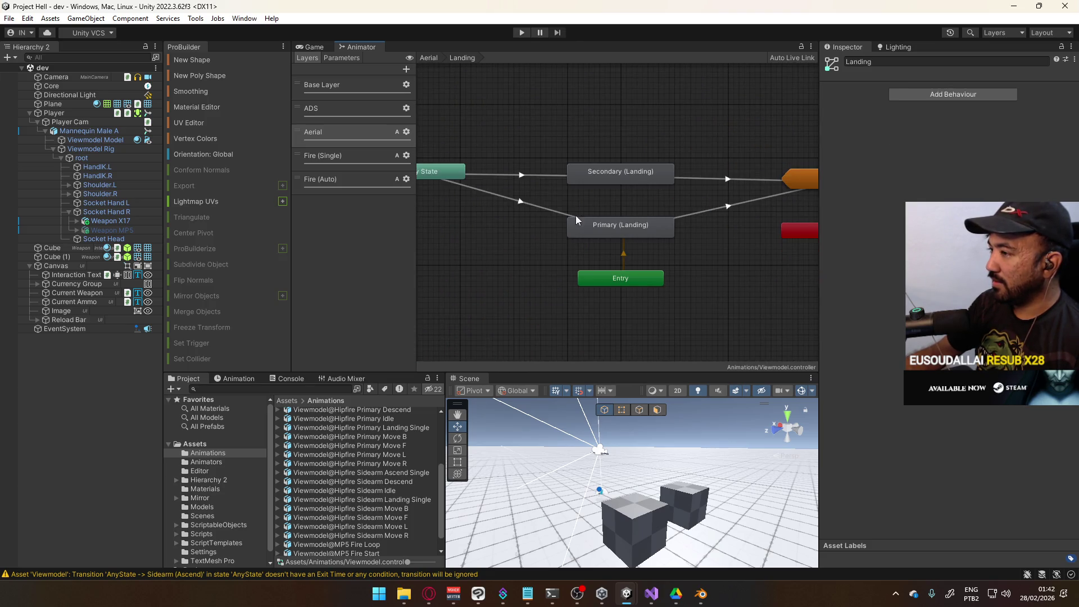
left_click(582, 214)
scroll(945, 225, "down", 2)
left_click(1052, 371)
left_click(901, 360)
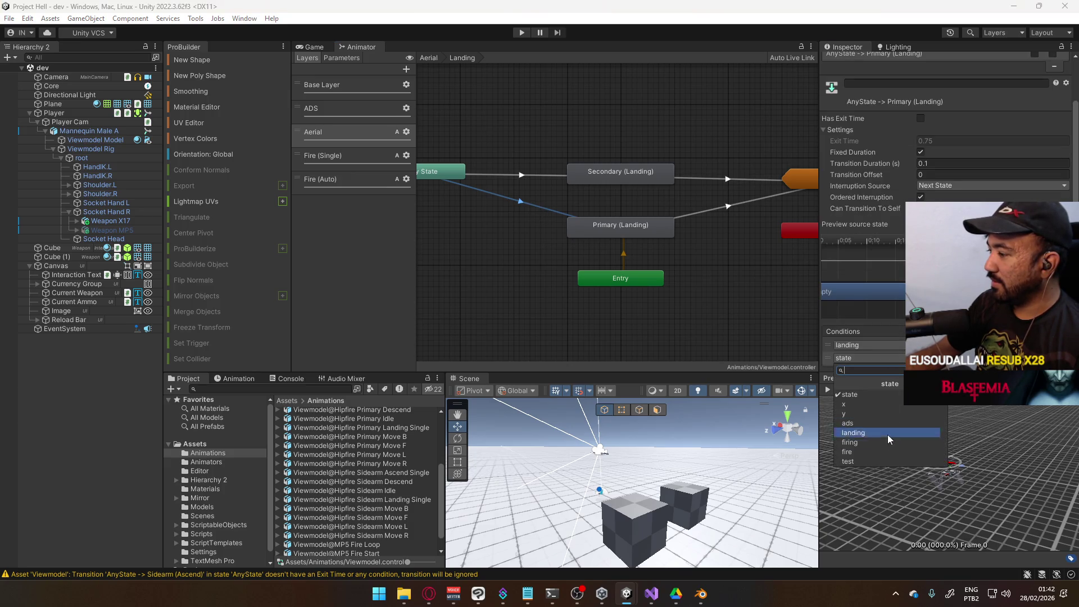
left_click(882, 457)
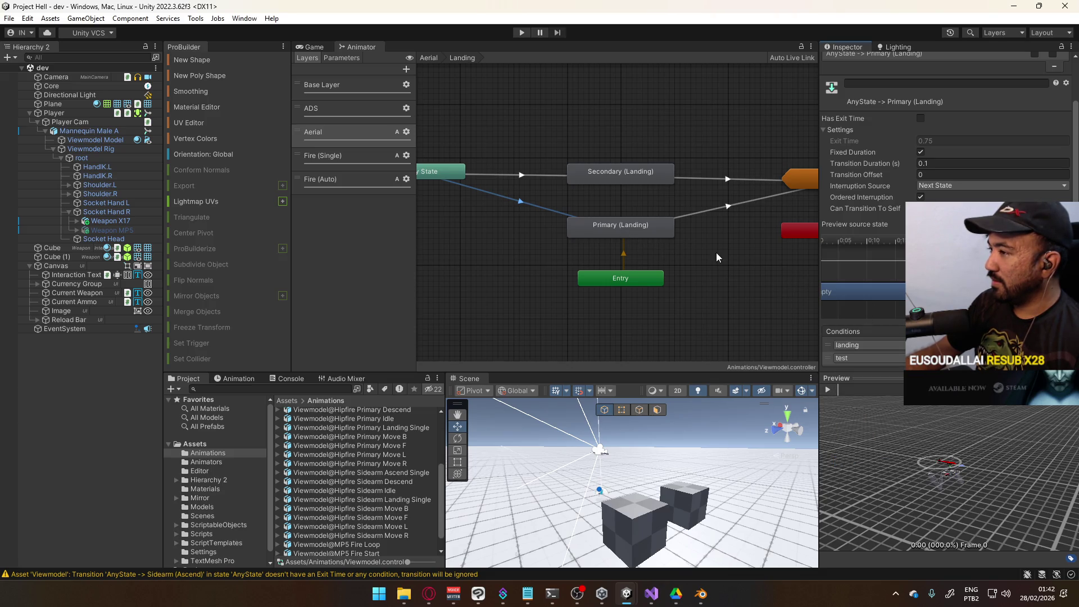
Step: Add a test condition to the Secondary (Landing) transition and return to the Aerial graph
left_click(546, 176)
left_click(1053, 371)
left_click(891, 359)
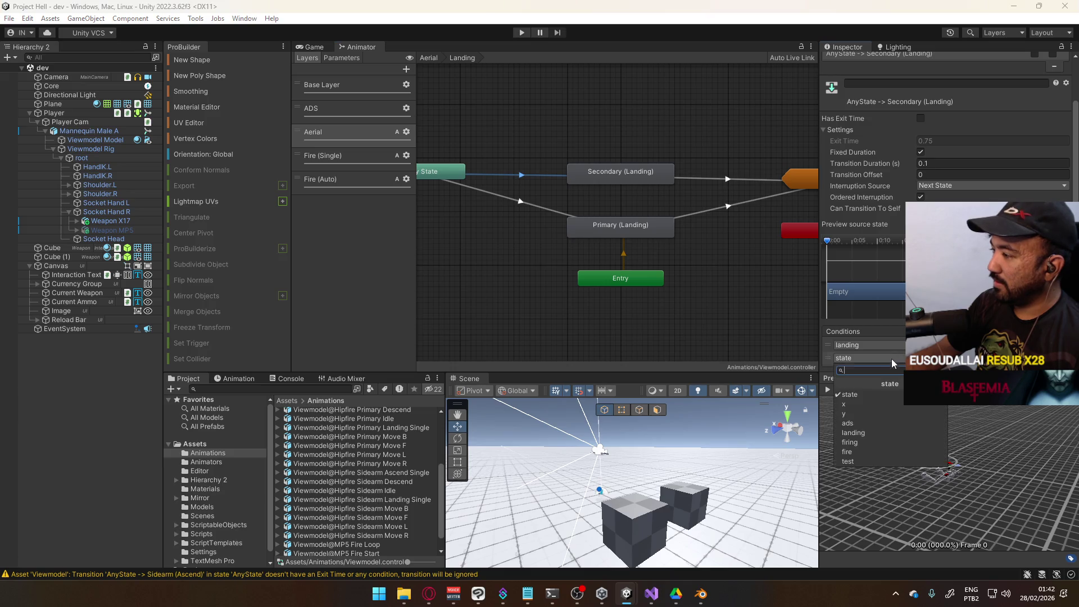
left_click(882, 456)
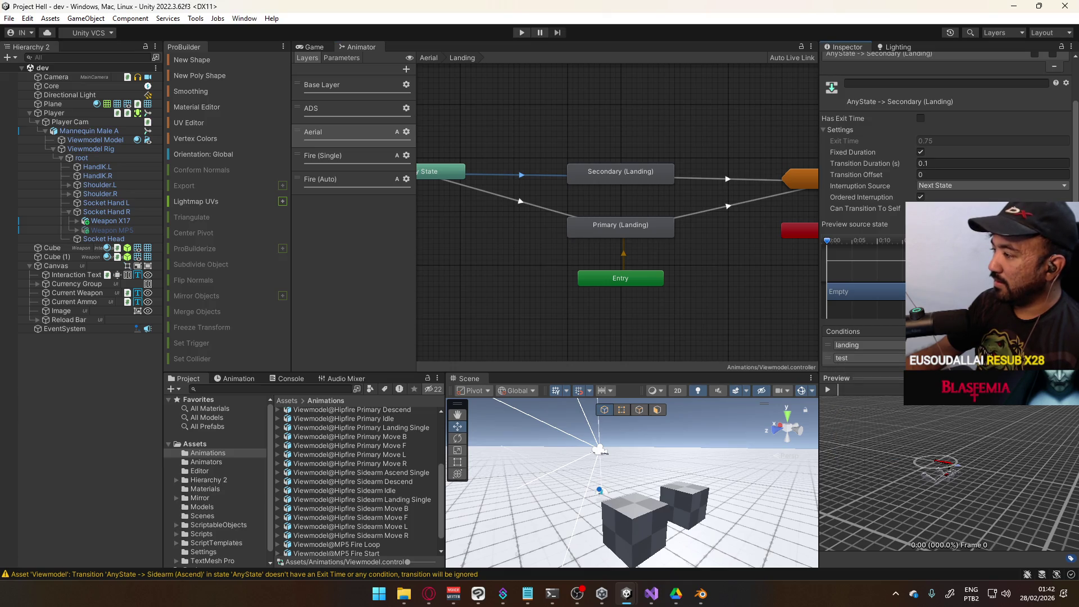
double_click(582, 123)
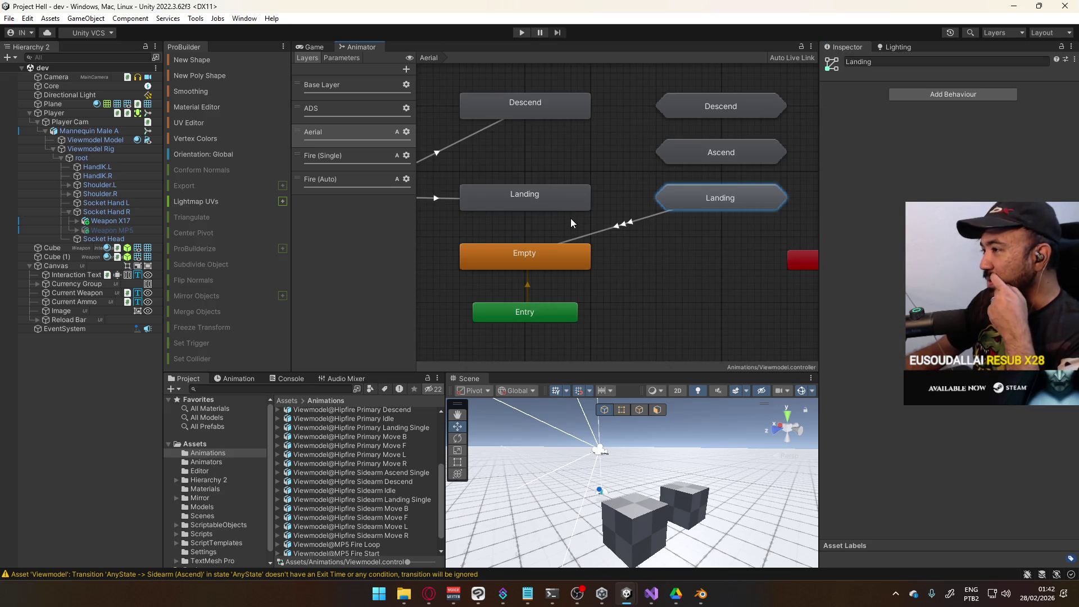
Step: Reposition the Any State and (Up) Aerial nodes inside the Landing graph
left_click(629, 192)
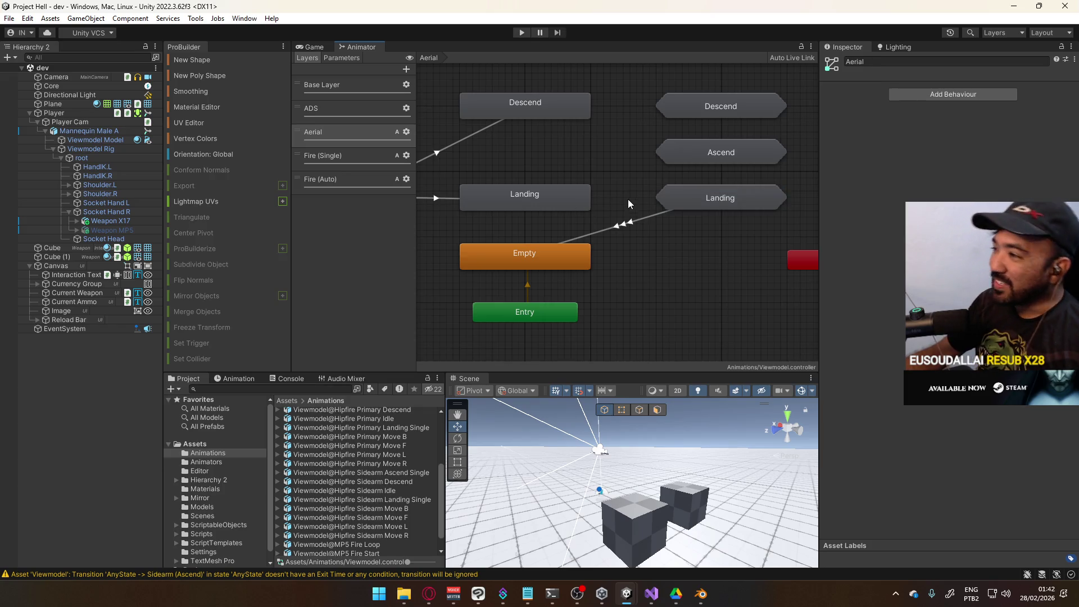
double_click(690, 202)
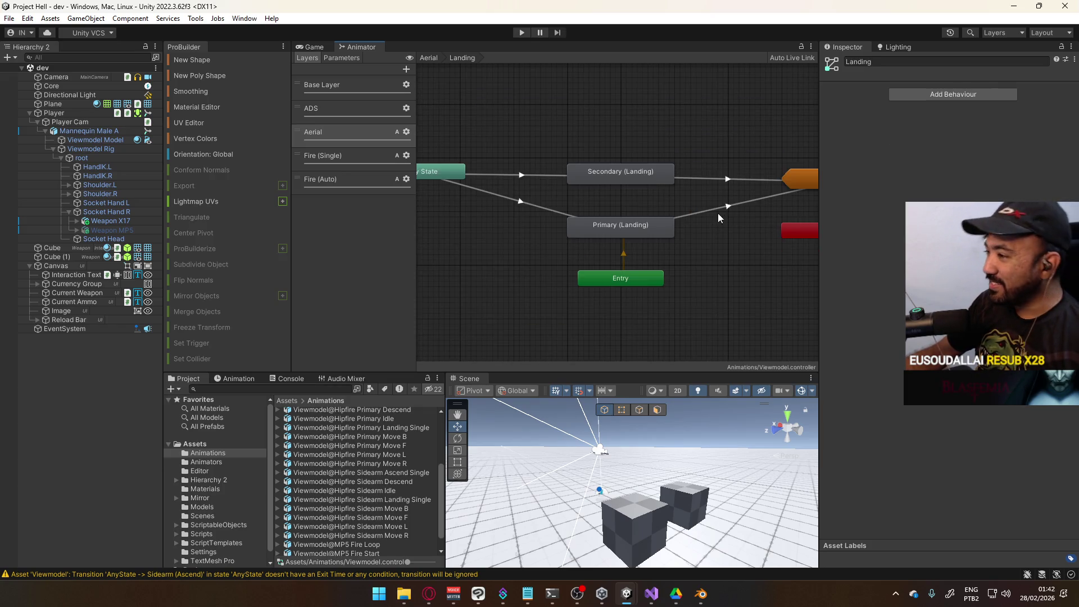
scroll(728, 212, "down", 2)
scroll(592, 183, "up", 2)
left_click_drag(574, 194, 619, 193)
left_click(642, 179)
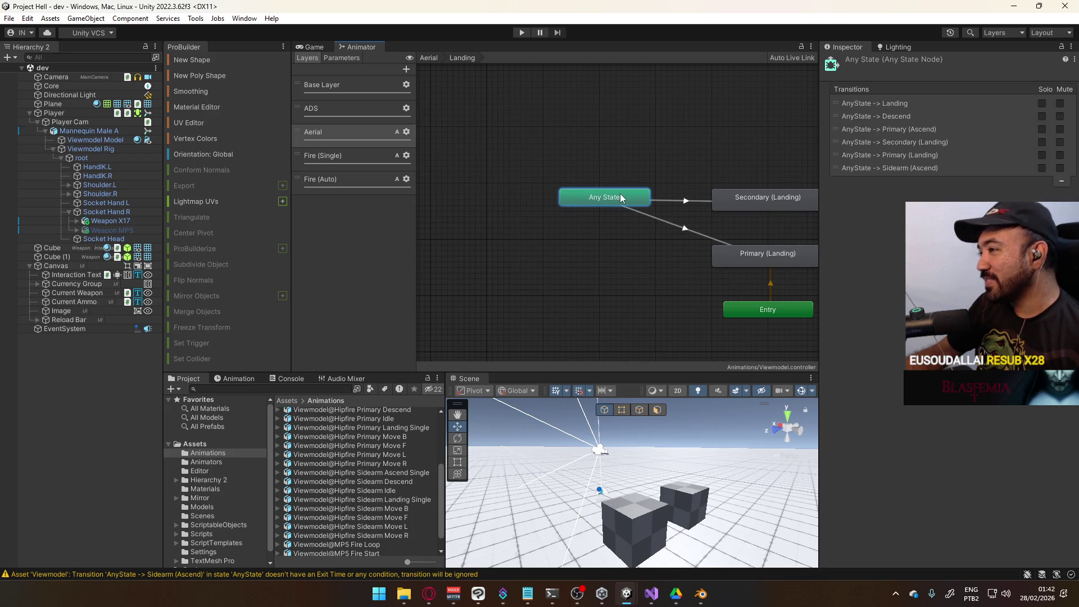
left_click(636, 171)
mouse_move(737, 183)
left_mouse_down()
mouse_move(676, 173)
mouse_move(527, 194)
left_mouse_up()
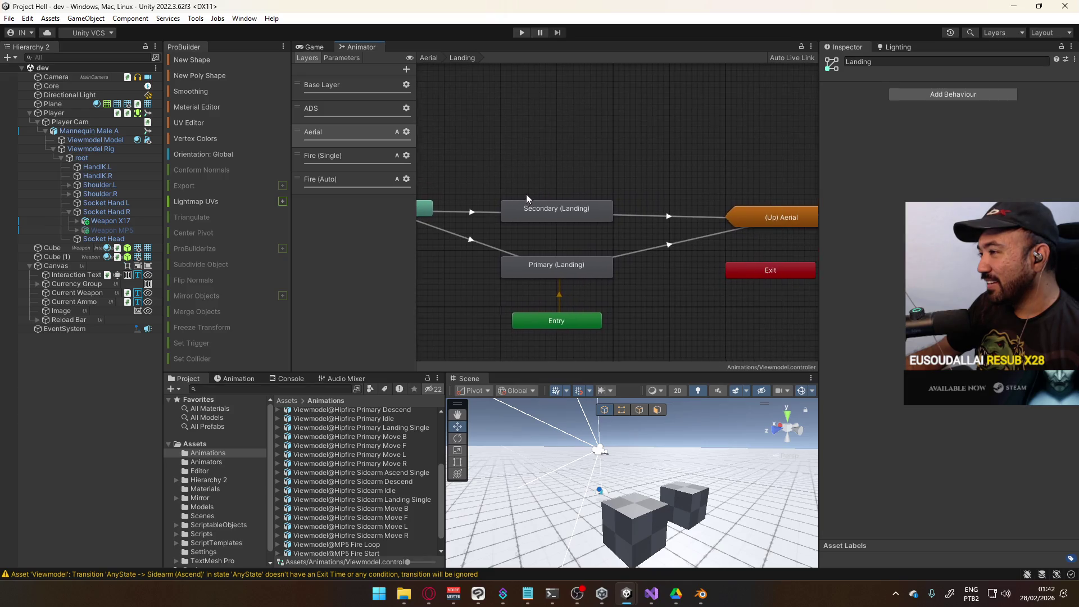
left_click_drag(777, 214, 720, 206)
left_click(639, 171)
mouse_move(639, 172)
left_mouse_down()
mouse_move(629, 150)
mouse_move(700, 150)
mouse_move(578, 157)
mouse_move(608, 146)
left_mouse_up()
left_click(723, 252)
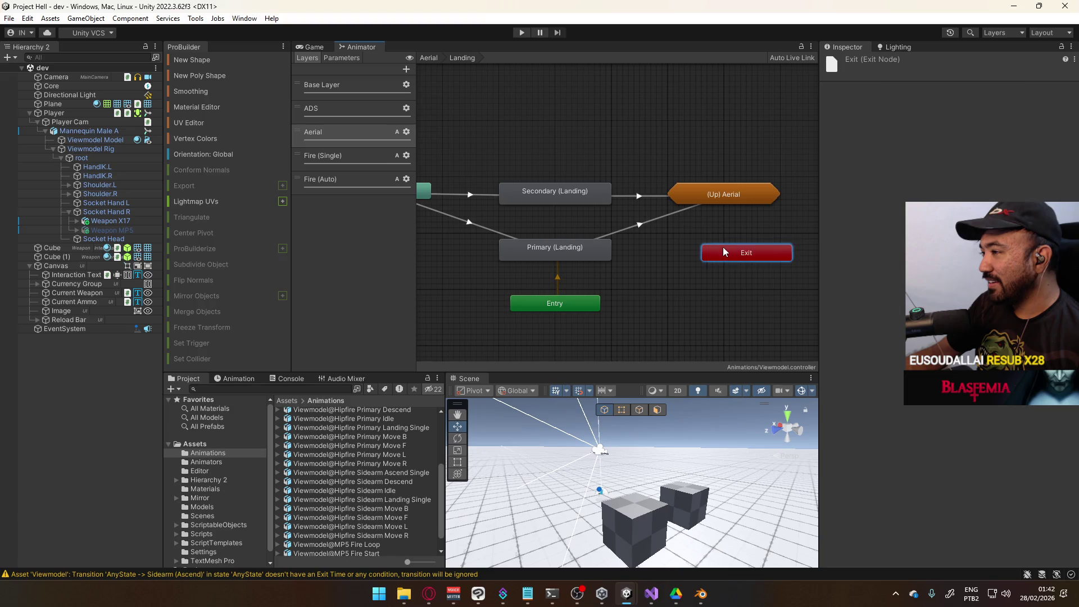
Step: Delete the standalone Landing state from the Aerial layer
double_click(677, 194)
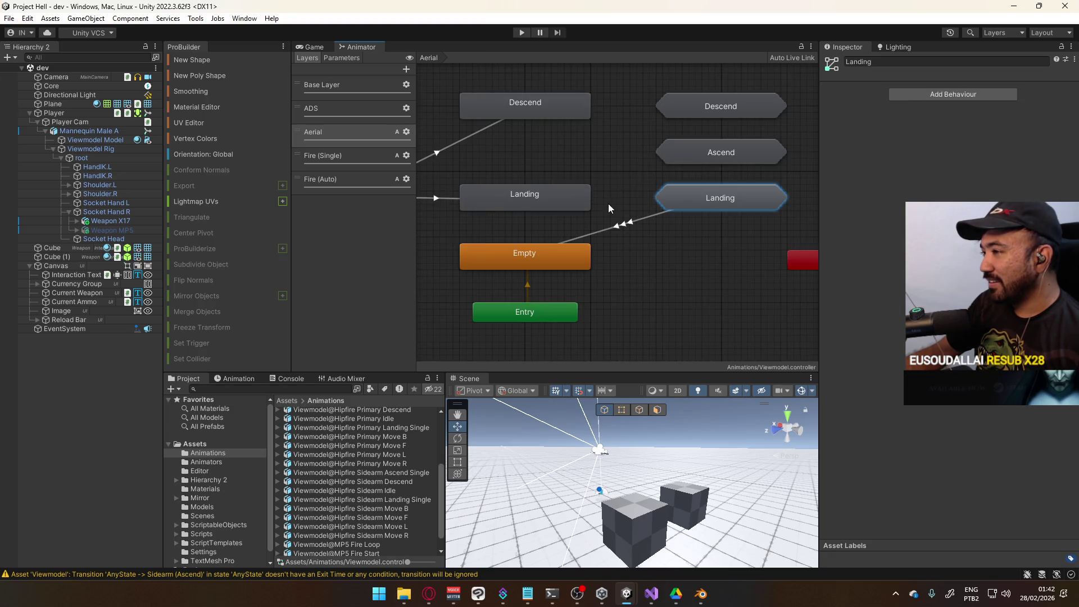
mouse_move(567, 190)
left_mouse_down()
mouse_move(749, 135)
mouse_move(640, 238)
mouse_move(610, 205)
left_mouse_up()
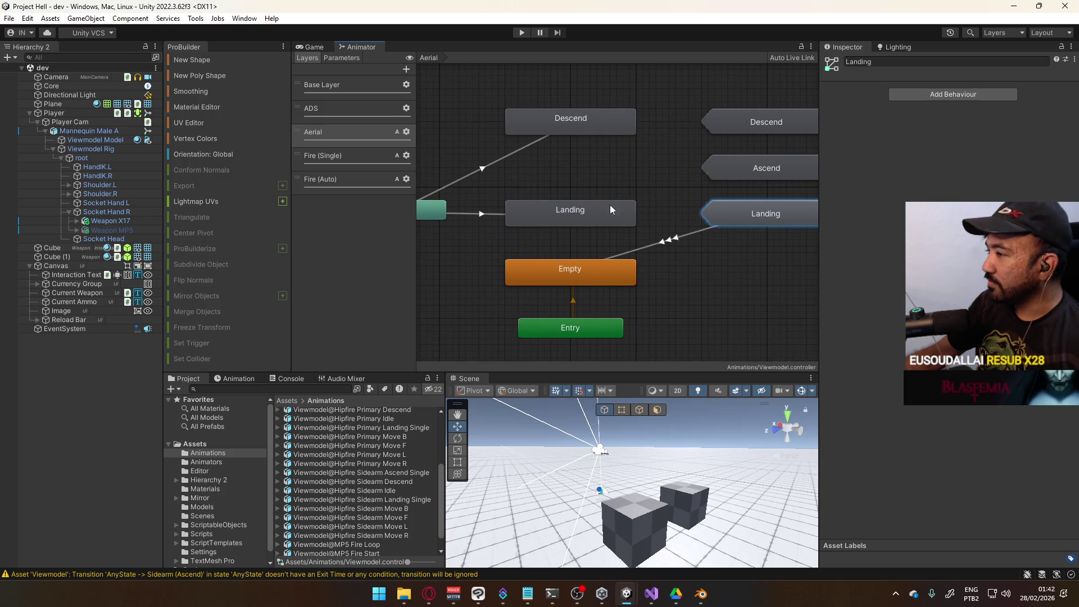
left_click(575, 210)
key("Delete")
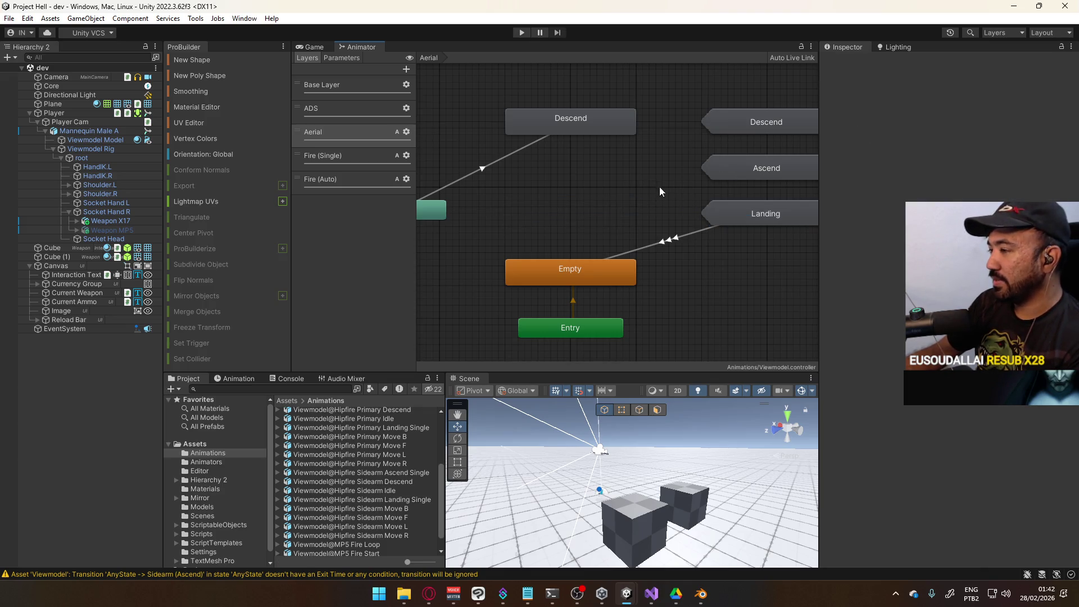
double_click(657, 187)
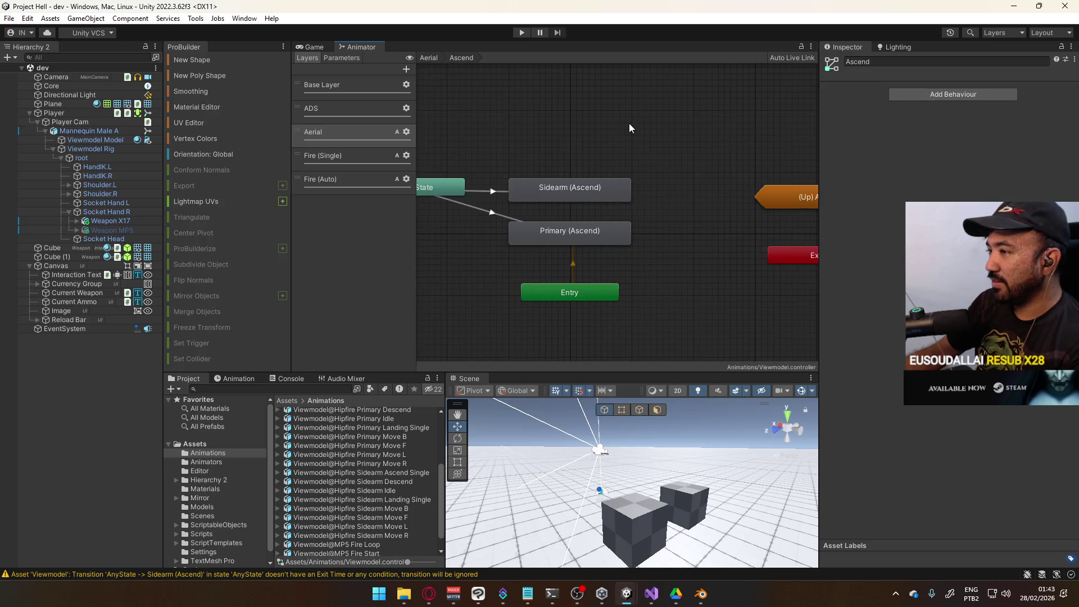
left_click(428, 57)
Step: Paste the Descend state and its Any State transition into the Descend sub-state machine
double_click(687, 146)
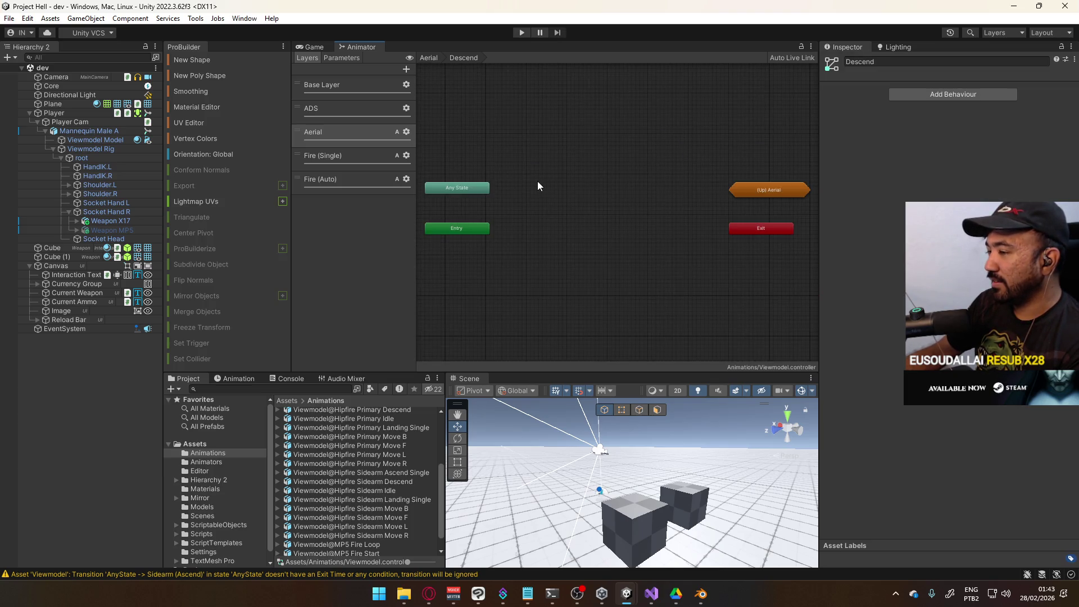
left_click(428, 58)
left_click(557, 160)
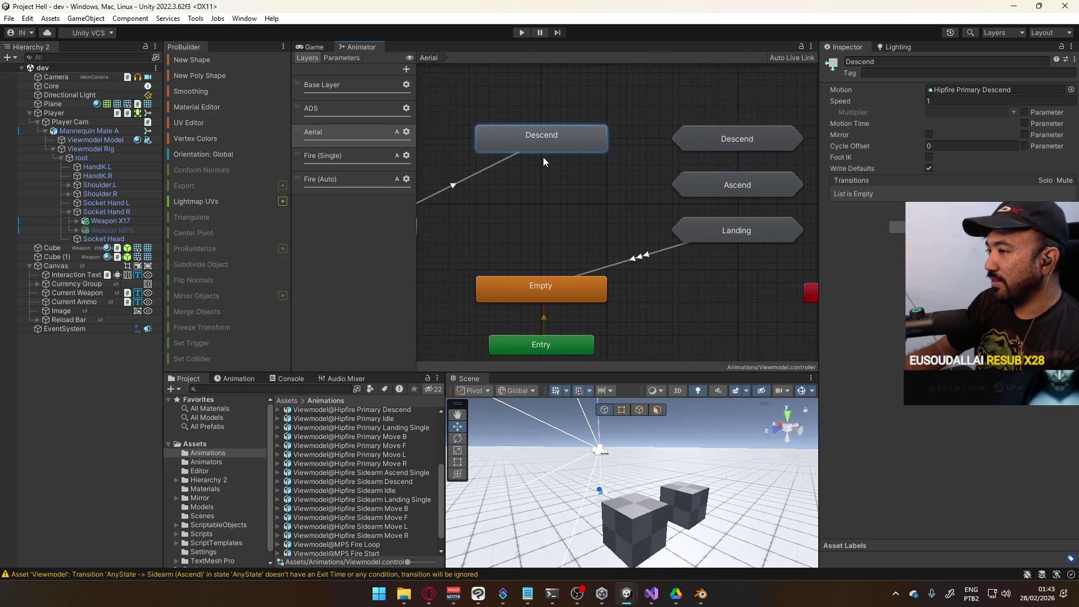
left_click(557, 181)
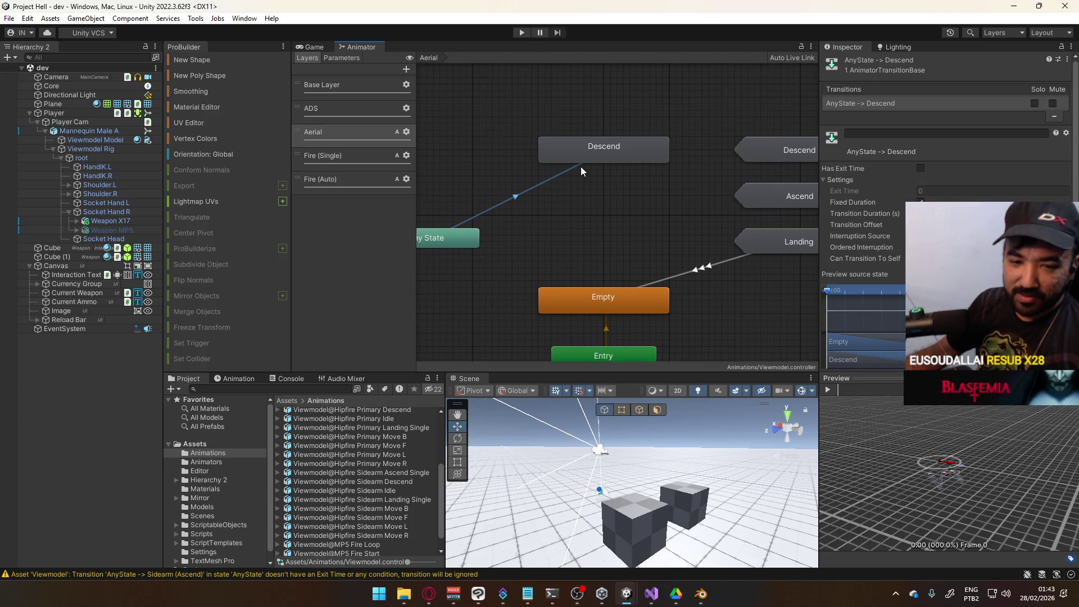
left_click(612, 151, "shift")
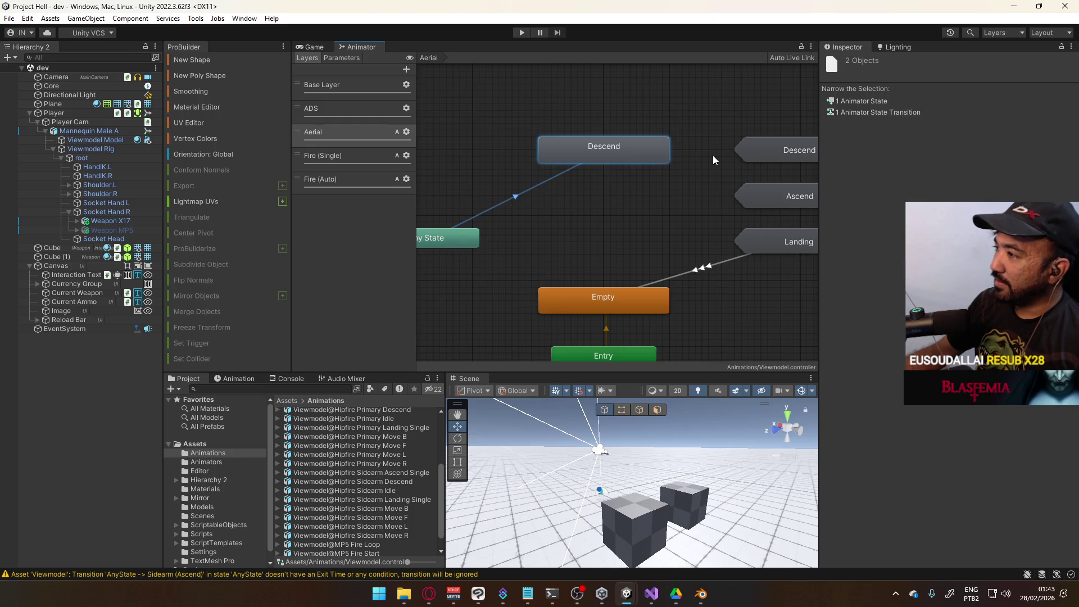
double_click(741, 157)
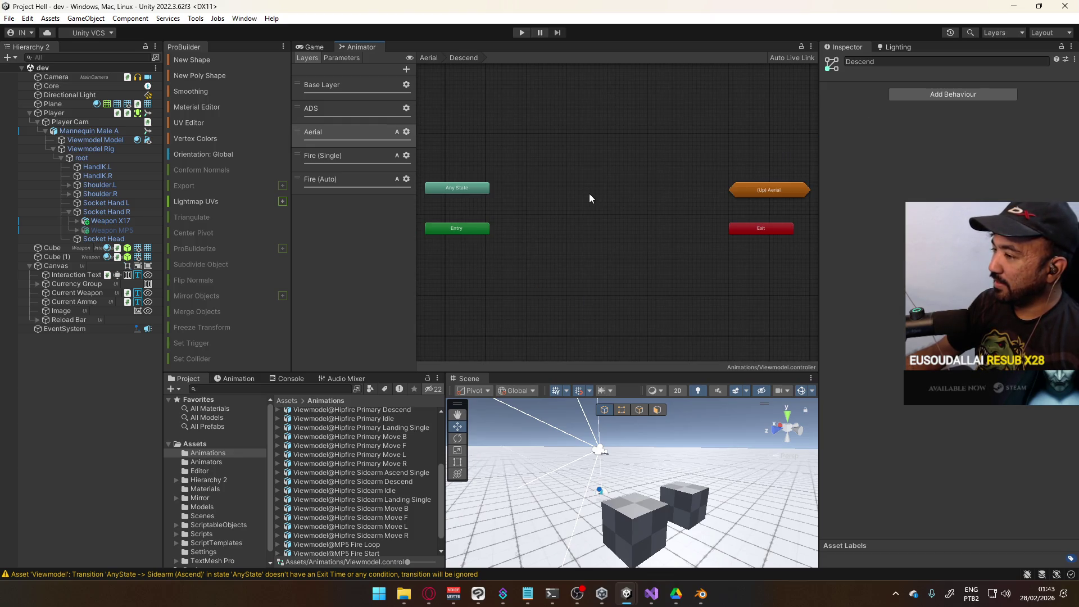
key("ctrl+v")
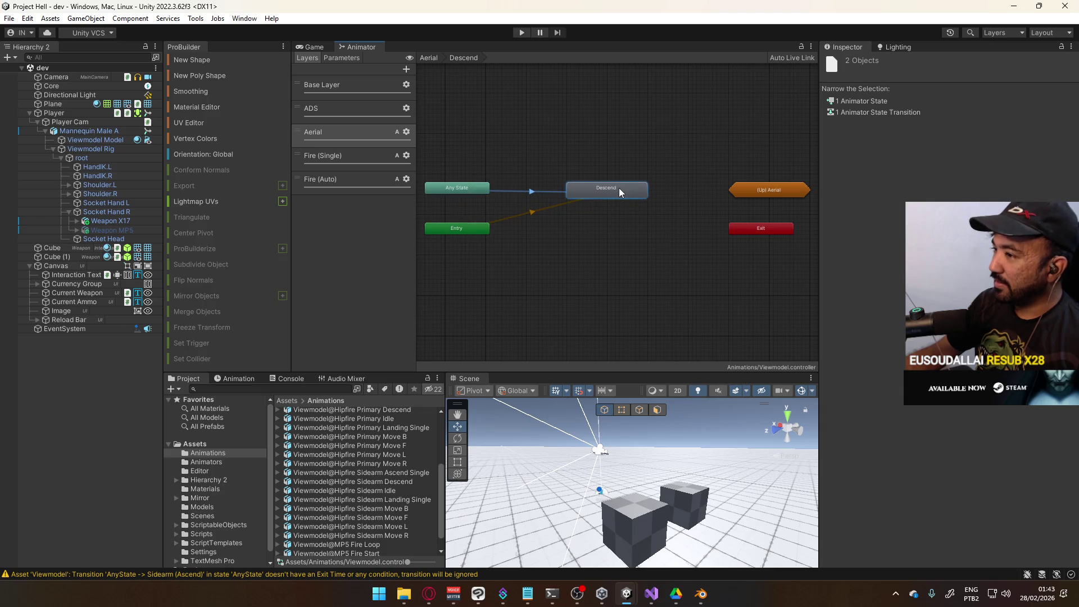
Step: Nudge the pasted Descend state into place and review it and its transition
left_click(470, 190)
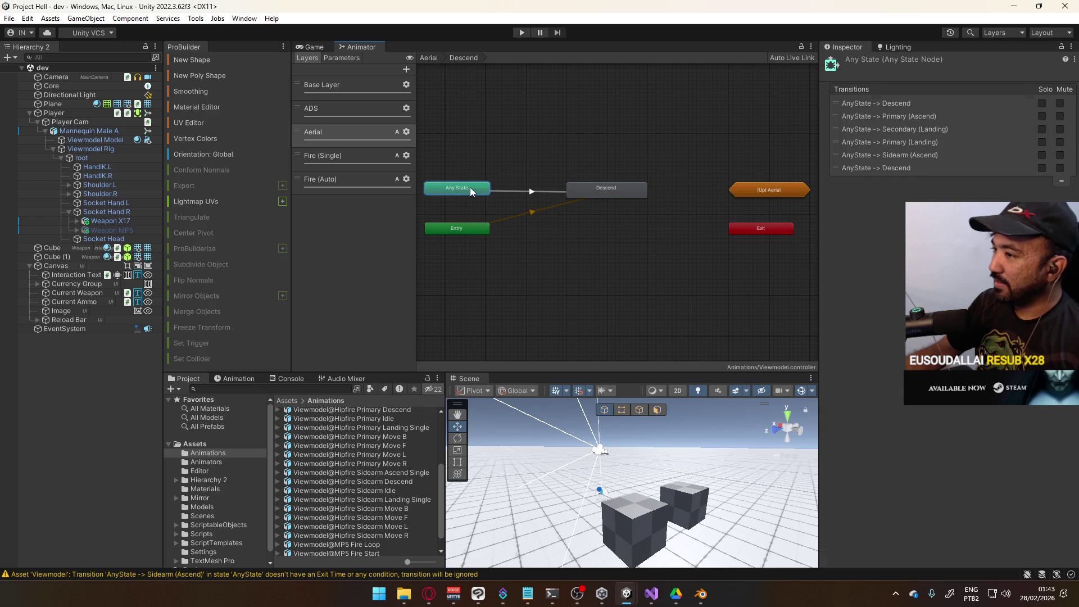
left_click(590, 192)
left_click_drag(600, 194, 601, 192)
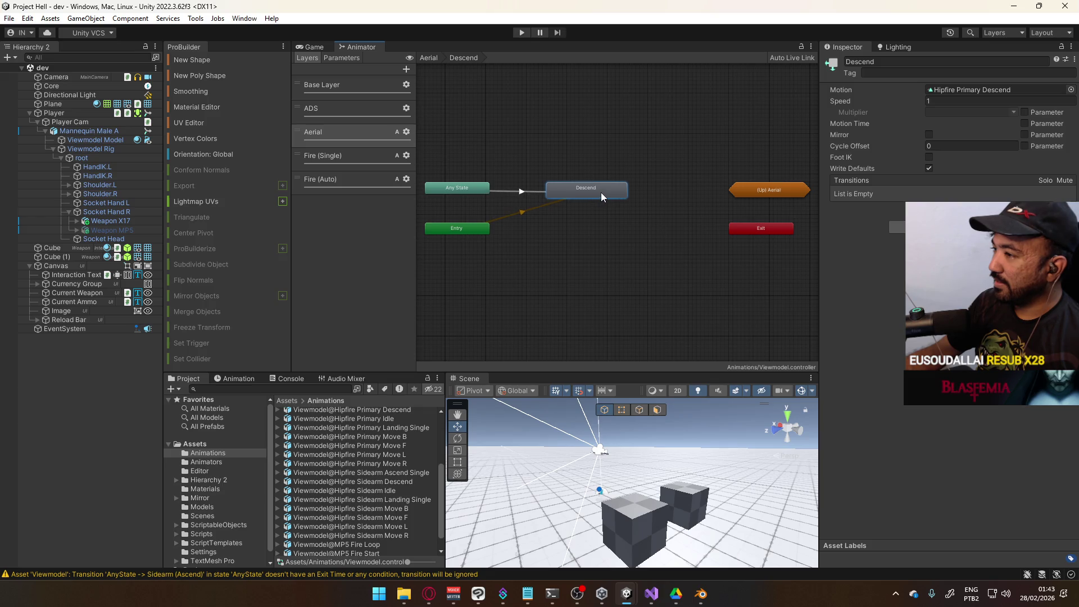
left_click(619, 232)
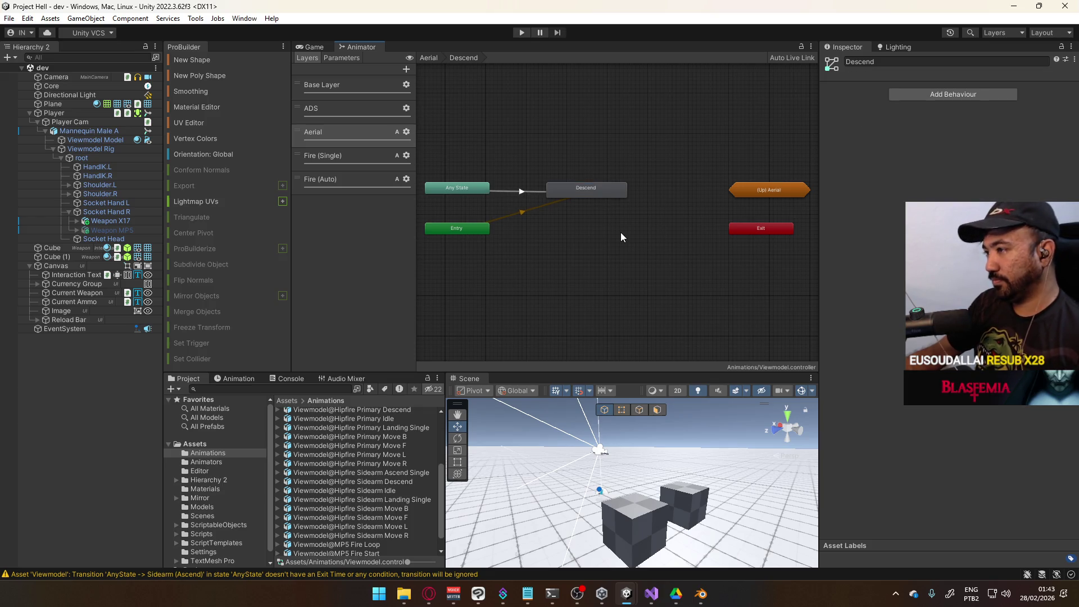
left_click_drag(497, 147, 425, 235)
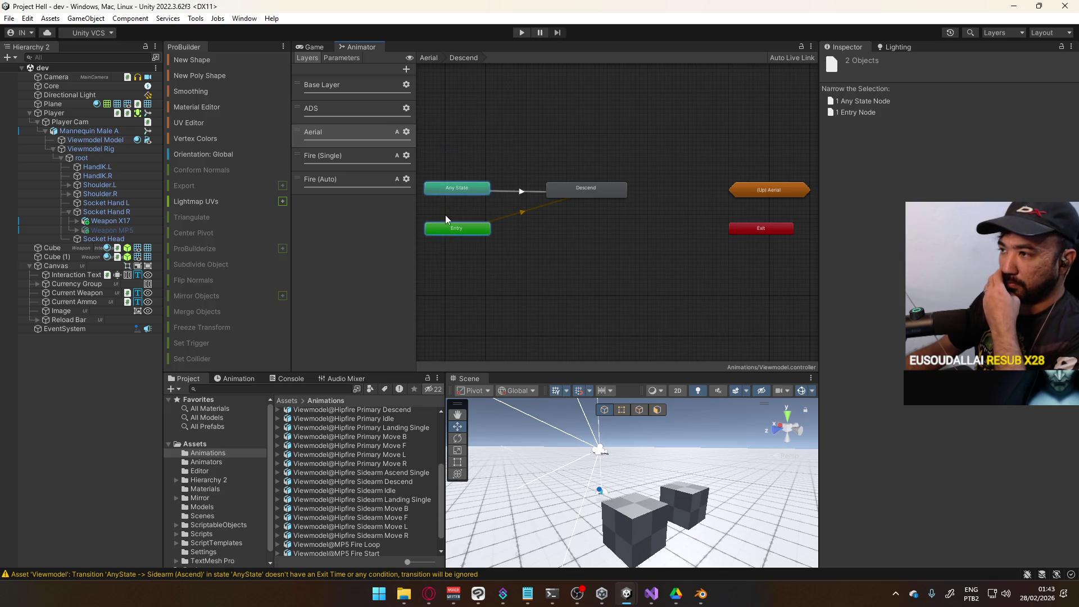
left_click(551, 265)
left_click(598, 194)
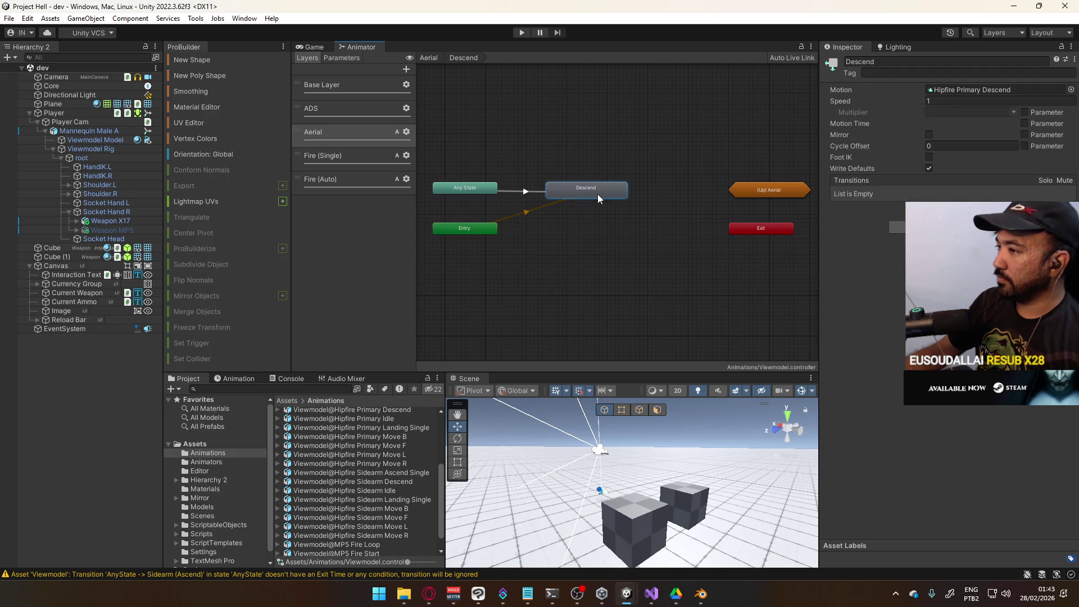
left_click(528, 190)
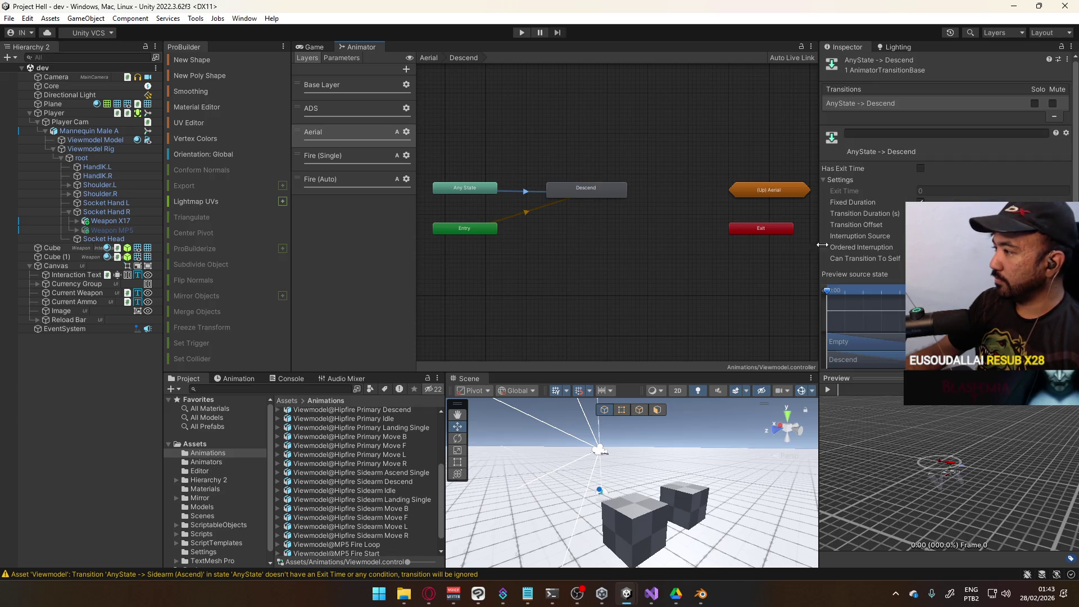
Step: Place Entry beneath Descend and set the Any State transition's second condition to test
left_click_drag(481, 227, 601, 225)
left_click(592, 194)
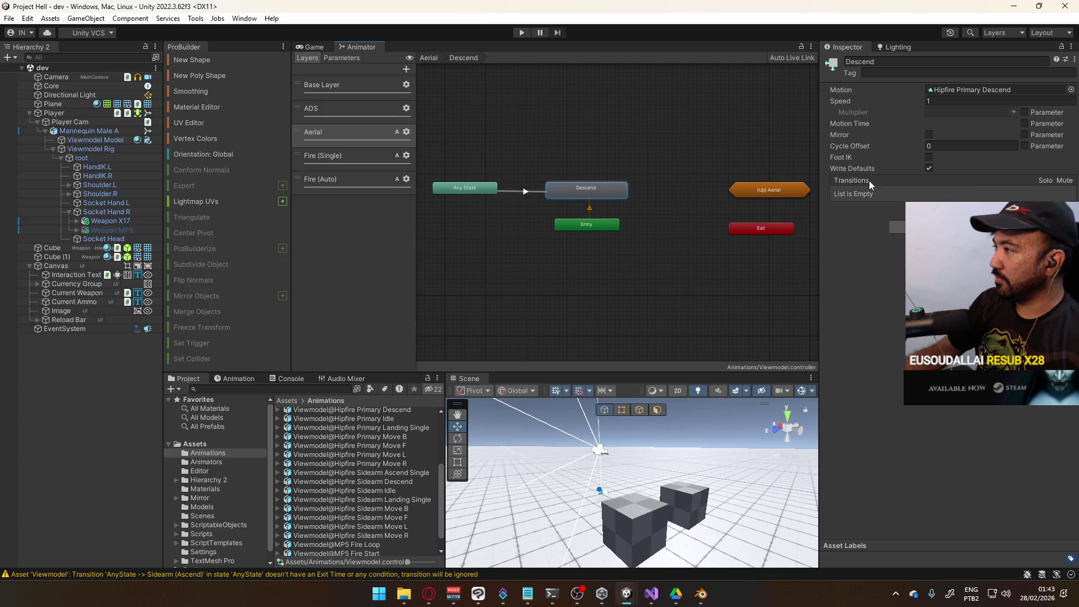
left_click(528, 192)
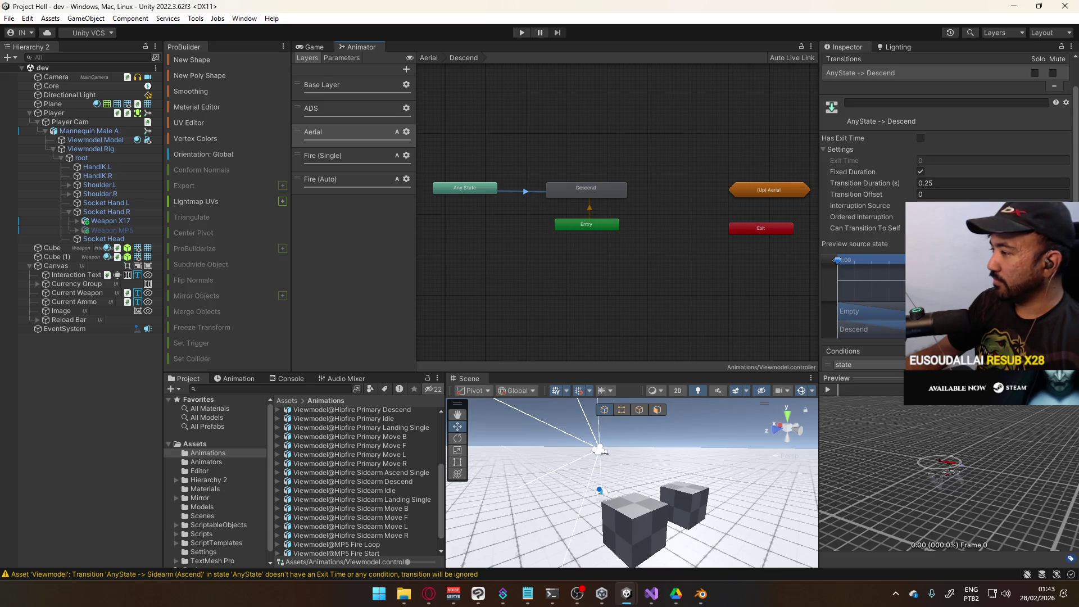
scroll(866, 225, "down", 1)
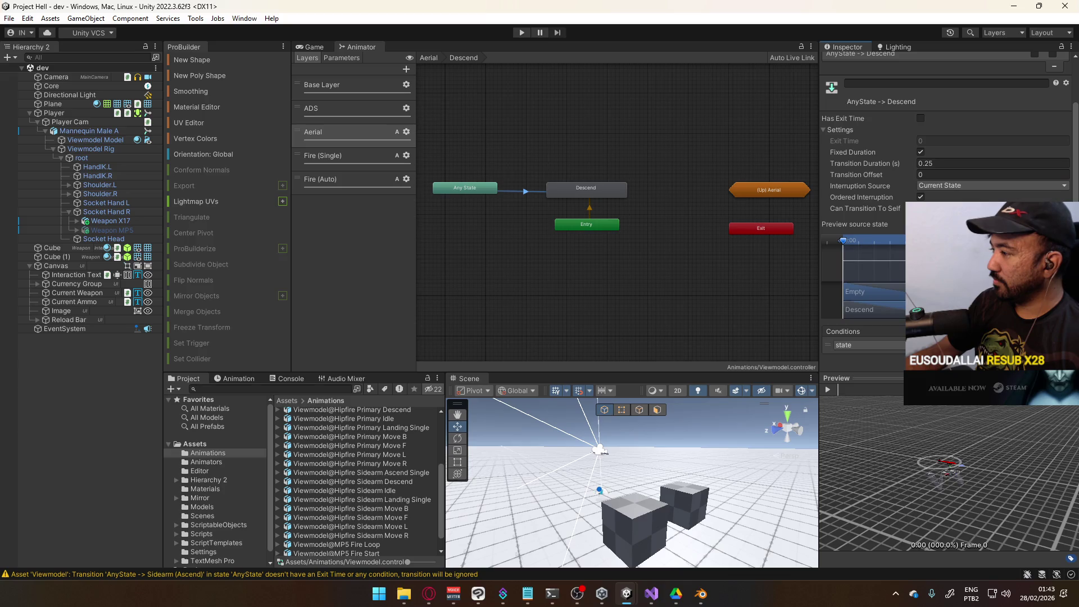
left_click(874, 359)
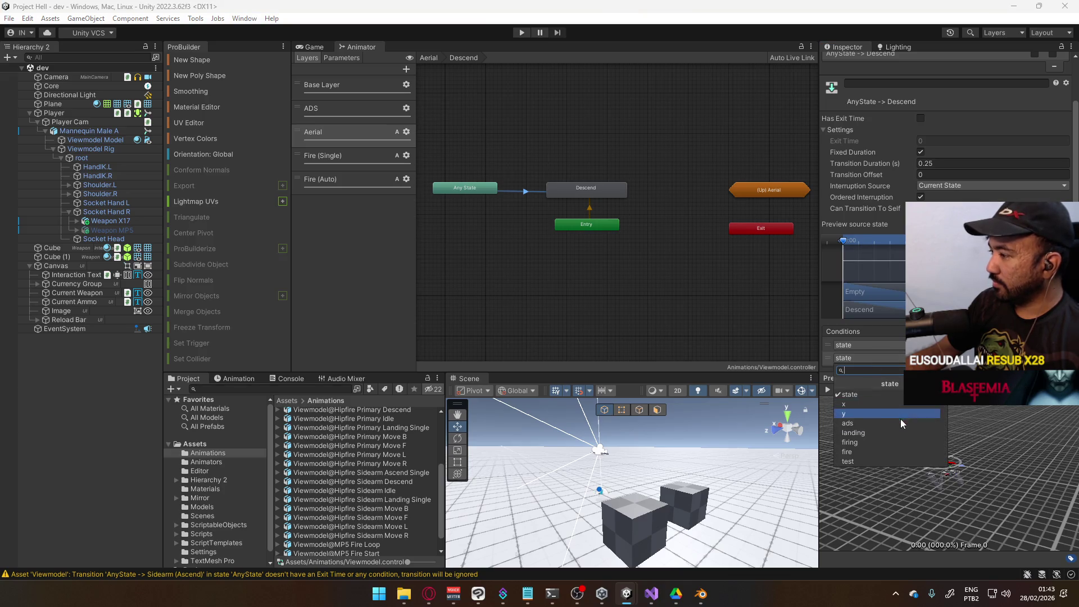
left_click(897, 460)
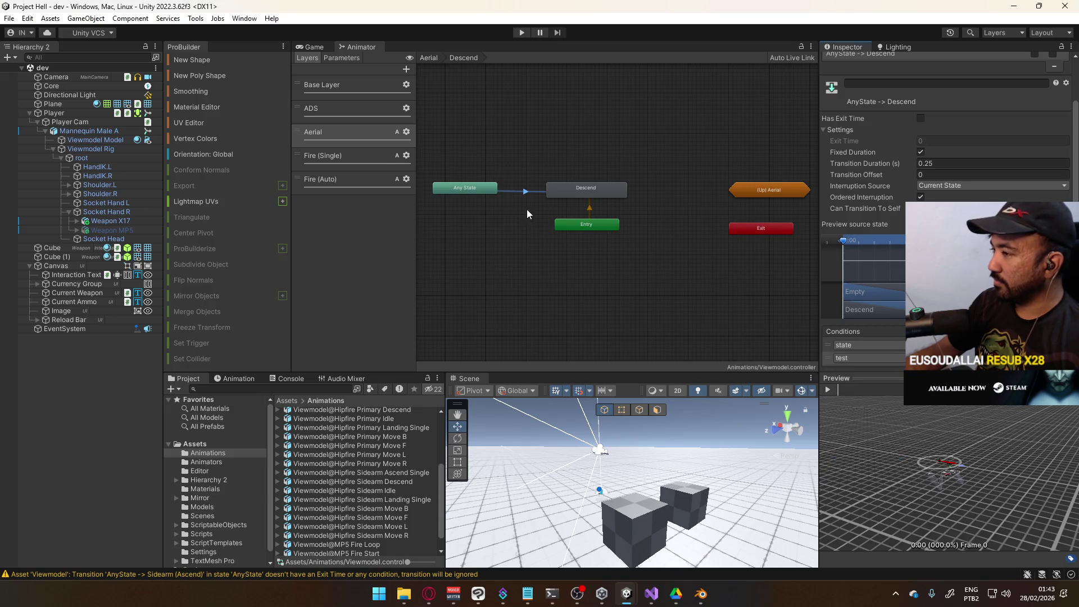
Step: Review the Descend state and its Any State transition, then recentre the graph
scroll(527, 213, "up", 1)
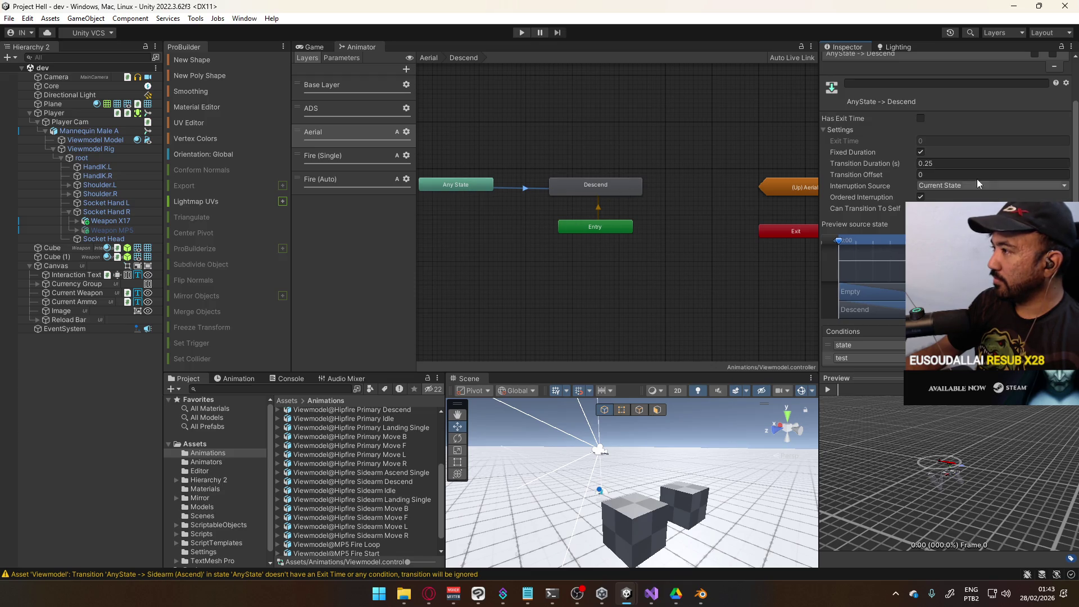
scroll(972, 146, "up", 1)
scroll(972, 140, "down", 2)
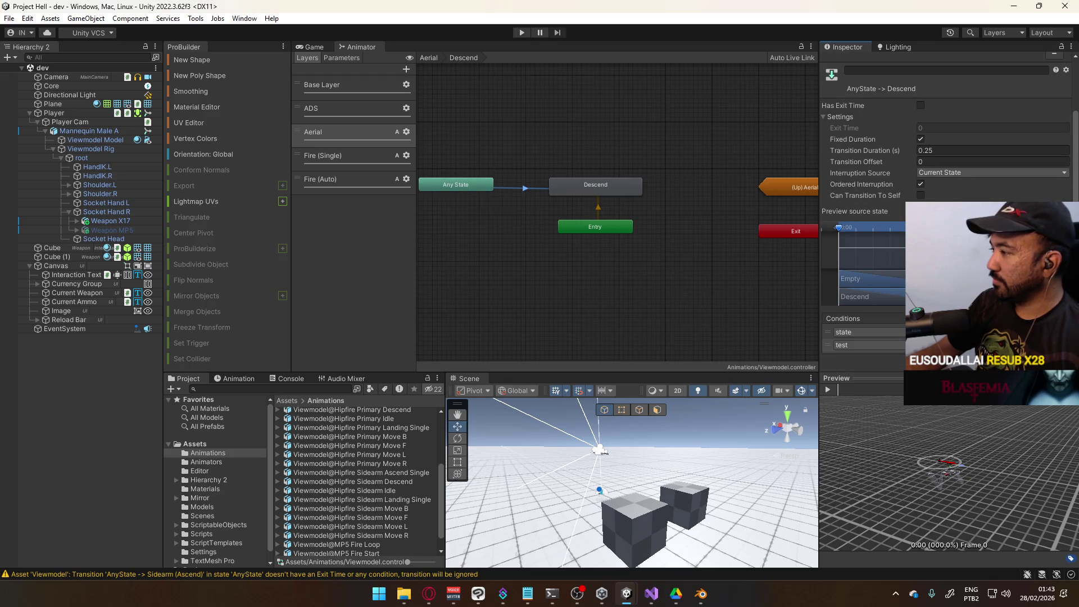
scroll(956, 164, "up", 5)
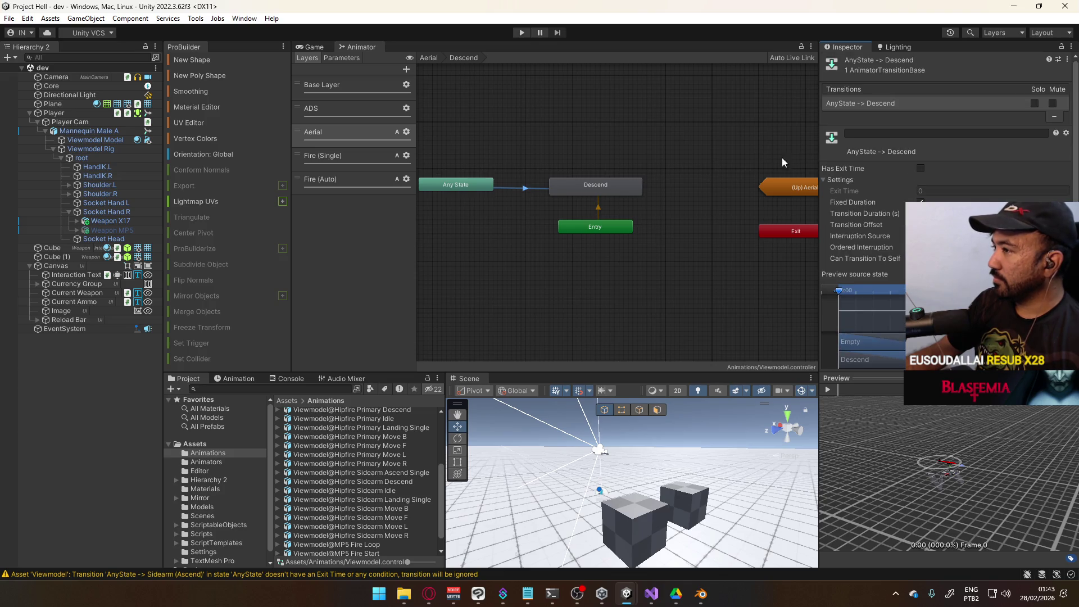
left_click(607, 181)
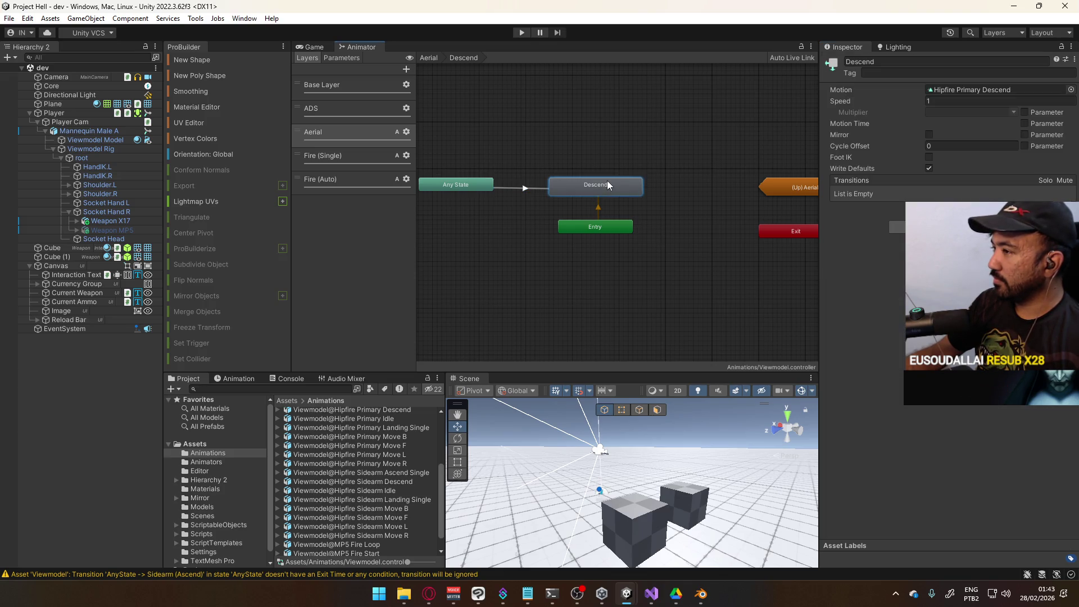
left_click(520, 186)
scroll(866, 225, "down", 2)
scroll(866, 225, "down", 1)
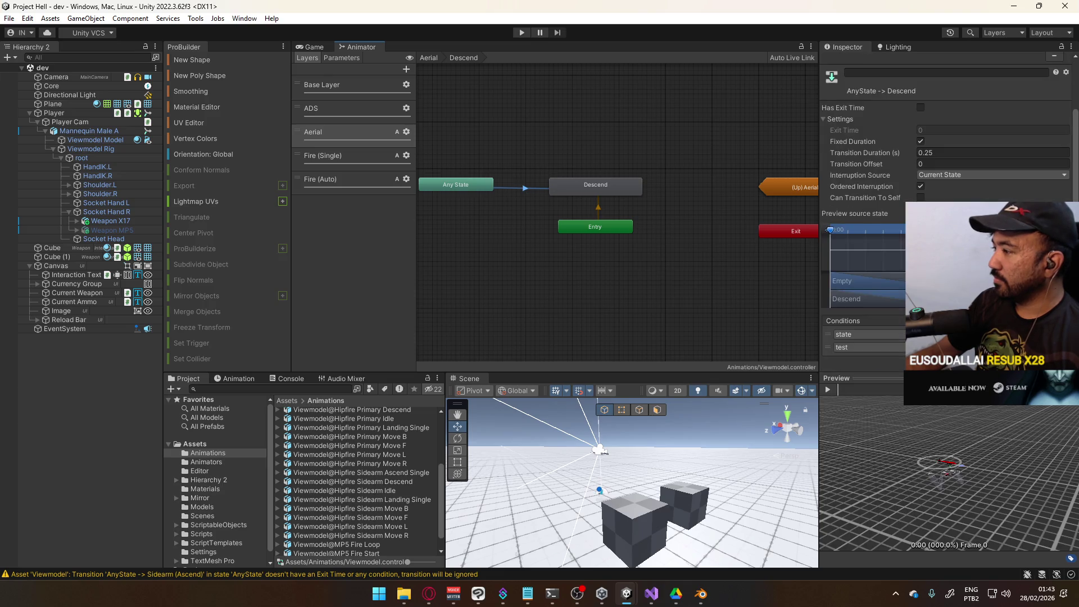
left_click(608, 185)
mouse_move(601, 149)
left_mouse_down()
mouse_move(603, 193)
mouse_move(622, 221)
left_mouse_up()
Step: Rename the Descend state to 'Primary (Descend)'
left_click(859, 63)
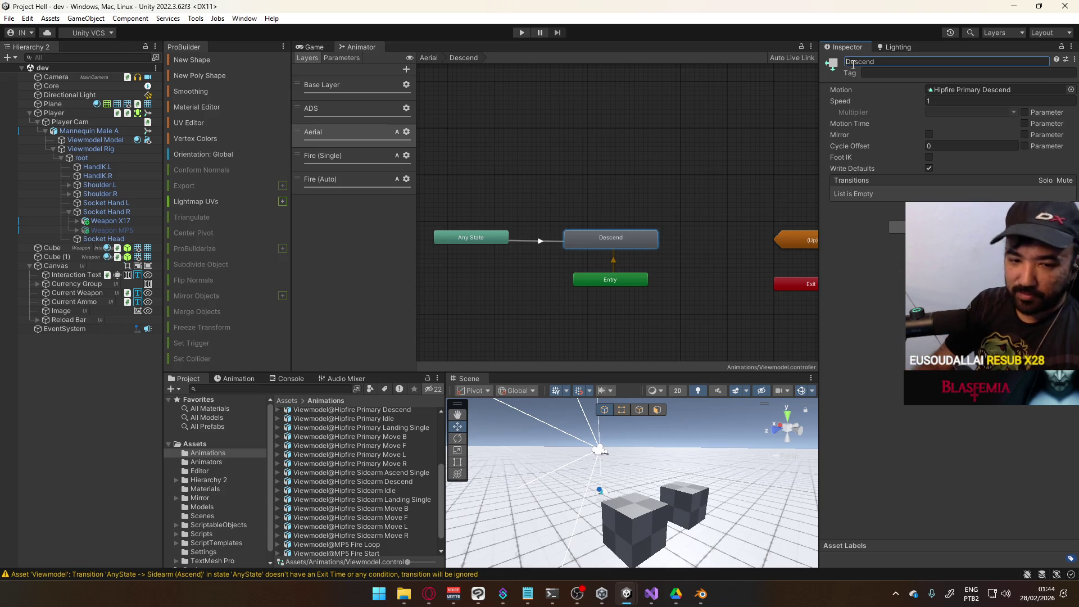
type("Primary ")
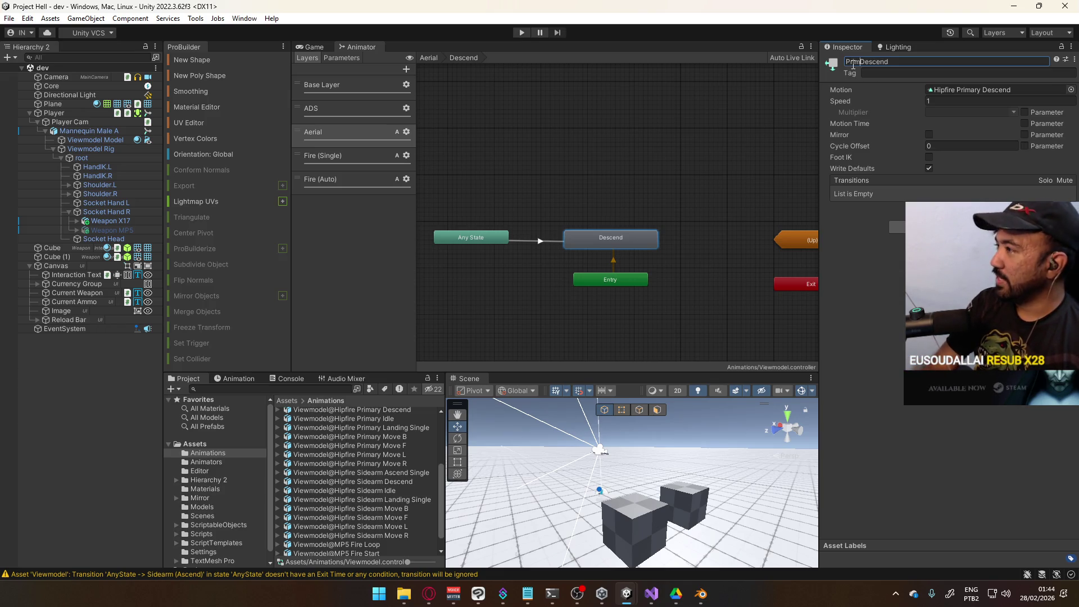
type("(")
key("End")
type(")")
key("Return")
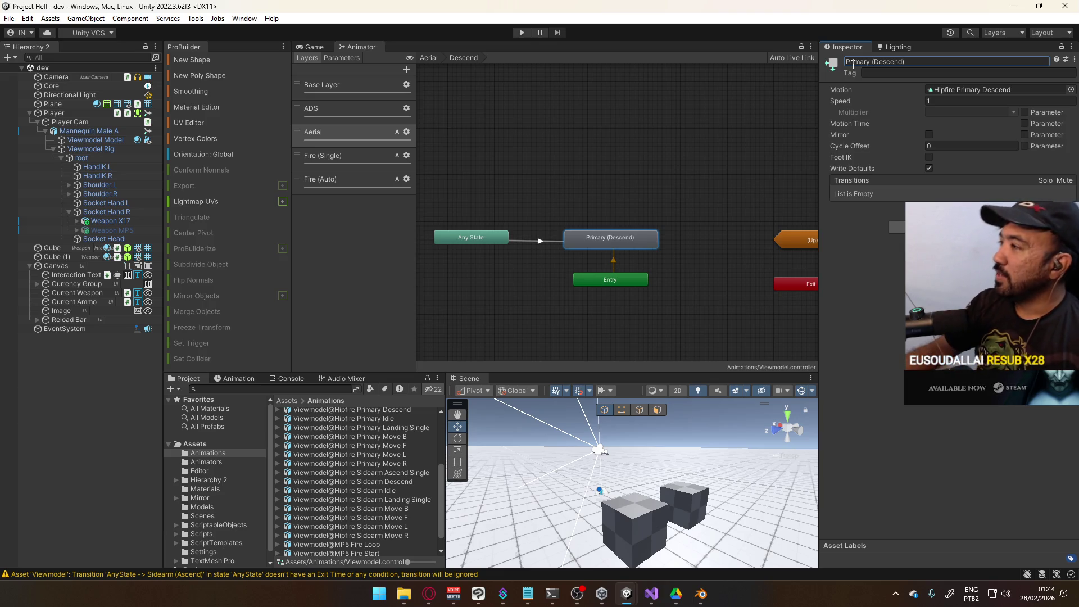
Step: Inspect the Any State to Primary (Descend) transition, then go up to the Aerial layer's top level
left_click(569, 241)
left_click(555, 241)
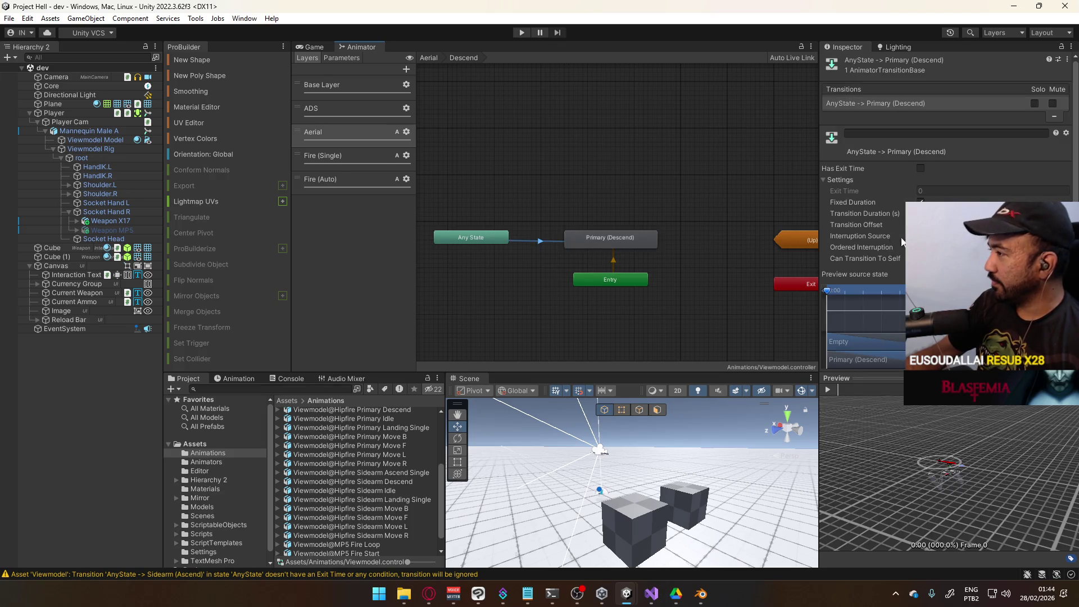
scroll(990, 190, "down", 2)
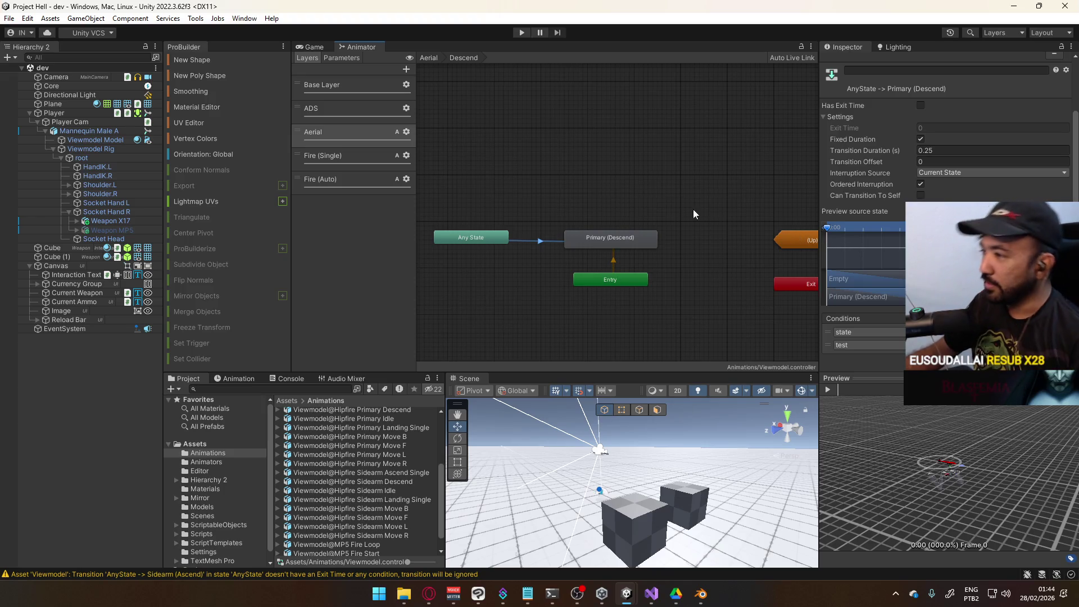
left_click(622, 184)
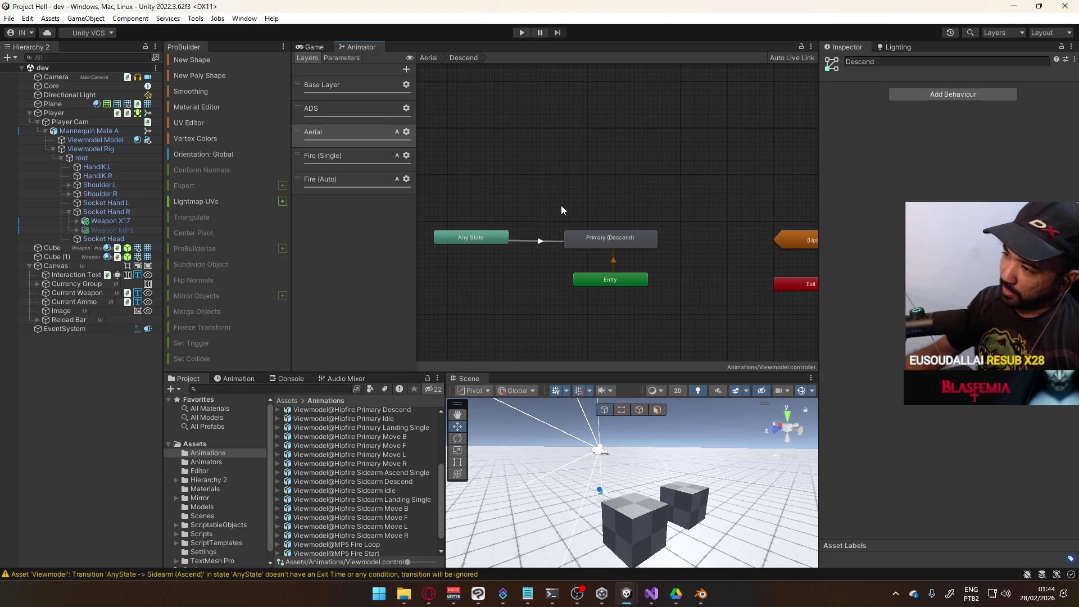
key("BackSpace")
Step: Reopen the Descend sub-state machine and select Primary (Descend) together with its Any State transition
left_click_drag(667, 222, 555, 227)
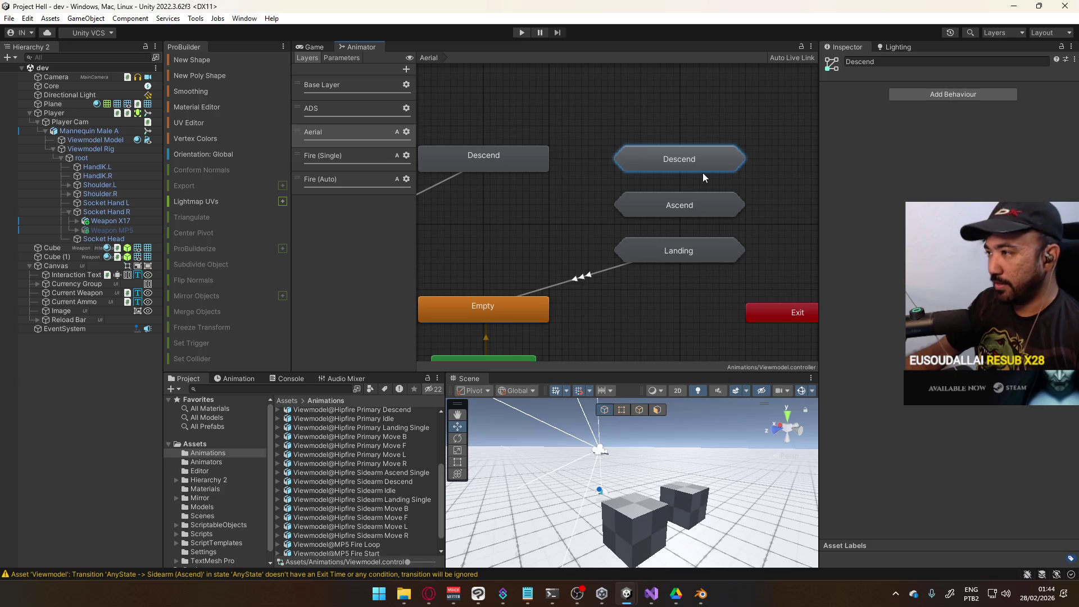
left_click(658, 166)
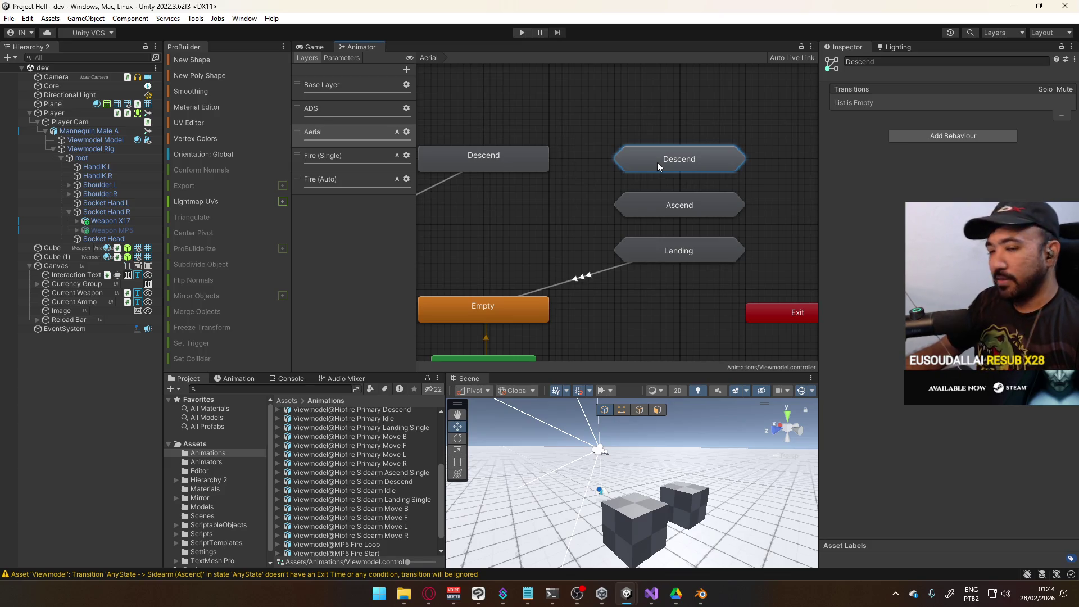
double_click(653, 165)
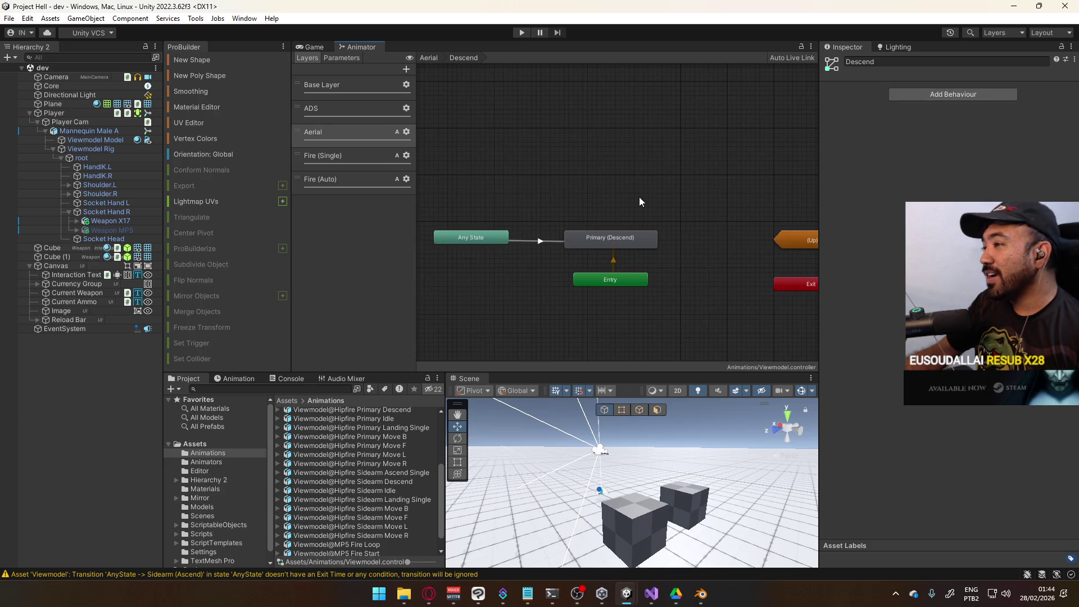
left_click(553, 241)
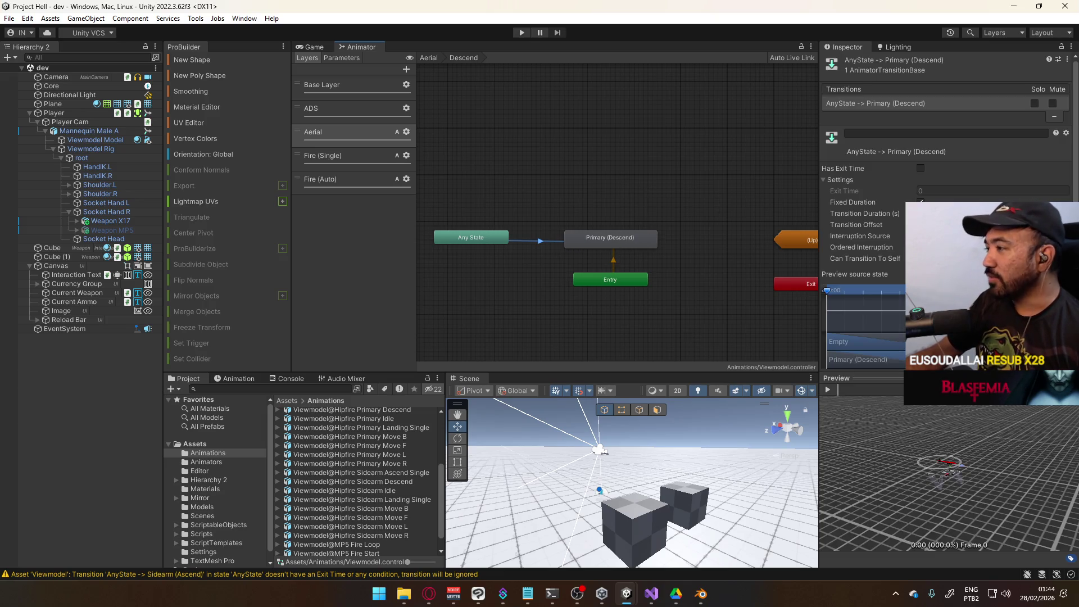
scroll(944, 169, "down", 3)
left_click(609, 198)
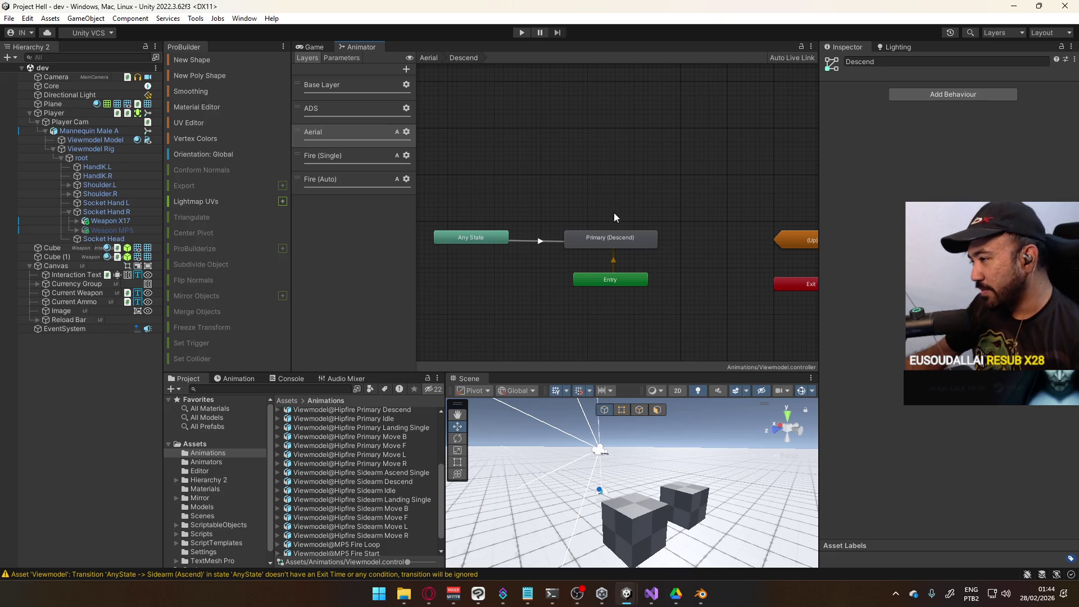
left_click(615, 238)
left_click(568, 241)
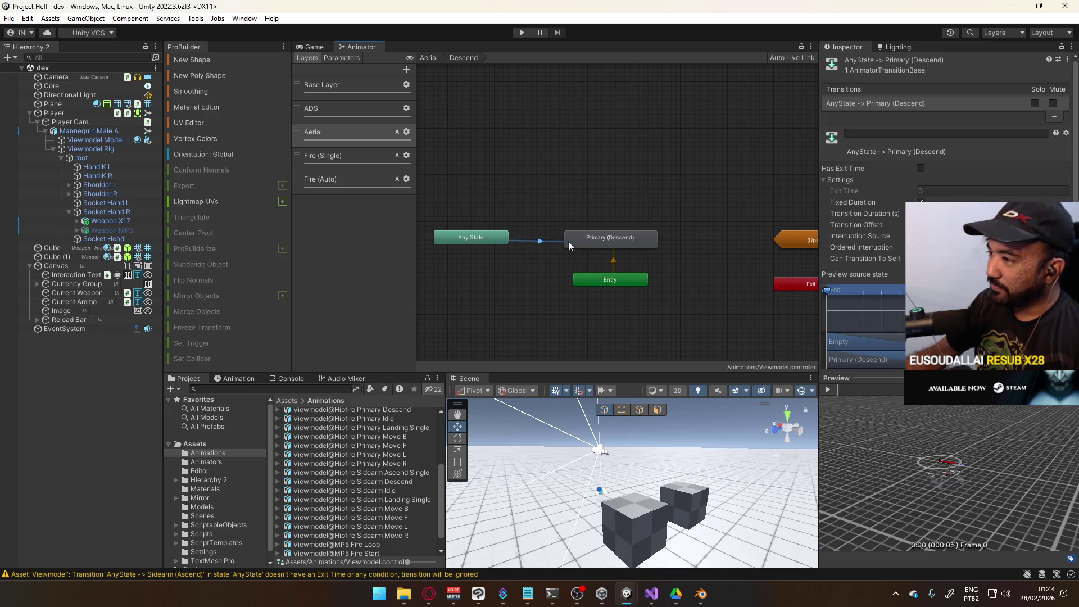
left_click(618, 189)
Step: Duplicate Primary (Descend) with its transition, move the copy up, and assign Hipfire Sidearm Descend
key("ctrl+v")
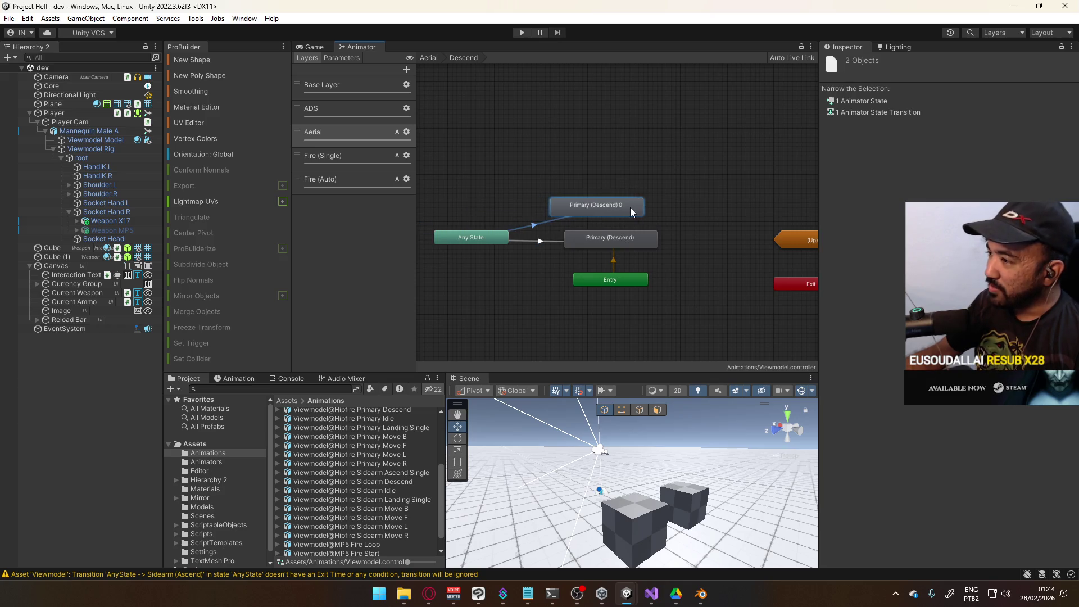
left_click_drag(612, 208, 611, 203)
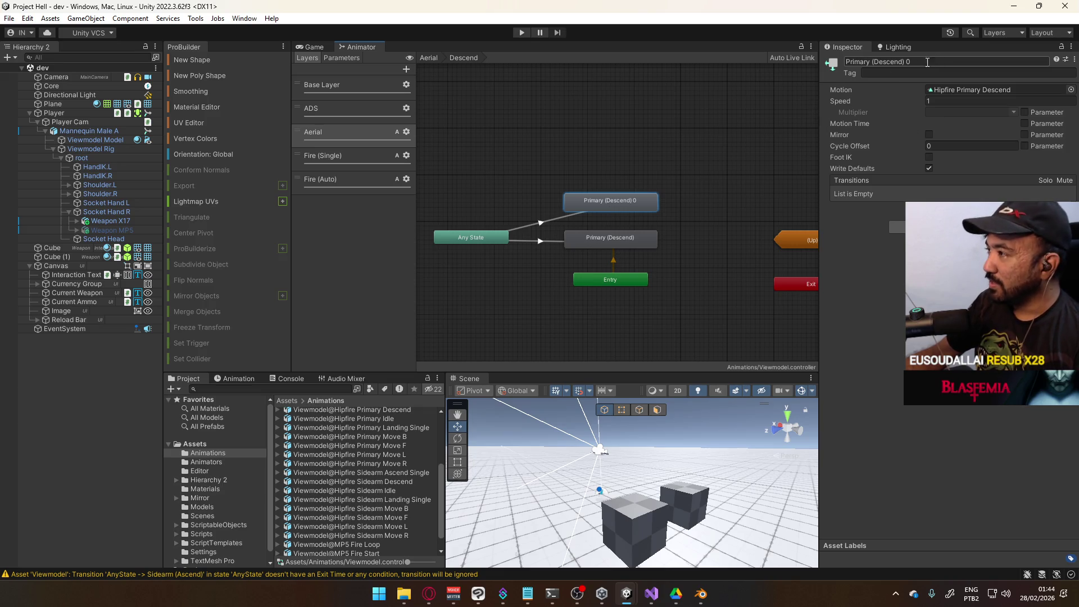
scroll(640, 201, "up", 2)
left_click(1071, 89)
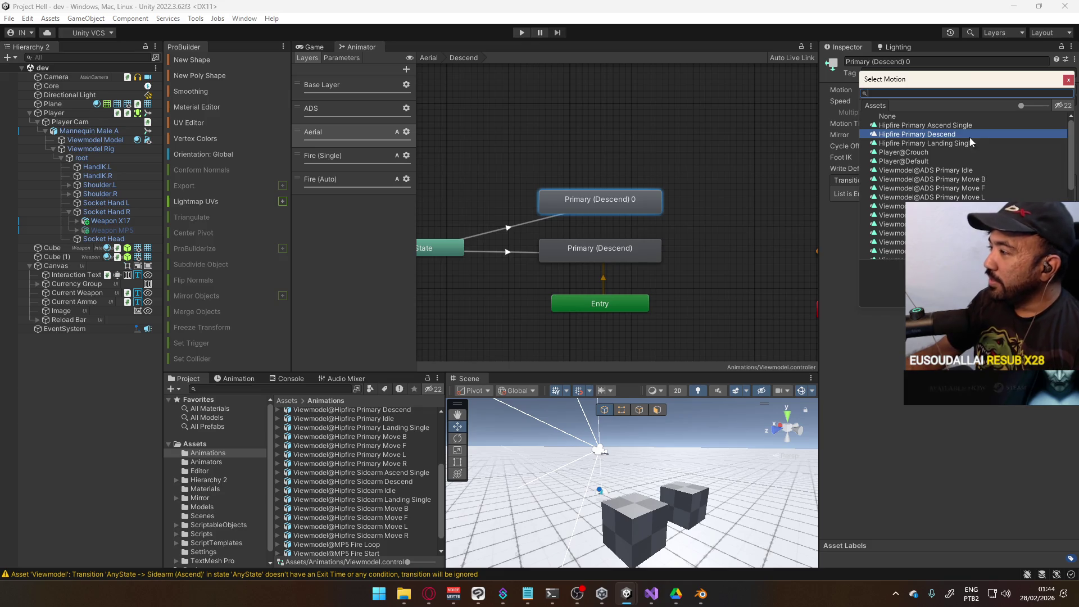
scroll(976, 143, "down", 5)
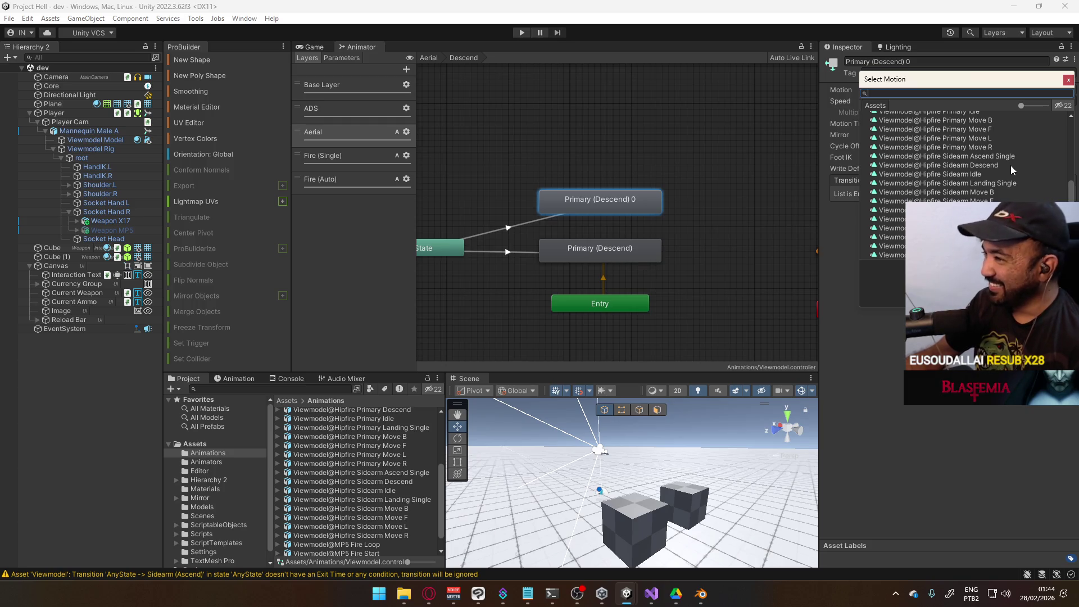
left_click(994, 166)
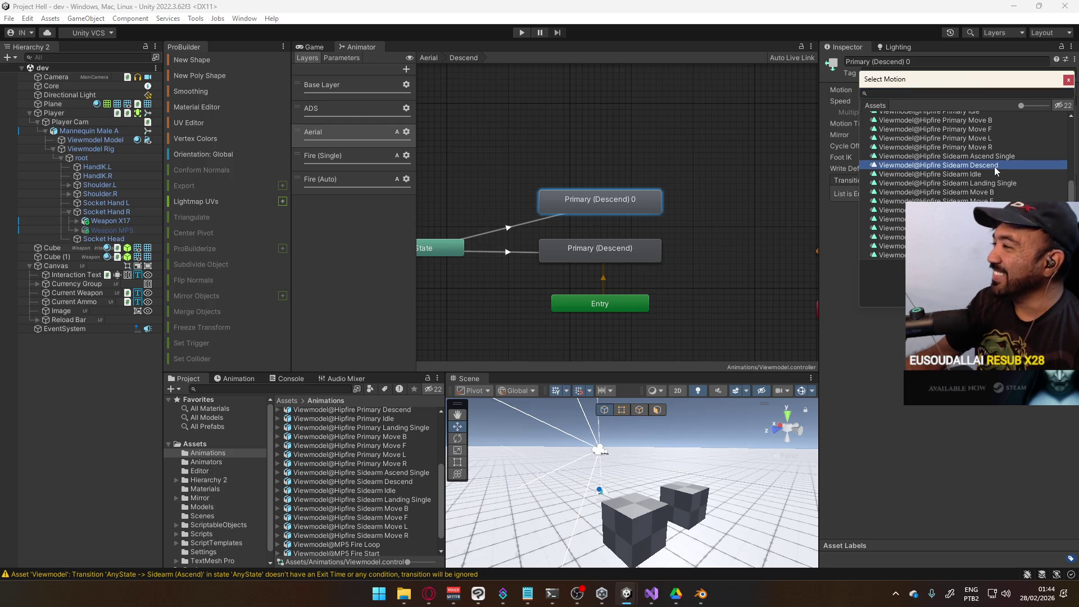
double_click(994, 167)
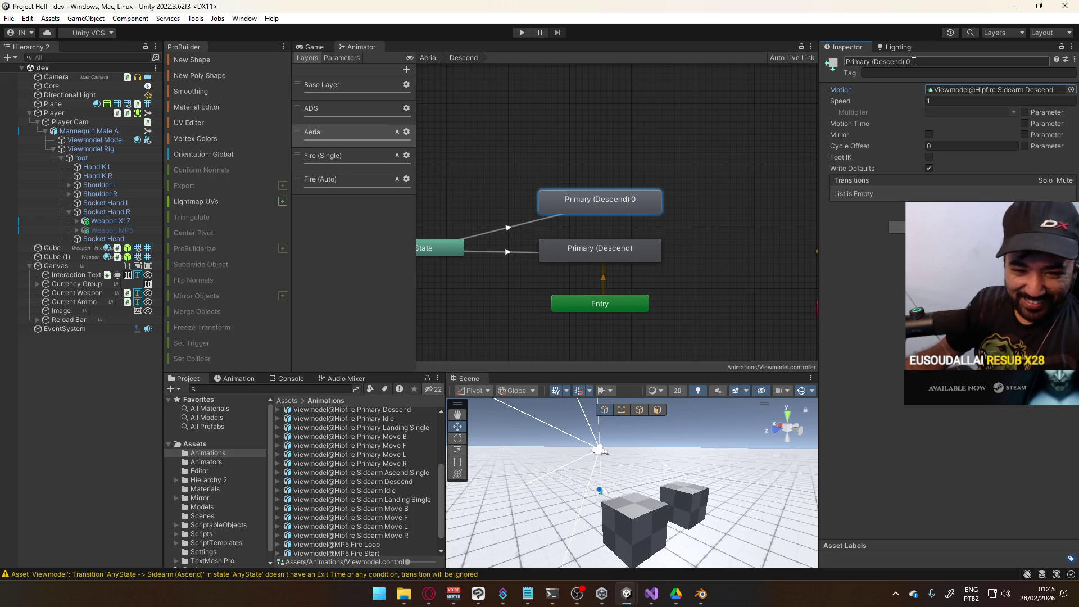
Step: Rename the copied state to 'Secondary (Descend)'
double_click(872, 62)
left_click(872, 63)
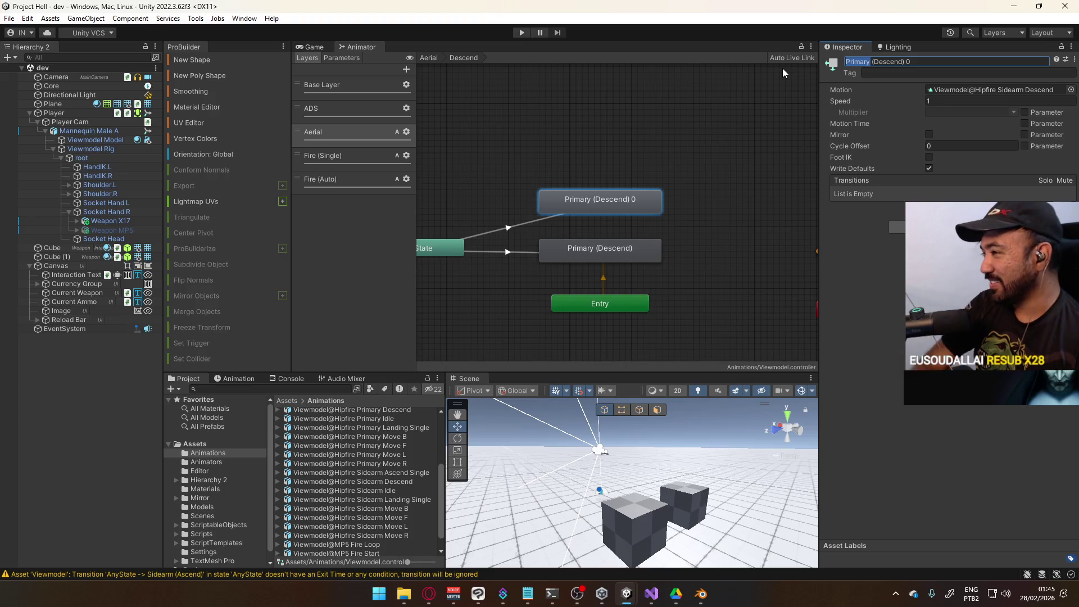
type("Secondary")
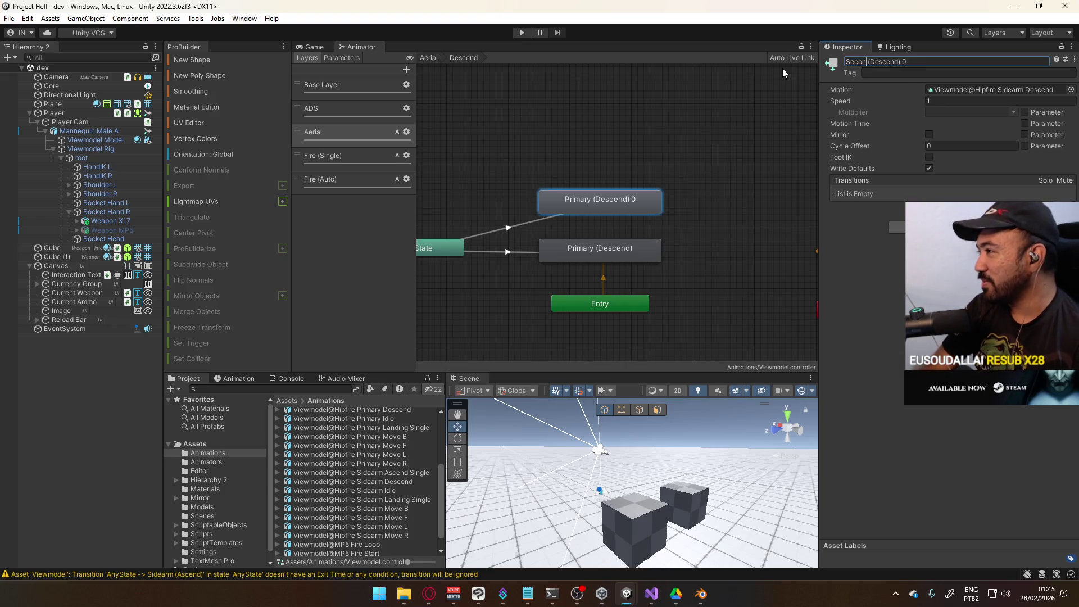
key("End")
key("BackSpace")
key("BackSpace")
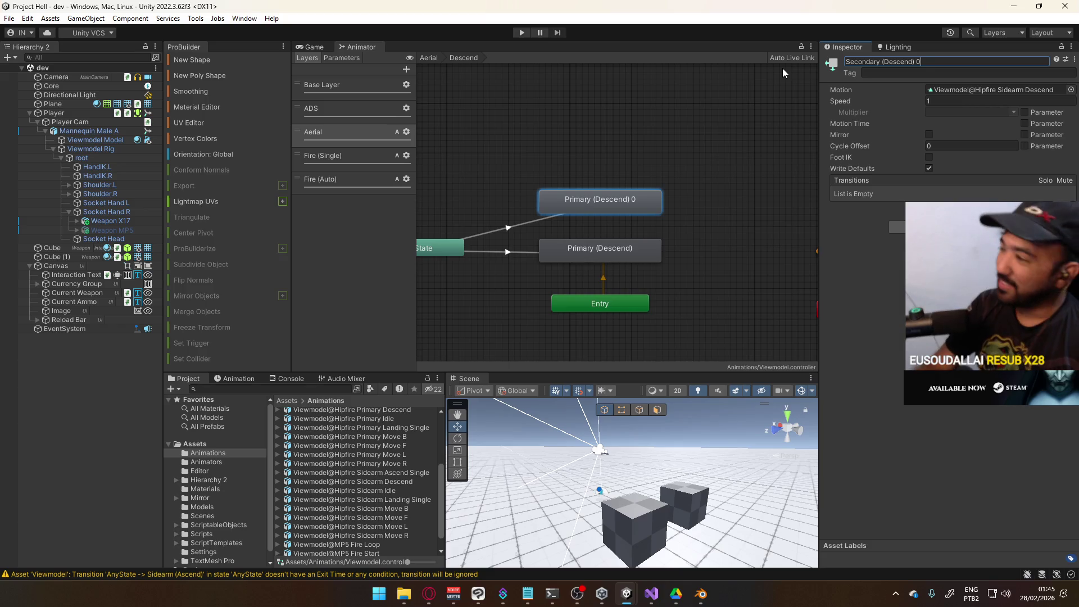
key("Return")
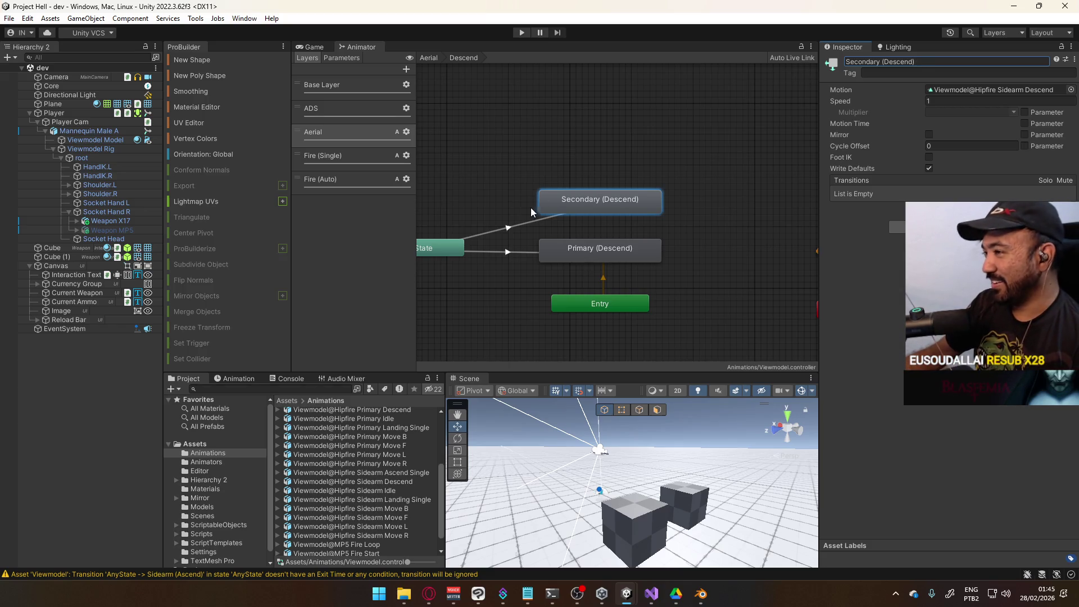
Step: Compare the Any State transitions into Secondary (Descend) and Primary (Descend), then bring up Unity Hub
left_click(543, 218)
scroll(888, 225, "down", 3)
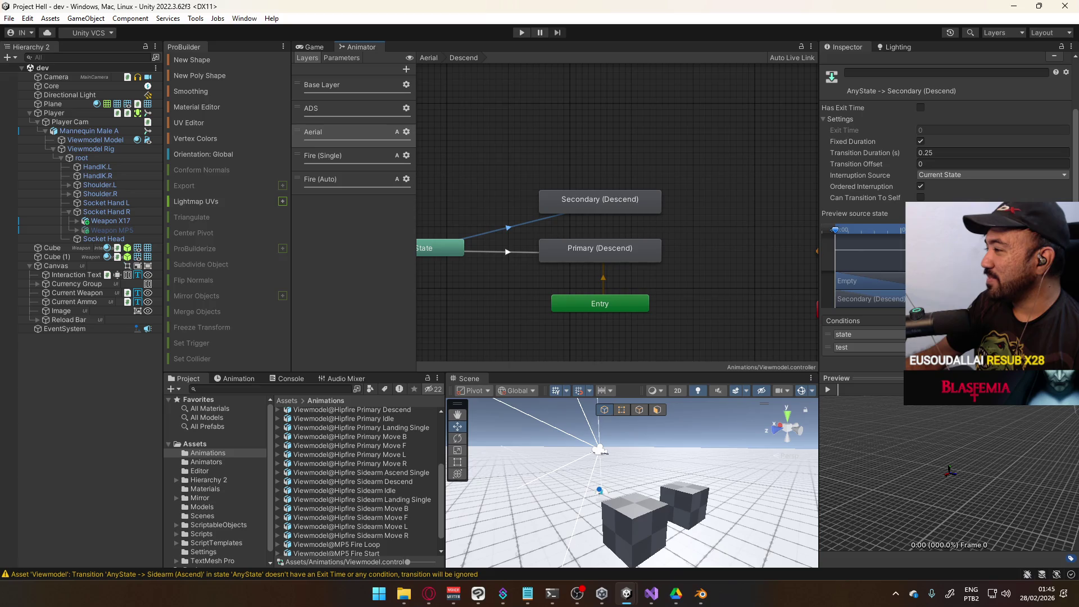
left_click(509, 253)
left_click(510, 229)
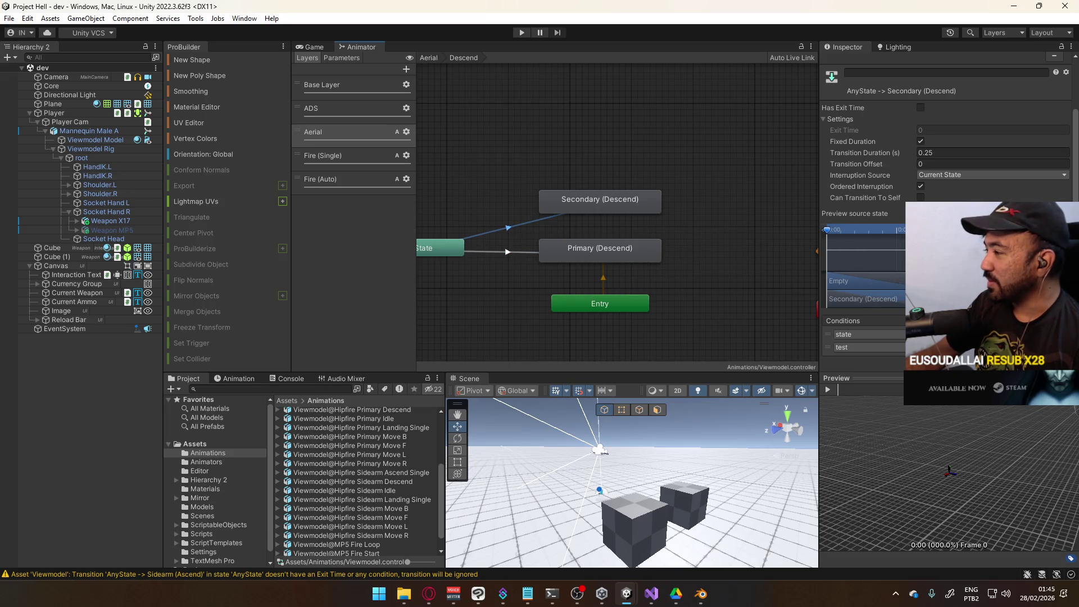
left_click(494, 150)
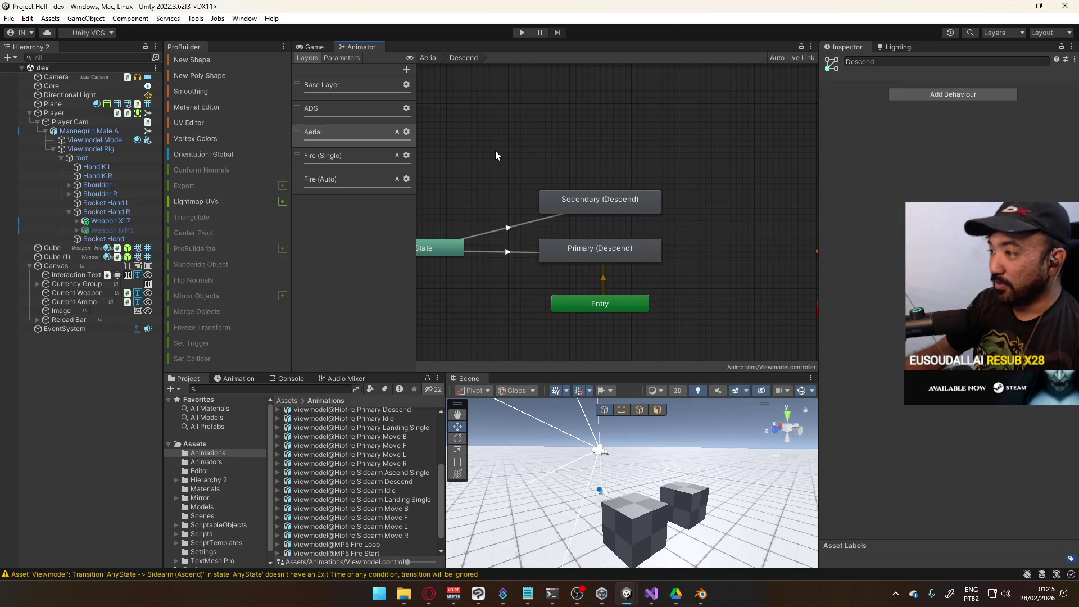
left_click(538, 223)
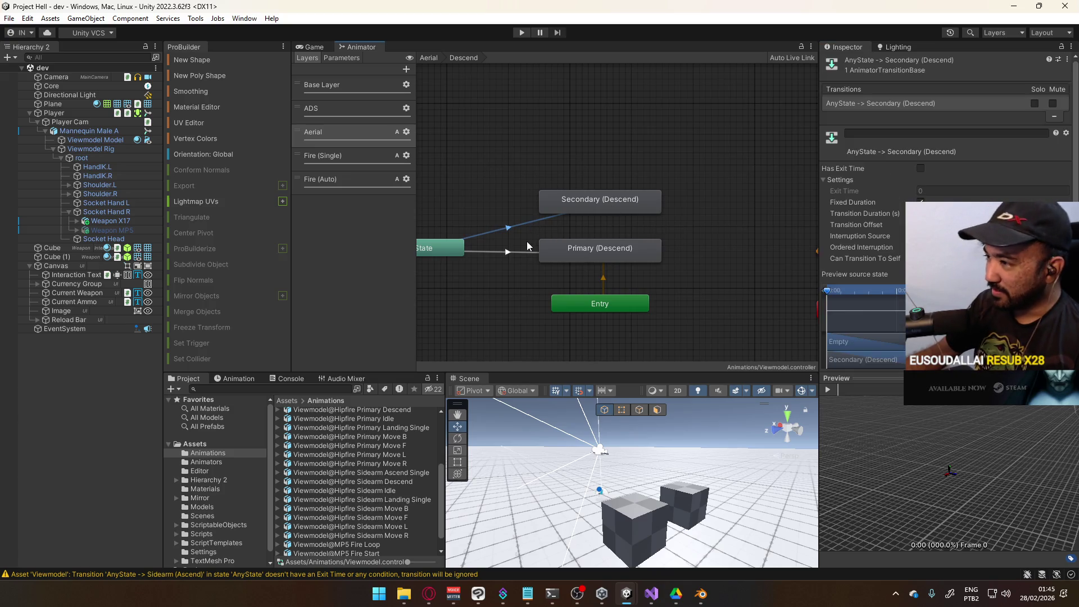
left_click(518, 252)
left_click(513, 226)
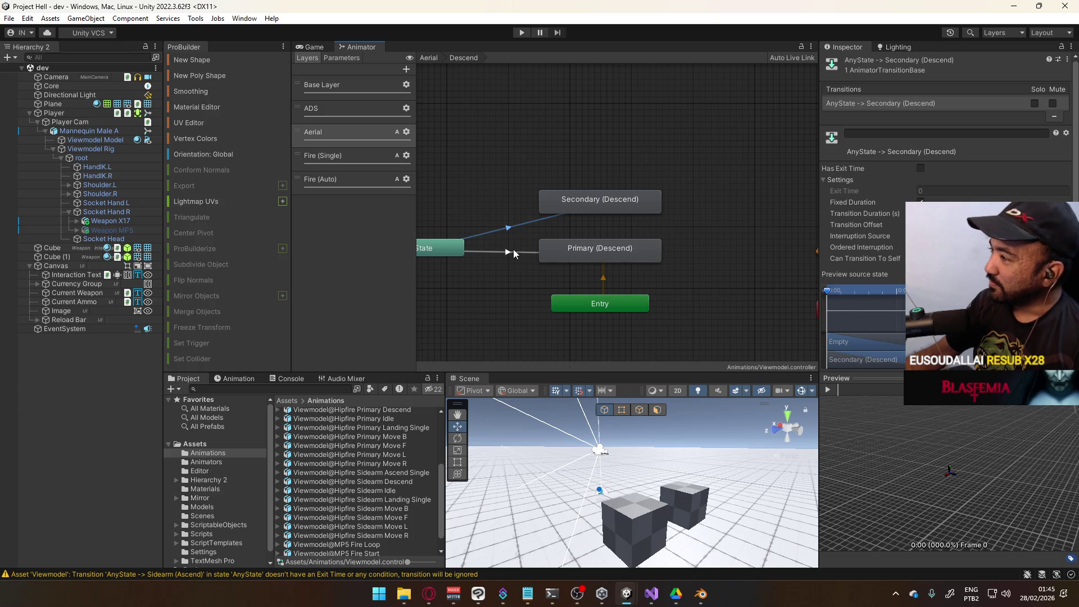
left_click(568, 143)
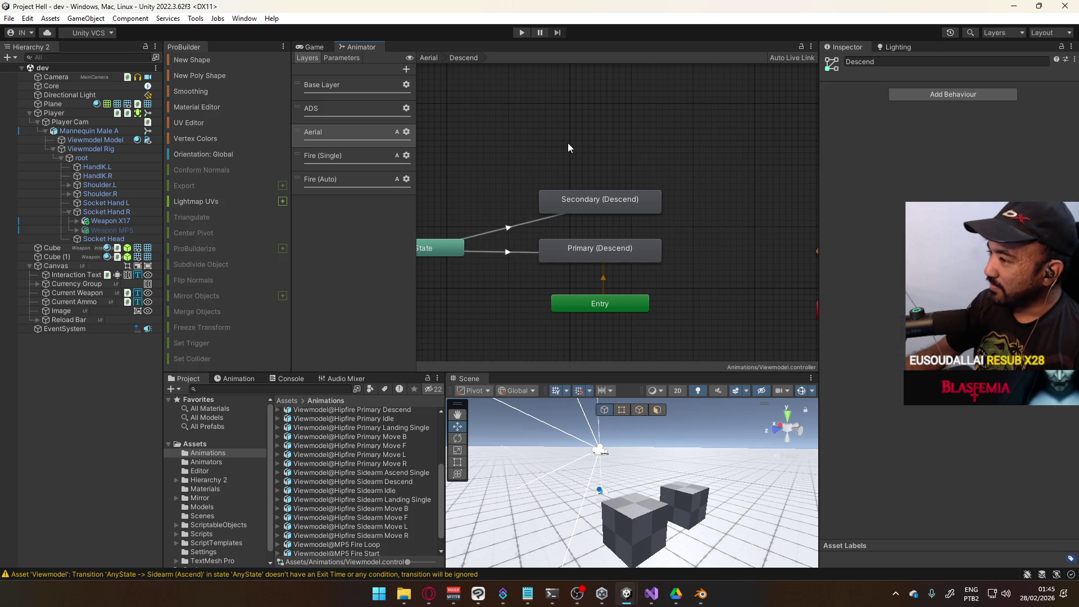
double_click(664, 162)
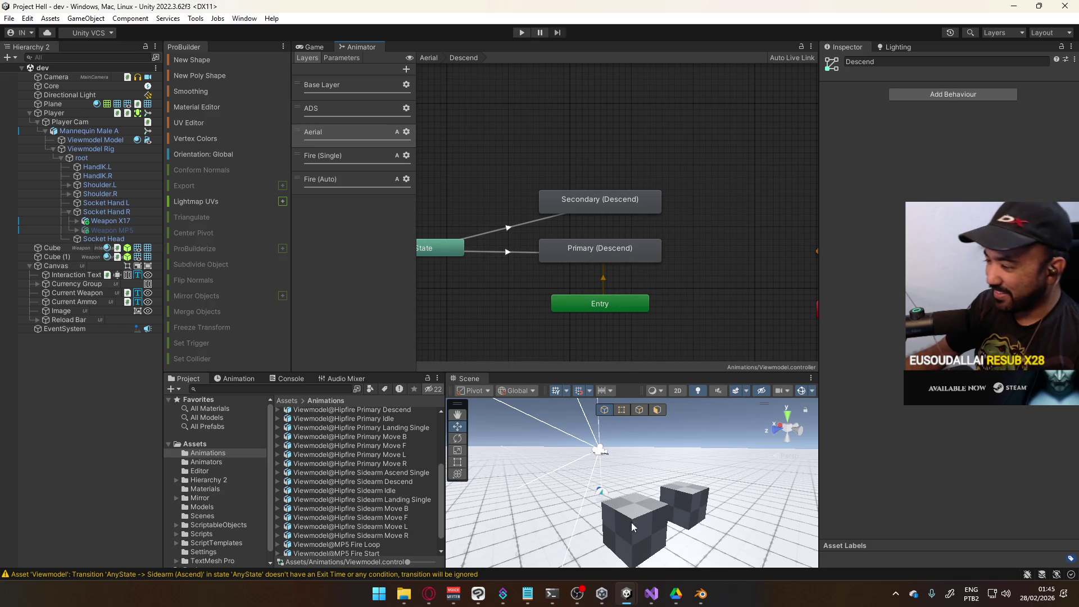
left_click(602, 594)
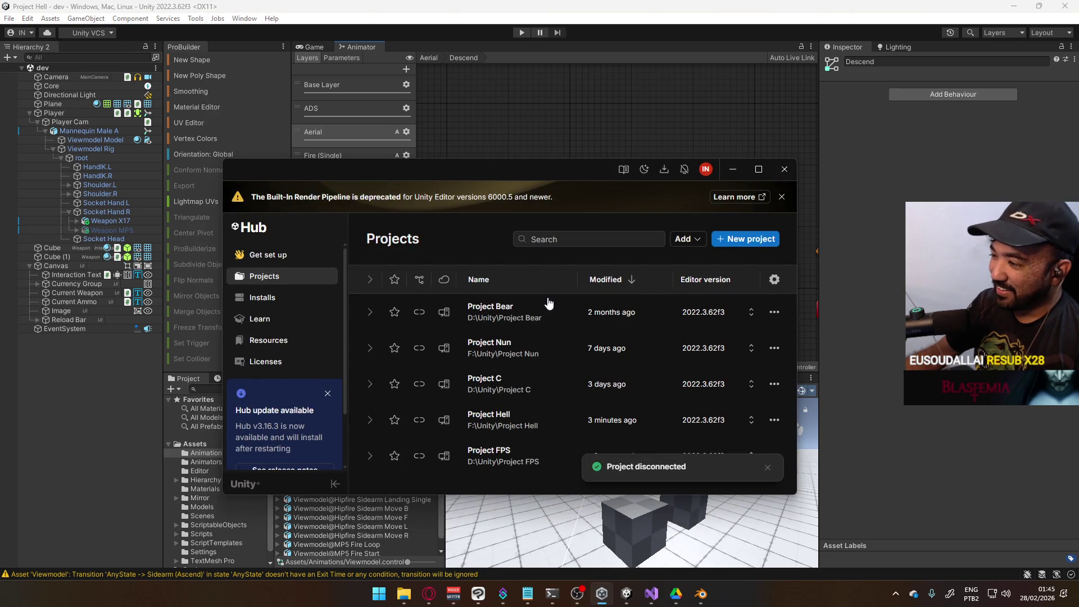
Step: Launch Project Nun from Unity Hub's projects list and minimize the Hub
left_click(509, 357)
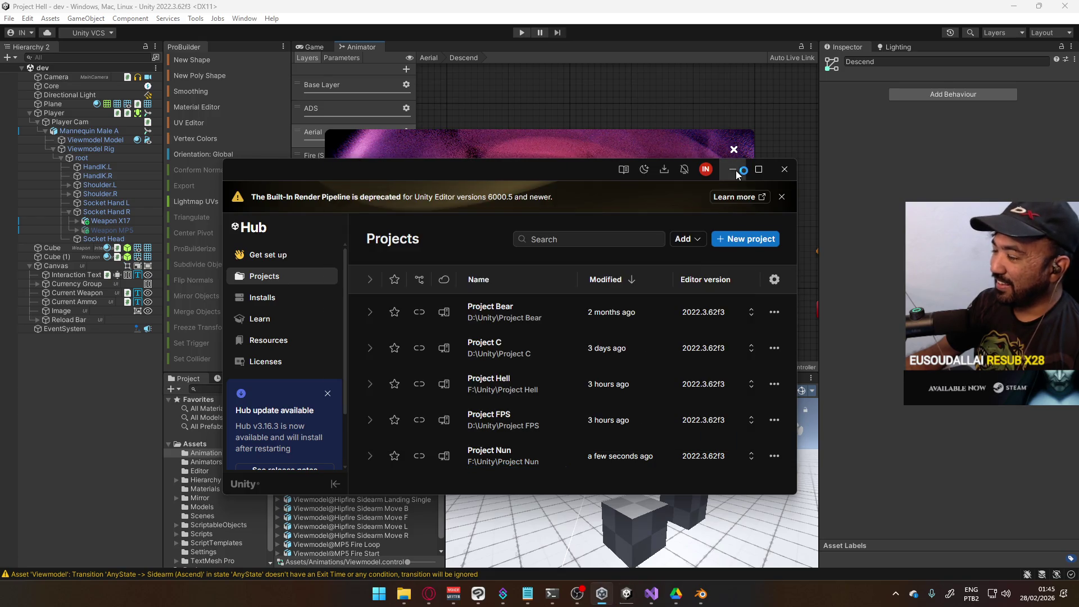
left_click(735, 171)
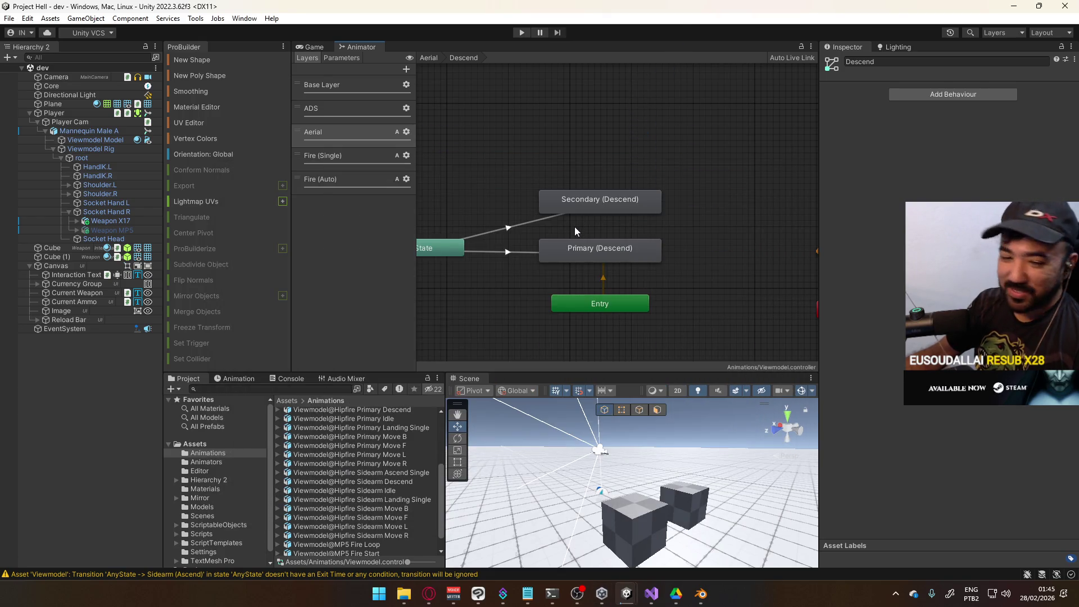
Step: Compare the Any State transitions into Secondary (Descend) and Primary (Descend)
left_click(605, 252)
left_click(503, 251)
left_click(514, 228)
left_click(513, 252)
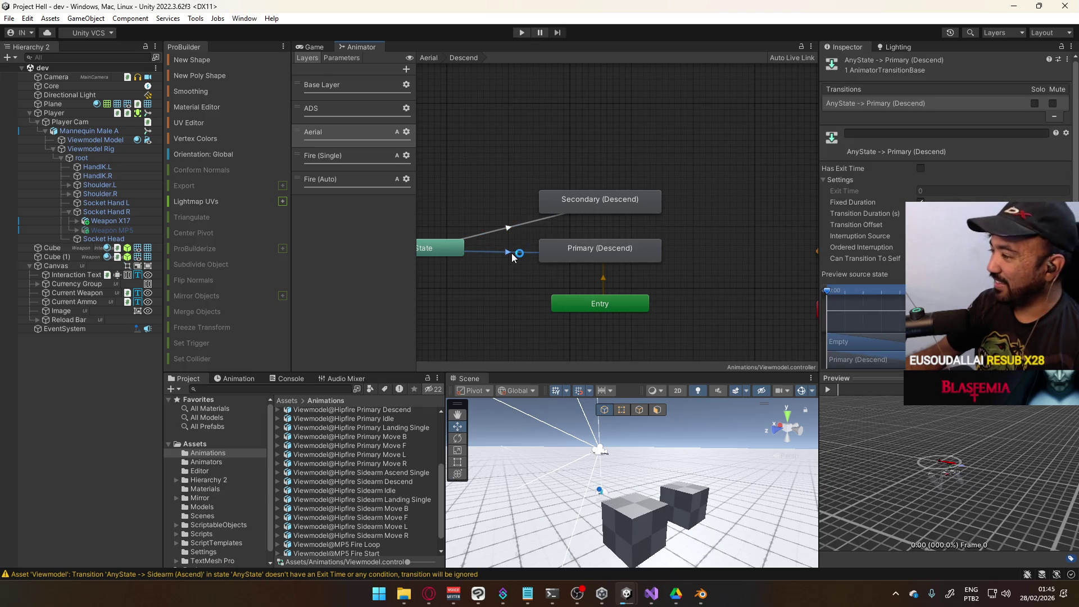
left_click(512, 227)
left_click(510, 254)
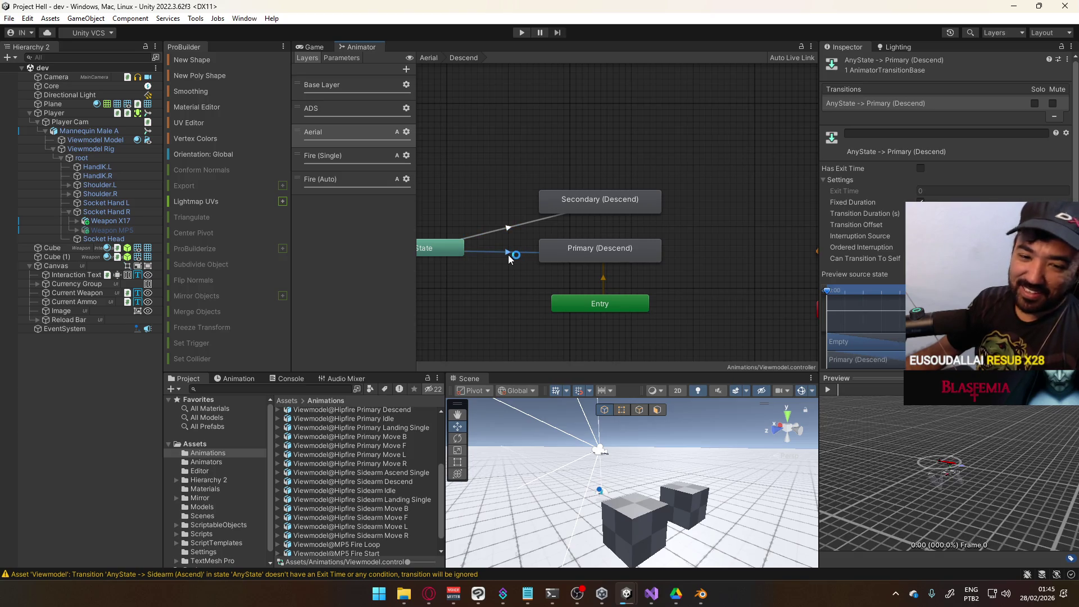
Step: Tidy the Aerial layer graph, placing Any State beside Empty and stacking Descend, Ascend and Landing above it
left_click(429, 57)
left_click(620, 159)
left_click_drag(555, 207, 701, 176)
left_click(638, 135)
key("Delete")
left_click_drag(481, 218, 494, 277)
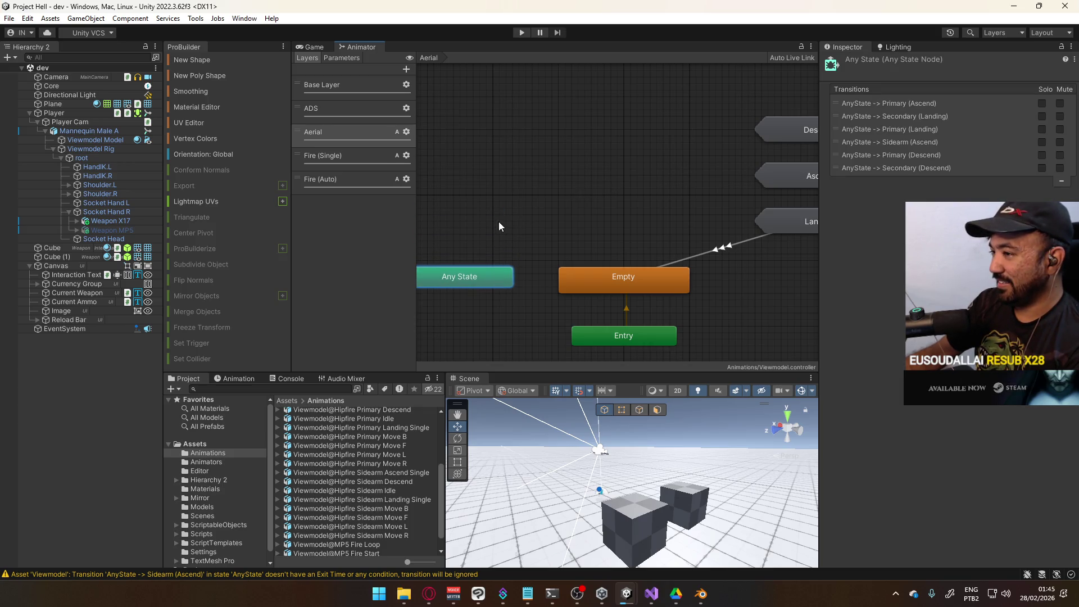
left_click_drag(498, 222, 555, 206)
left_click_drag(546, 282, 520, 281)
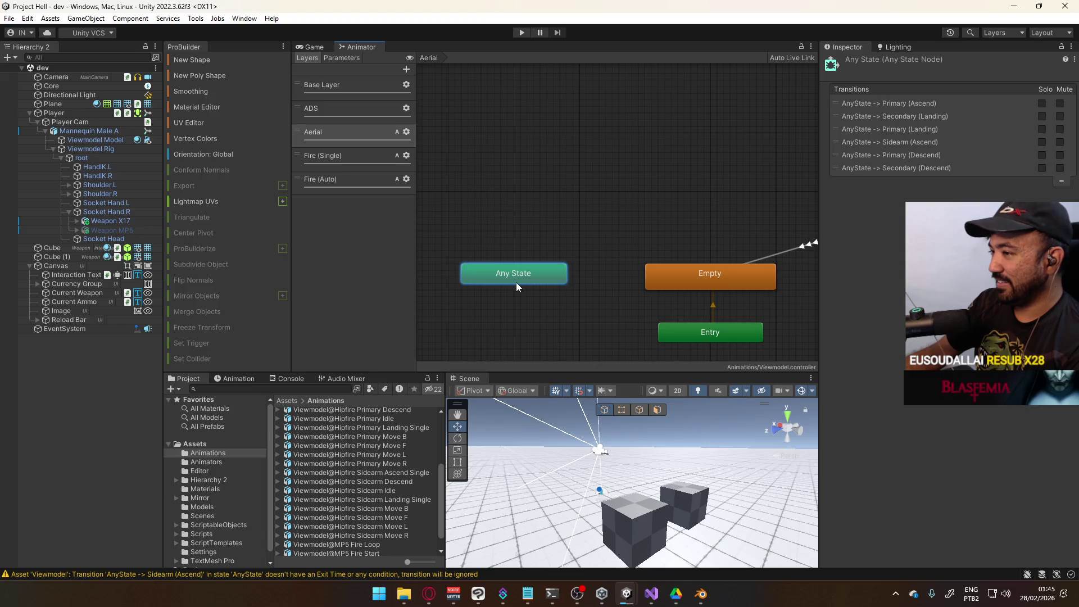
left_click(650, 200)
left_click_drag(650, 200, 544, 239)
scroll(612, 212, "down", 2)
mouse_move(615, 158)
left_mouse_down()
mouse_move(747, 274)
mouse_move(542, 266)
left_mouse_up()
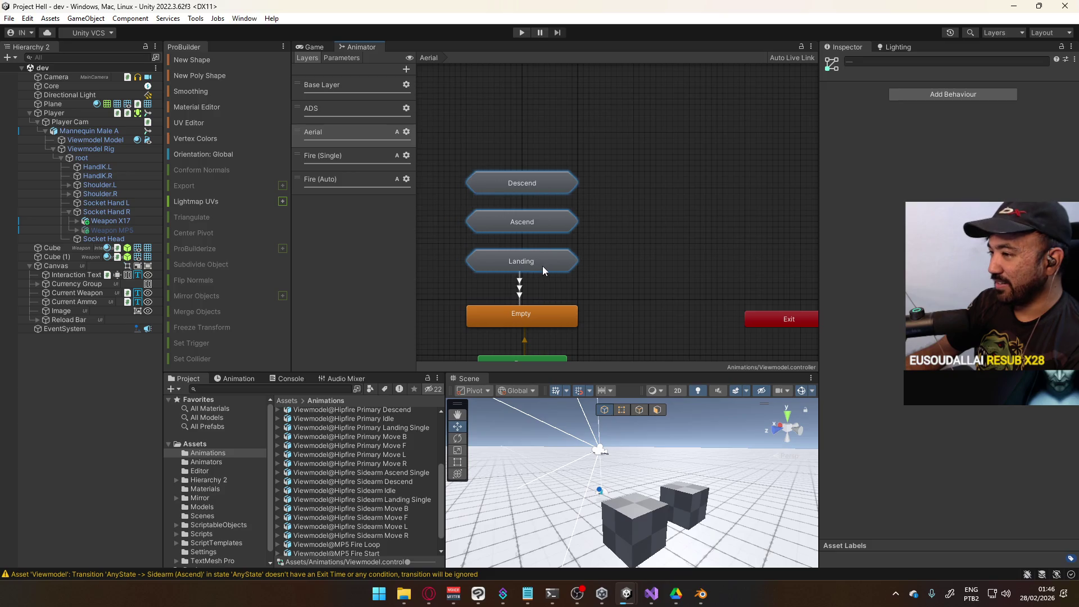
left_click(613, 245)
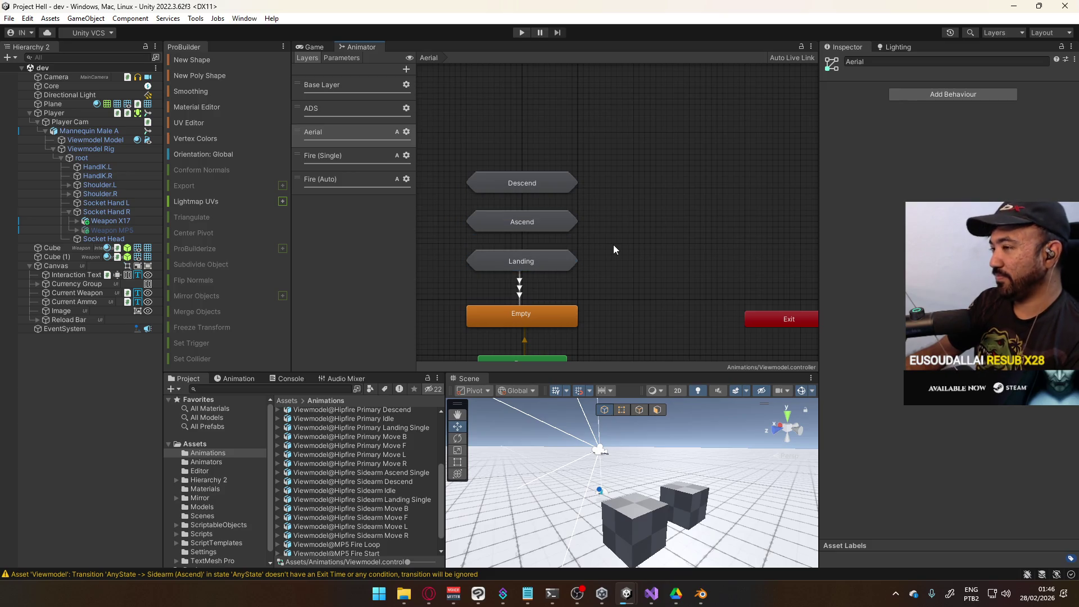
Step: Look through the Landing, Ascend and Descend sub-state machines, checking Ascend's Any State transitions
double_click(576, 259)
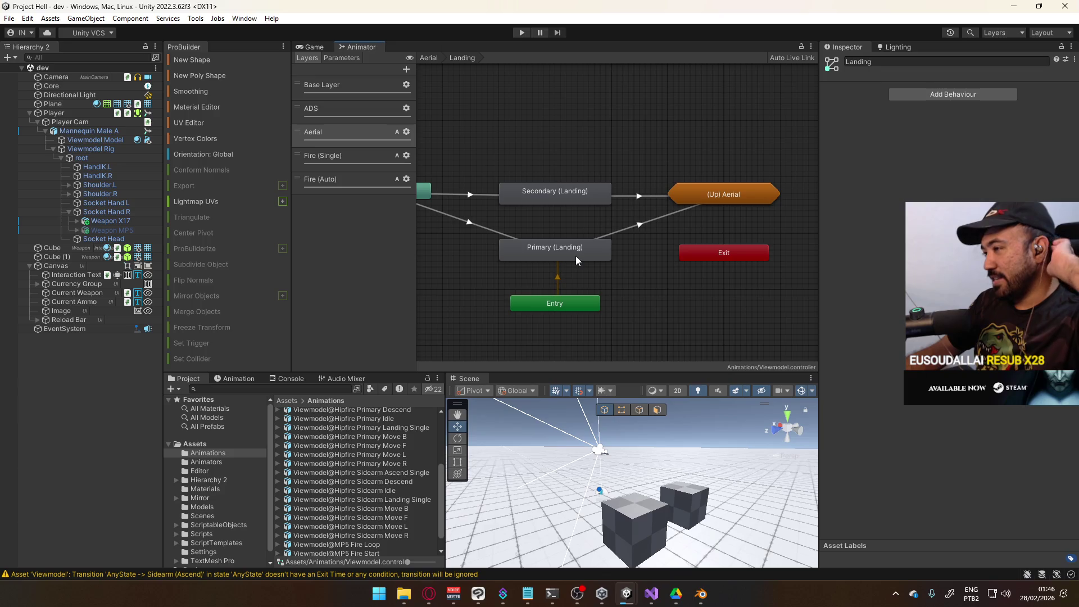
key("BackSpace")
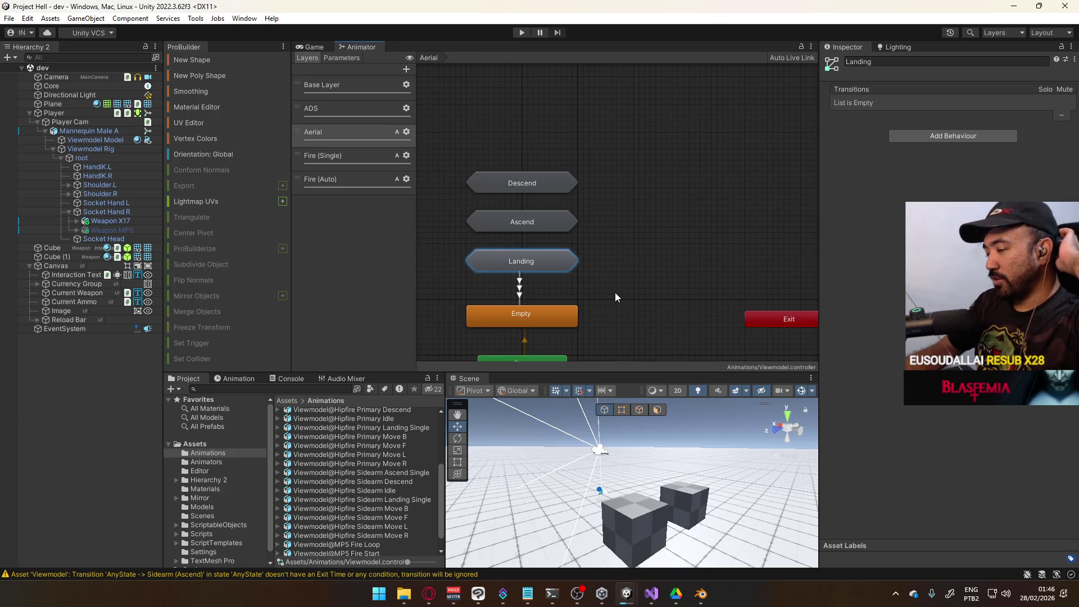
double_click(548, 228)
key("BackSpace")
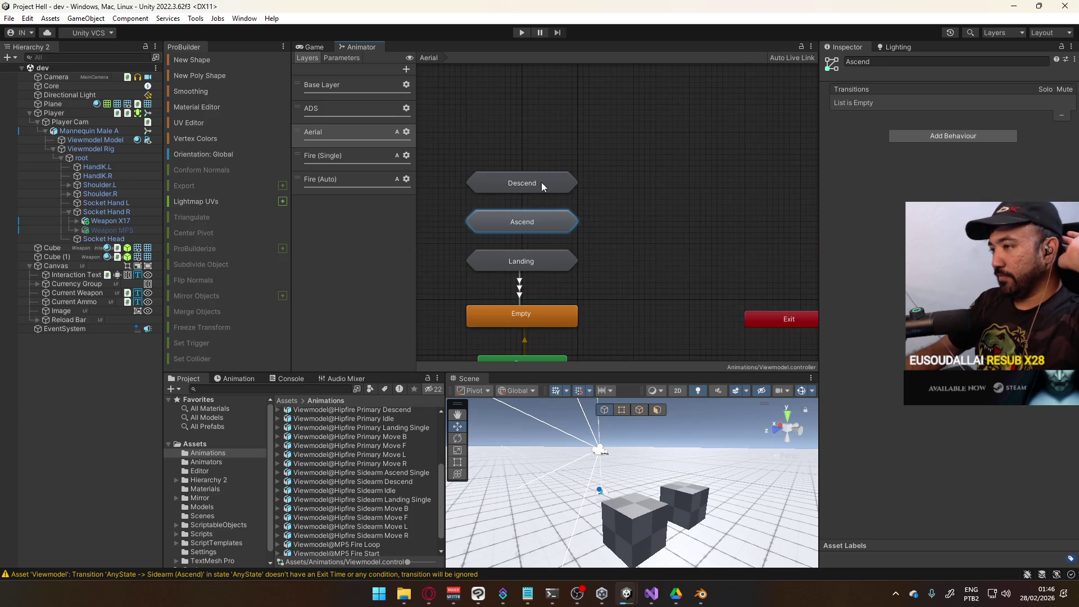
double_click(543, 186)
key("BackSpace")
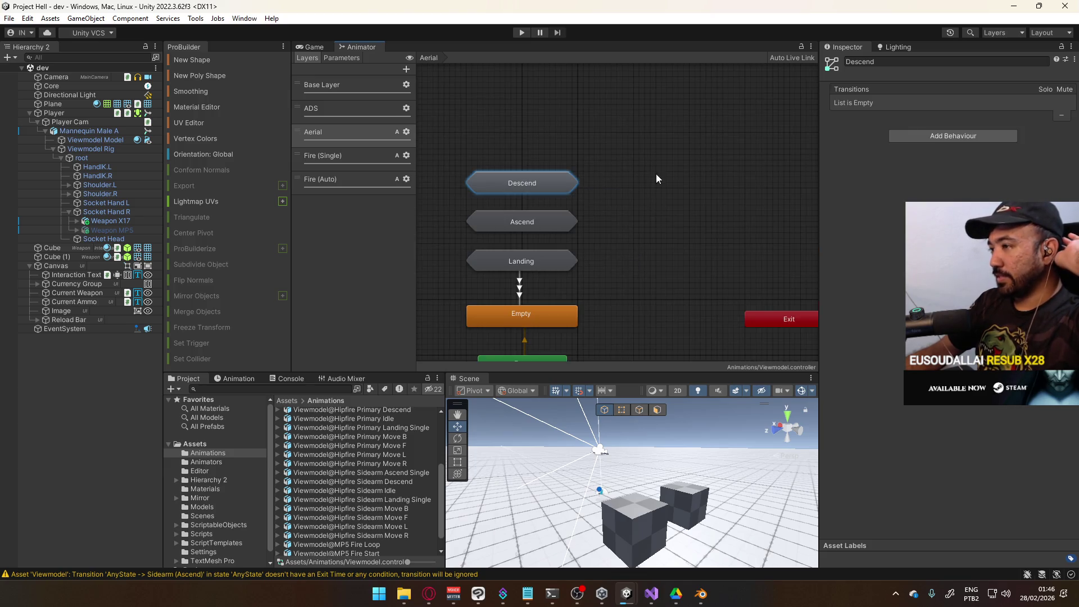
double_click(530, 227)
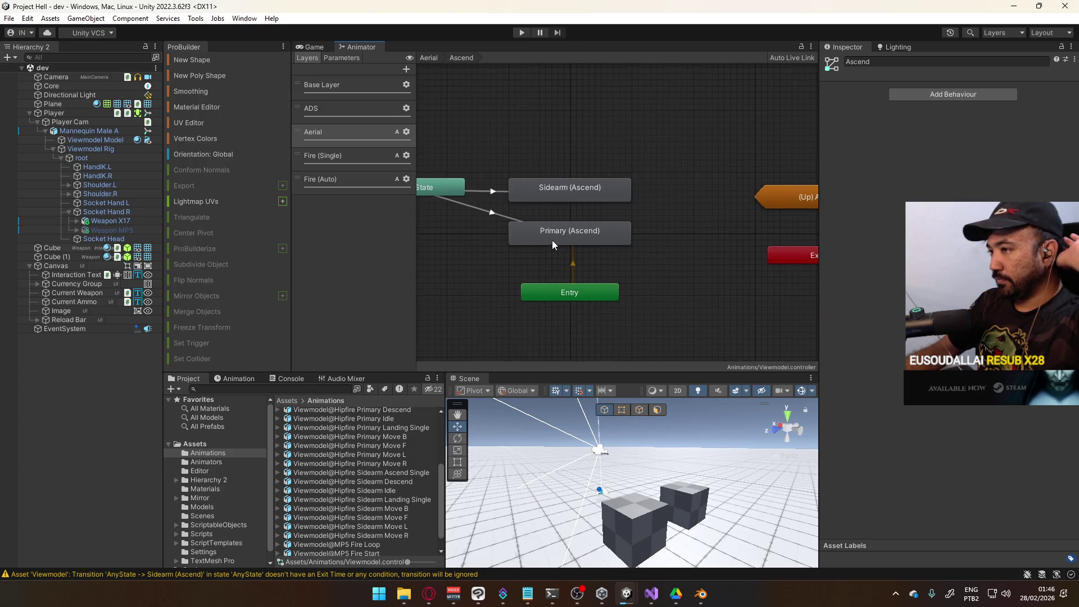
left_click_drag(552, 240, 646, 261)
left_click_drag(549, 209, 543, 209)
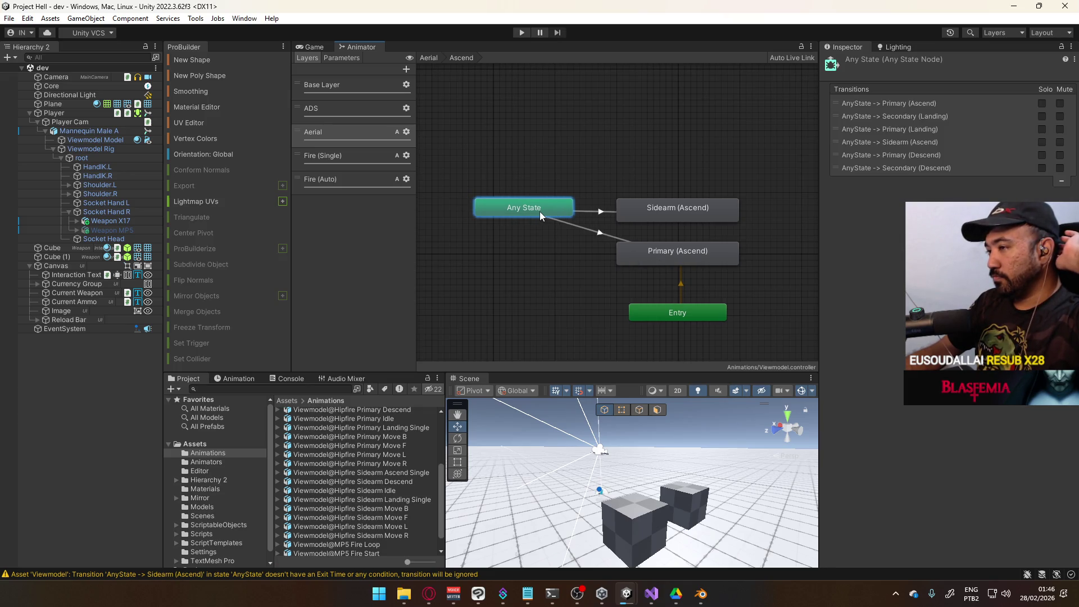
left_click(589, 170)
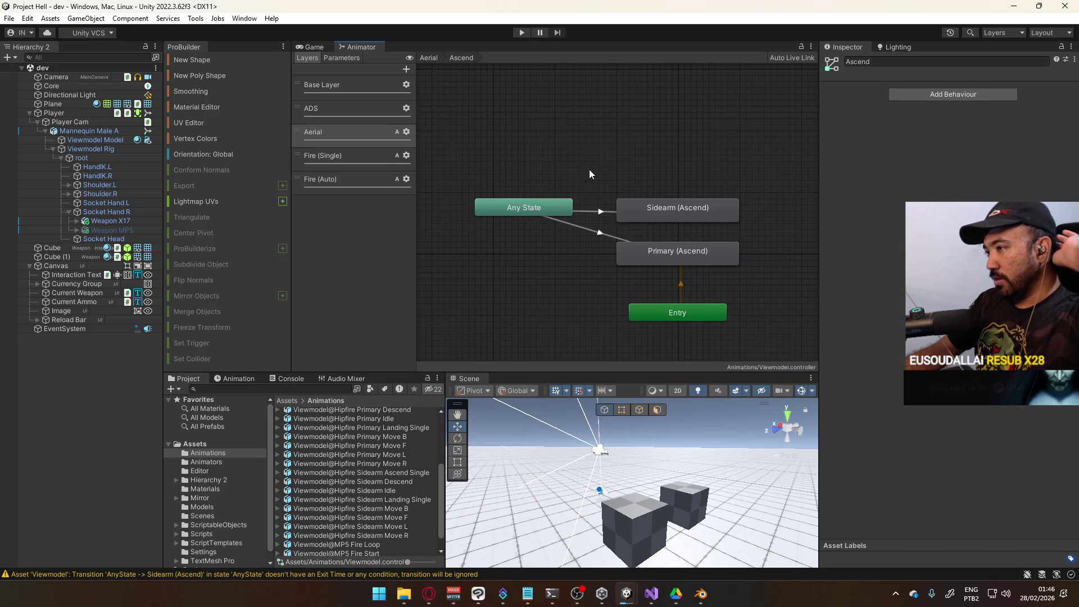
key("BackSpace")
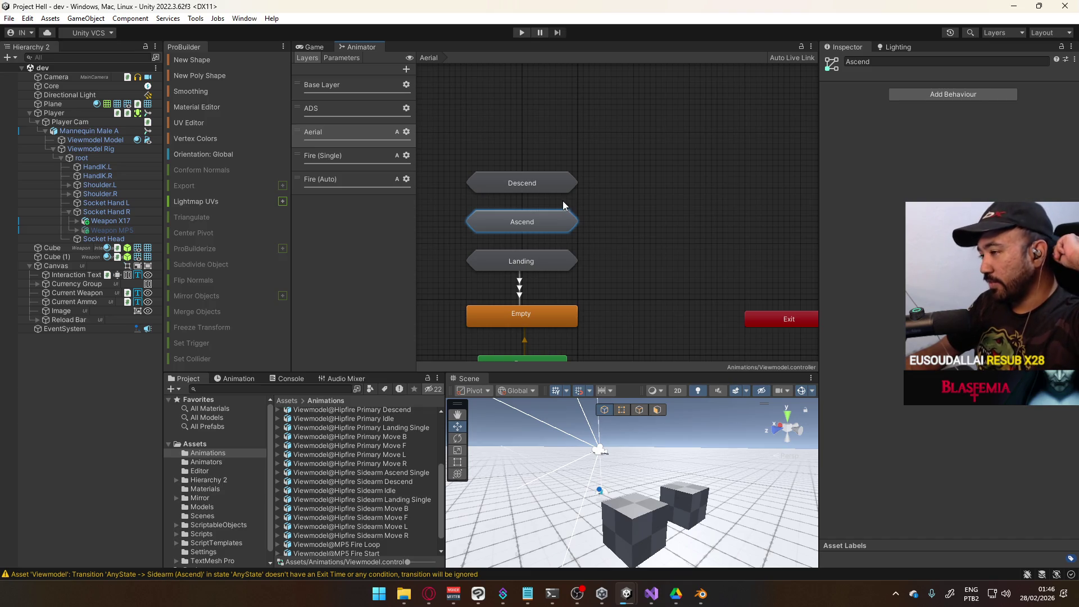
left_click(652, 287)
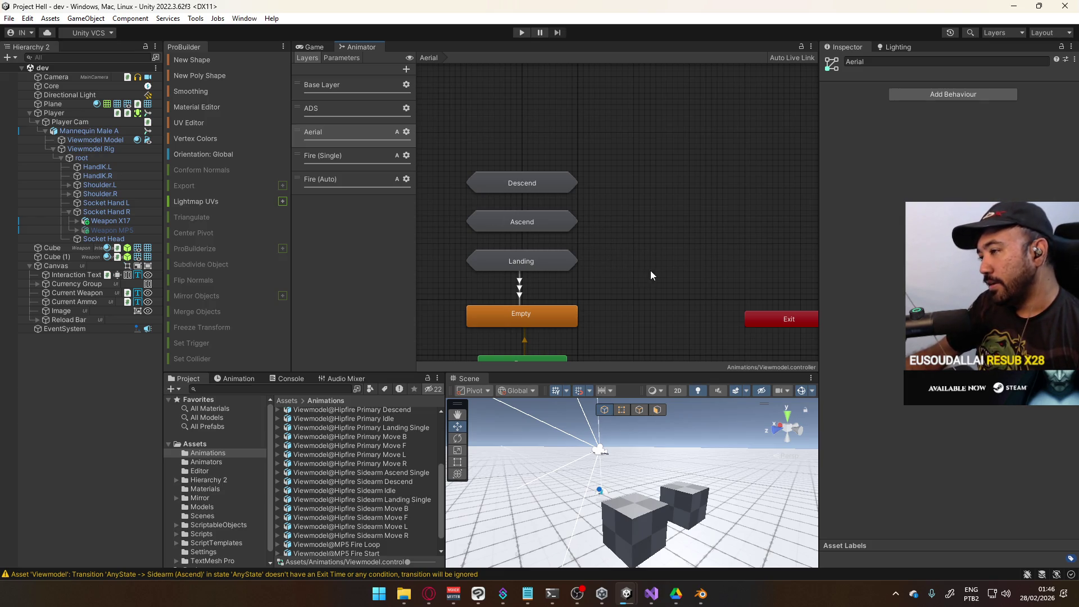
Step: In Landing, compare the Primary and Secondary (Landing) clips and locate the Primary (Landing) clip asset
double_click(541, 262)
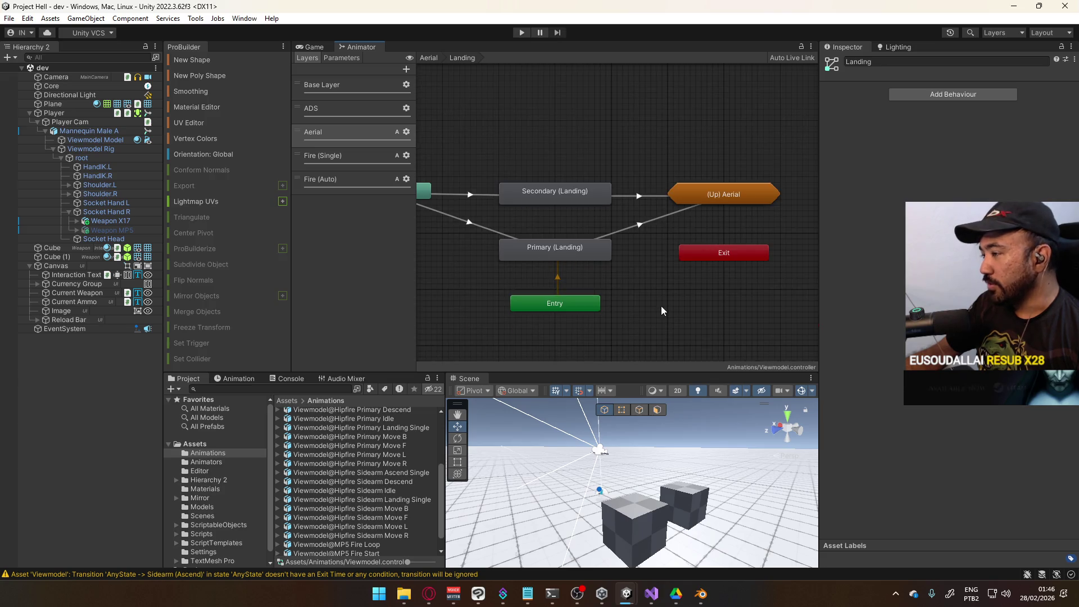
left_click(557, 253)
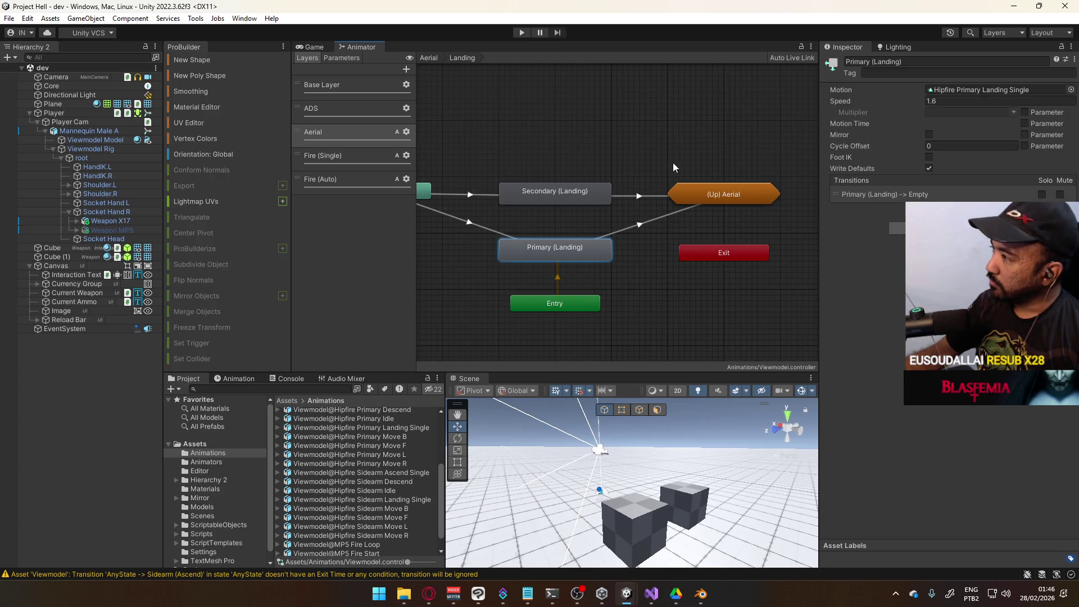
left_click(568, 193)
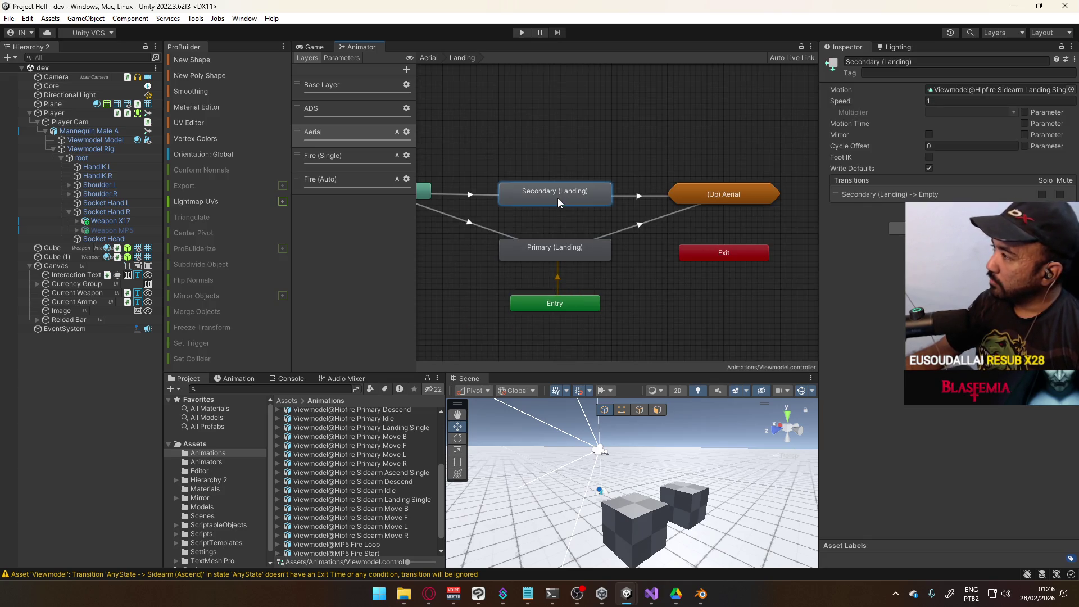
left_click(554, 249)
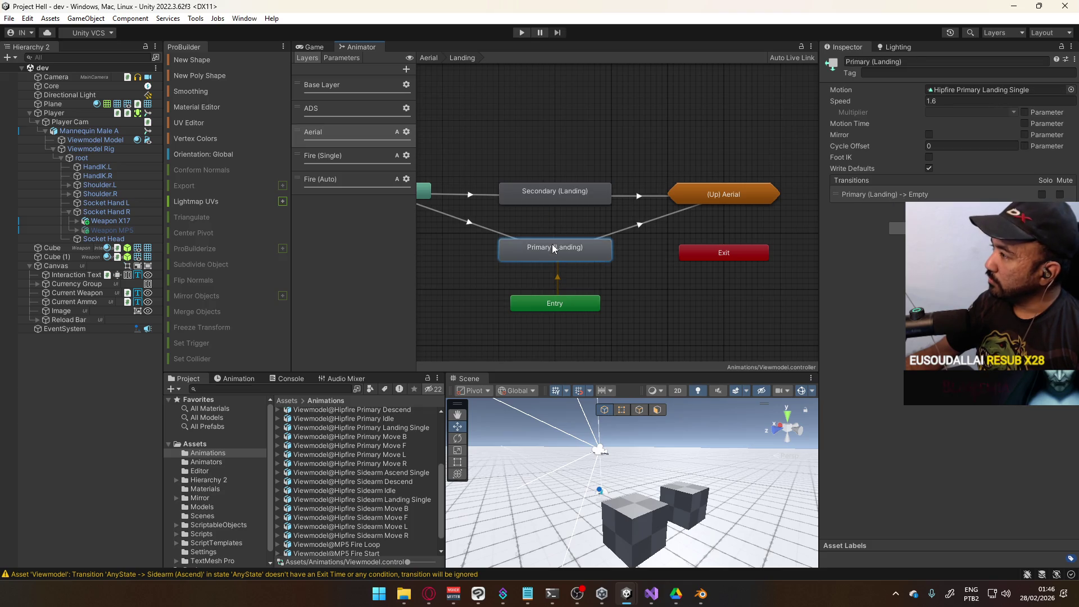
left_click(967, 90)
Step: Rename the Primary Landing Single clip to its full Viewmodel@Hipfire name and verify the Landing states use it
left_click(358, 473)
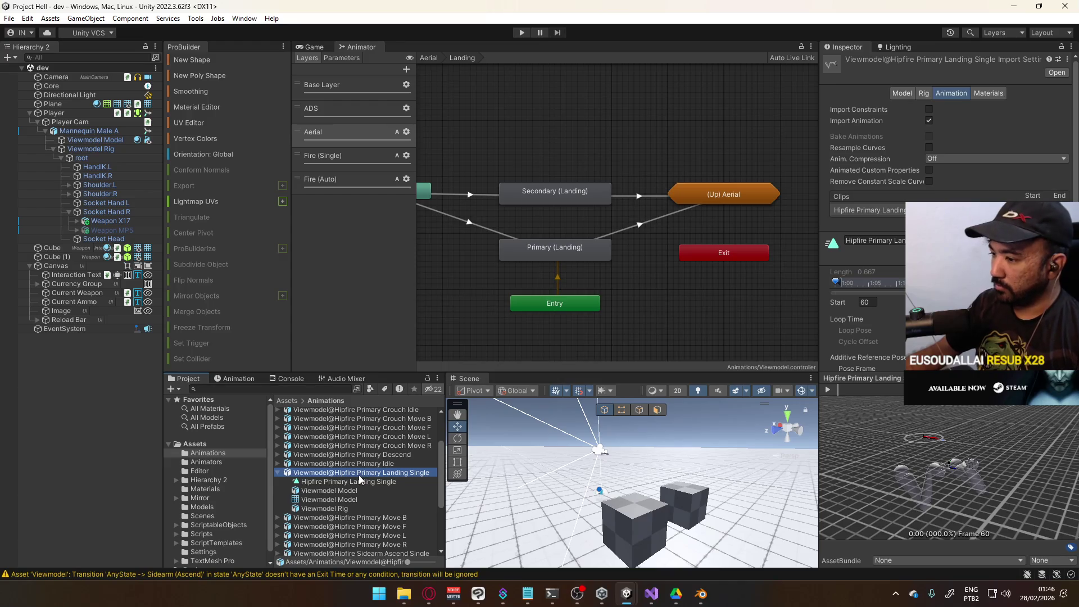
scroll(360, 482, "up", 1)
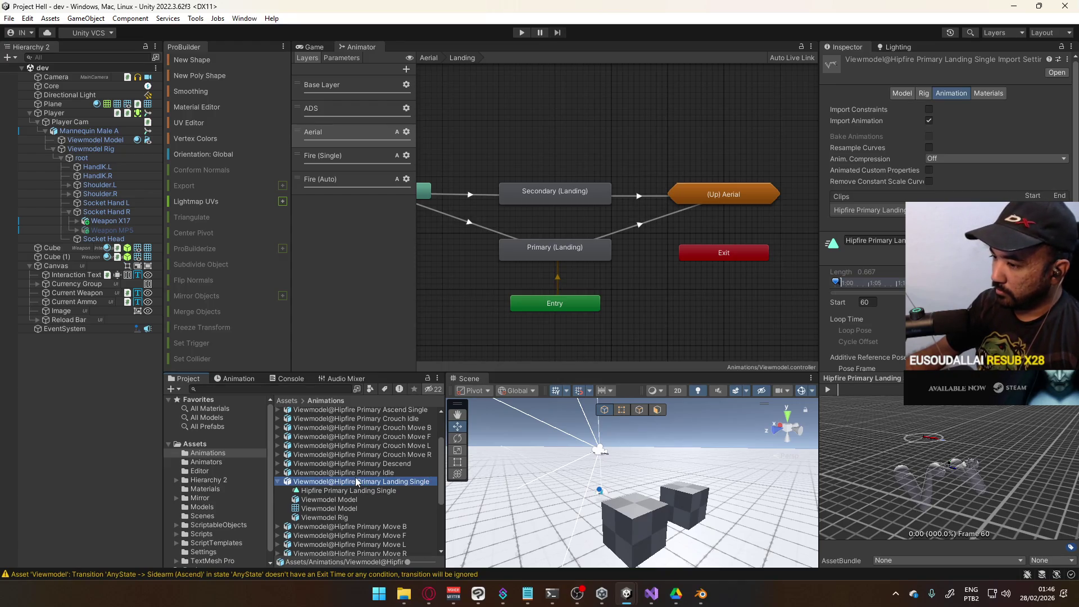
left_click(866, 240)
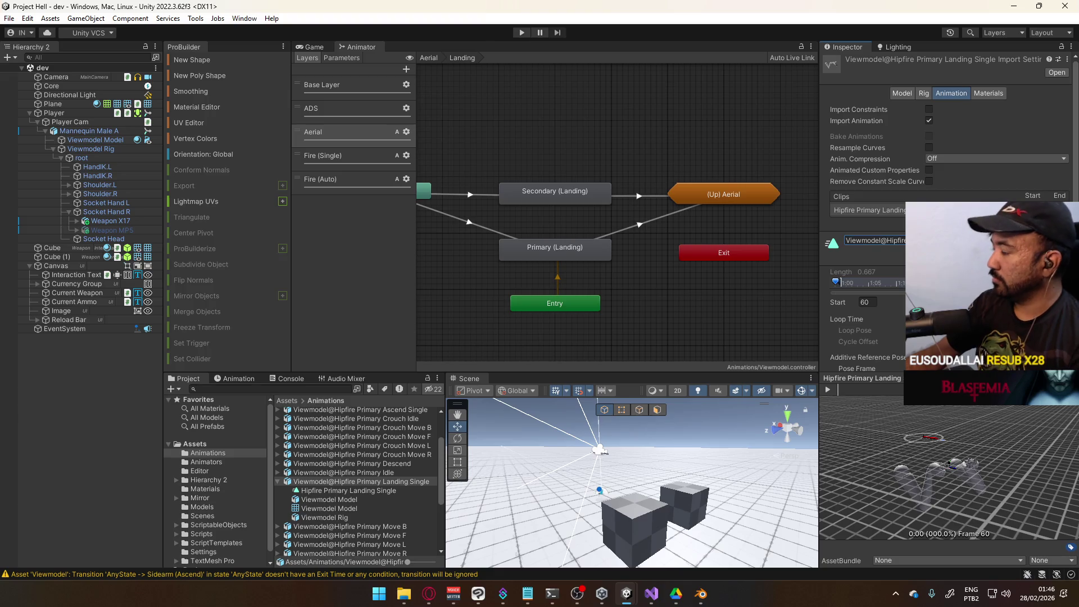
key("ctrl+v")
scroll(866, 169, "down", 3)
key("Return")
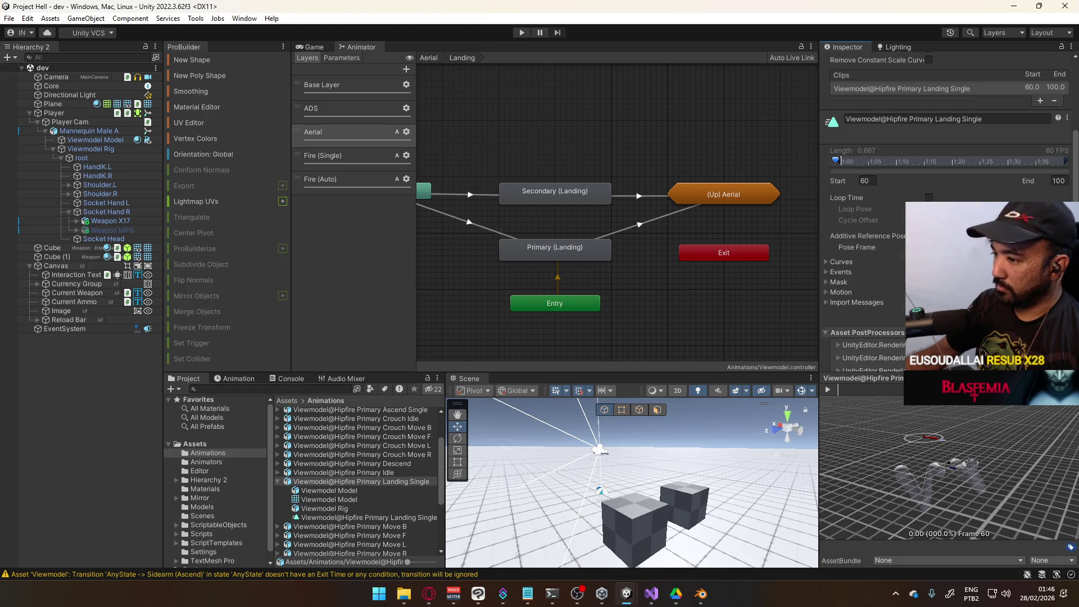
left_click(278, 481)
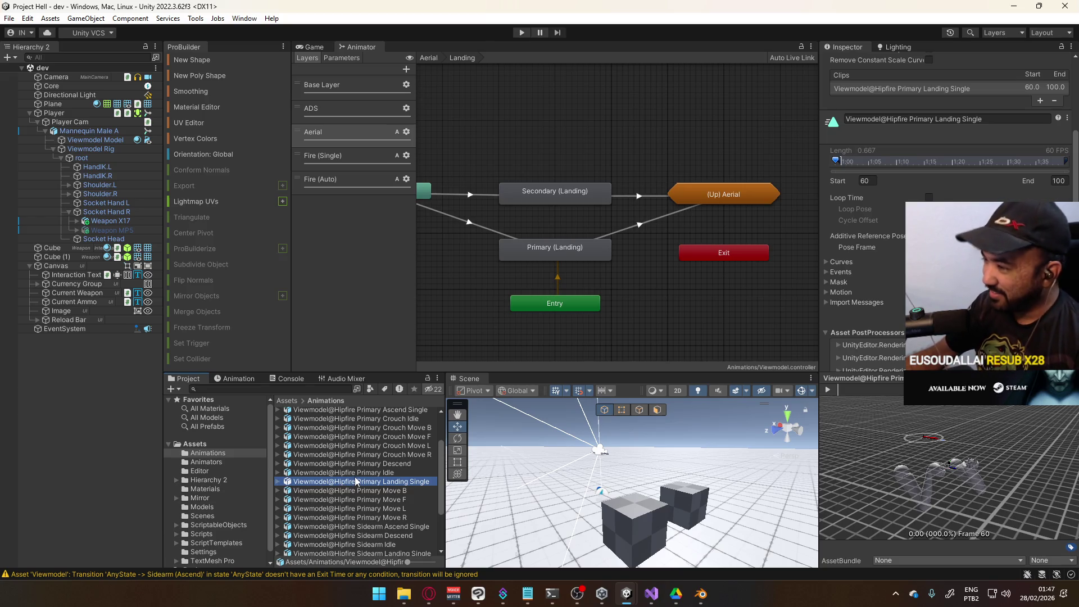
left_click(575, 255)
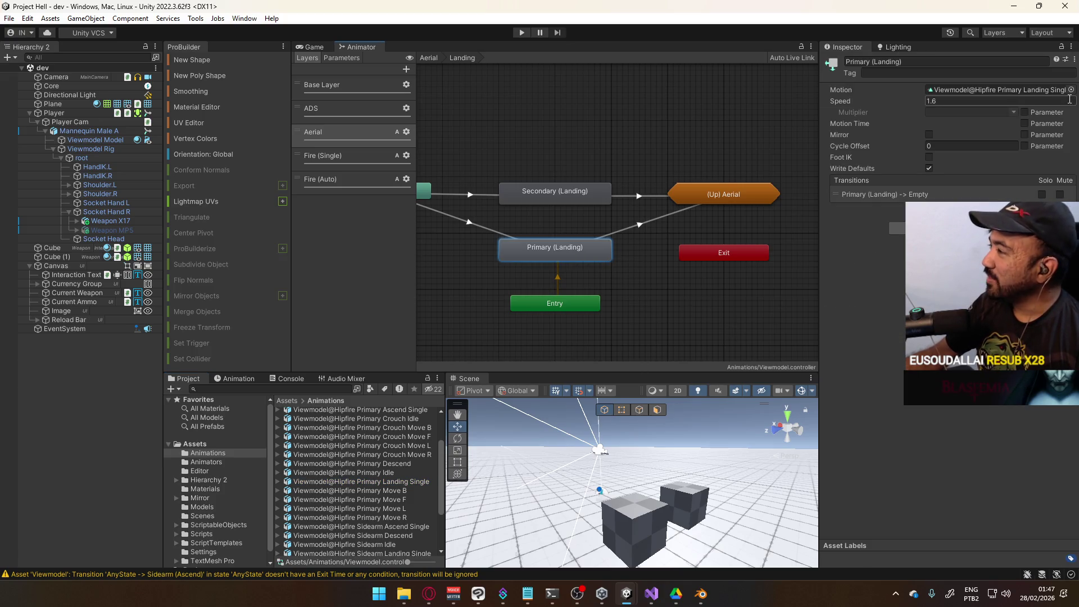
left_click(565, 201)
left_click(576, 255)
double_click(582, 141)
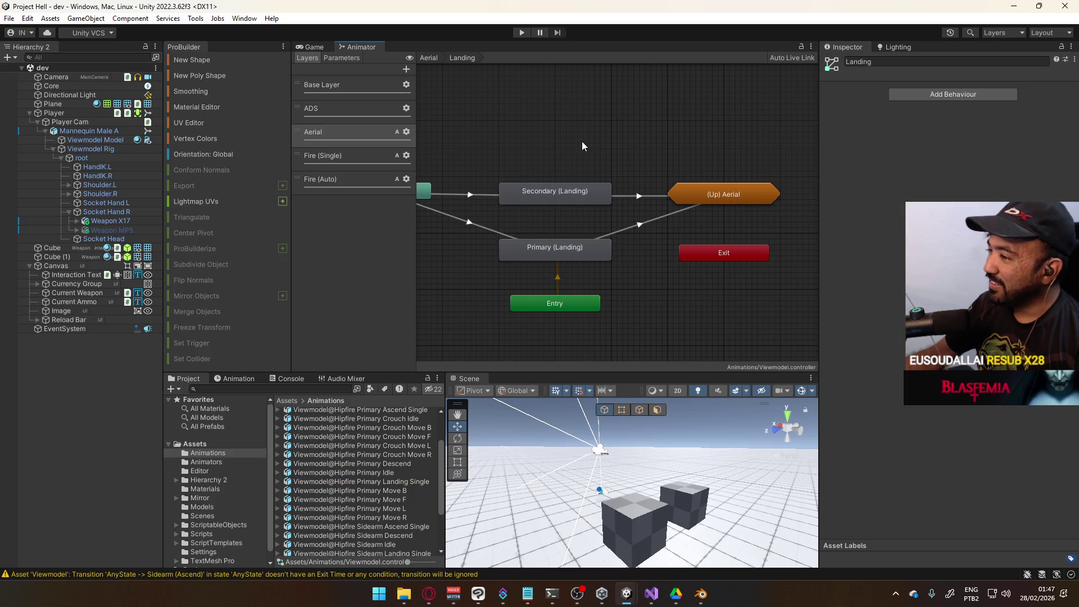
Step: Find the Primary Ascend Single clip through Primary (Ascend) and apply its full asset name
double_click(535, 218)
left_click(646, 208)
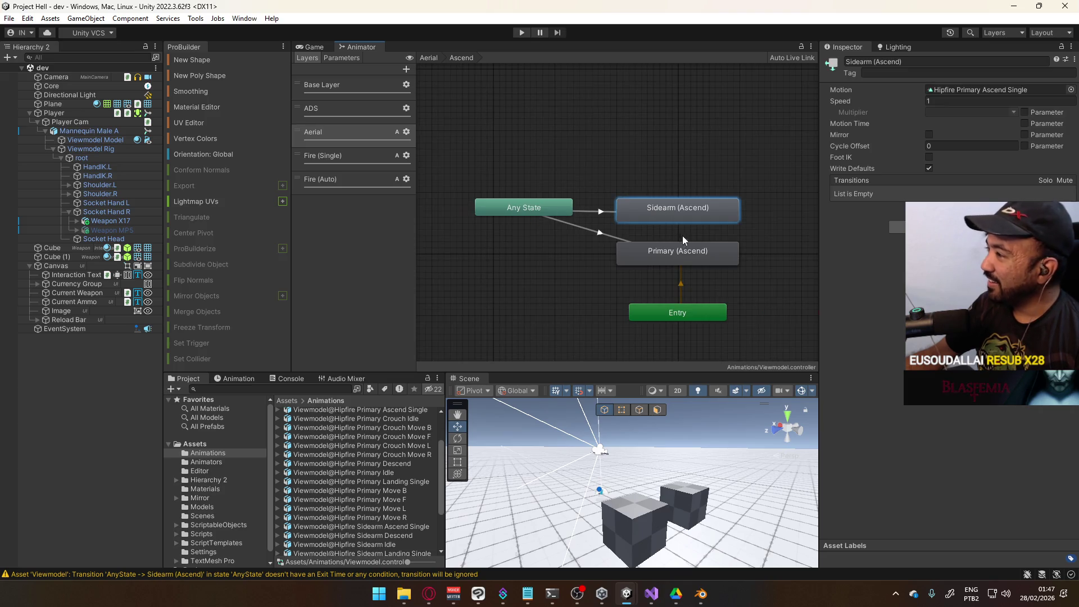
left_click(679, 252)
left_click(987, 90)
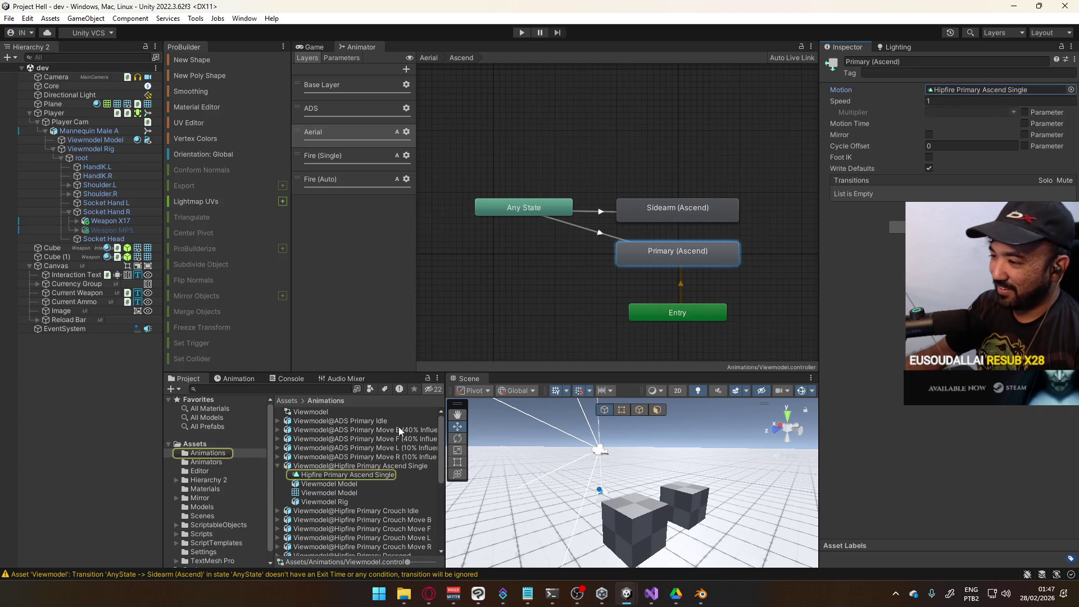
left_click(345, 467)
left_click(874, 240)
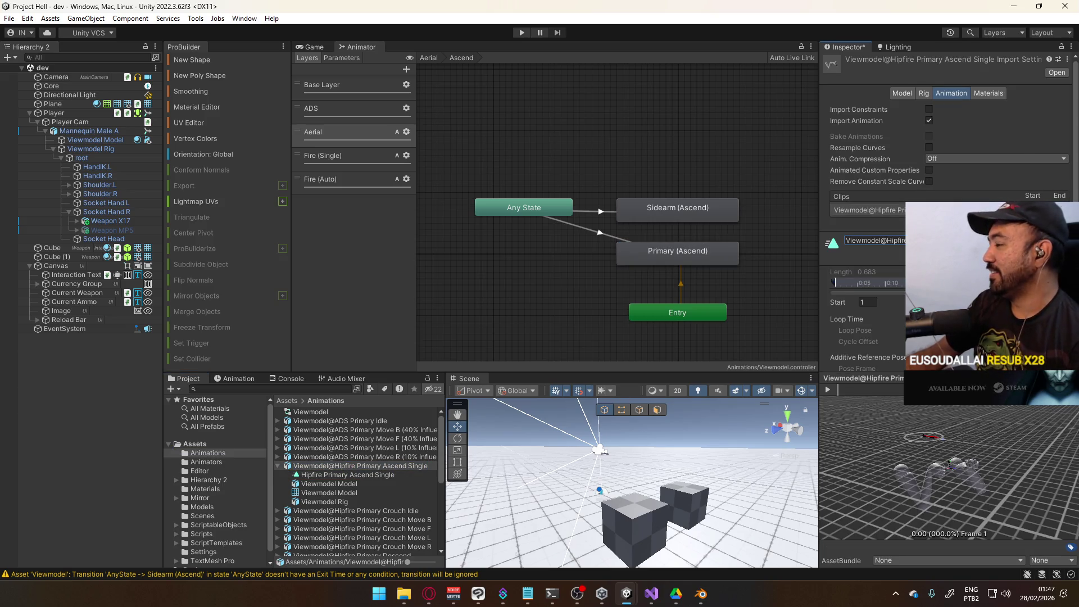
scroll(866, 237, "down", 3)
key("Return")
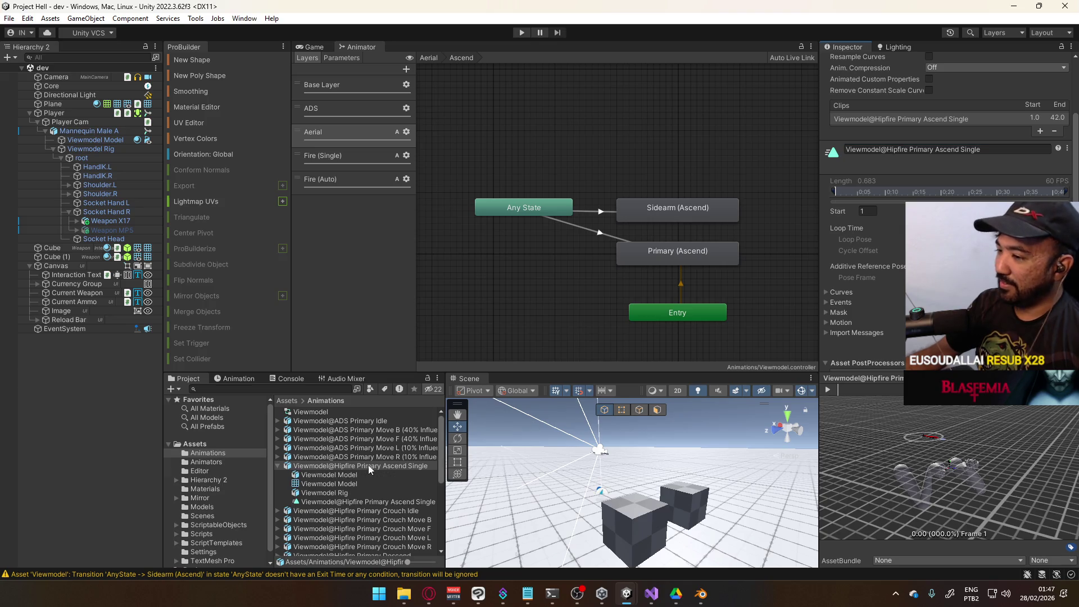
left_click(278, 466)
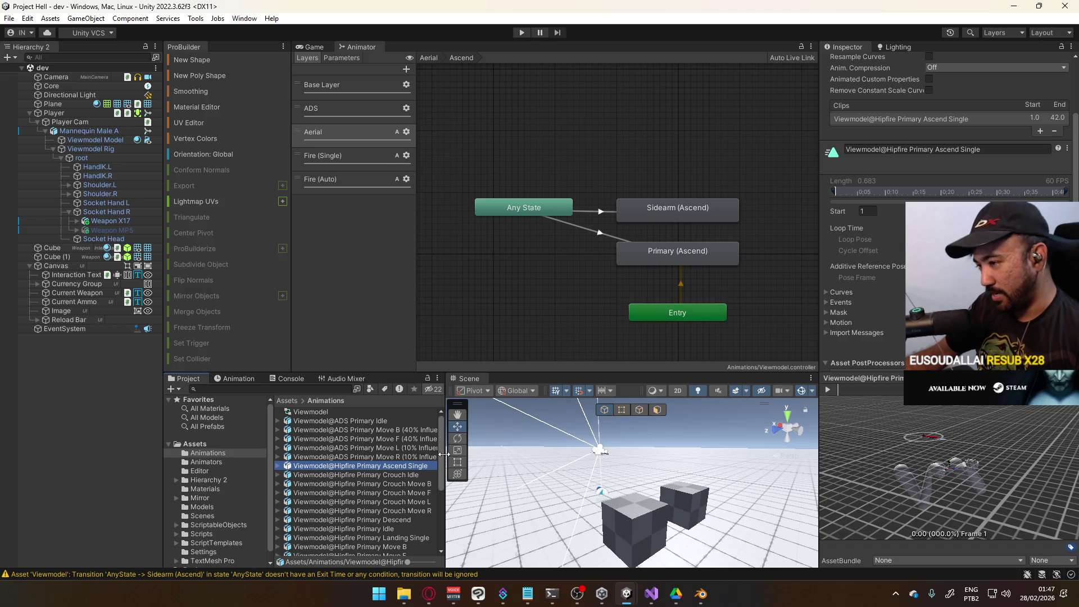
Step: Rename the Hipfire Primary Descend clip to its full asset name
left_click_drag(443, 448, 443, 458)
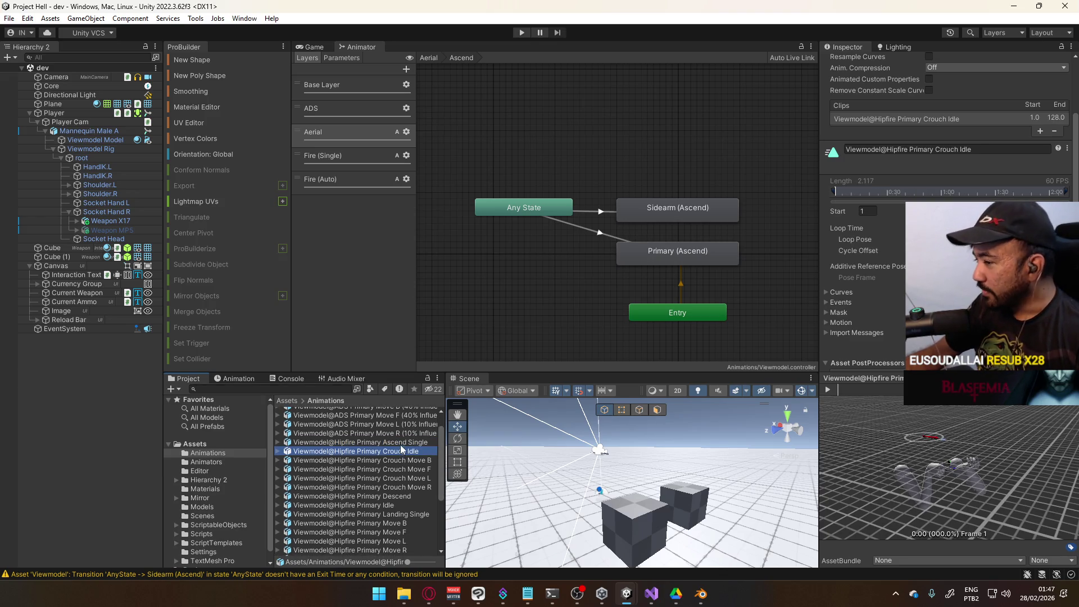
left_click(387, 497)
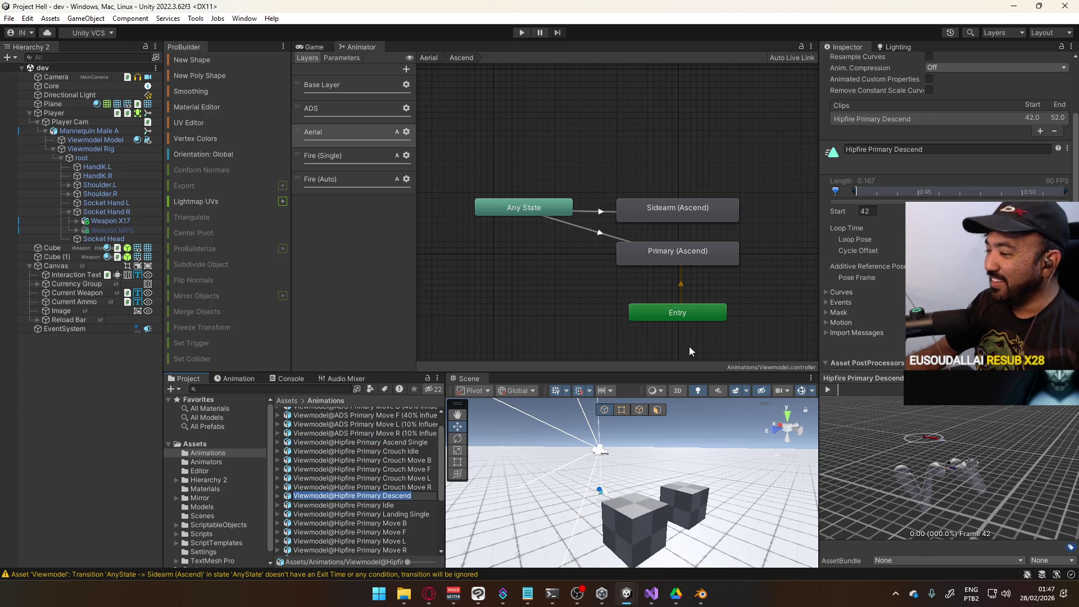
left_click(899, 149)
type("Viewmodel@Hipfire Primary Descend")
key("Return")
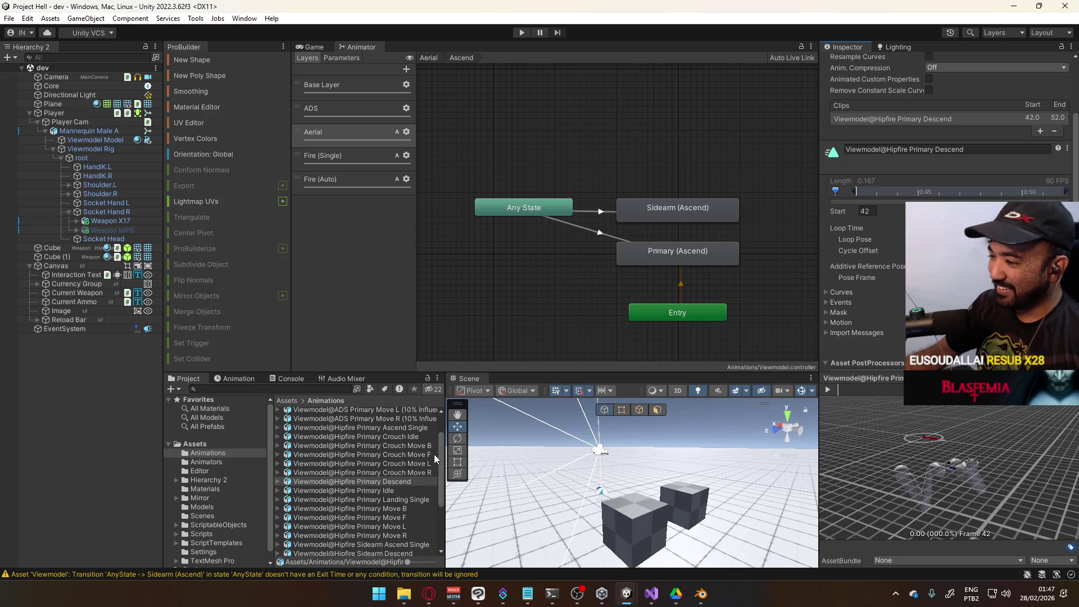
Step: Review the Hipfire Primary Idle, Primary Descend and Primary Crouch Move R clips, then return to Aerial
left_click(393, 492)
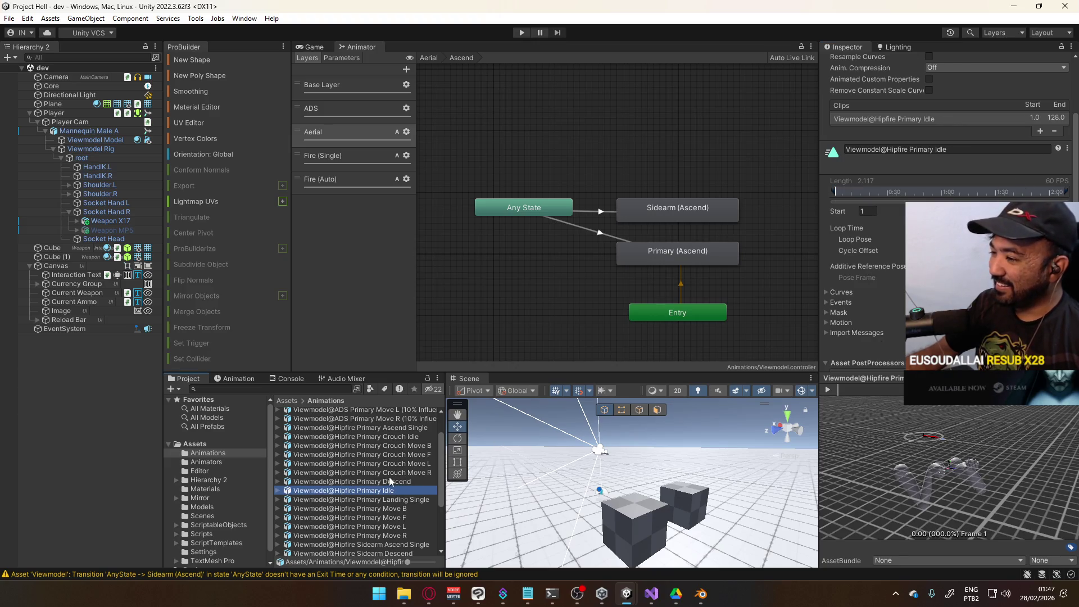
left_click(391, 482)
left_click(391, 473)
left_click(386, 482)
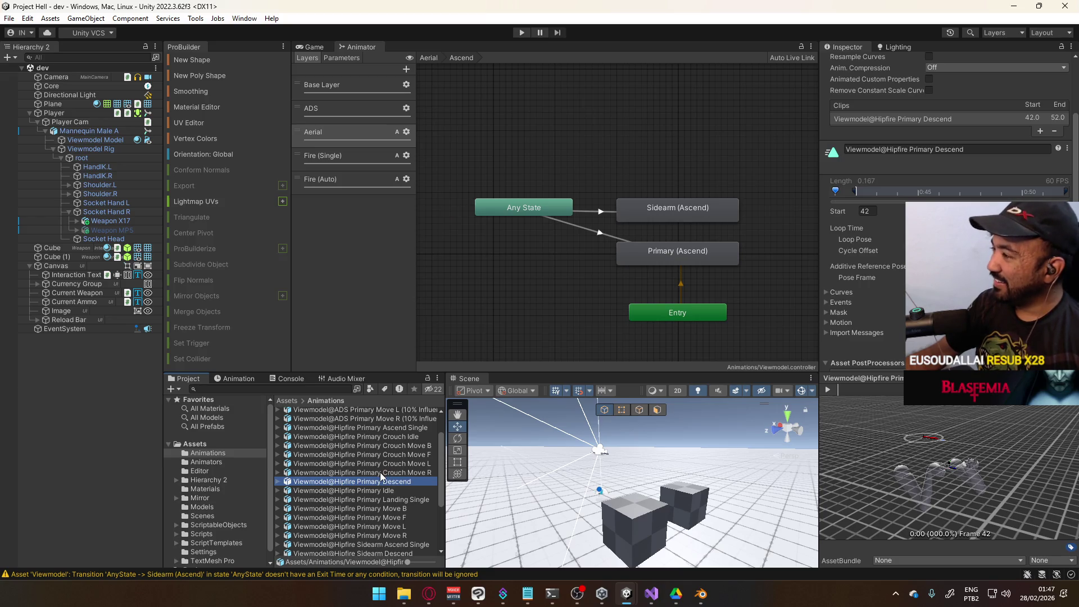
left_click(381, 474)
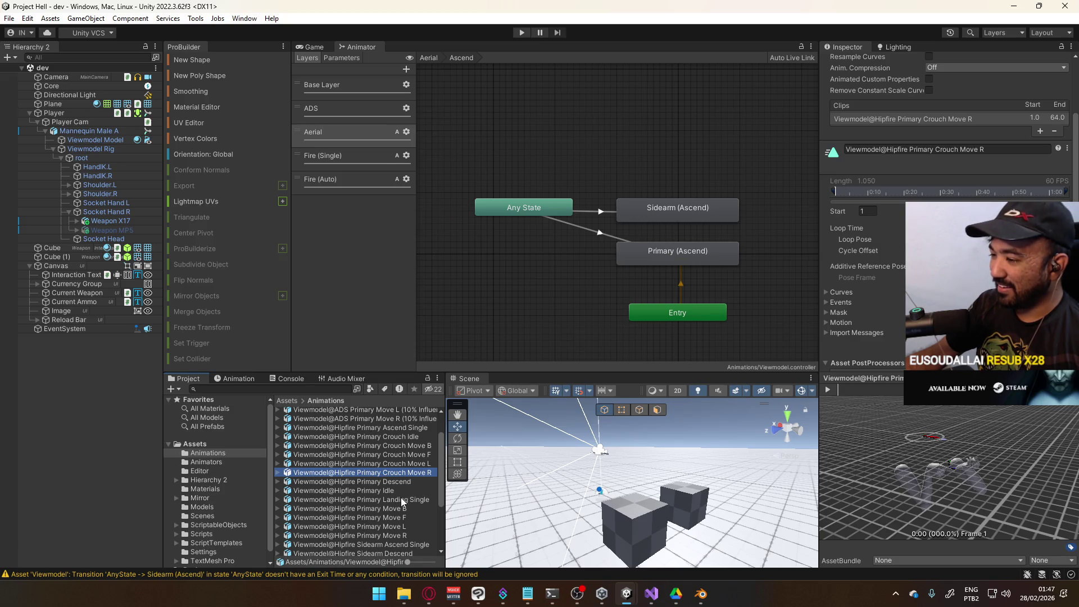
left_click(429, 58)
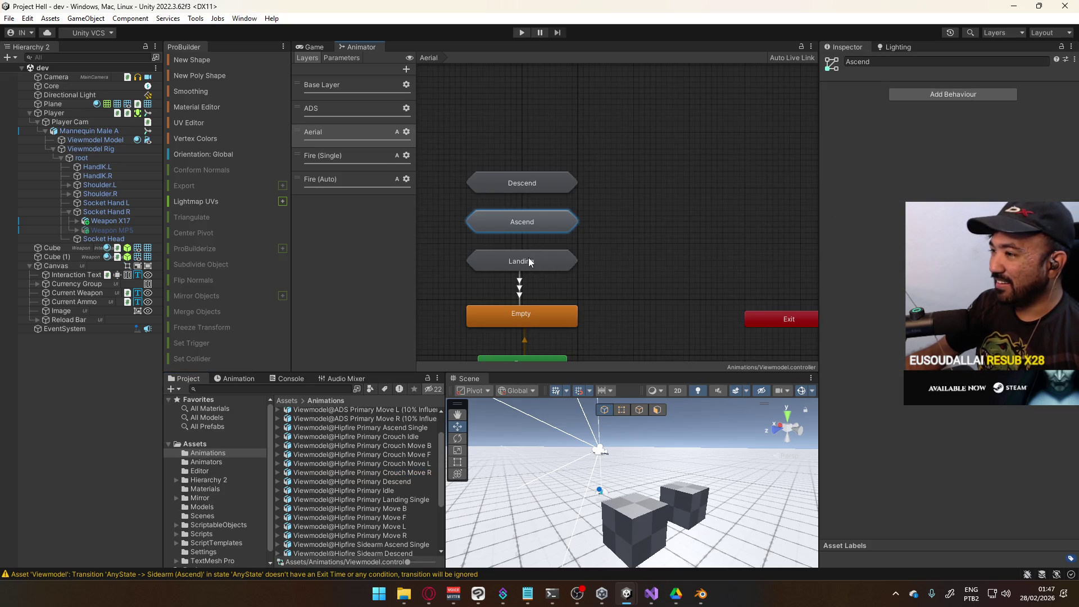
Step: Enter Aerial > Ascend and browse the Sidearm (Ascend) motion list without changing it
left_click(530, 262)
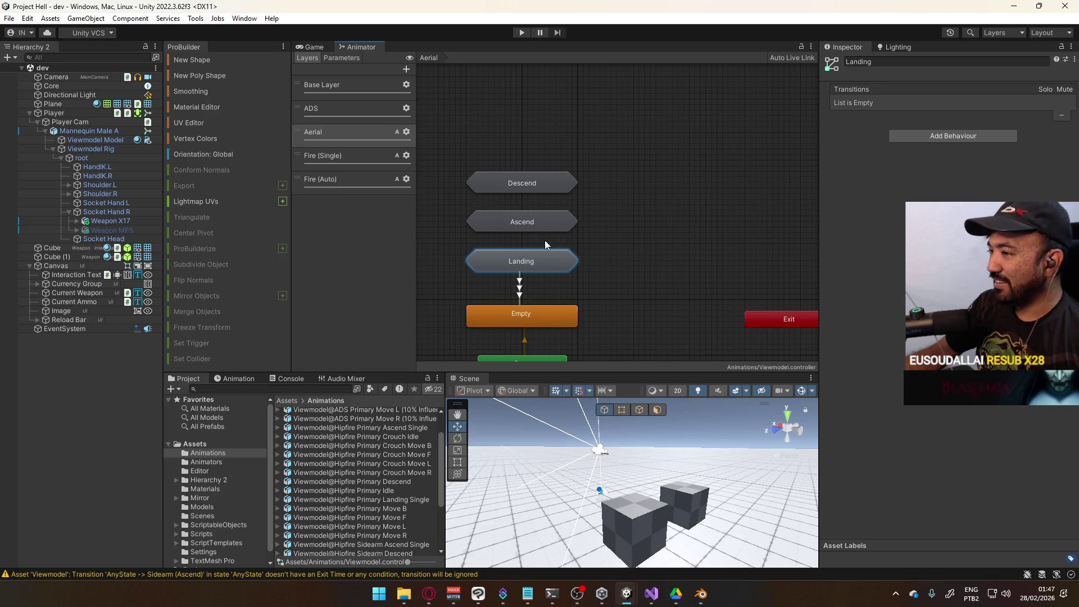
double_click(537, 225)
left_click(728, 206)
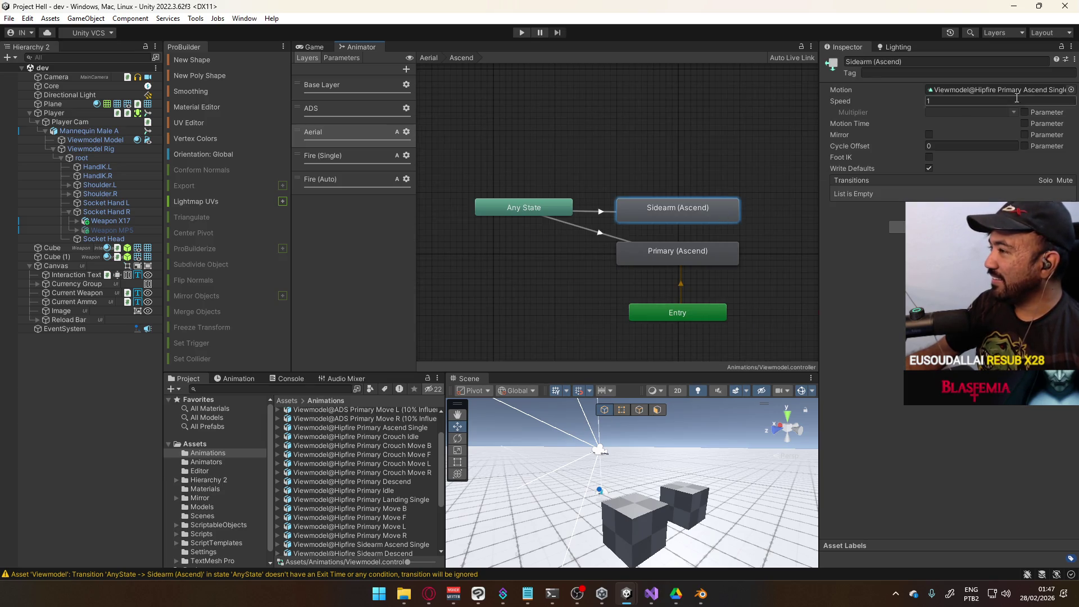
left_click(1071, 90)
scroll(1020, 160, "down", 5)
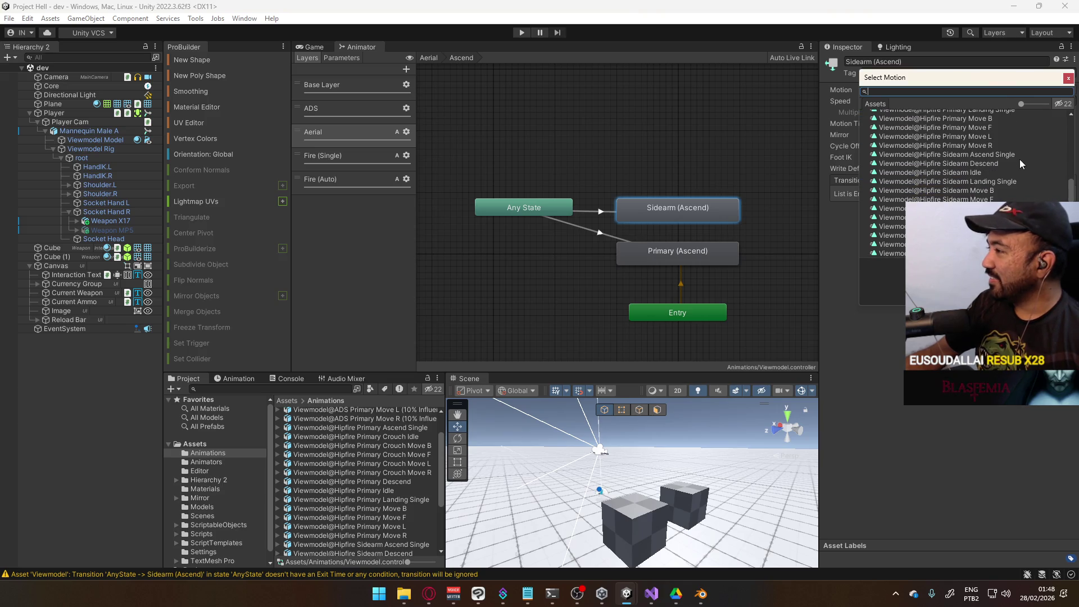
scroll(1020, 160, "up", 5)
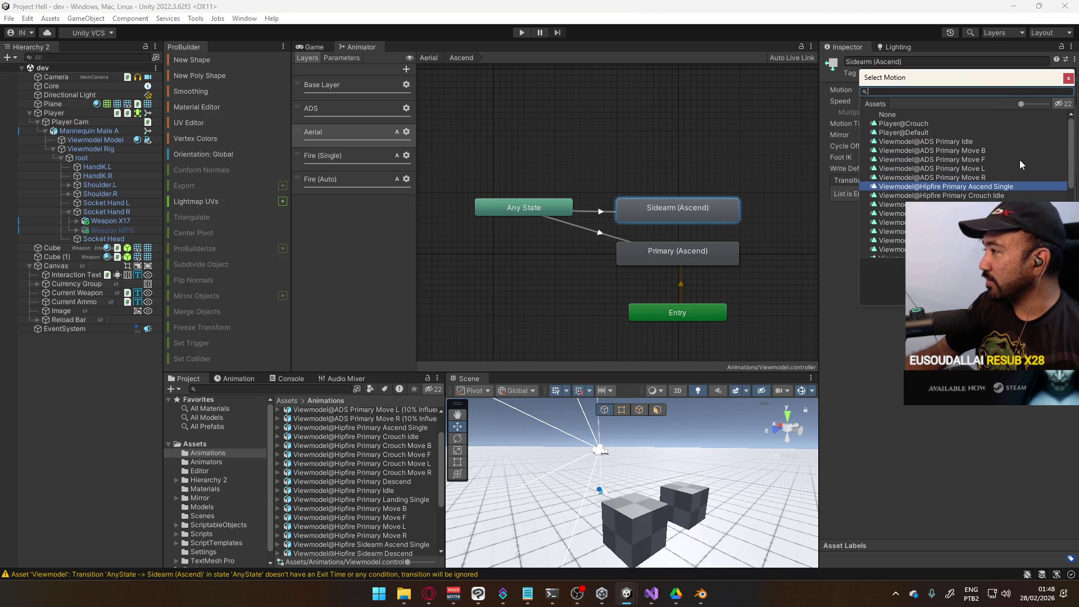
left_click(758, 143)
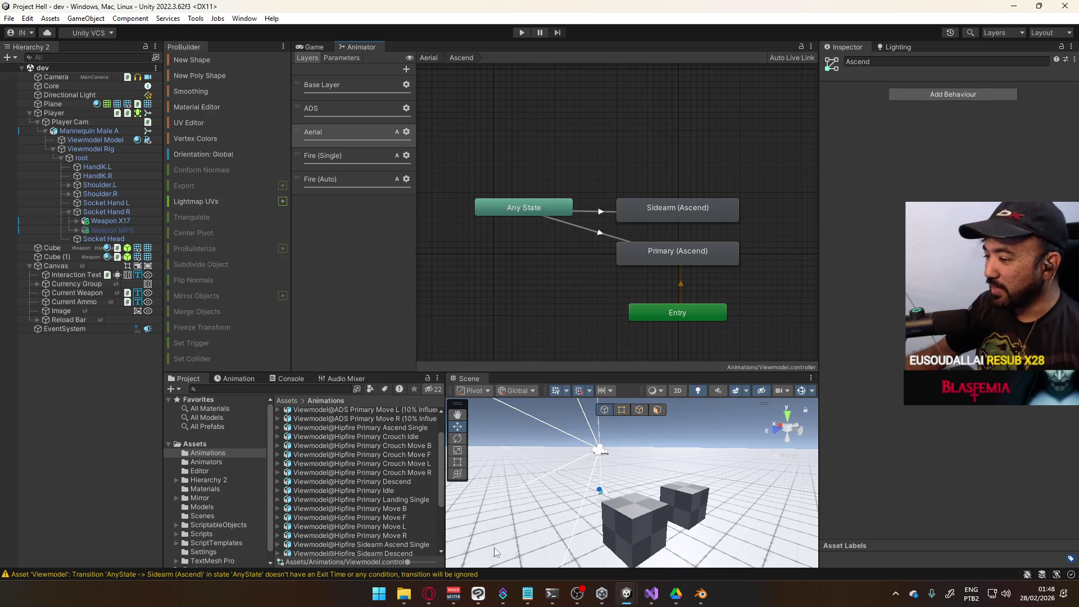
key("alt+Tab")
Step: Pause the YouTube video, minimize the browser, and step back from Ascend to the Aerial graph
left_click(423, 353)
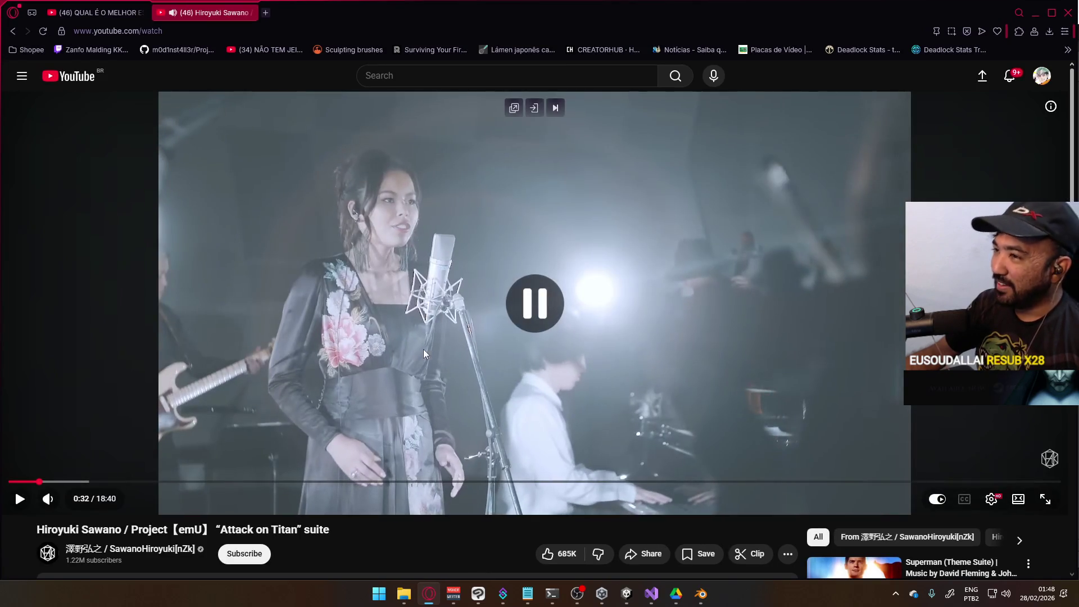
mouse_move(709, 594)
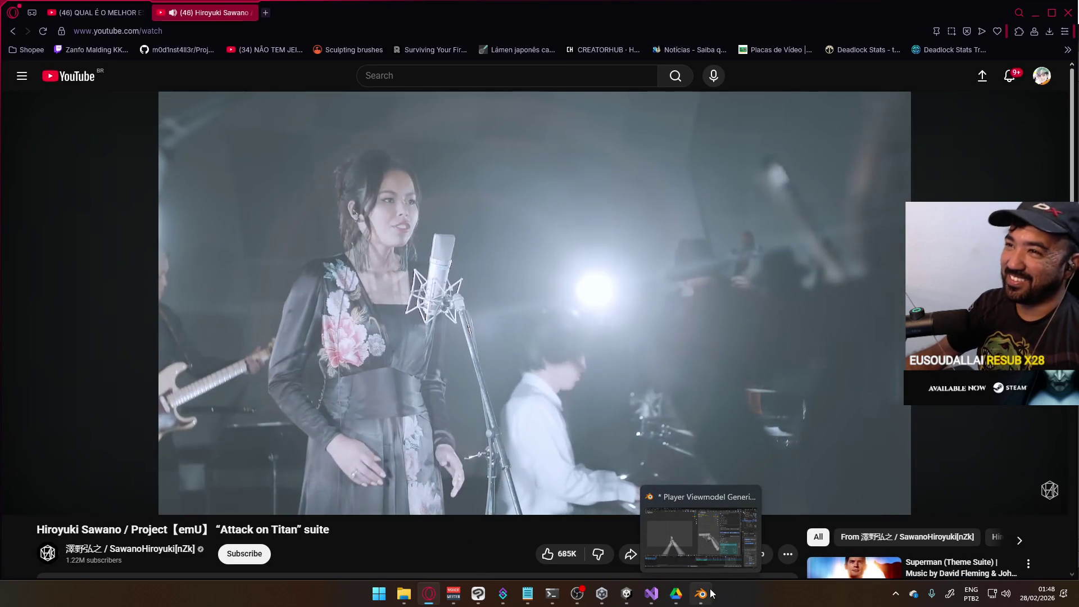
left_click(652, 595)
left_click(653, 596)
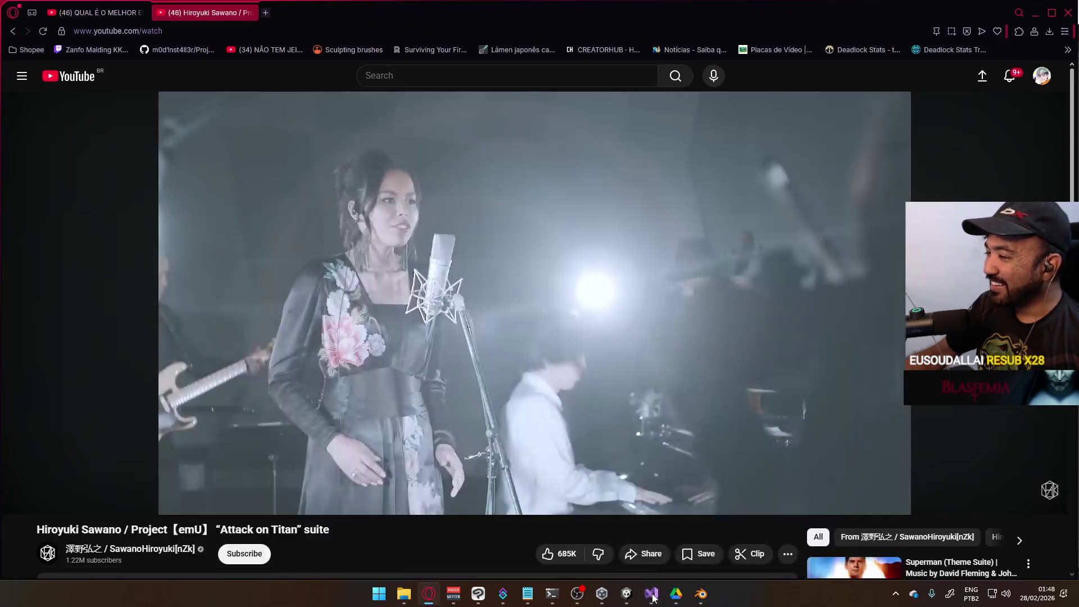
left_click(1035, 12)
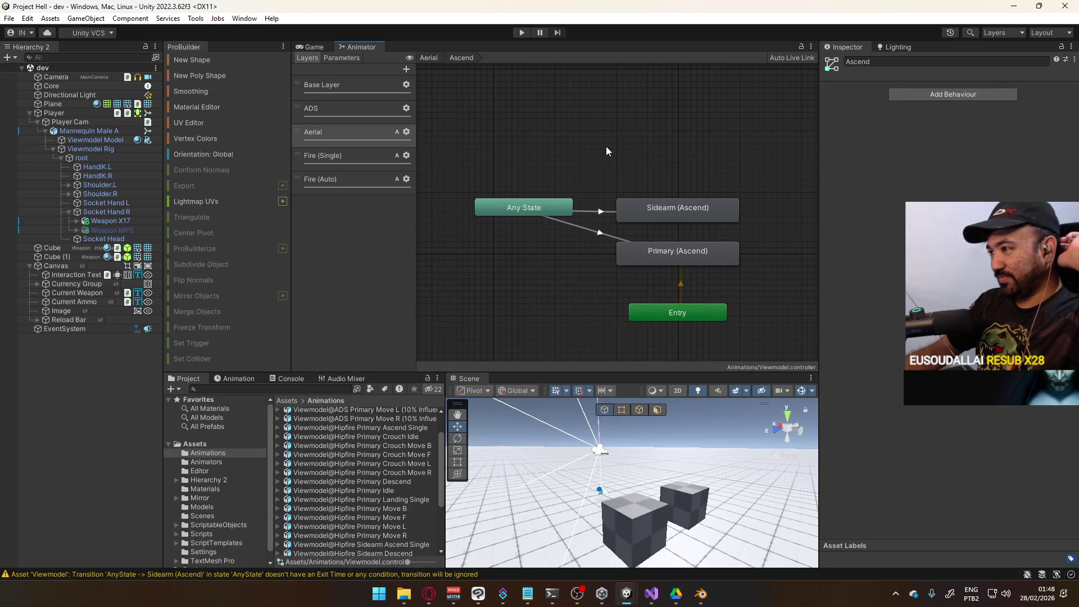
key("BackSpace")
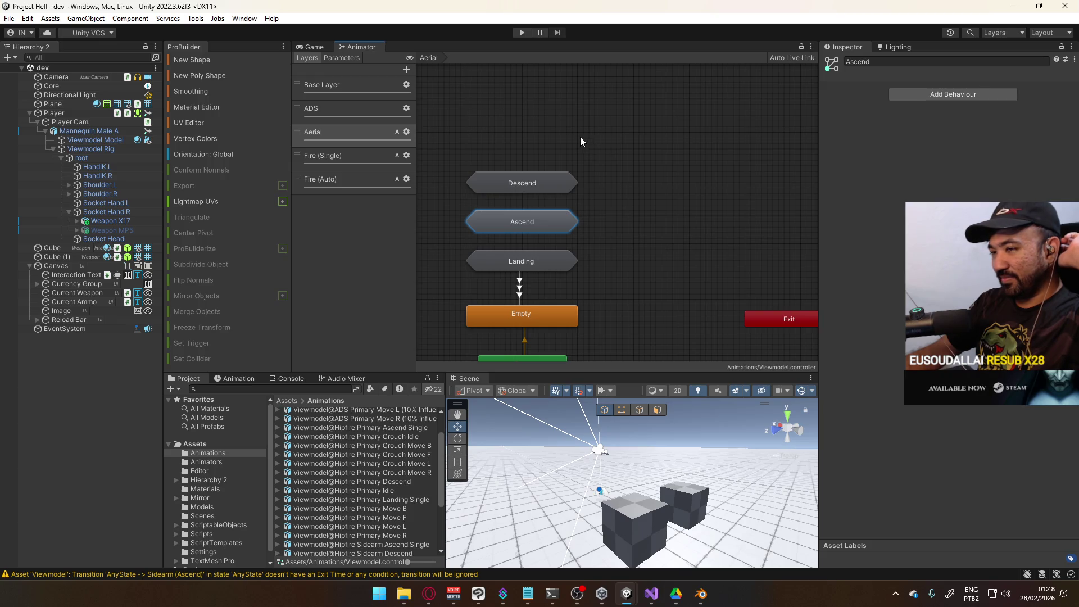
Step: Bring the Project Nun editor forward, switch to the Scene view and open Assets/Scenes/dev
mouse_move(622, 590)
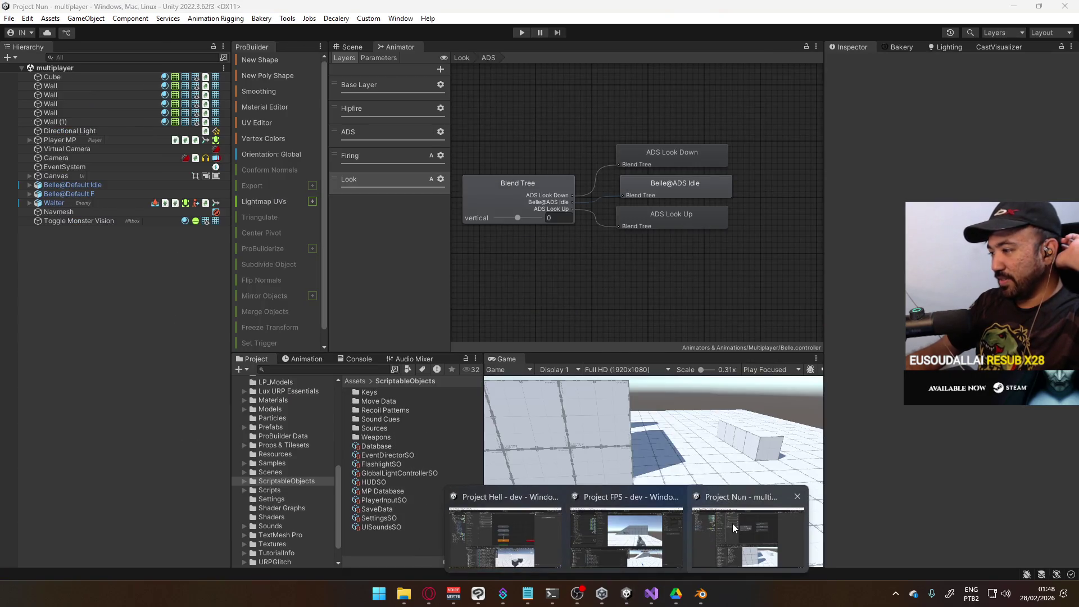
left_click(733, 524)
left_click(352, 48)
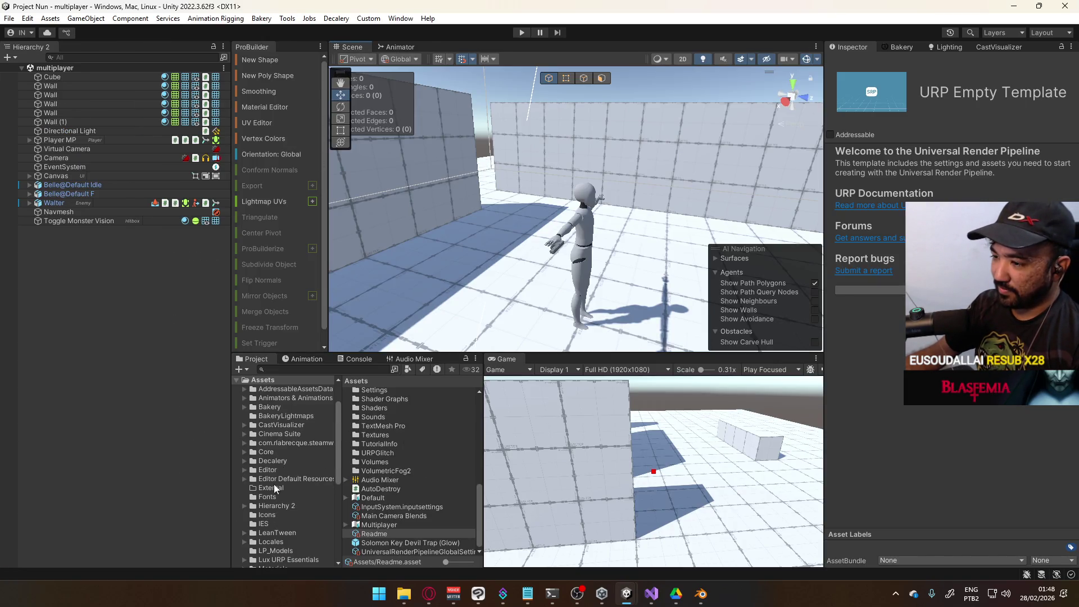
scroll(281, 485, "down", 5)
left_click(281, 444)
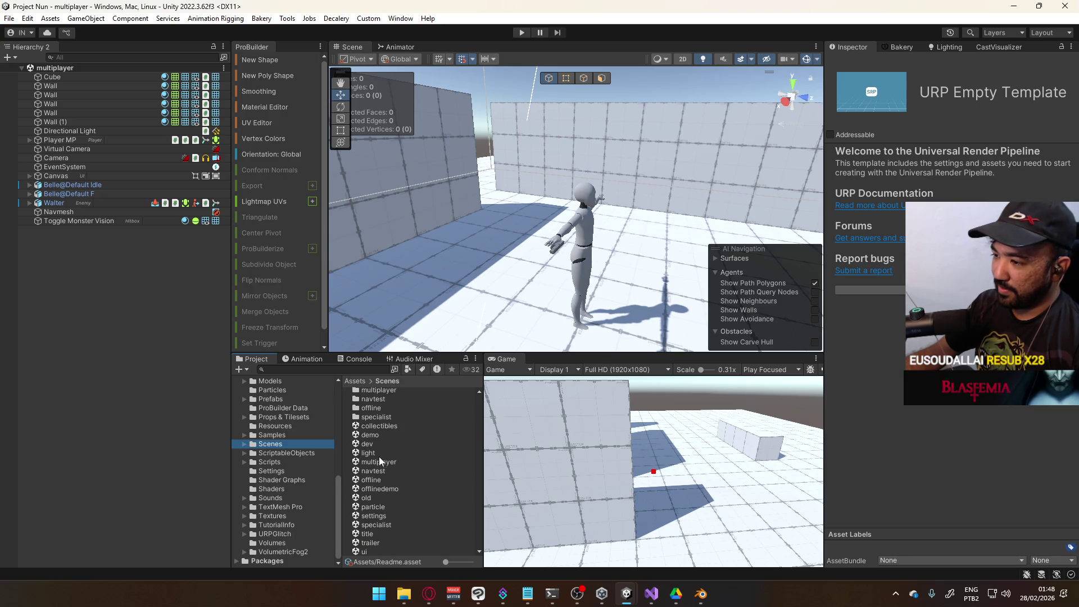
left_click(367, 444)
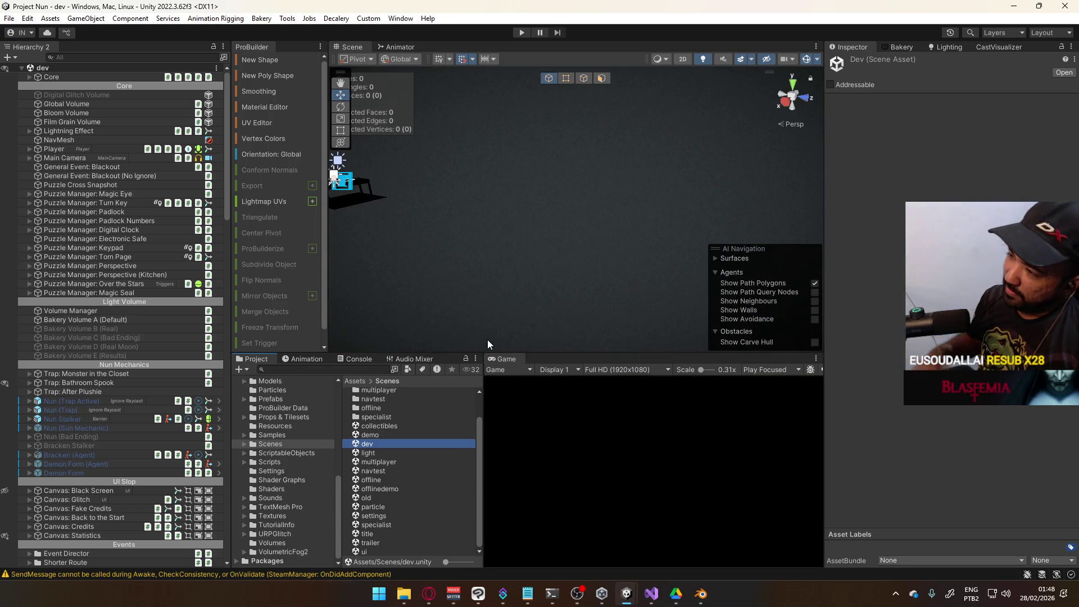
Step: Turn off scene lighting and activate the Hallway Map object to reveal the level geometry
mouse_move(488, 340)
left_mouse_down()
mouse_move(697, 100)
mouse_move(682, 70)
mouse_move(709, 56)
left_mouse_up()
left_click(707, 56)
mouse_move(647, 141)
left_mouse_down()
mouse_move(604, 233)
mouse_move(429, 288)
left_mouse_up()
scroll(99, 436, "down", 5)
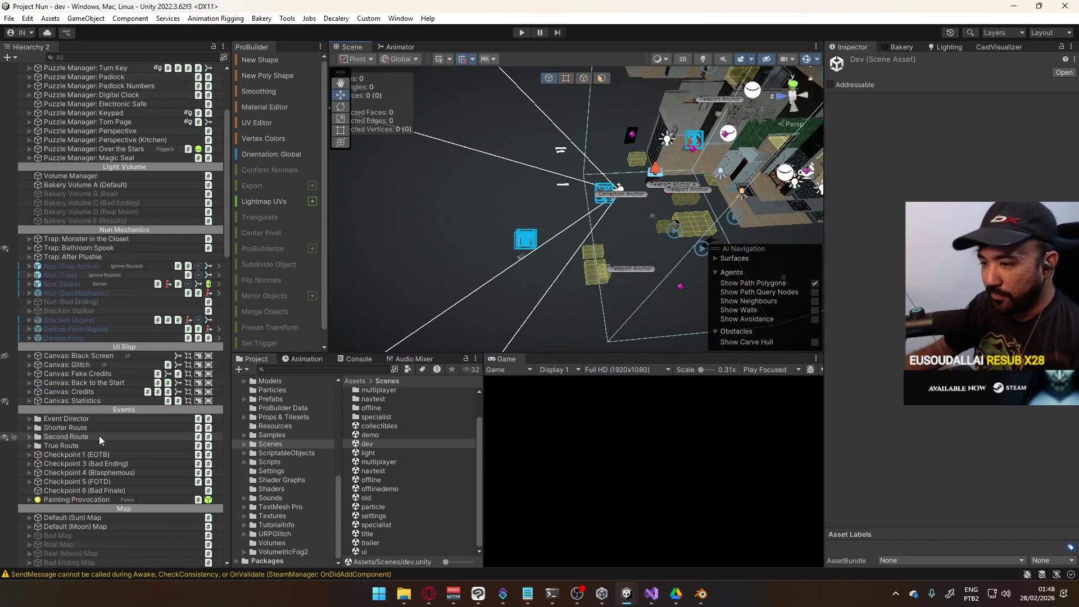
scroll(102, 434, "down", 4)
left_click(77, 411)
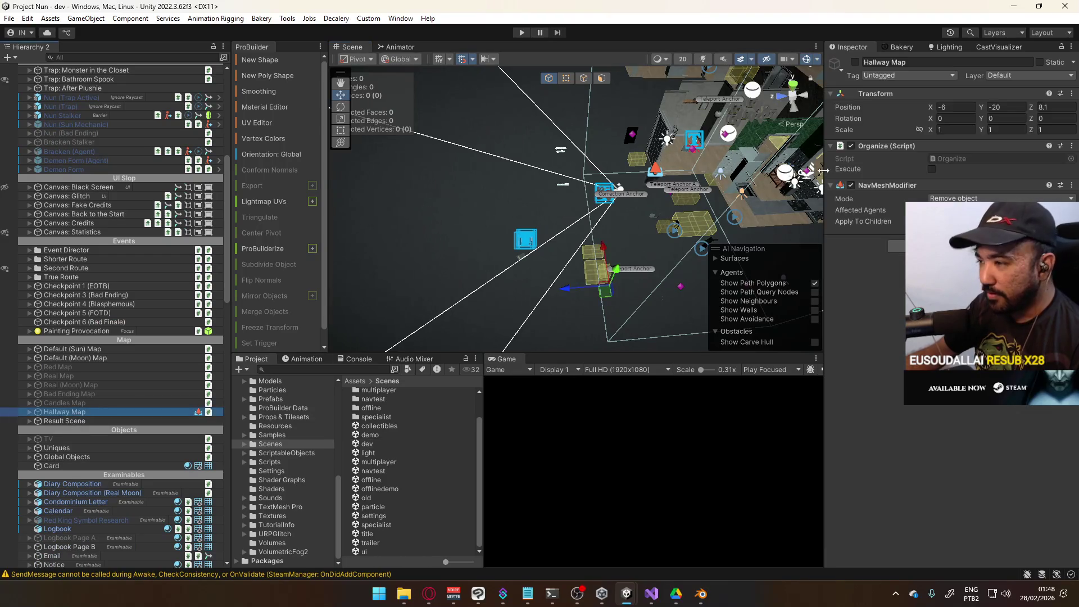
left_click(855, 62)
mouse_move(627, 264)
left_mouse_down()
mouse_move(650, 227)
mouse_move(262, 161)
mouse_move(649, 248)
mouse_move(618, 253)
left_mouse_up()
double_click(576, 407)
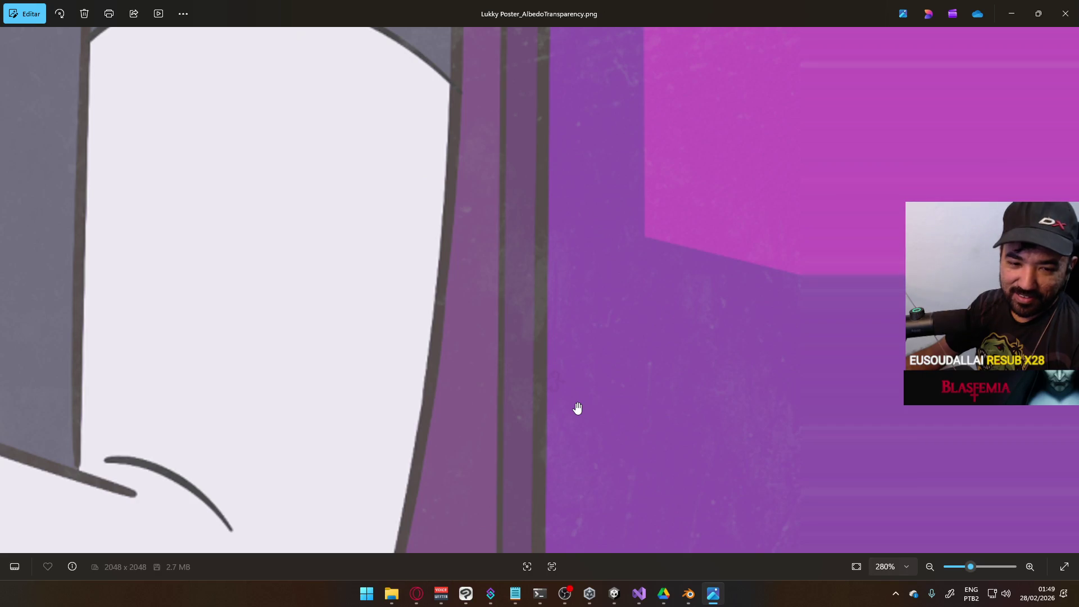
scroll(577, 407, "down", 5)
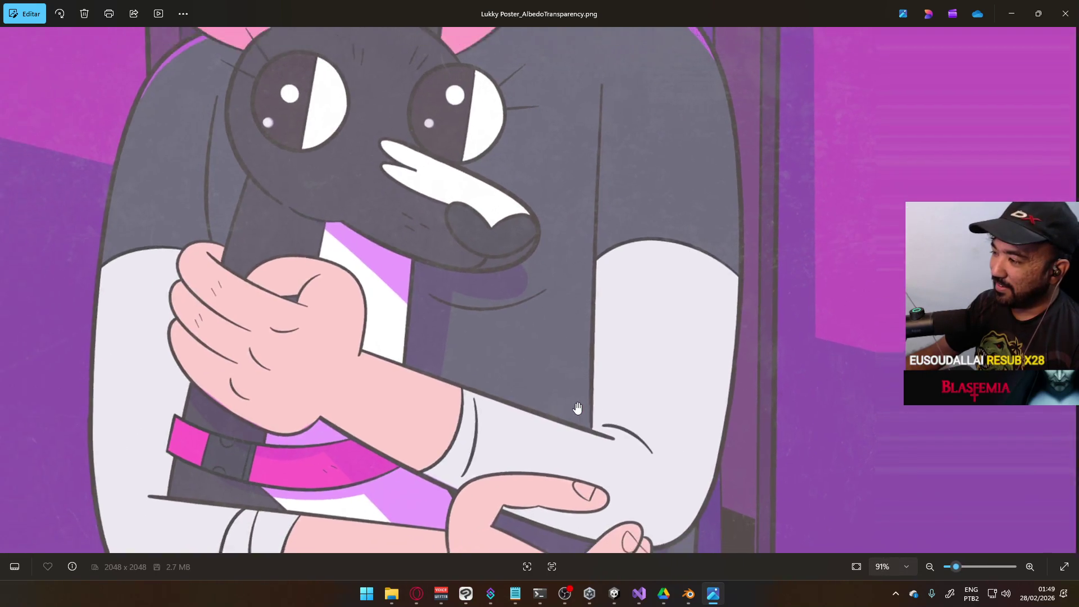
scroll(577, 407, "down", 3)
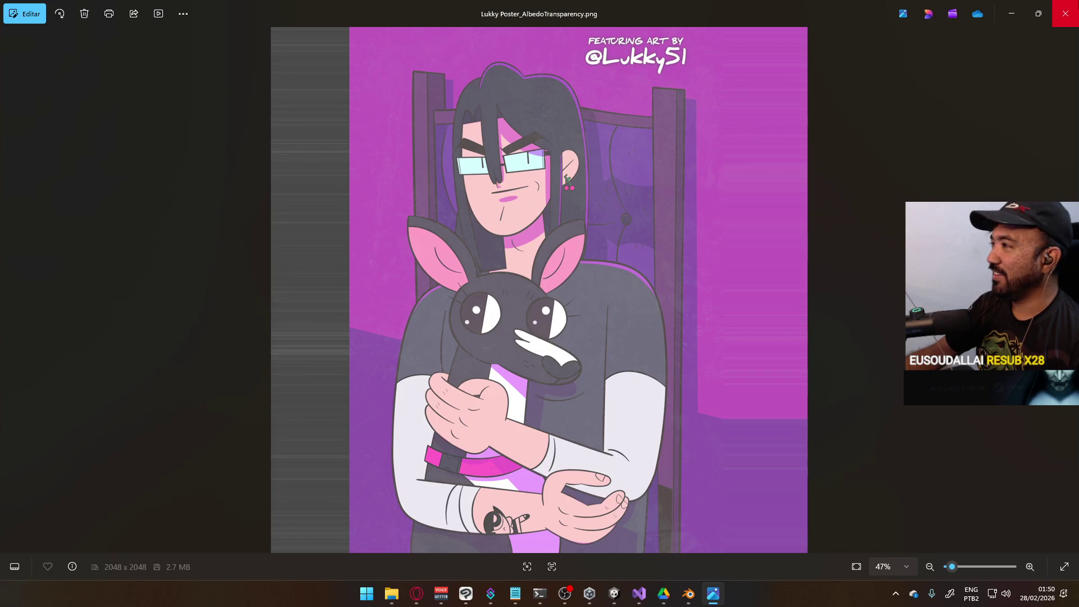
left_click(1066, 13)
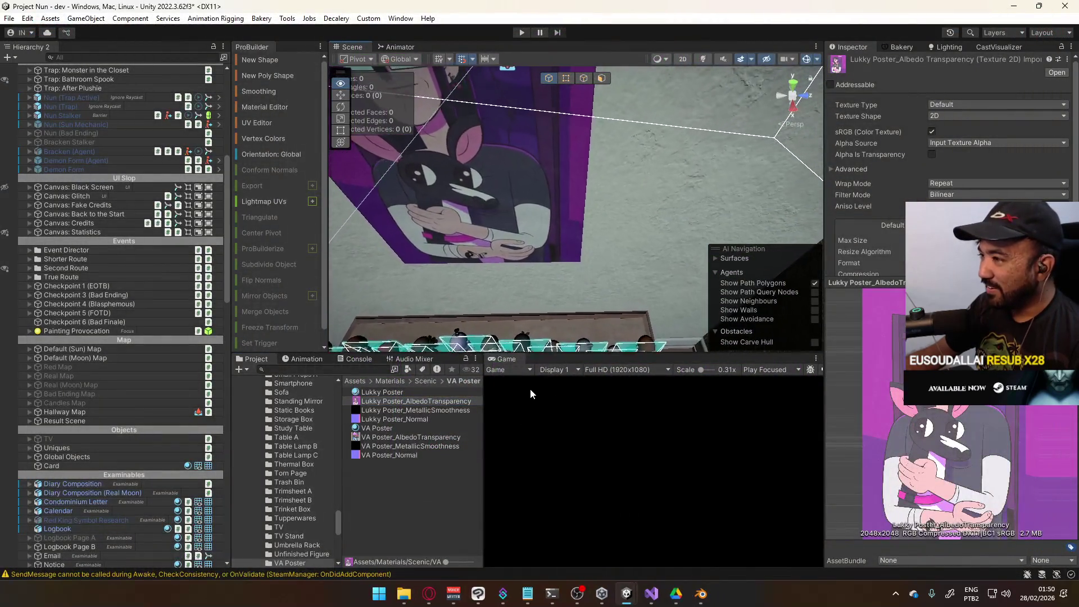
mouse_move(506, 315)
left_mouse_down()
mouse_move(500, 263)
mouse_move(485, 243)
mouse_move(467, 365)
mouse_move(508, 394)
mouse_move(510, 301)
mouse_move(522, 305)
mouse_move(459, 287)
left_mouse_up()
mouse_move(541, 275)
left_mouse_down()
mouse_move(615, 241)
mouse_move(571, 250)
mouse_move(608, 326)
mouse_move(583, 276)
left_mouse_up()
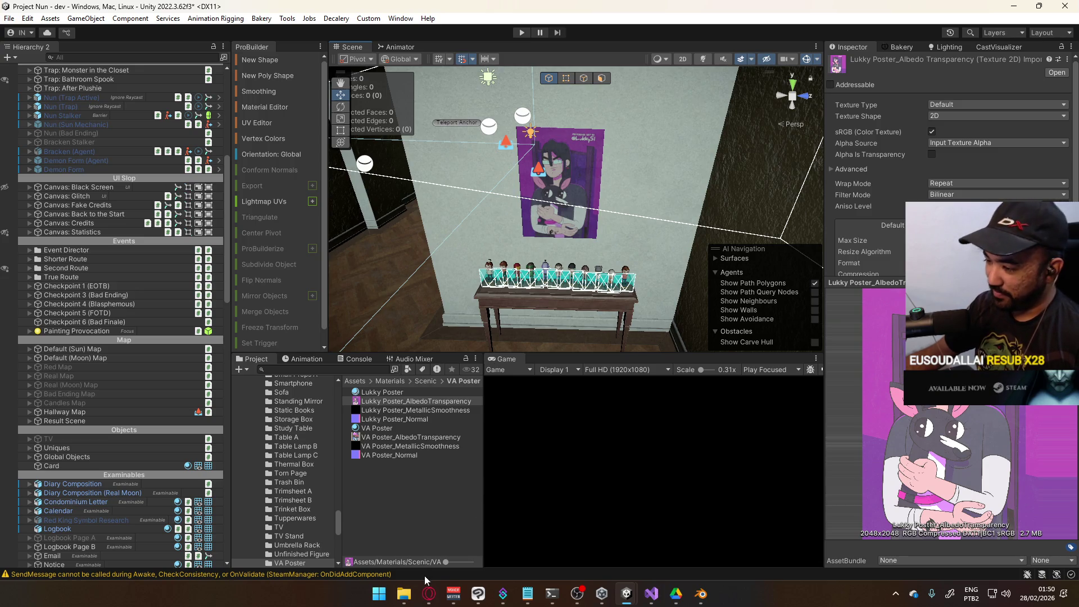
mouse_move(427, 593)
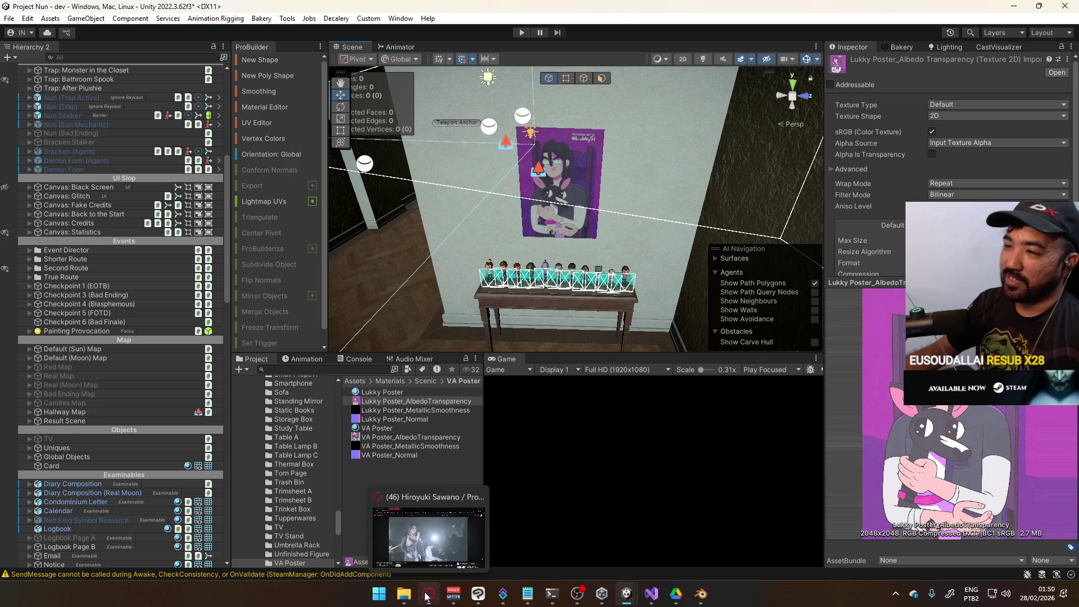
Step: Resume the Attack on Titan suite video in Opera, then minimize the browser
left_click(425, 597)
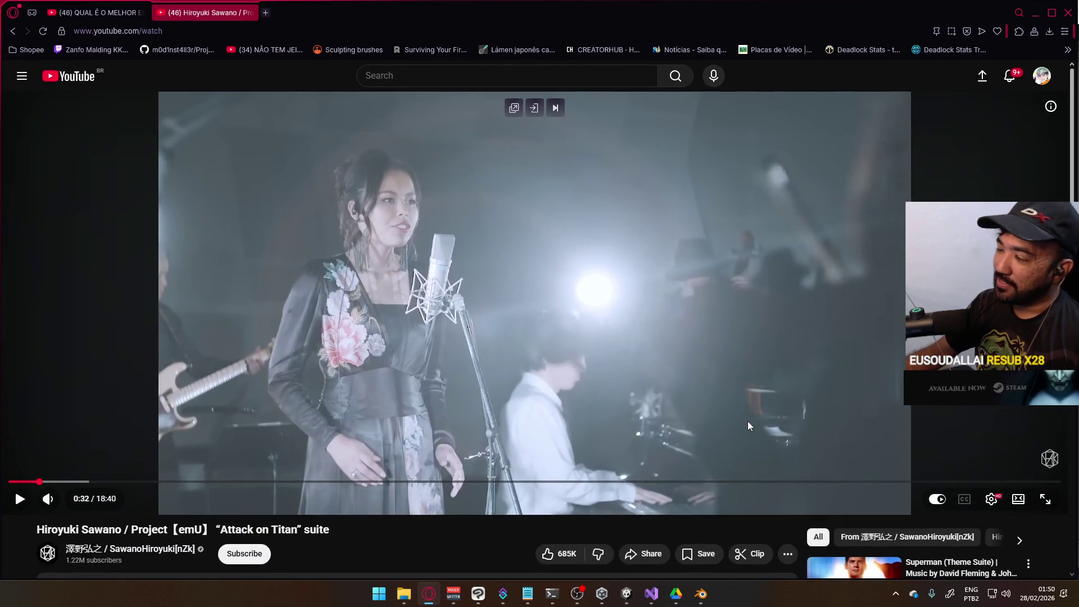
left_click(554, 390)
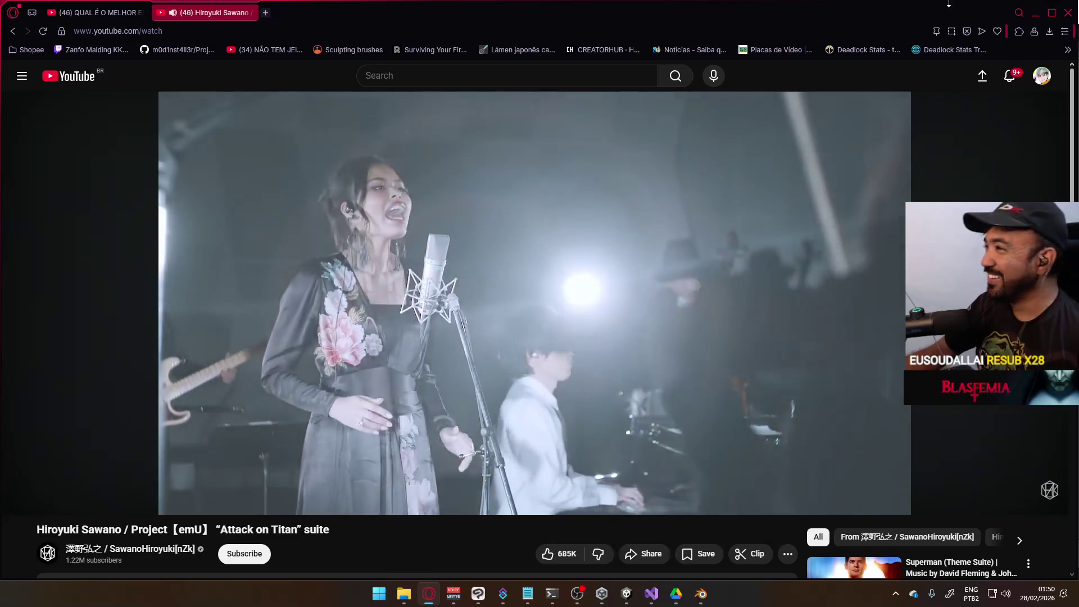
left_click(1038, 9)
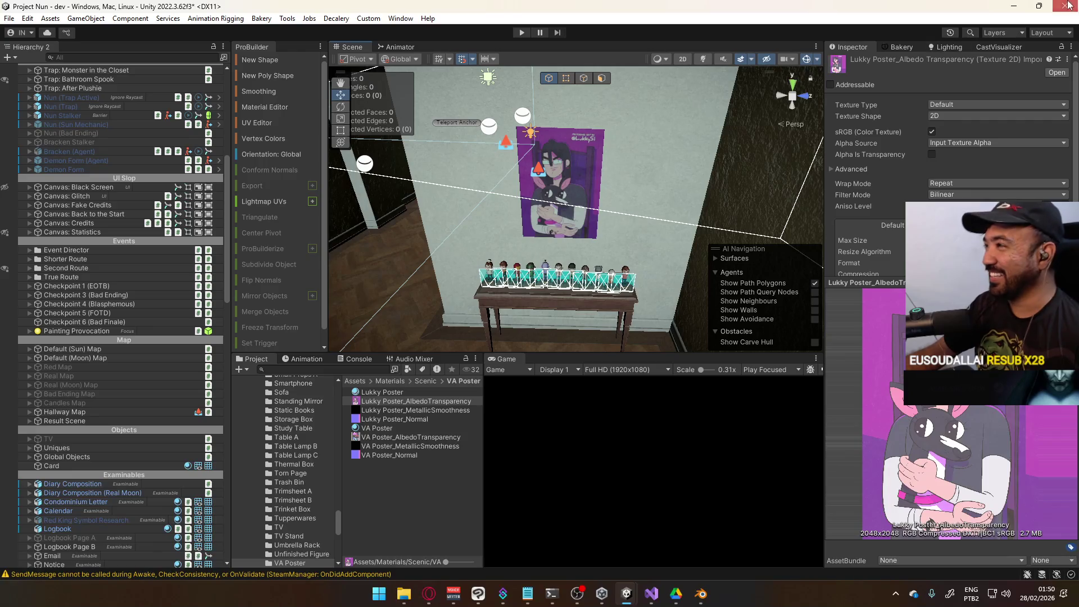
Step: Close Project Nun without saving and start play mode in Project Hell
left_click(573, 318)
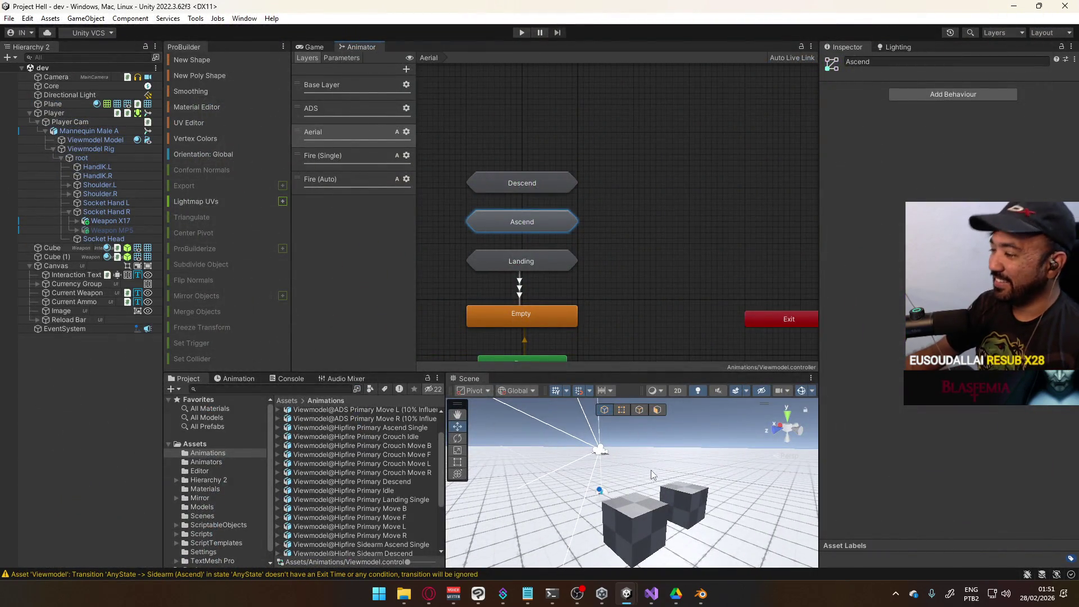
left_click(318, 46)
left_click(521, 32)
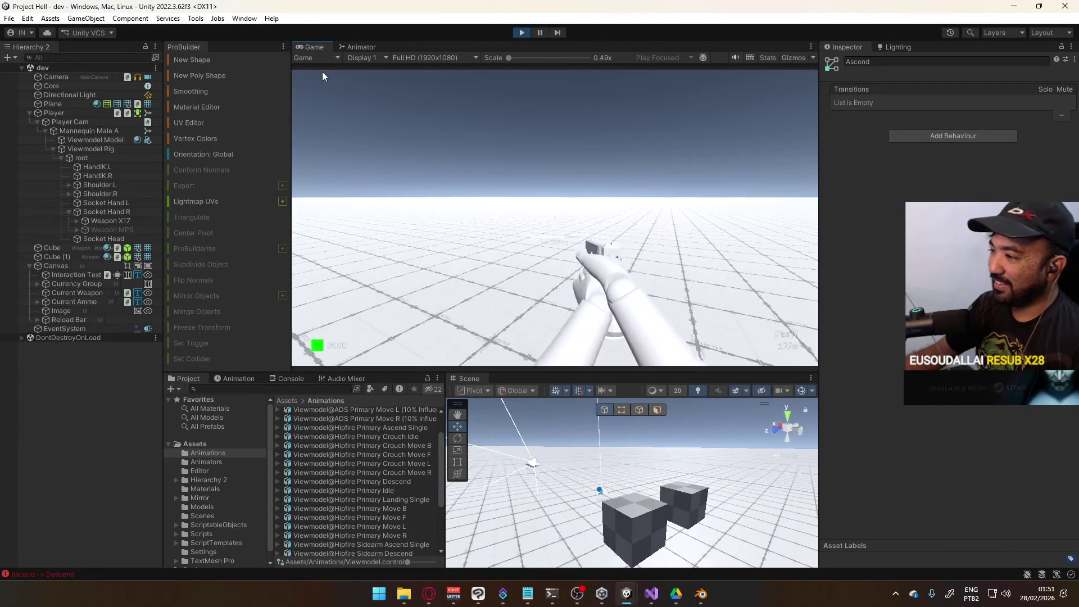
Step: Show the Mannequin Male A Aerial layer graph and dock the Animator beside Scene, below Game
key("super")
left_click(360, 43)
left_click(359, 44)
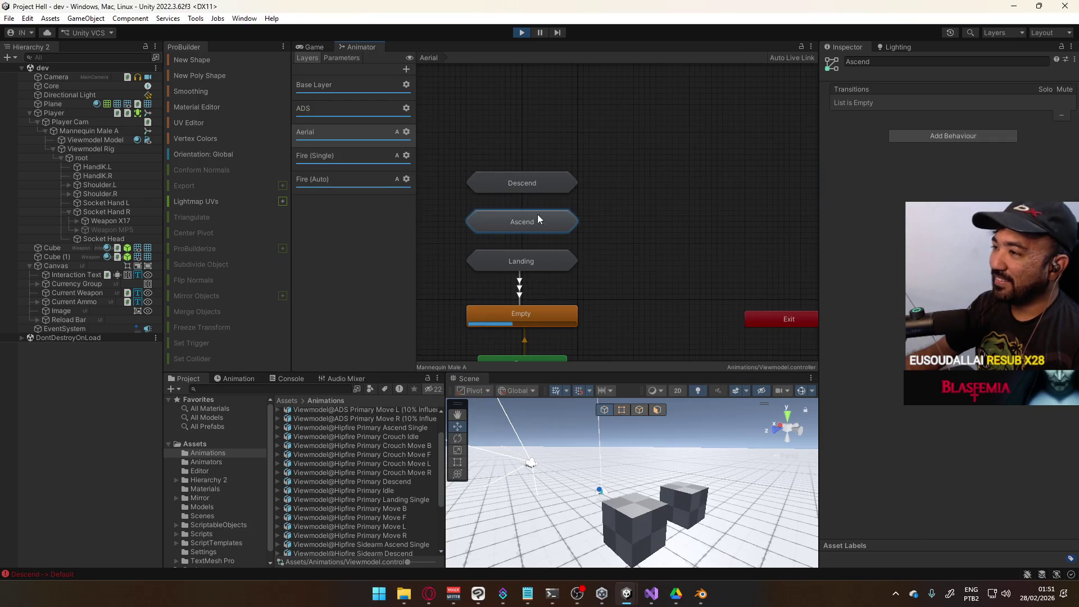
mouse_move(653, 144)
left_mouse_down()
mouse_move(693, 157)
mouse_move(688, 186)
mouse_move(643, 211)
left_mouse_up()
double_click(655, 197)
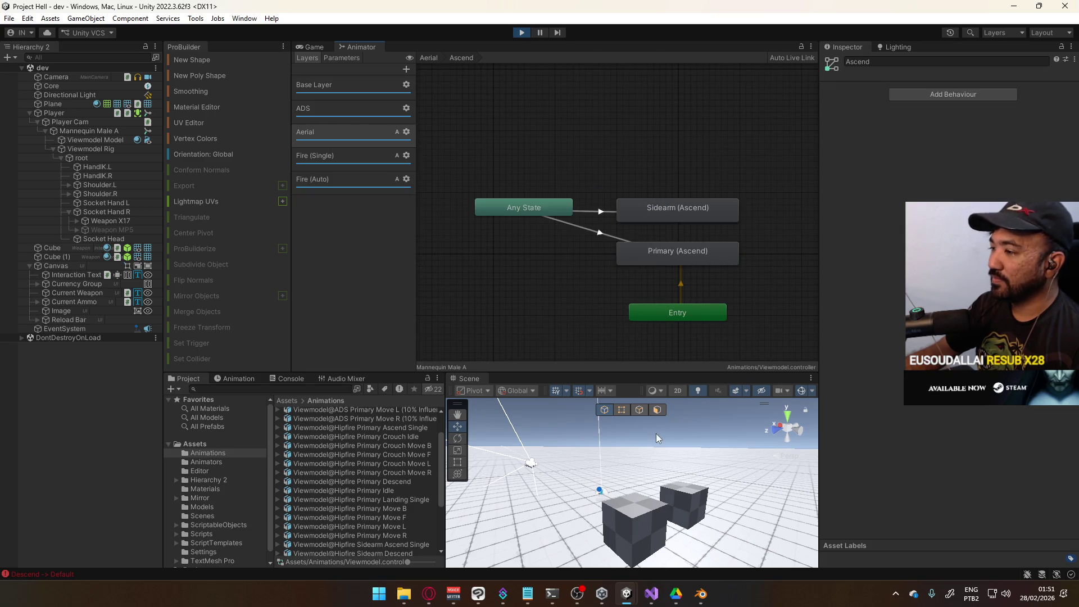
left_click(83, 133)
left_click(787, 57)
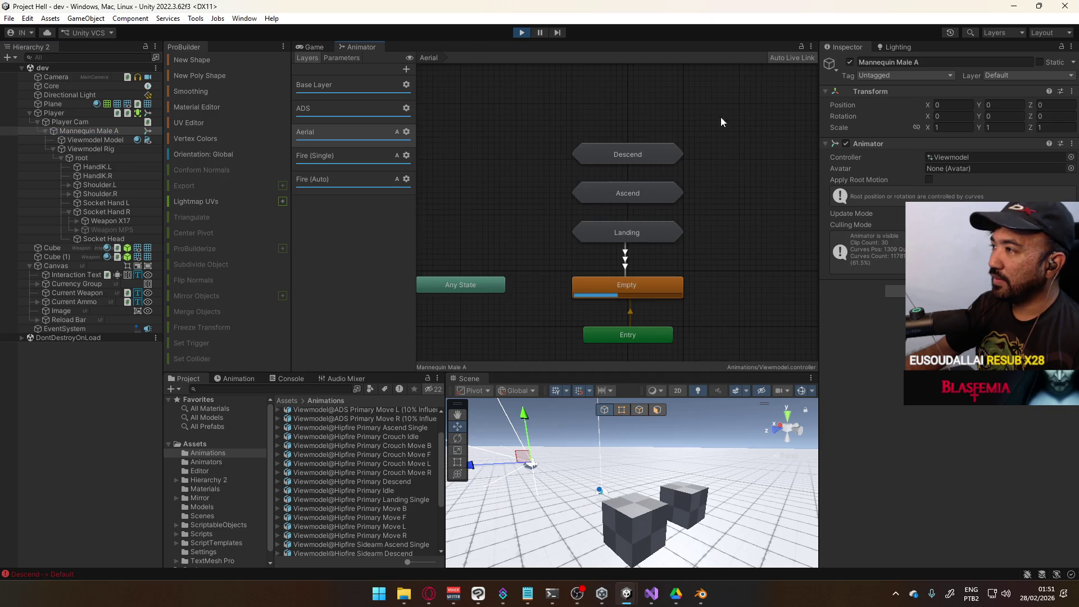
left_click_drag(386, 49, 534, 380)
Step: Jump twice to cycle through the Ascend and Landing states, then stop play mode
key("space")
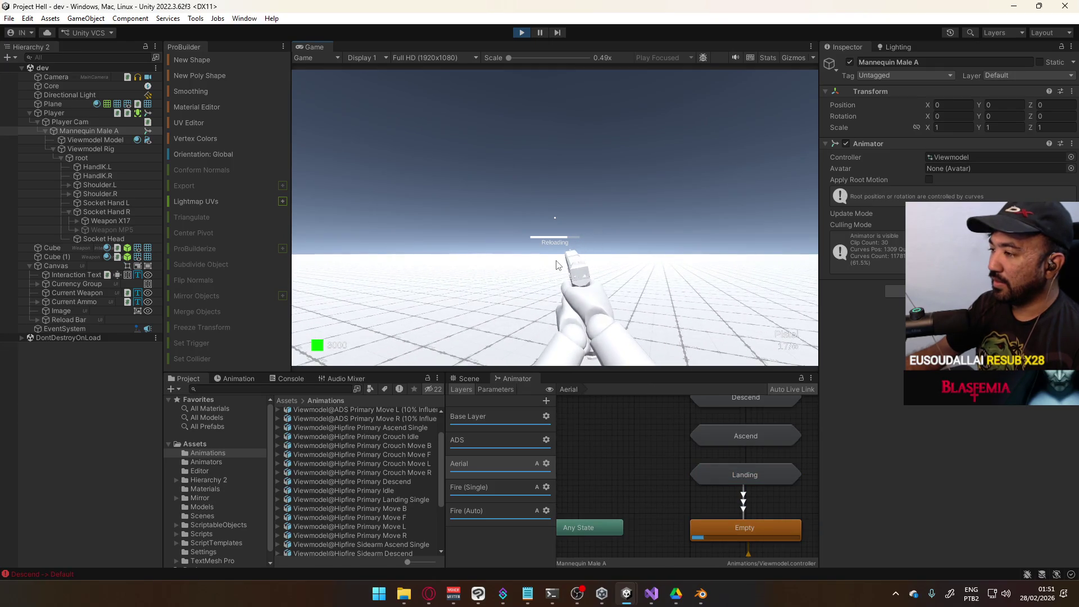
key("space")
key("super")
left_click(528, 36)
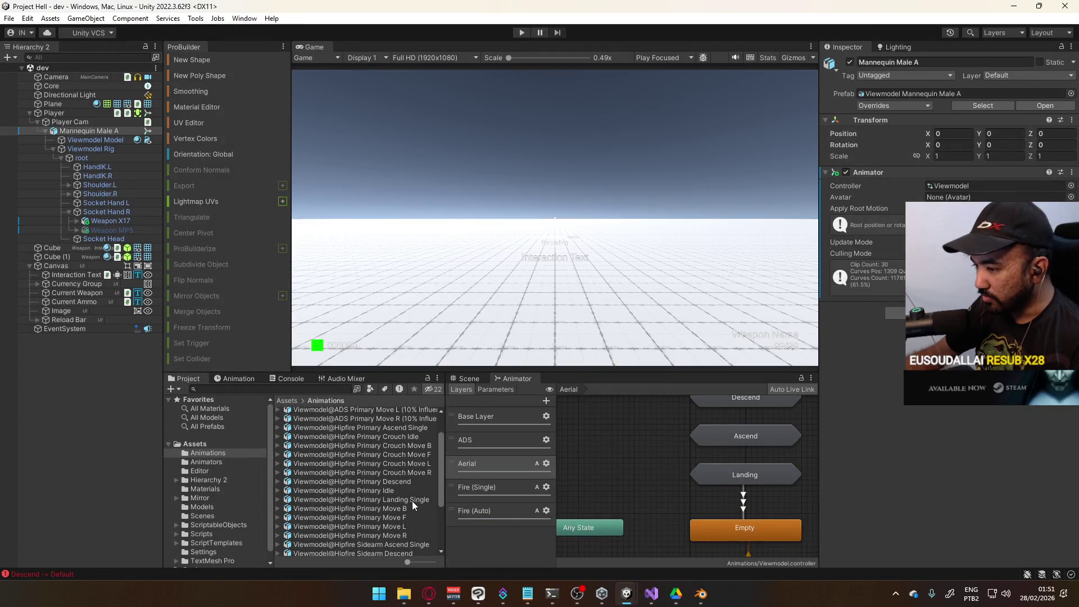
Step: Adjust the Hipfire Sidearm Descend clip's settings, setting its start frame to 42
scroll(413, 501, "down", 3)
left_click(399, 487)
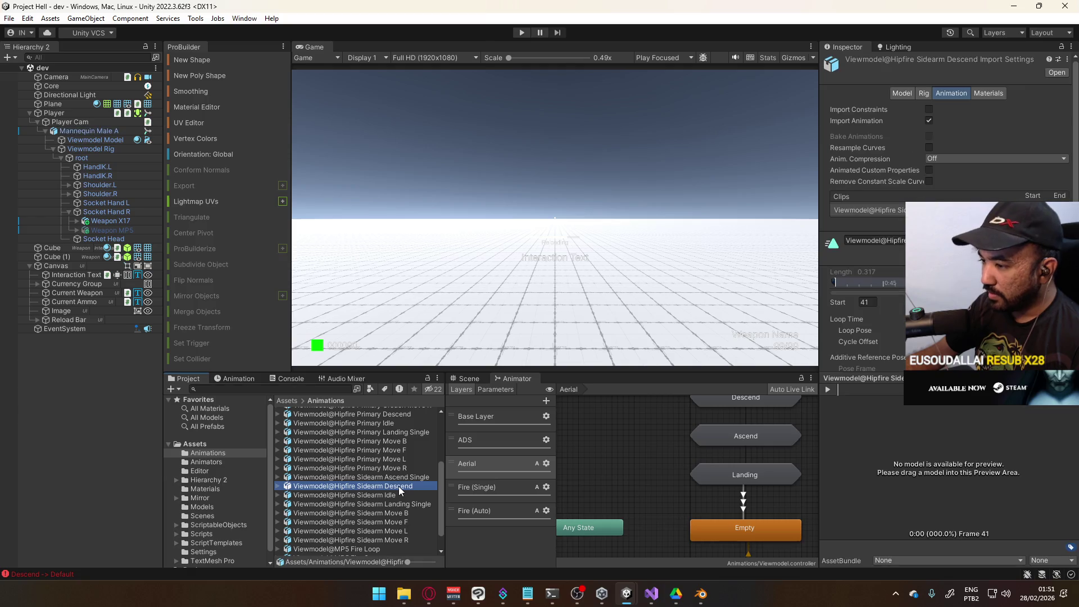
left_click(929, 266)
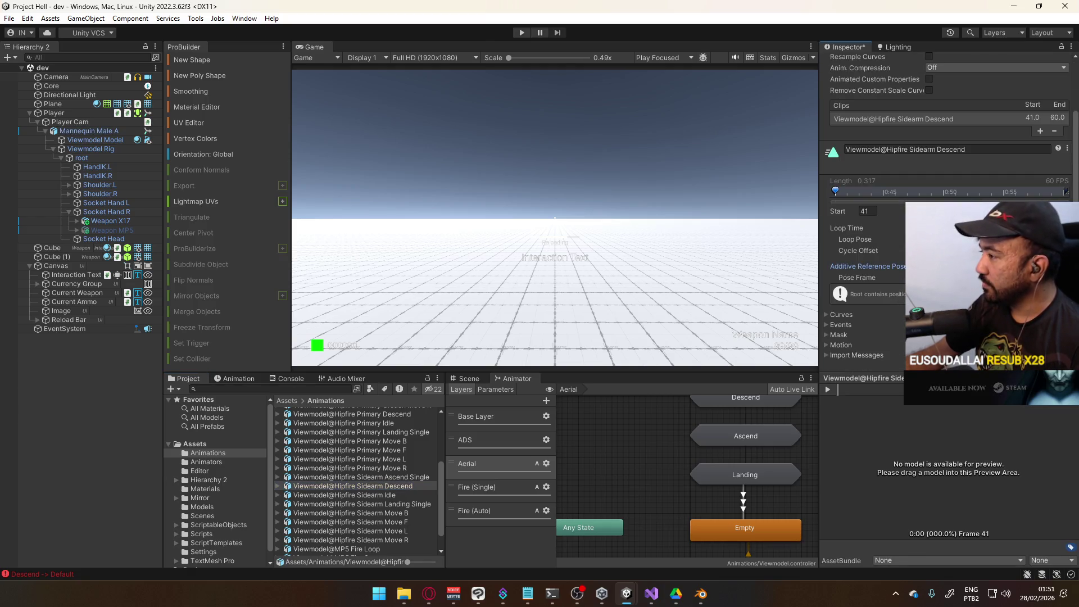
left_click(933, 278)
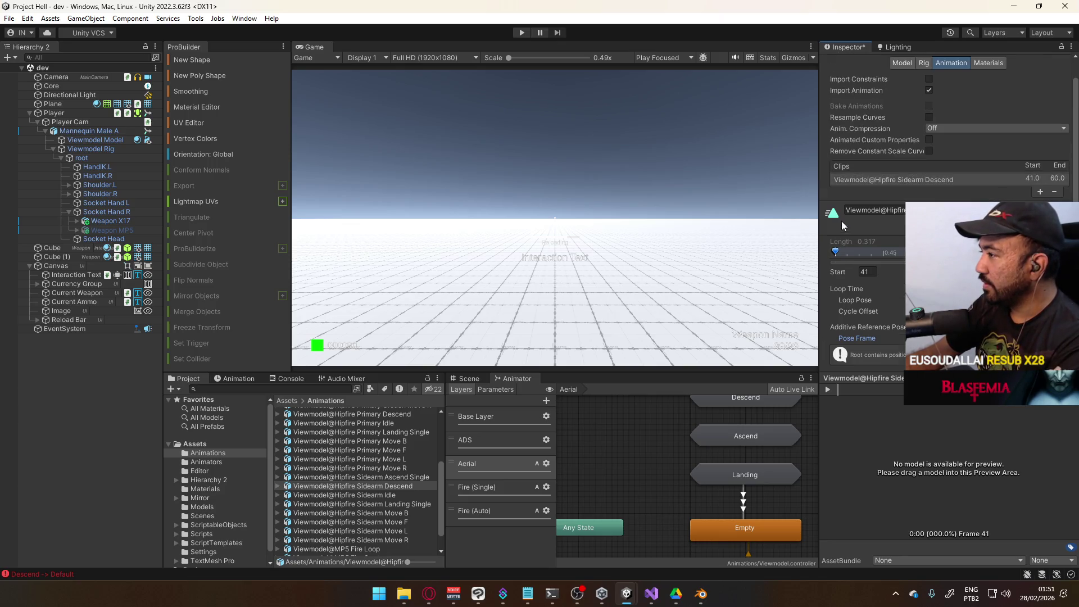
left_click(837, 193)
left_click_drag(837, 193, 839, 194)
key("BackSpace")
type("2")
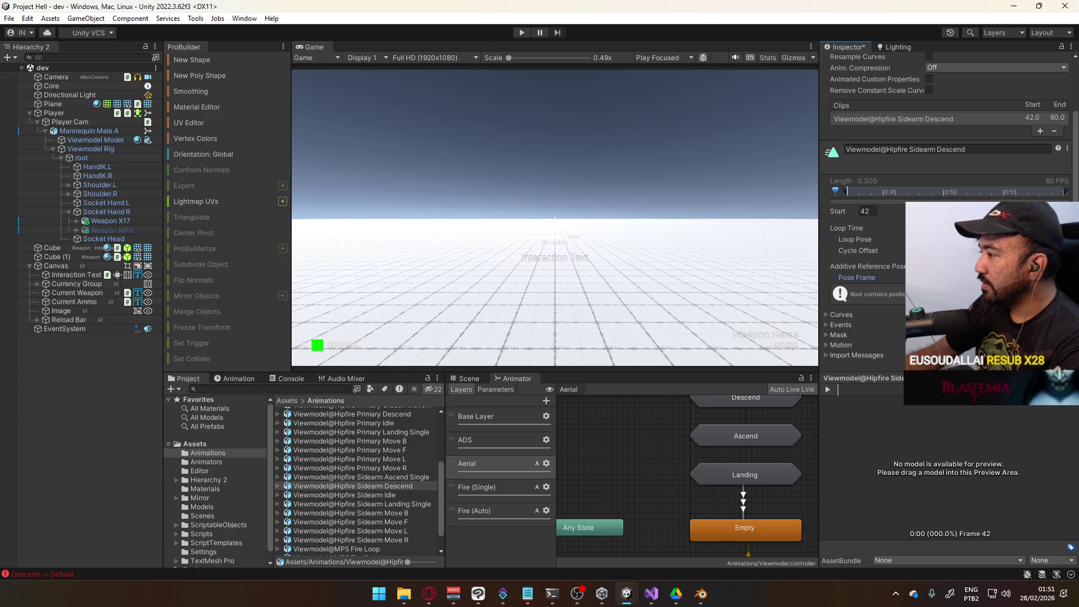
Step: Shift the Sidearm Ascend Single clip's range one frame earlier, then discard those unsaved edits
left_click(403, 487)
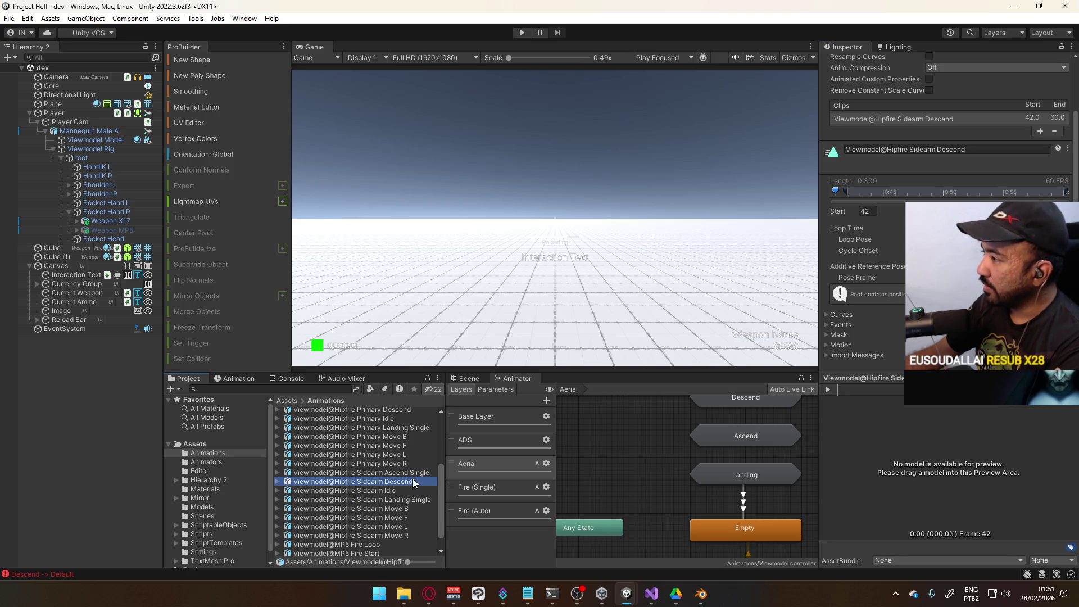
left_click(412, 473)
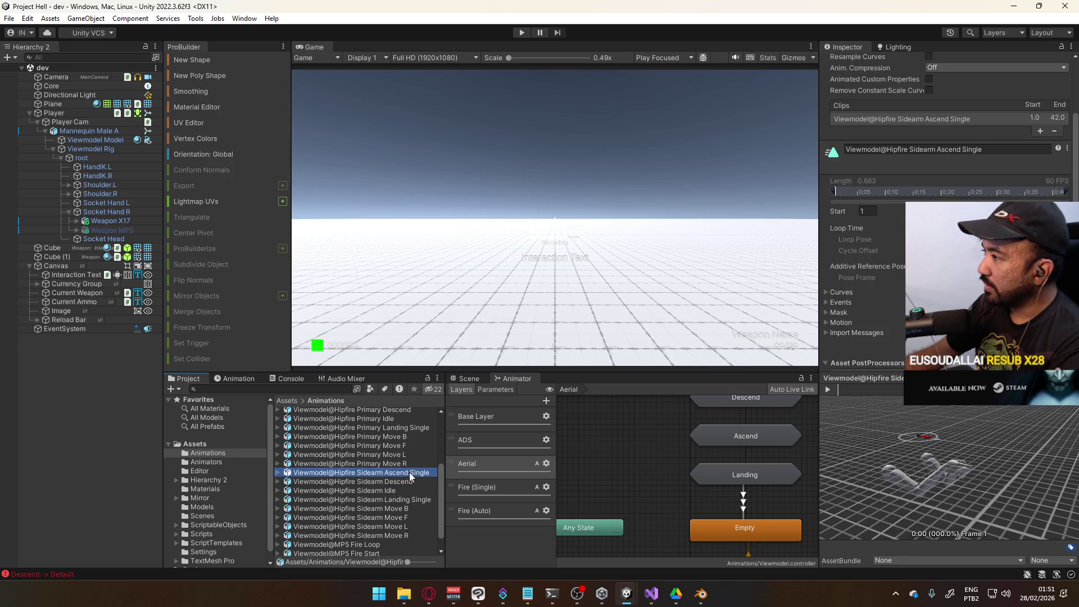
left_click_drag(836, 196, 810, 196)
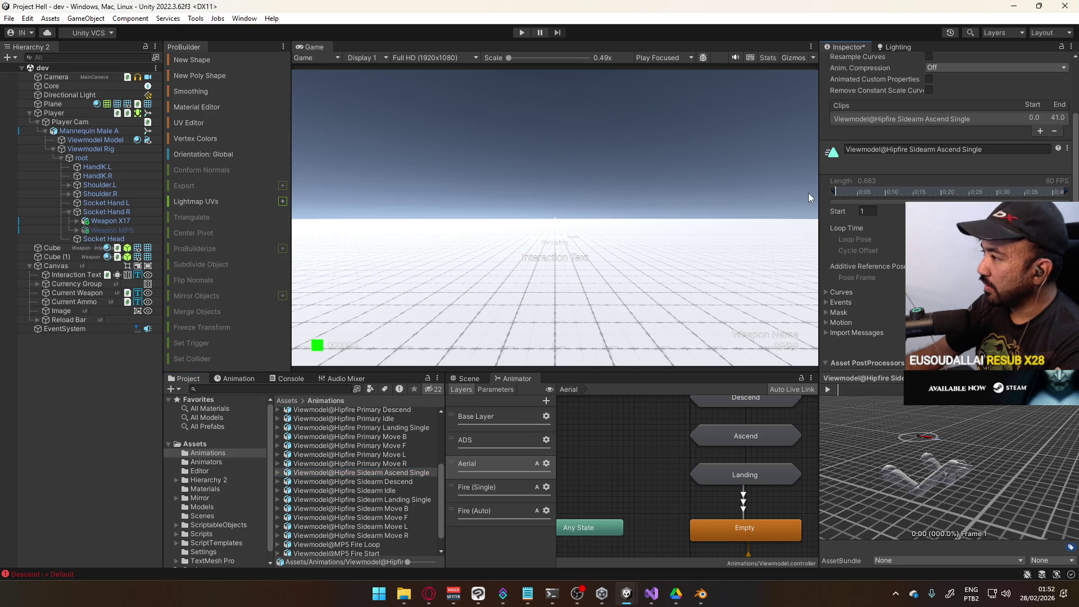
left_click(406, 481)
left_click(611, 317)
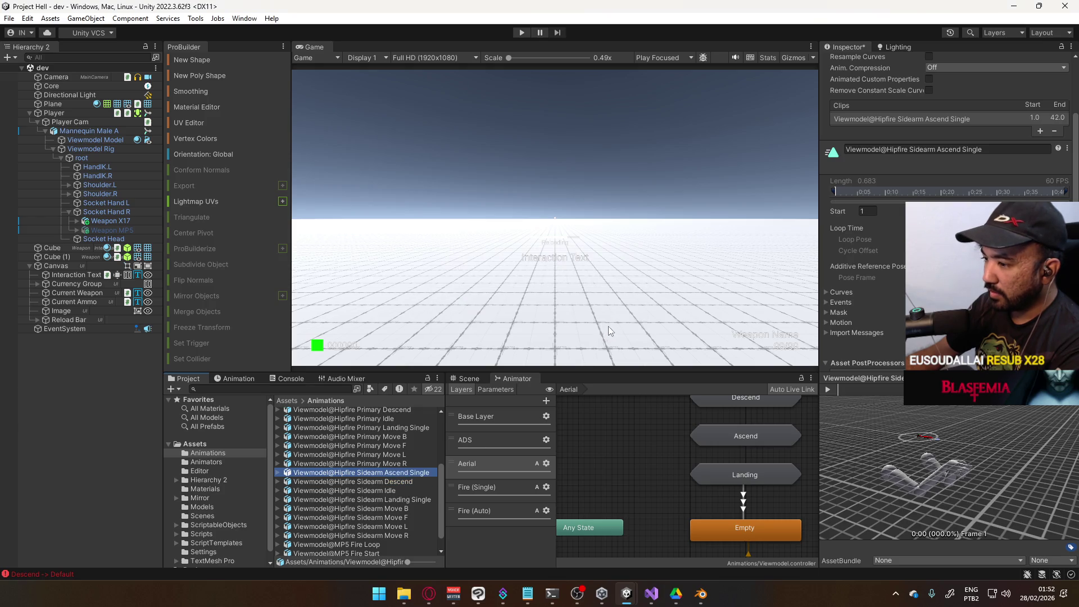
left_click(418, 499)
left_click(569, 317)
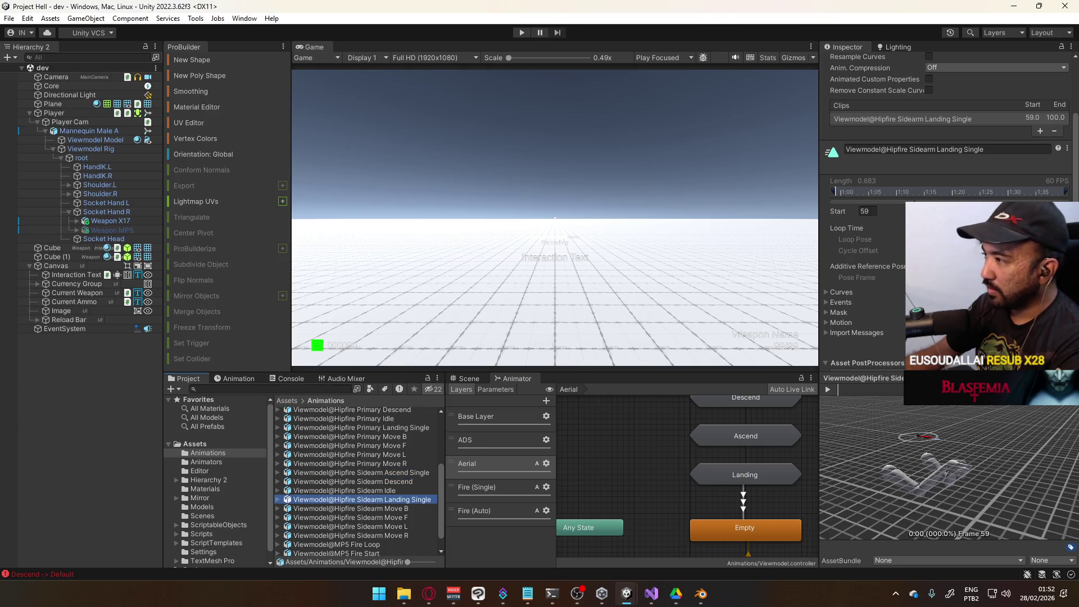
Step: Set the Sidearm Landing Single clip's start frame to 60 and apply the import change
left_click(870, 210)
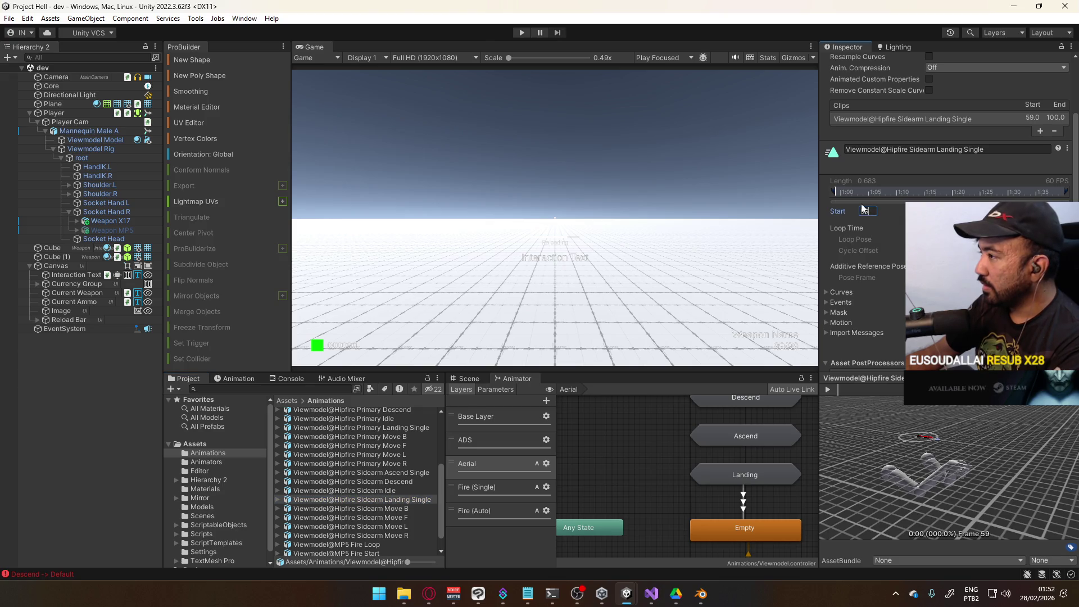
type("60")
key("Return")
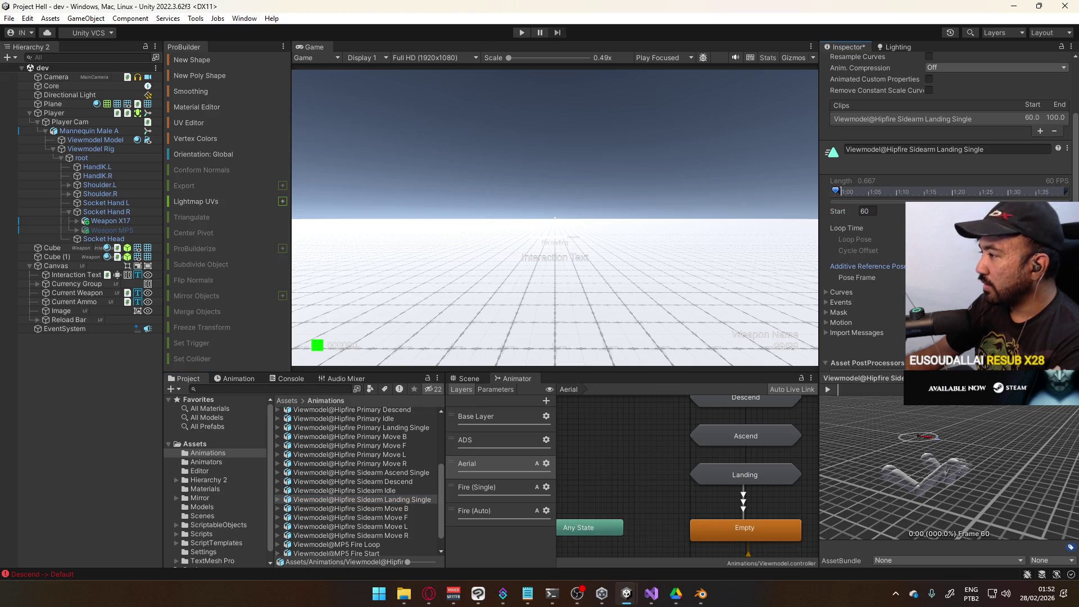
key("ctrl+s")
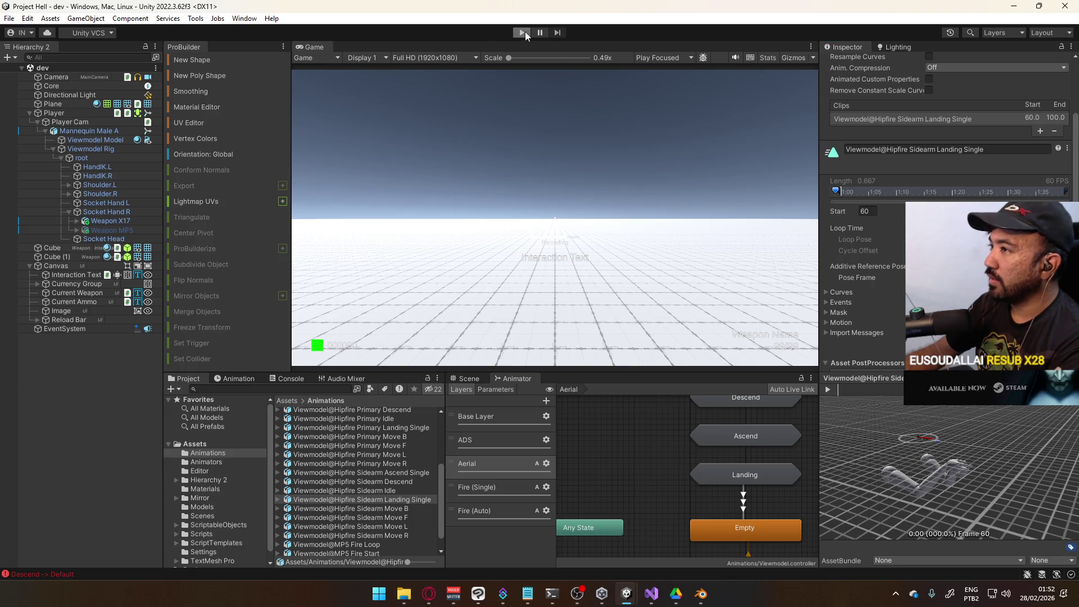
Step: Play-test a sidearm jump and forward landing while showing the Animator parameter values
left_click(522, 33)
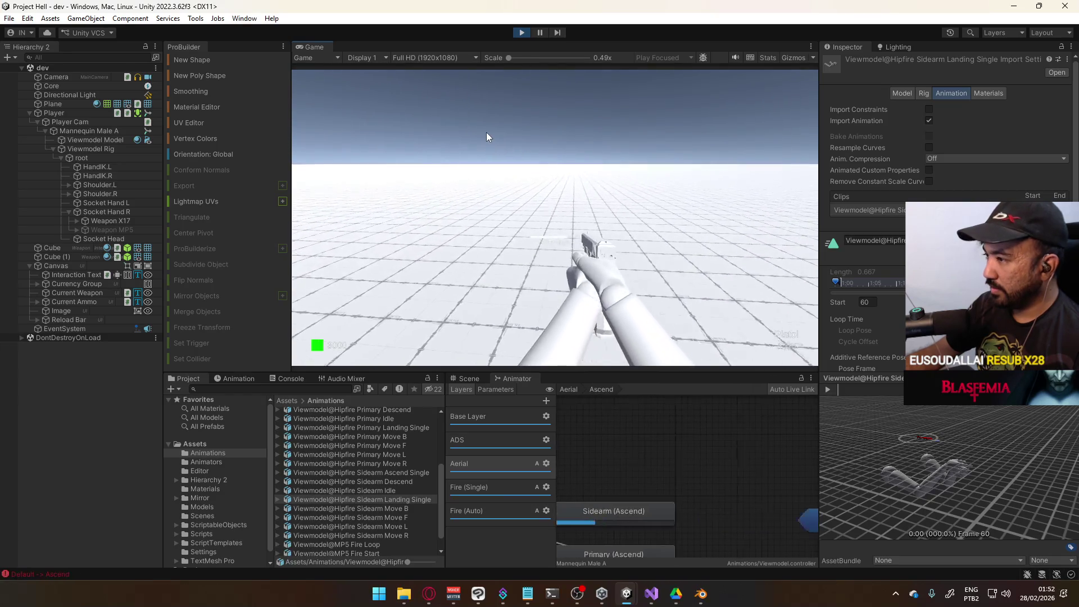
key("space")
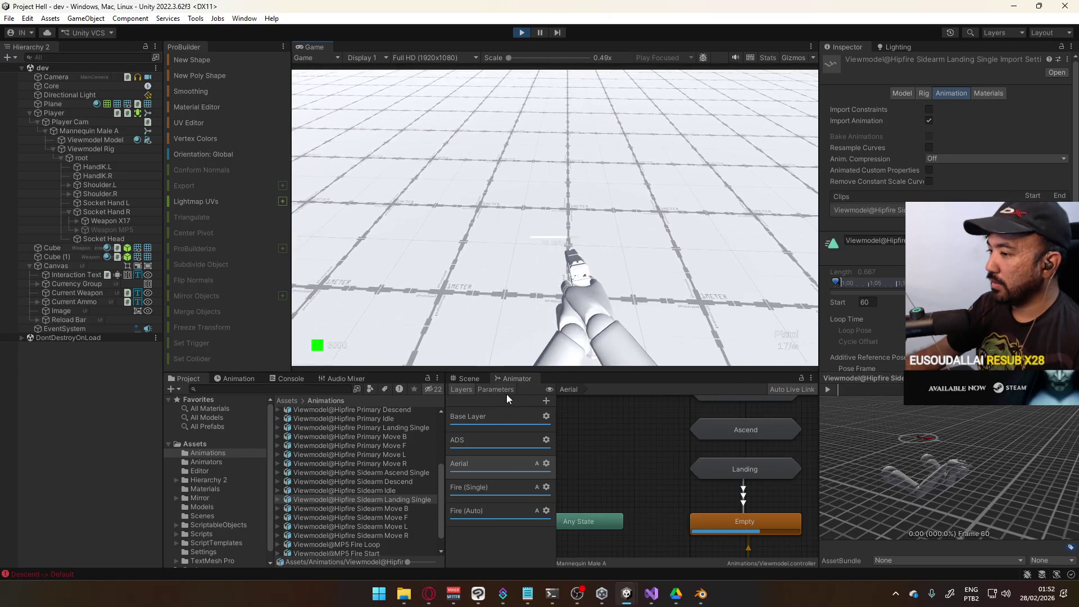
left_click(507, 390)
left_click(519, 518)
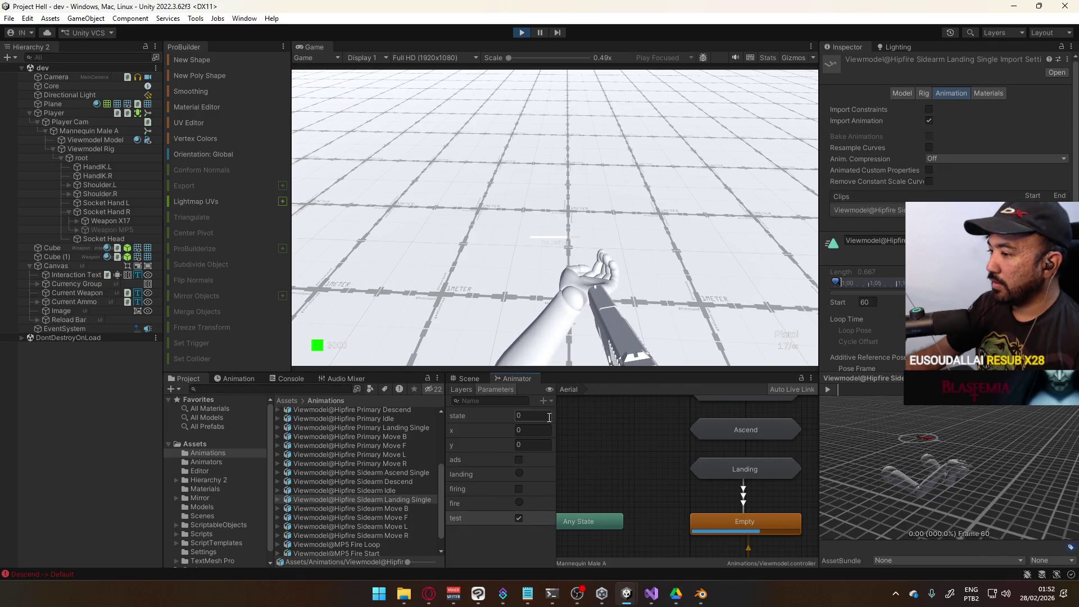
key("w")
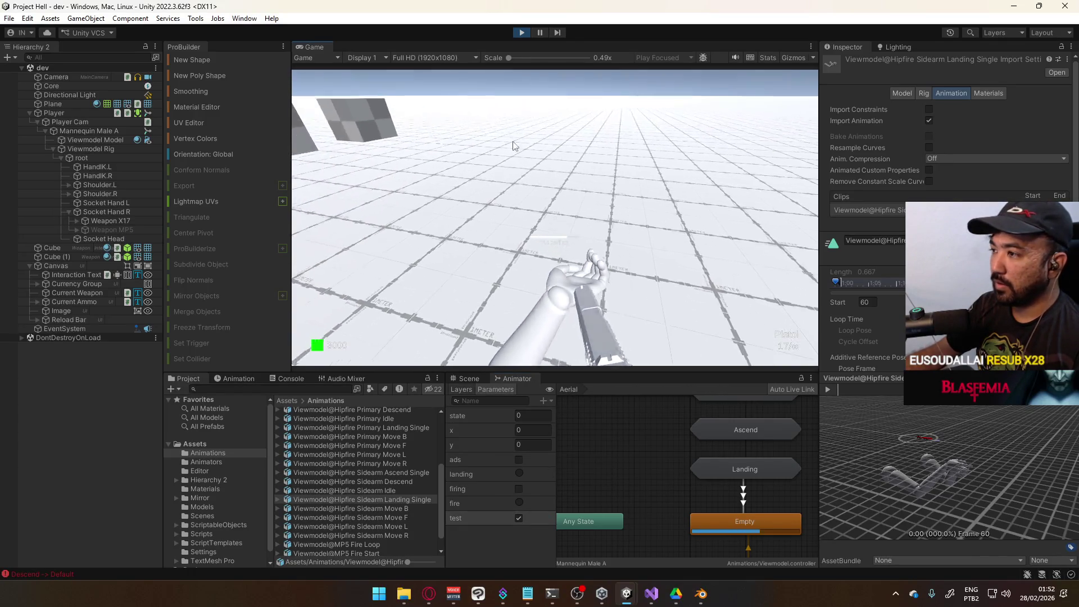
Step: Switch to the MP5, jump while strafing left and right, then exit play mode
key("2")
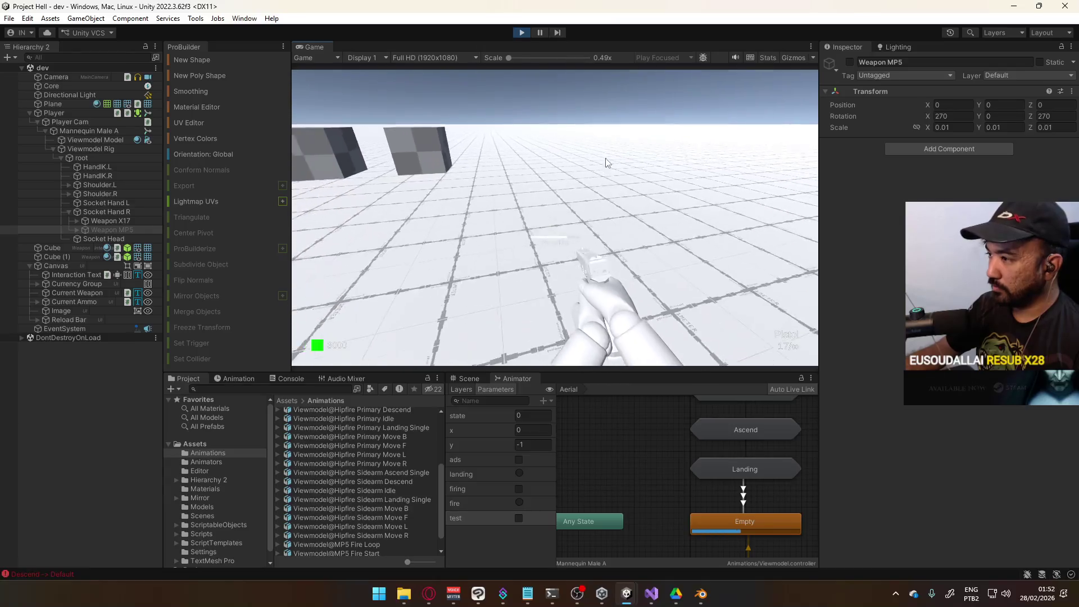
key("space")
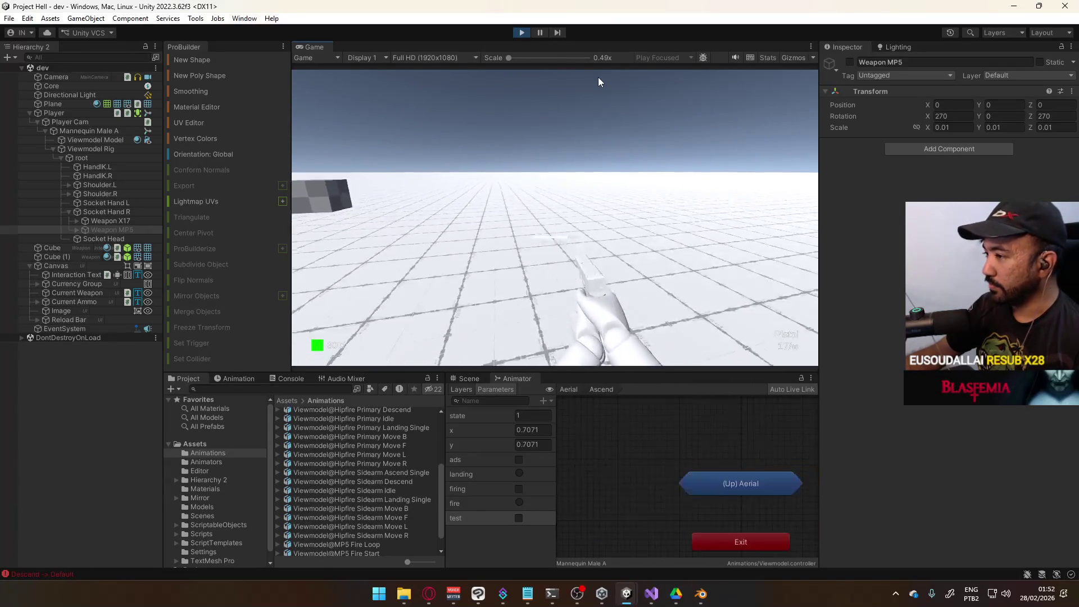
key("a")
key("space")
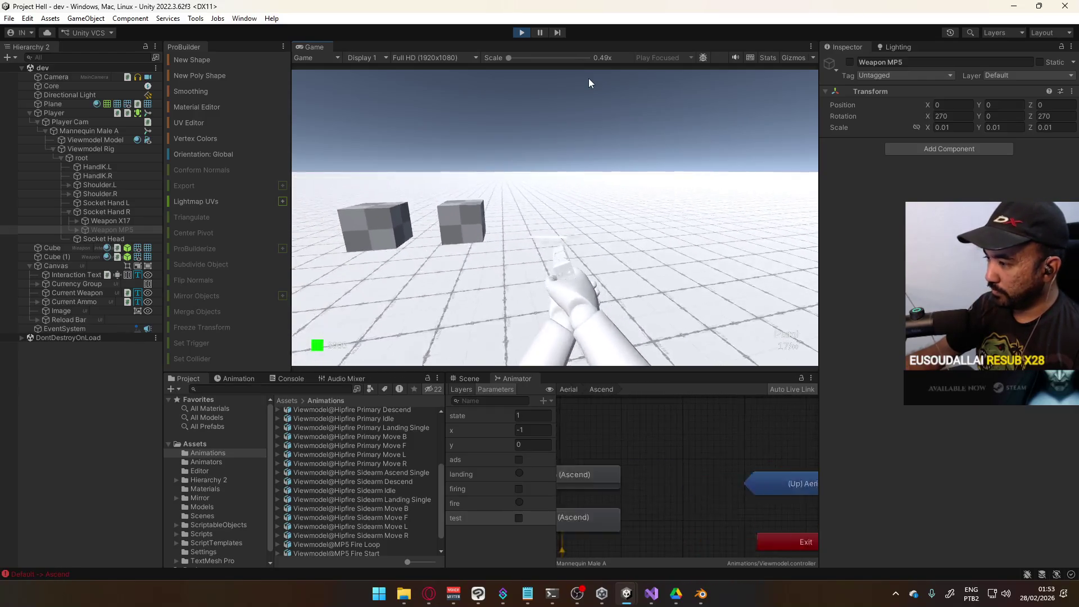
key("d")
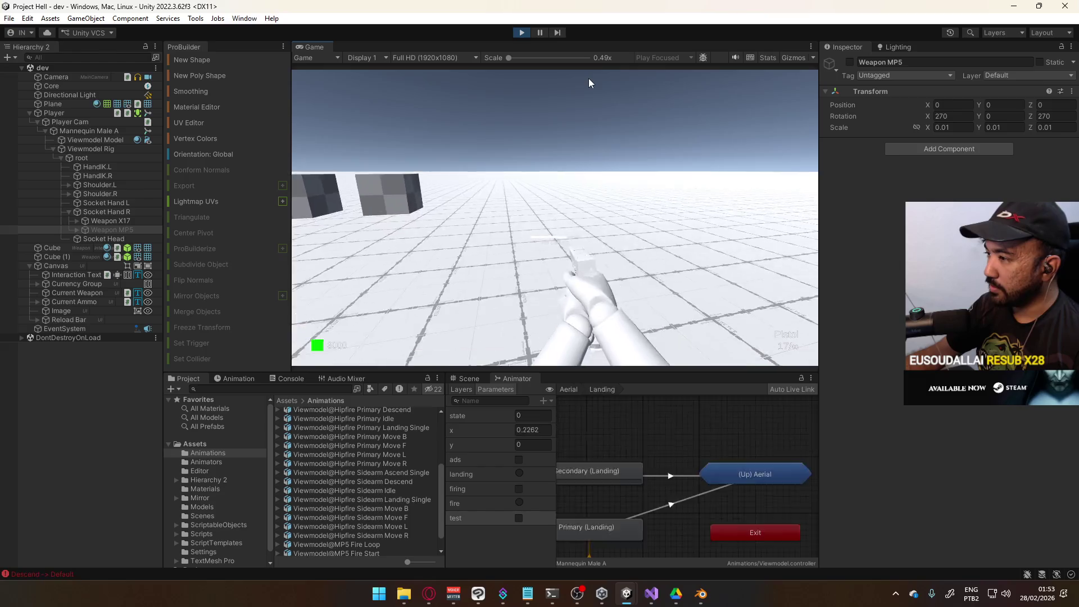
key("a")
key("d")
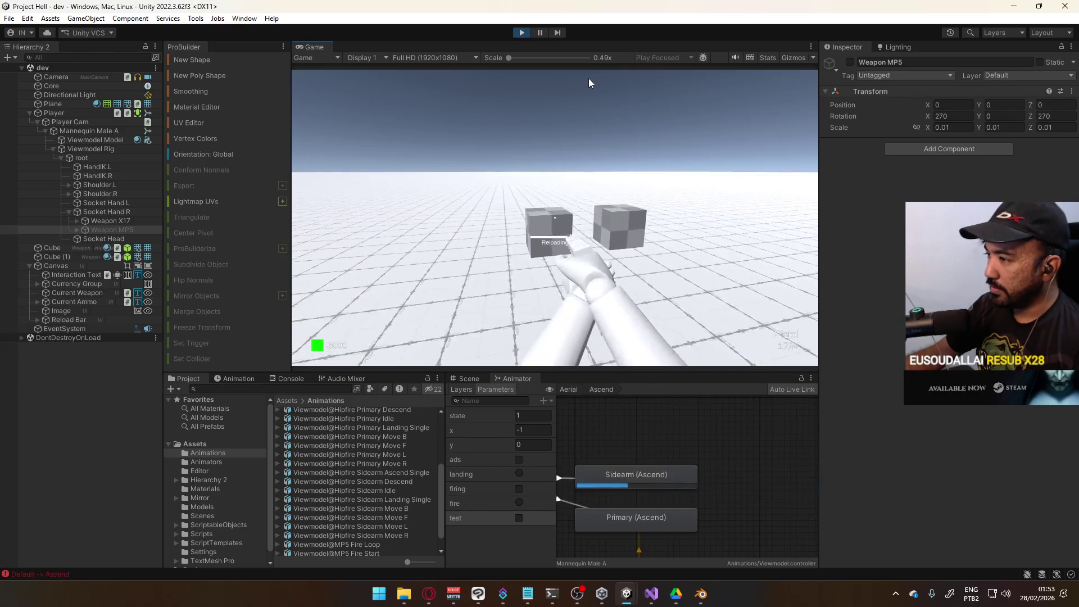
key("space")
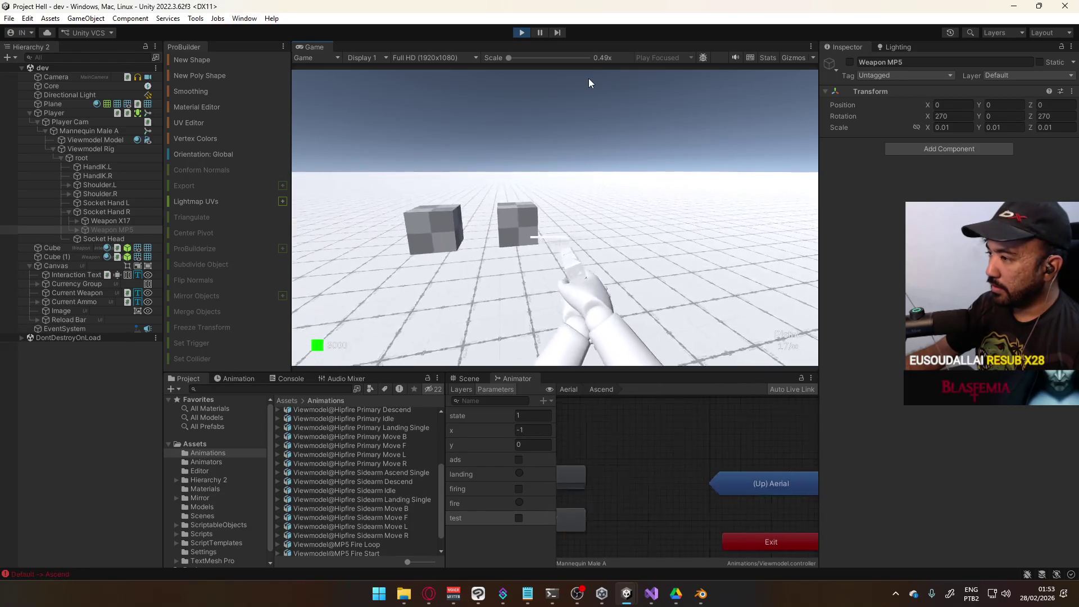
key("a")
left_click(521, 32)
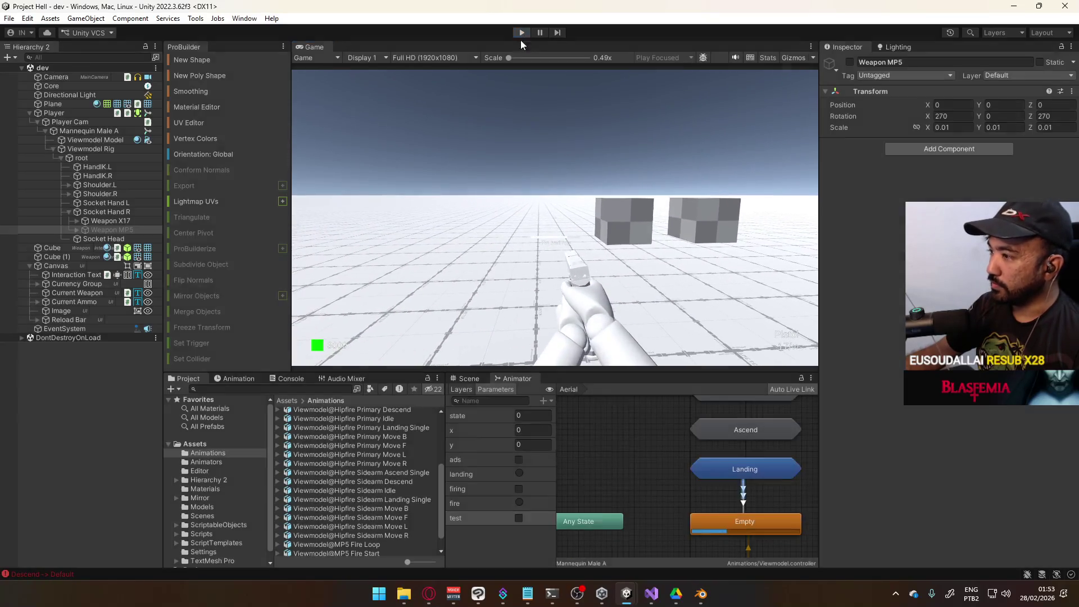
left_click(701, 594)
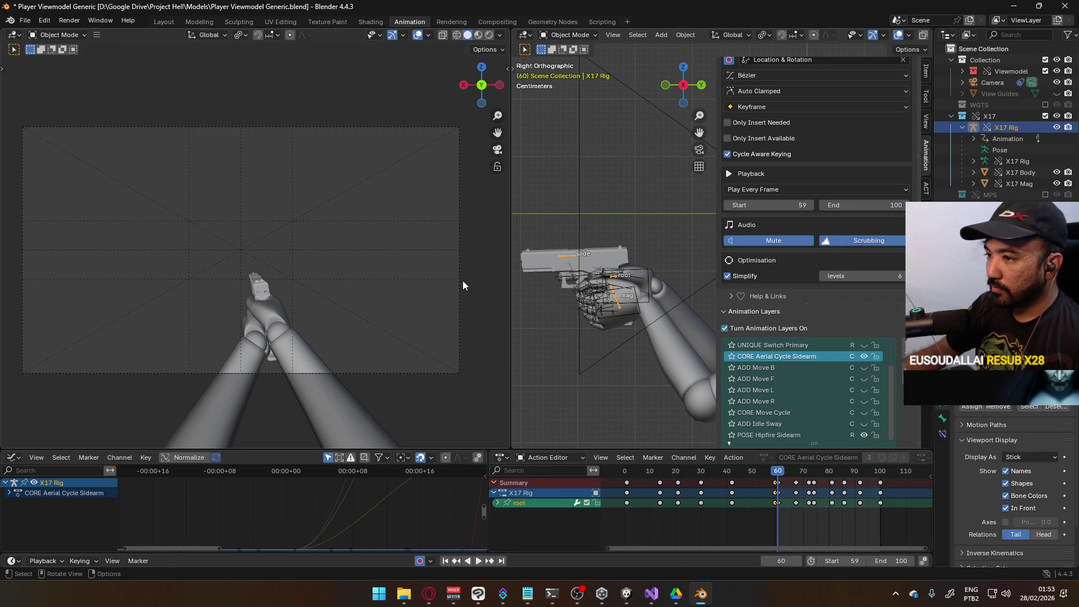
Step: Scrub the CORE Aerial Cycle Sidearm action from frame 59 to 61 to find where the landing starts
left_click(777, 478)
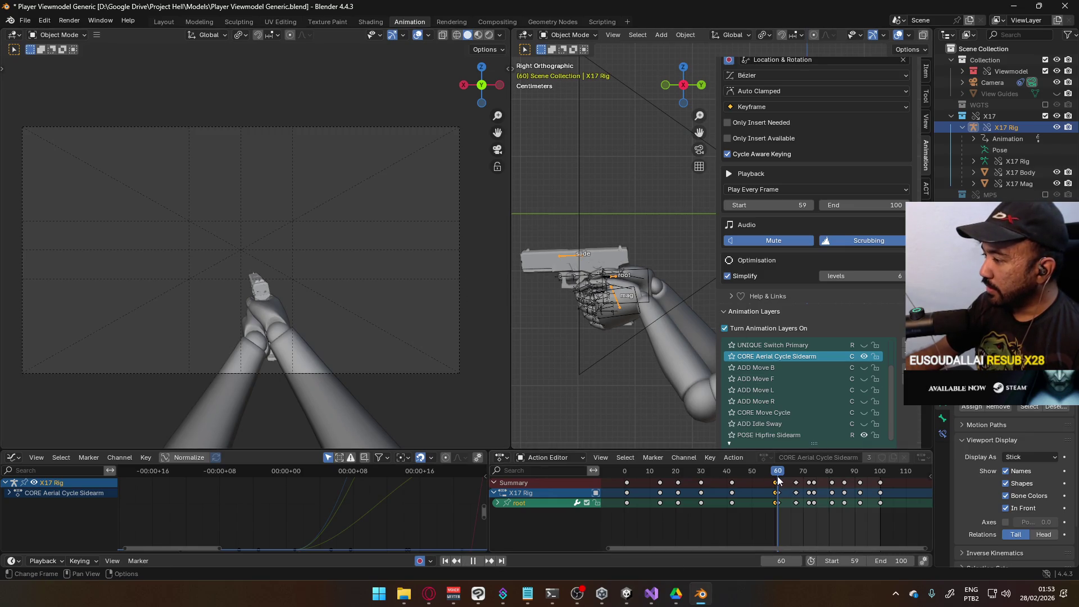
left_click_drag(775, 478, 776, 478)
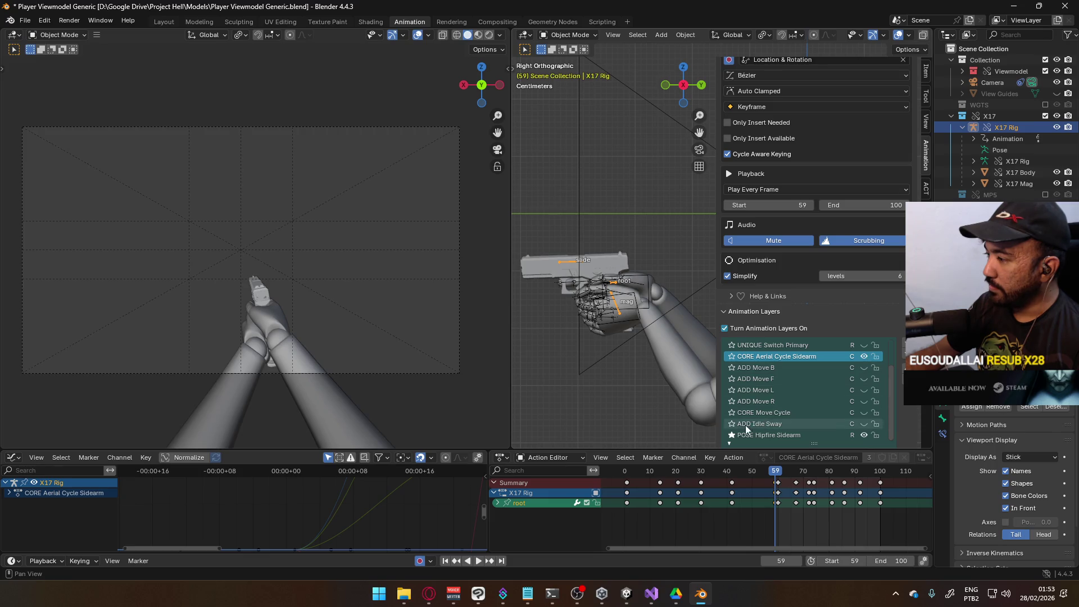
scroll(727, 478, "right", 5)
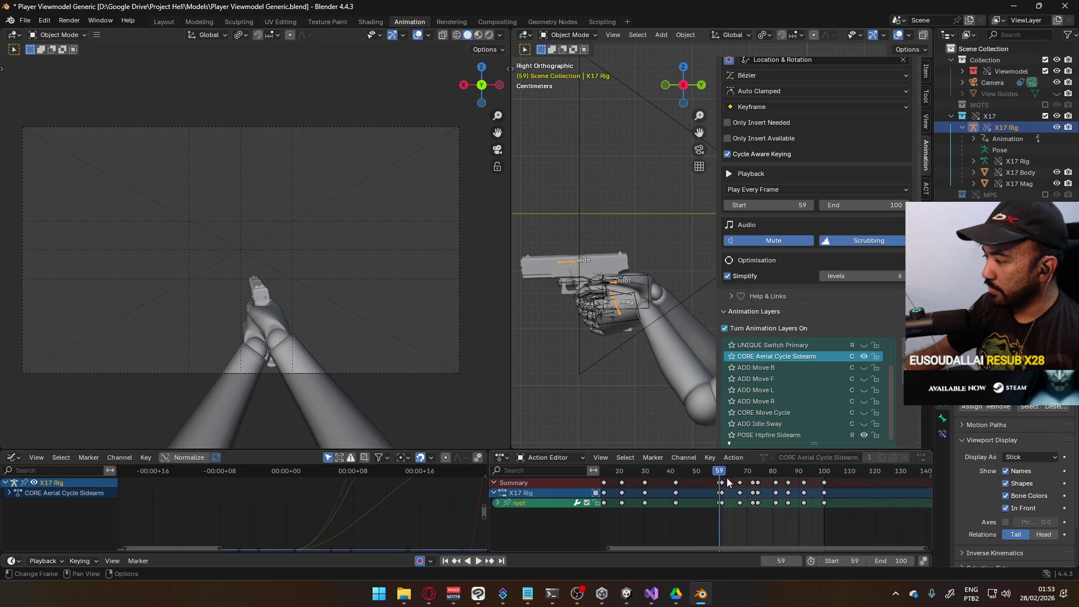
key("alt+Tab")
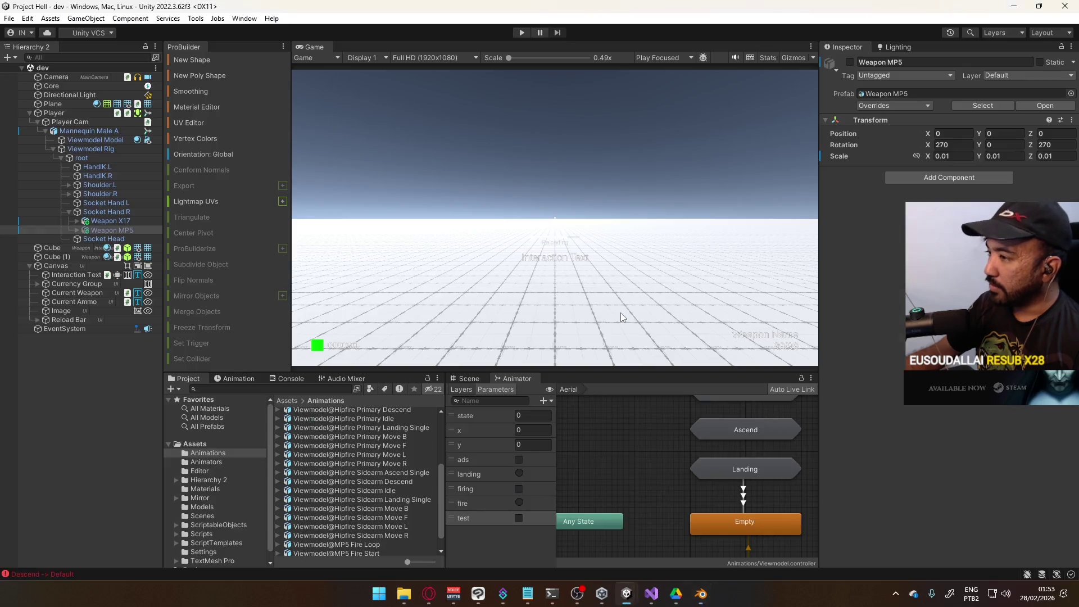
Step: Confirm the Hipfire Sidearm Landing Single clip spans frames 60–100 in its import settings
left_click(396, 502)
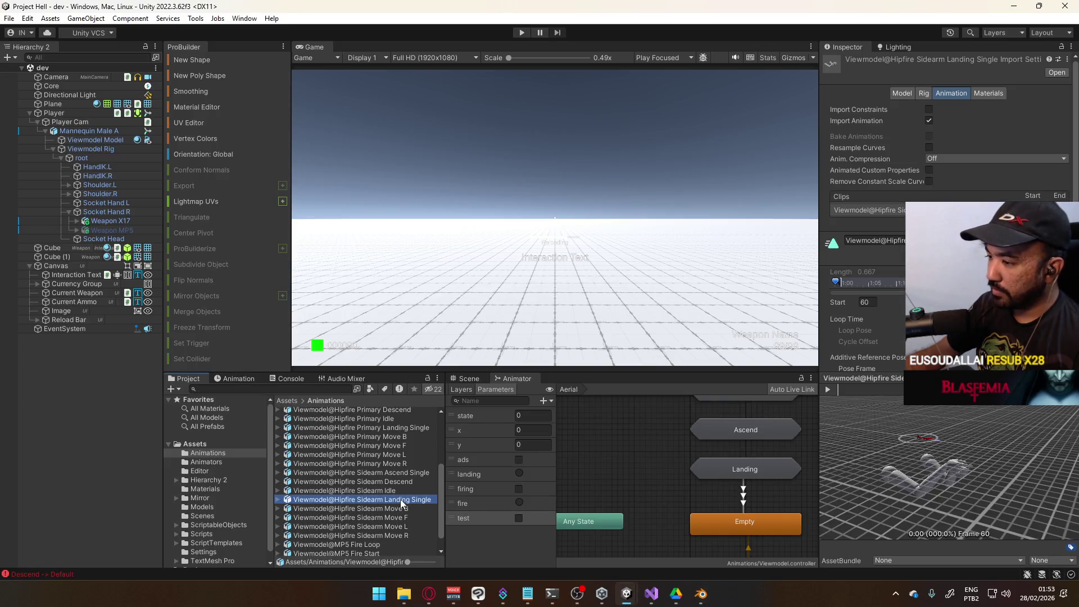
scroll(838, 50, "down", 3)
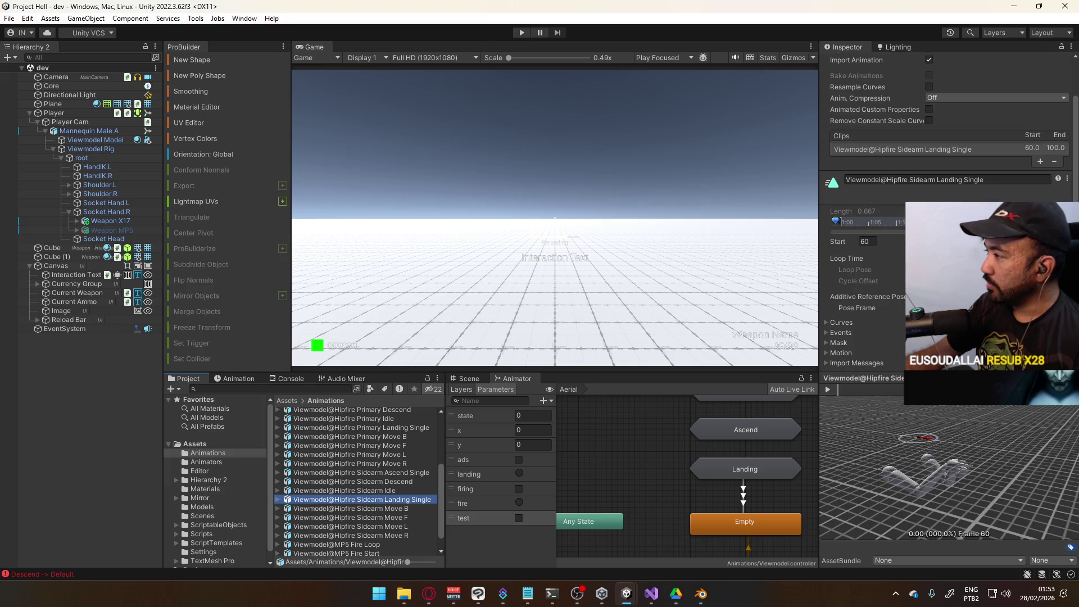
key("alt+Tab")
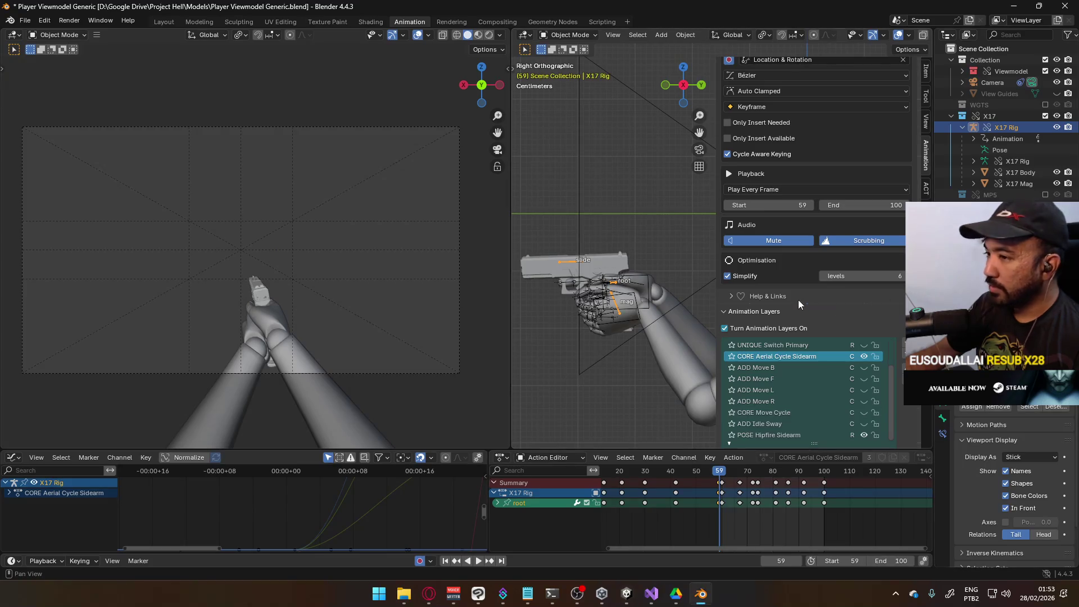
Step: Toggle the POSE Hipfire Sidearm layer off and on, play the aerial cycle, and return to frame 59
left_click(863, 434)
left_click(862, 435)
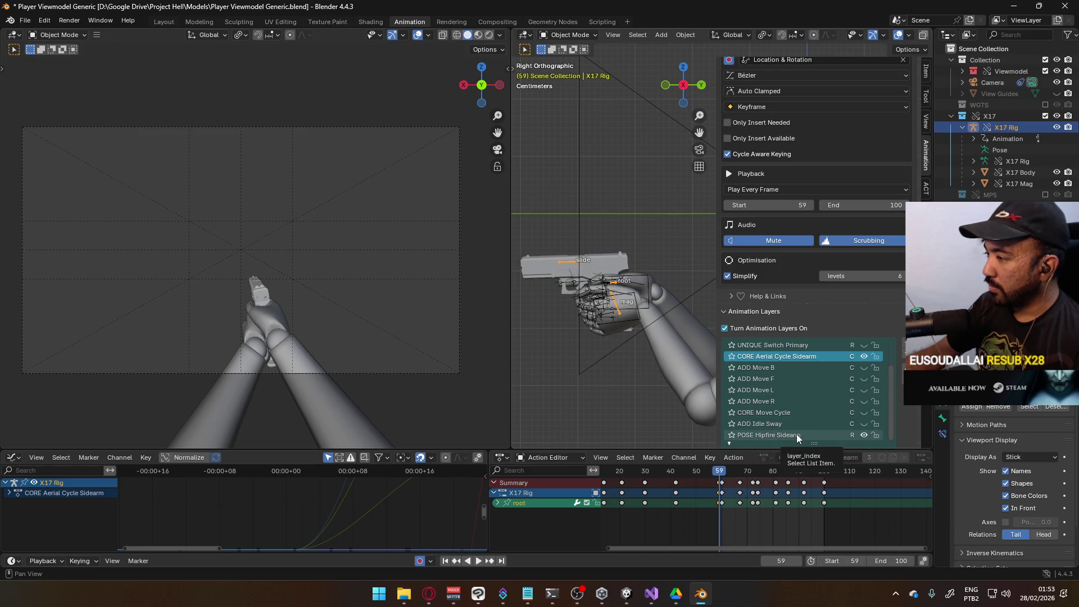
key("space")
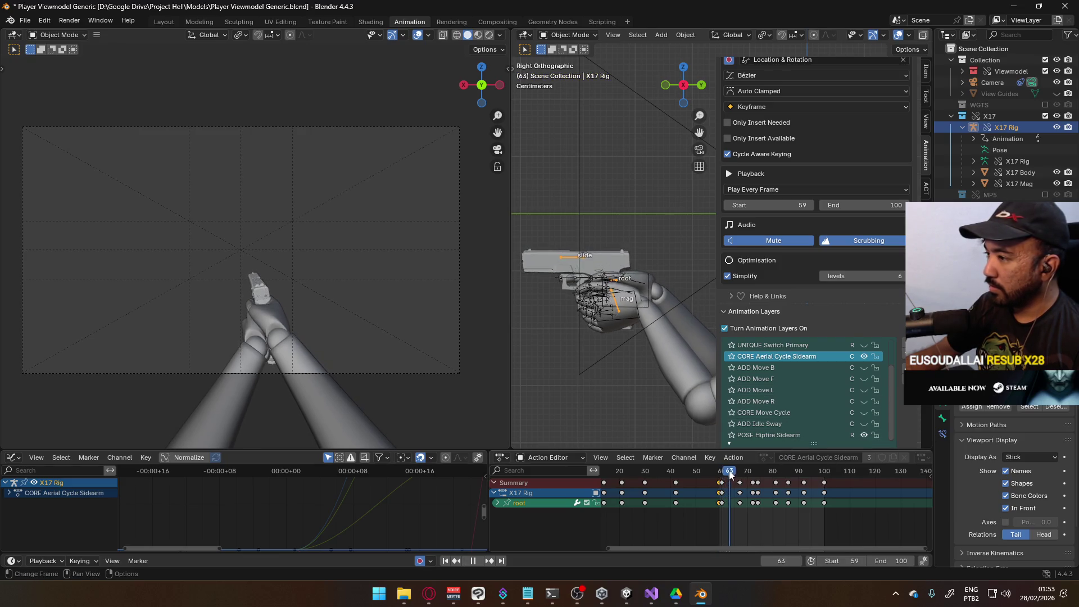
left_click_drag(725, 475, 719, 478)
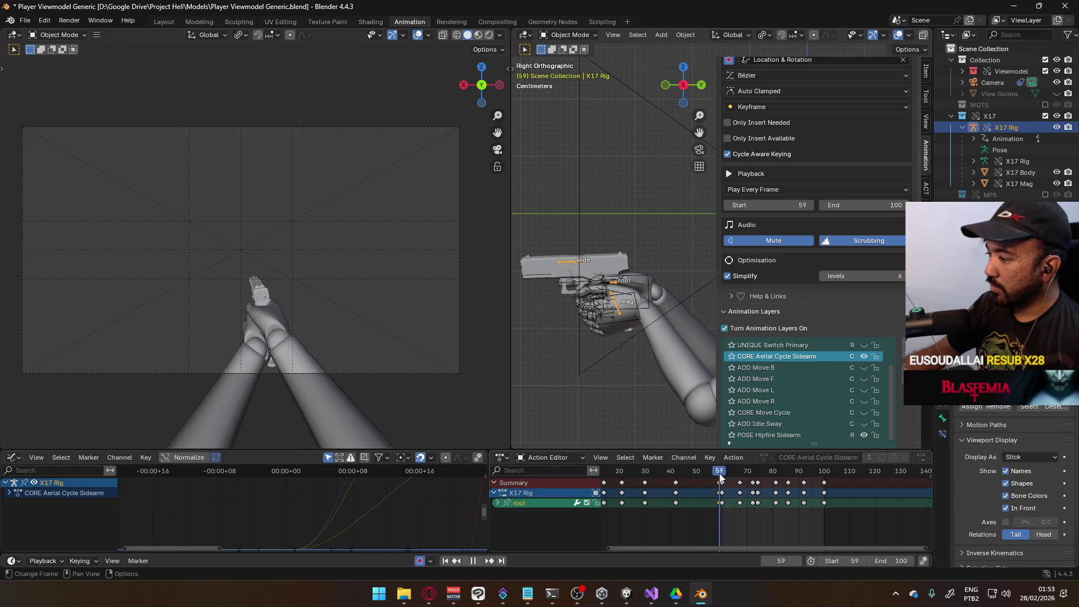
key("alt+Tab")
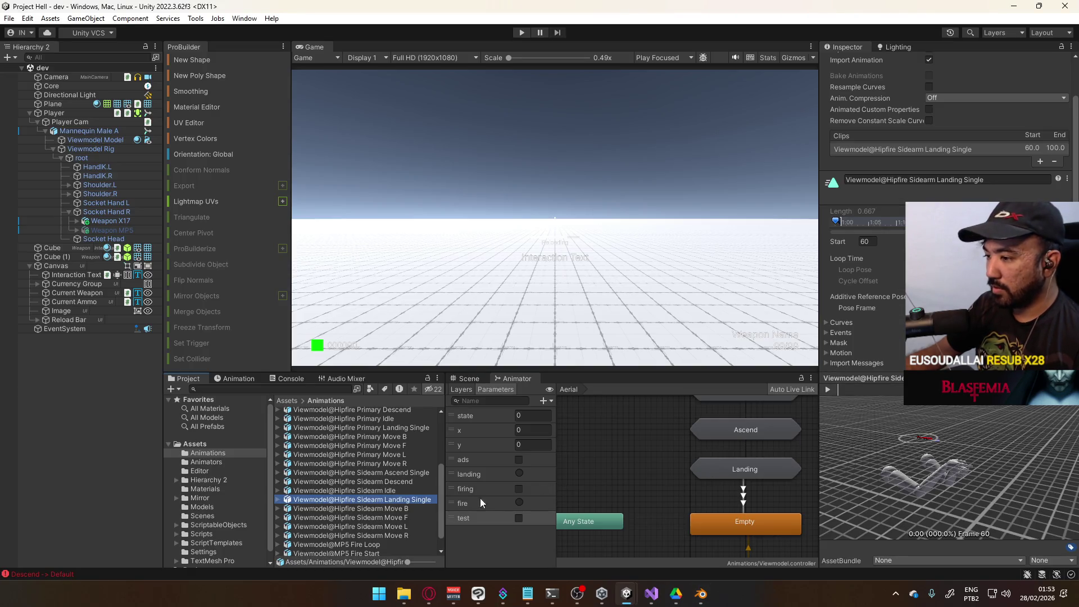
Step: Compare frame ranges of the Primary Move B, Primary Landing Single and Sidearm Landing Single clips
scroll(399, 442, "down", 1)
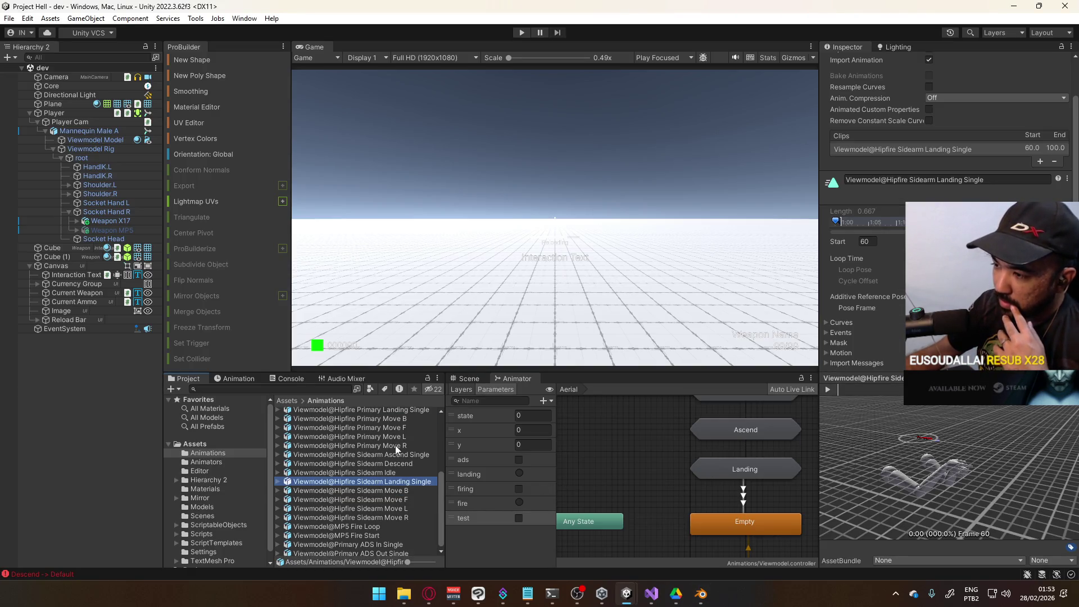
scroll(407, 459, "up", 2)
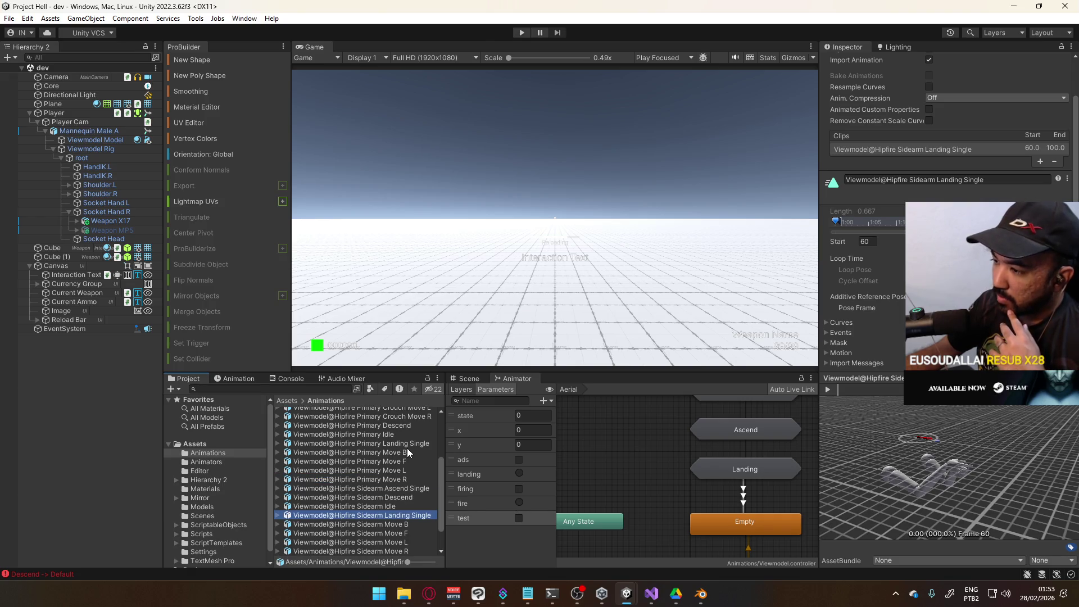
left_click(407, 449)
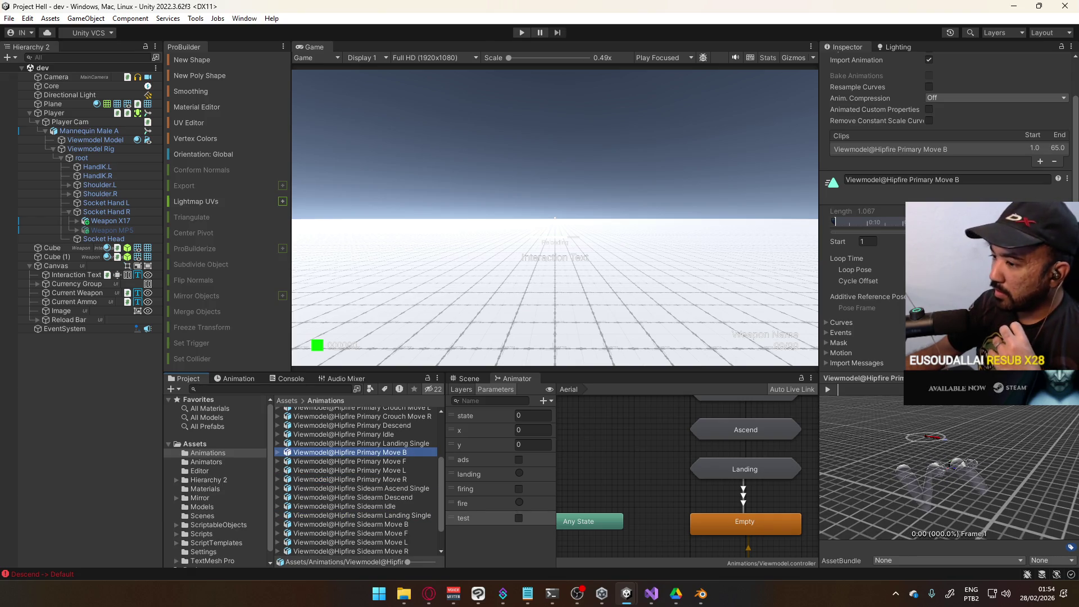
left_click(413, 445)
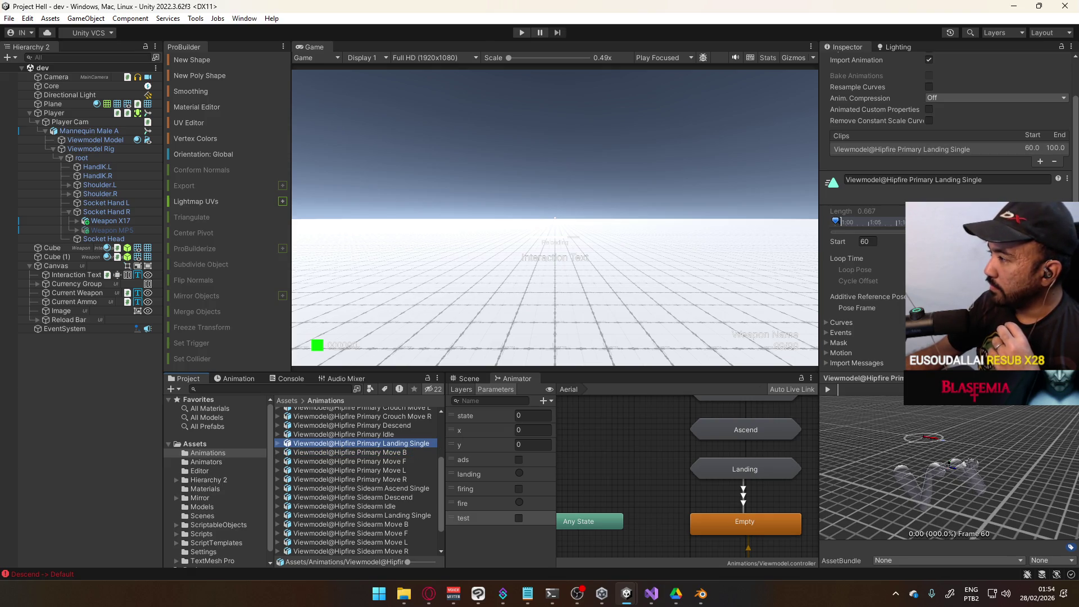
left_click(406, 515)
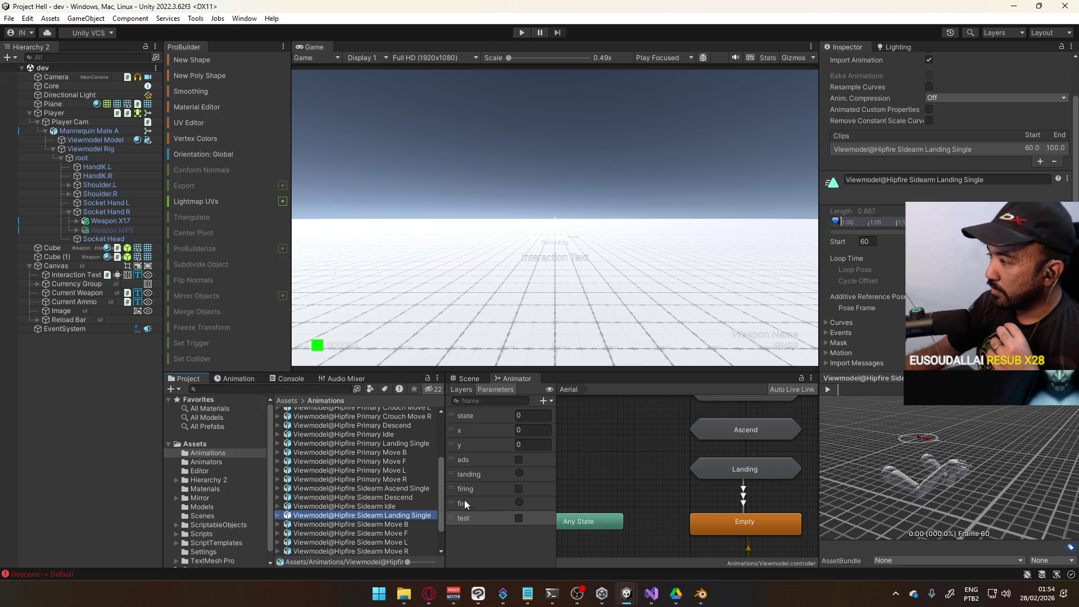
left_click(408, 443)
Step: Compare the Primary Idle clip's 1–128 range against Primary Landing Single
scroll(864, 349, "down", 3)
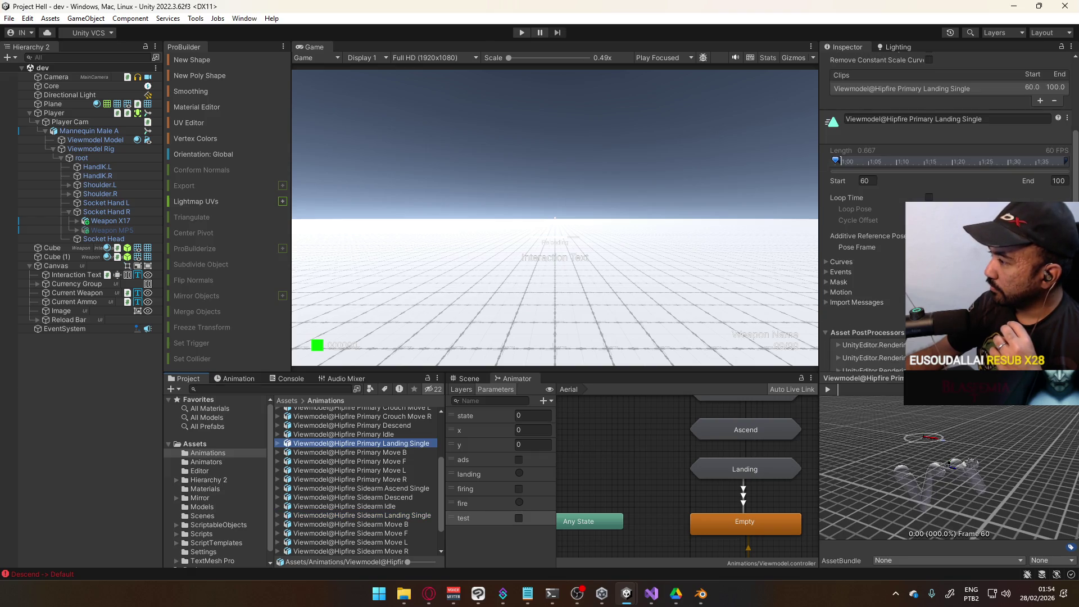
scroll(418, 492, "down", 2)
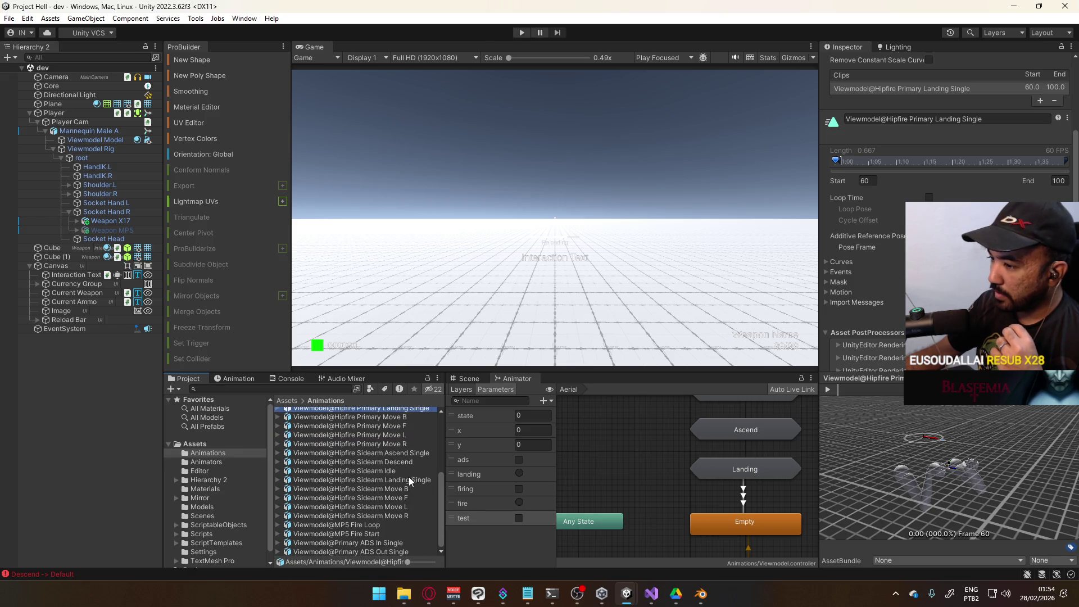
scroll(410, 478, "up", 2)
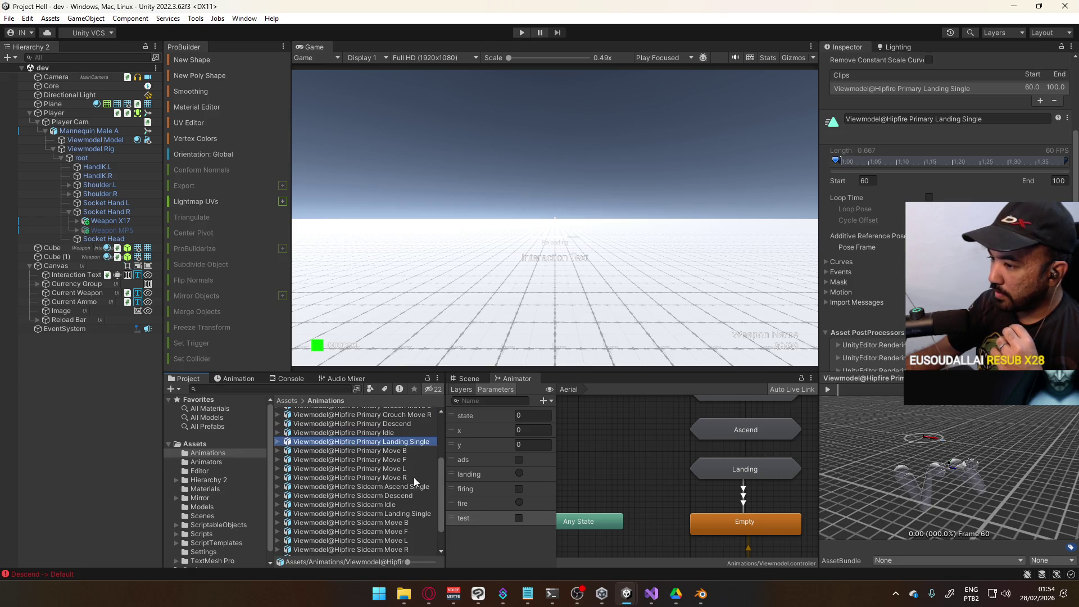
left_click(394, 433)
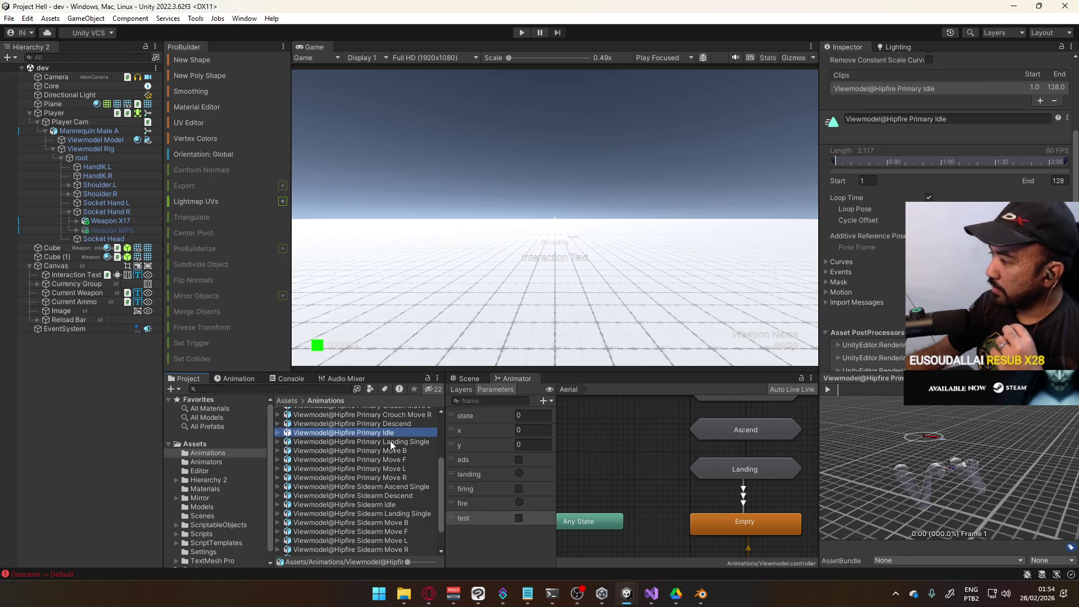
left_click(393, 443)
left_click(390, 433)
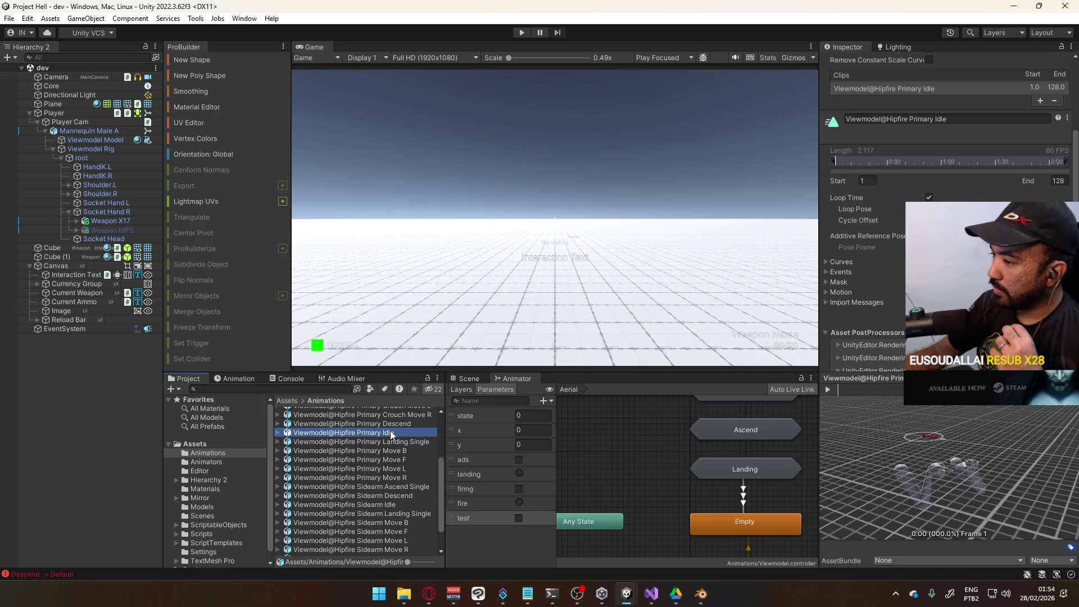
left_click(405, 444)
left_click(405, 433)
left_click(406, 444)
left_click(404, 433)
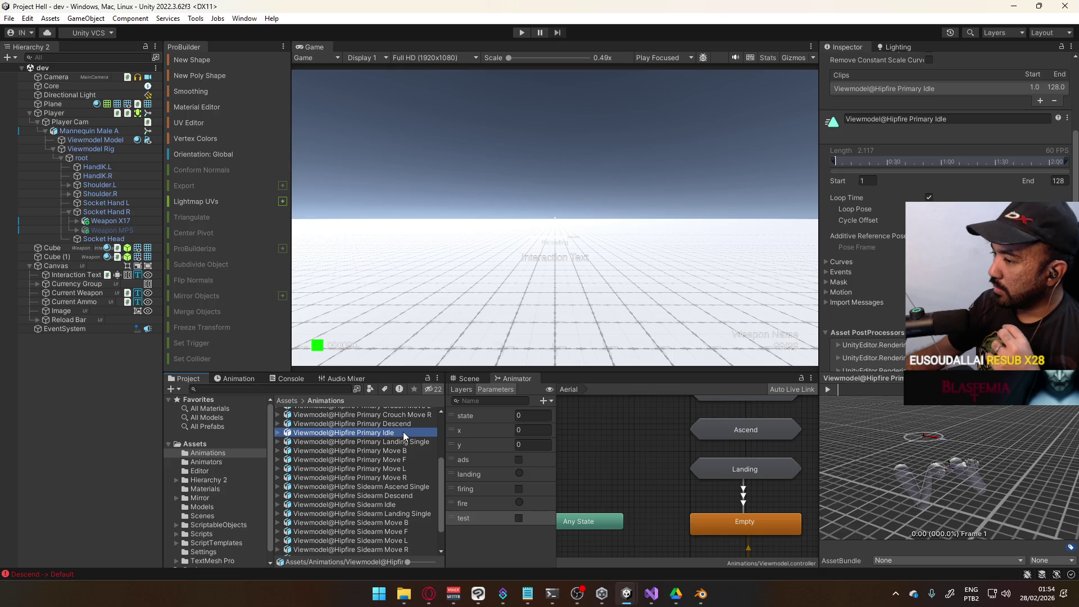
key("alt+Tab")
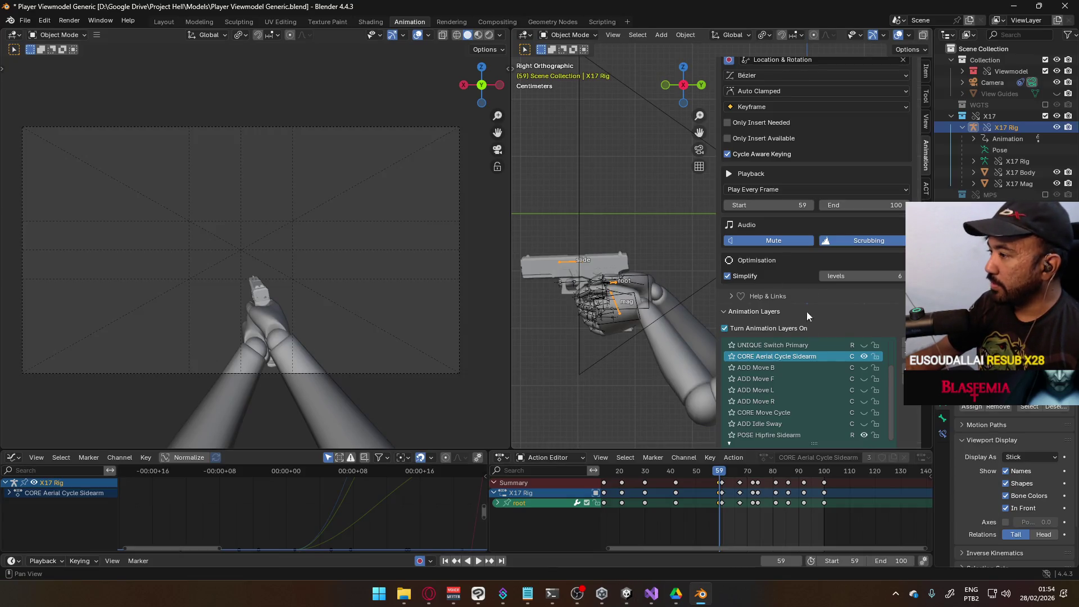
Step: Save the Blender file and export the viewmodel arms over the Sidearm Idle FBX
left_click(793, 434)
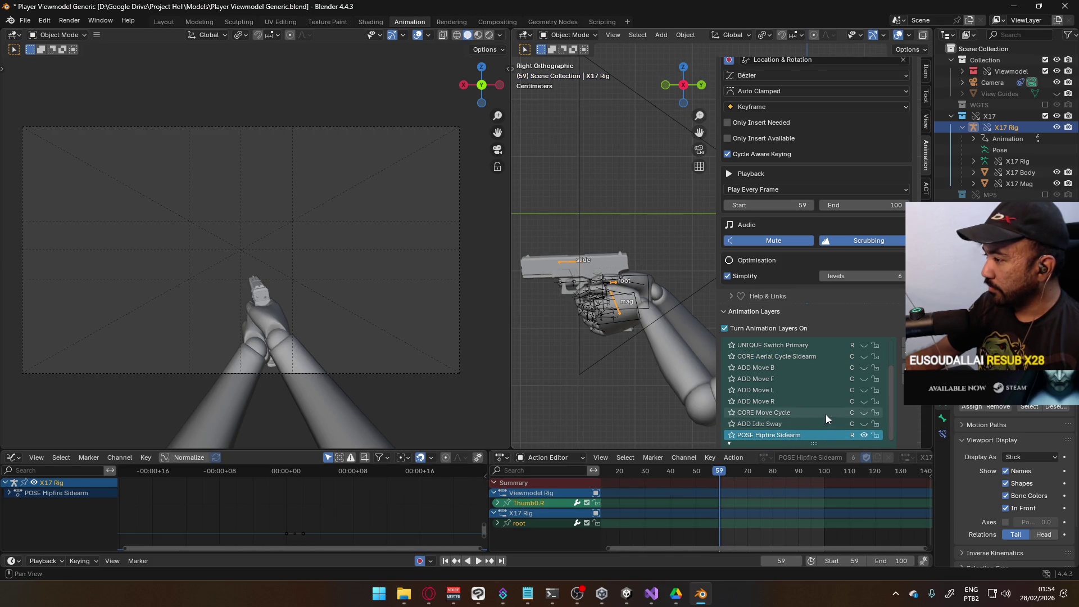
left_click(660, 331)
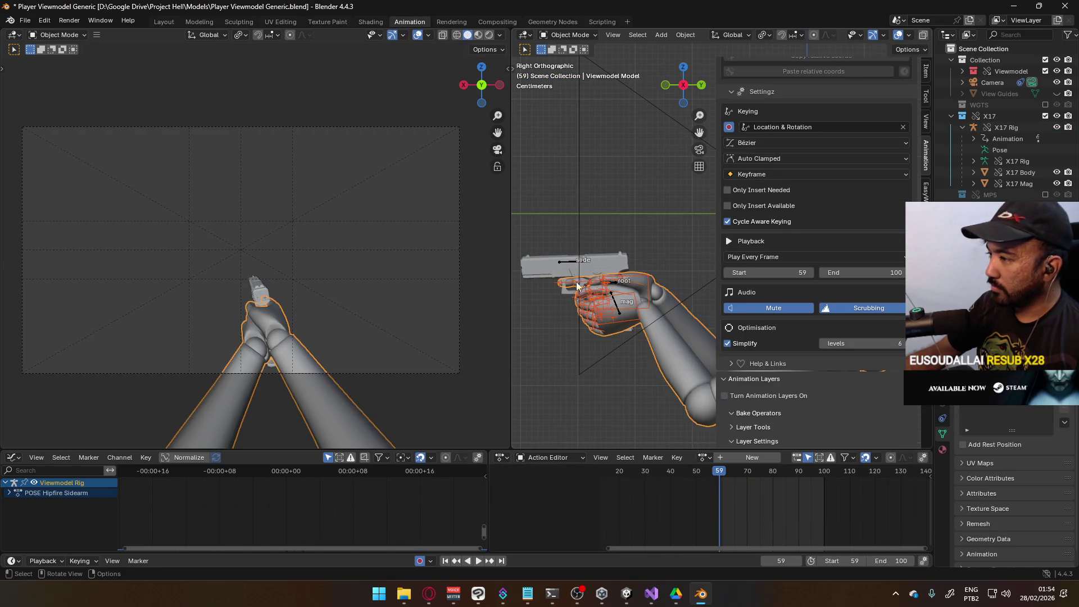
key("ctrl+s")
left_click(24, 21)
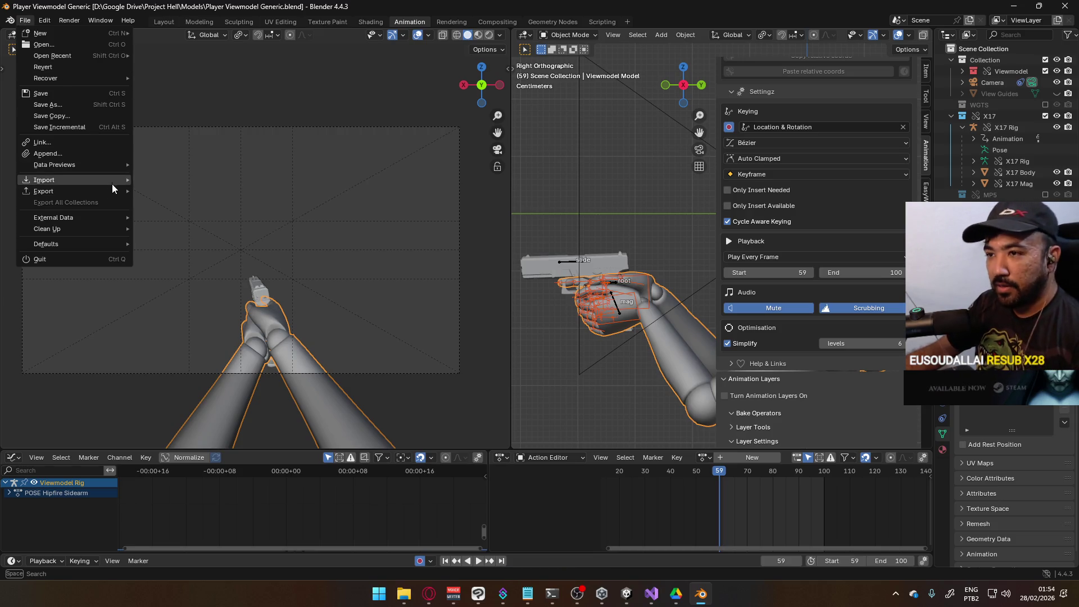
mouse_move(111, 193)
left_click(204, 290)
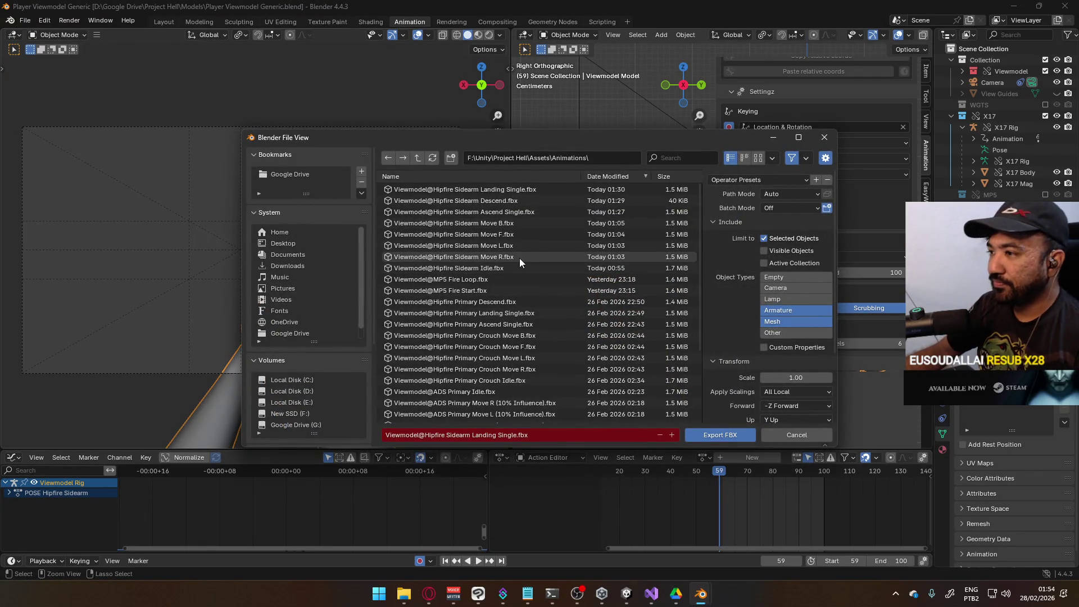
double_click(520, 268)
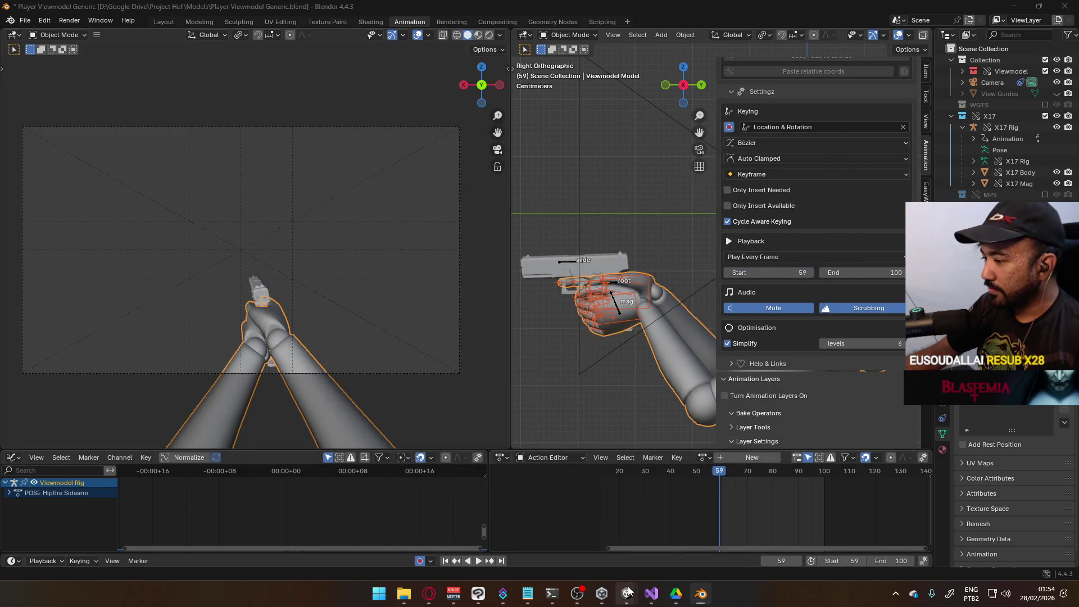
Step: Recheck the Primary Landing Single and Primary Idle clips in Unity's Project window
mouse_move(627, 594)
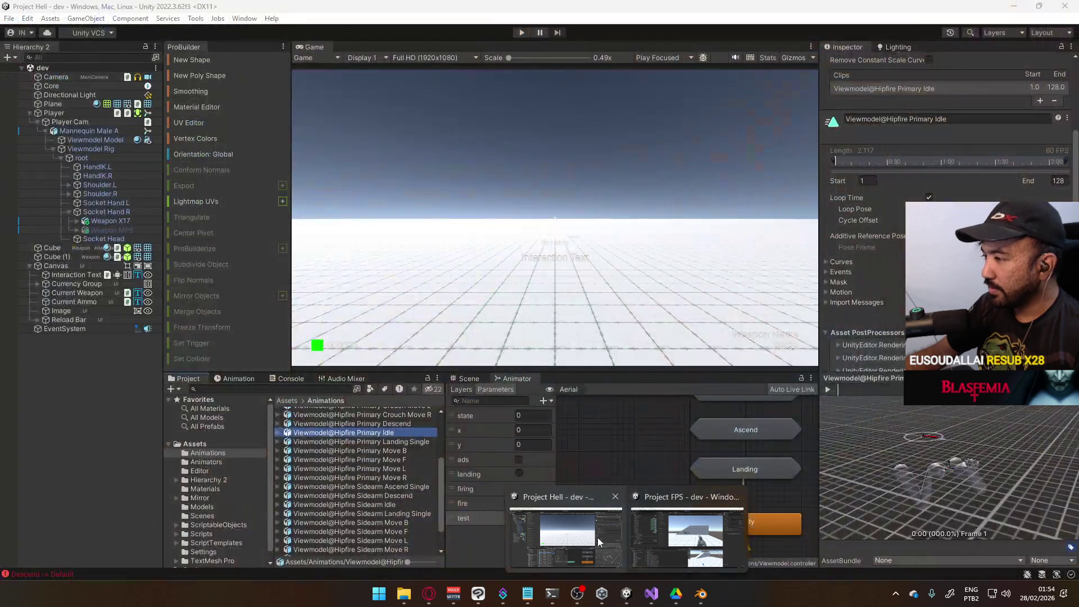
left_click(599, 538)
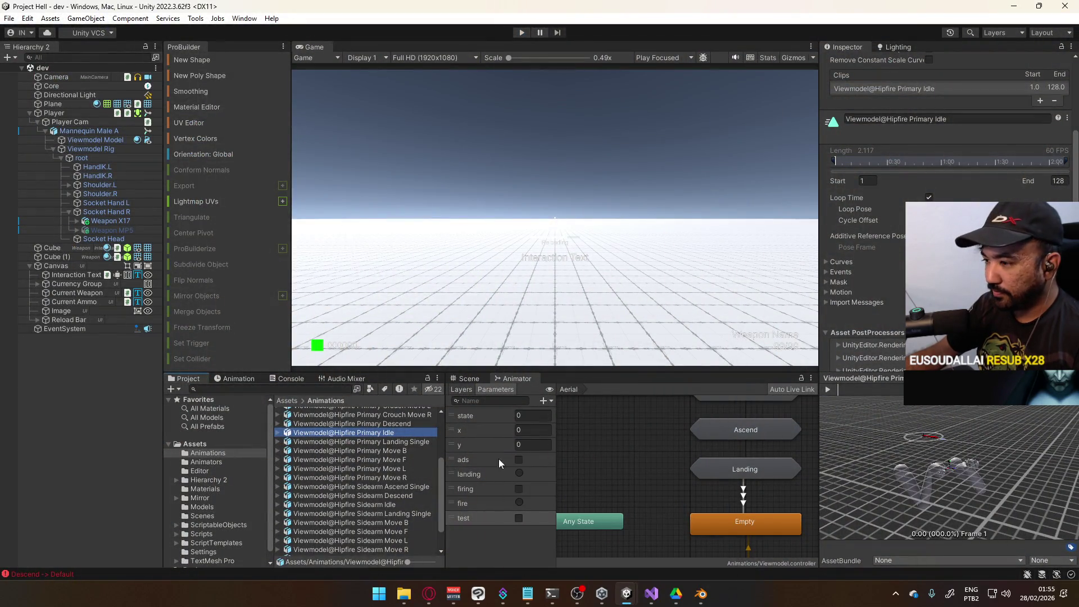
left_click(389, 441)
left_click(390, 433)
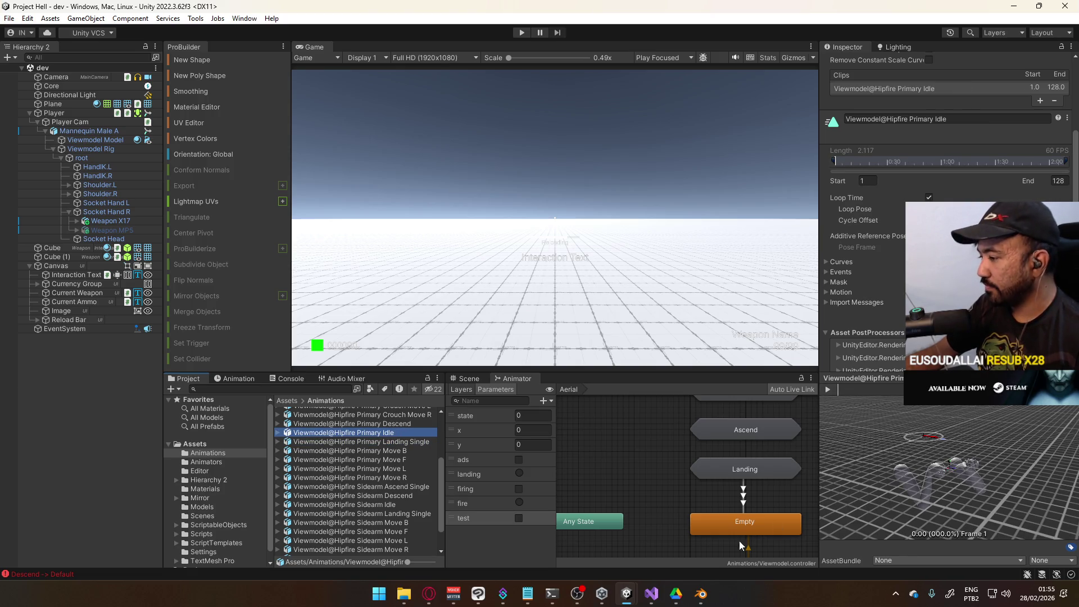
left_click(701, 593)
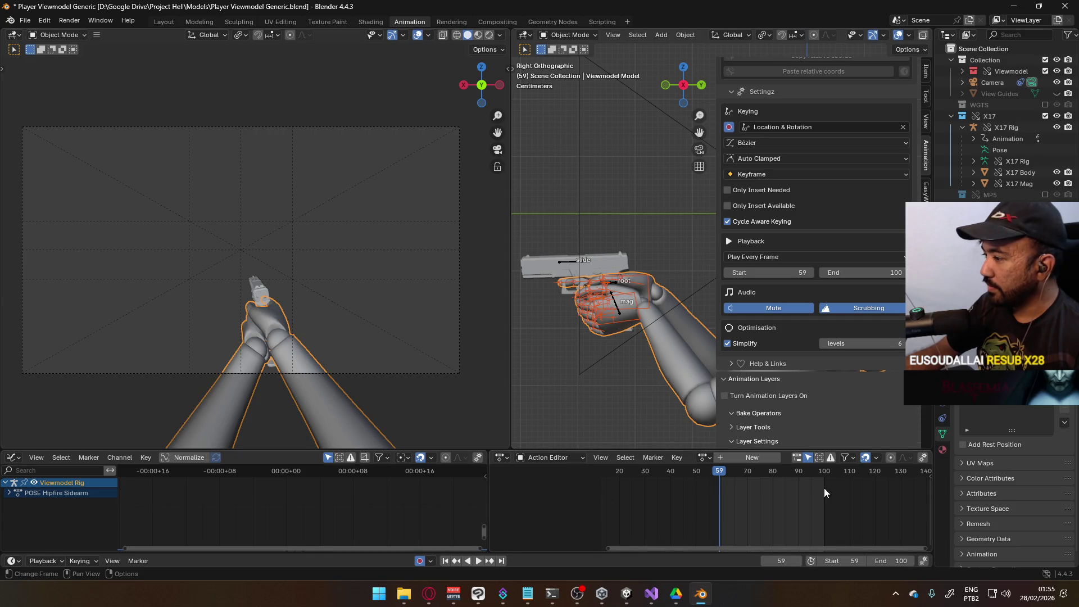
Step: Set Blender's scene frame range to 1–10 and put the playhead at frame 1
left_click(842, 560)
type("1")
key("Return")
left_click(892, 560)
type("10")
key("Return")
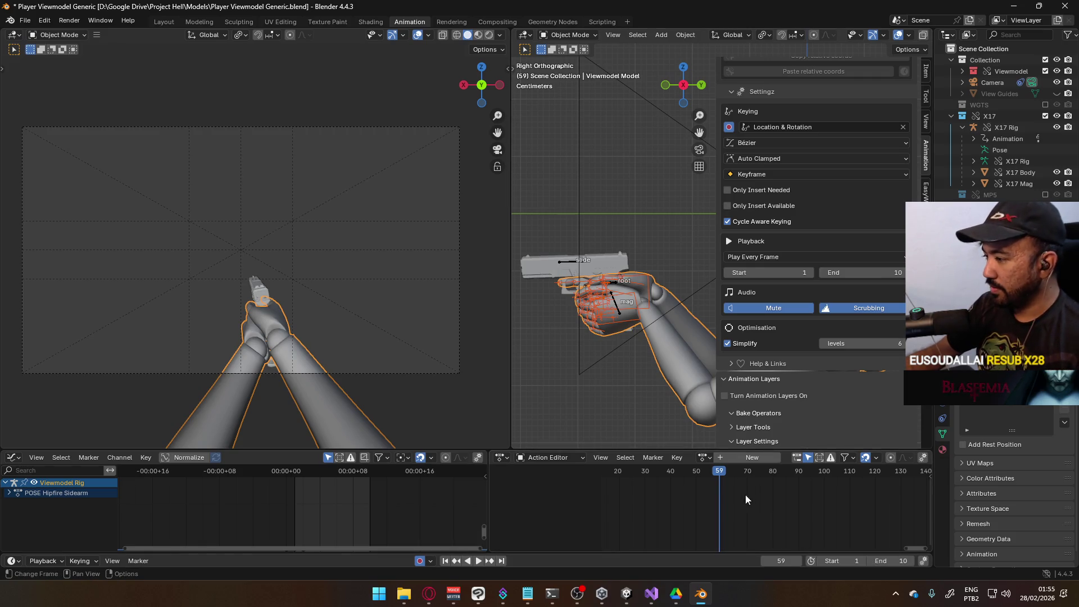
scroll(603, 497, "left", 5)
key("shift+Left")
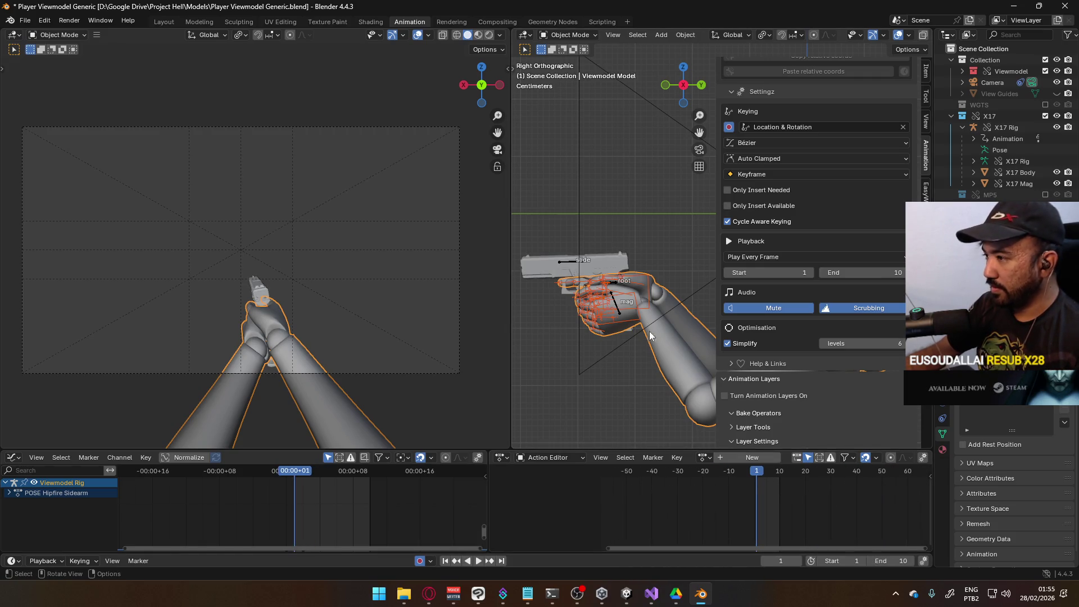
Step: Save the Blender file and re-export the arms over the idle FBX
left_click(25, 20)
mouse_move(73, 191)
key("ctrl+s")
left_click(214, 292)
double_click(506, 191)
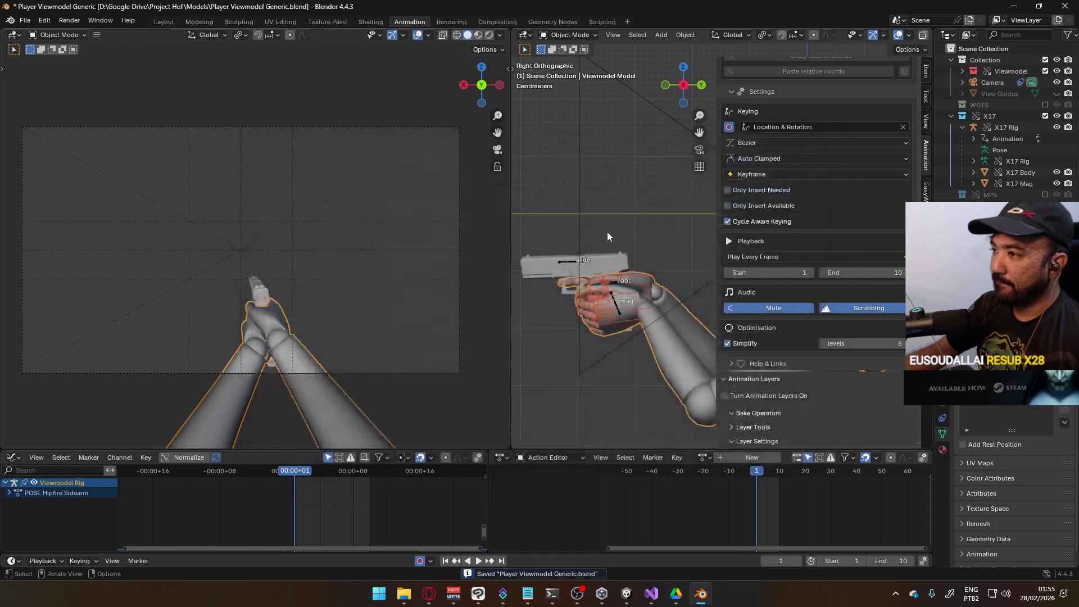
Step: Set the Primary Idle clip's End frame to 10 in Unity
key("alt+Tab")
left_click(1058, 181)
type("10")
key("Return")
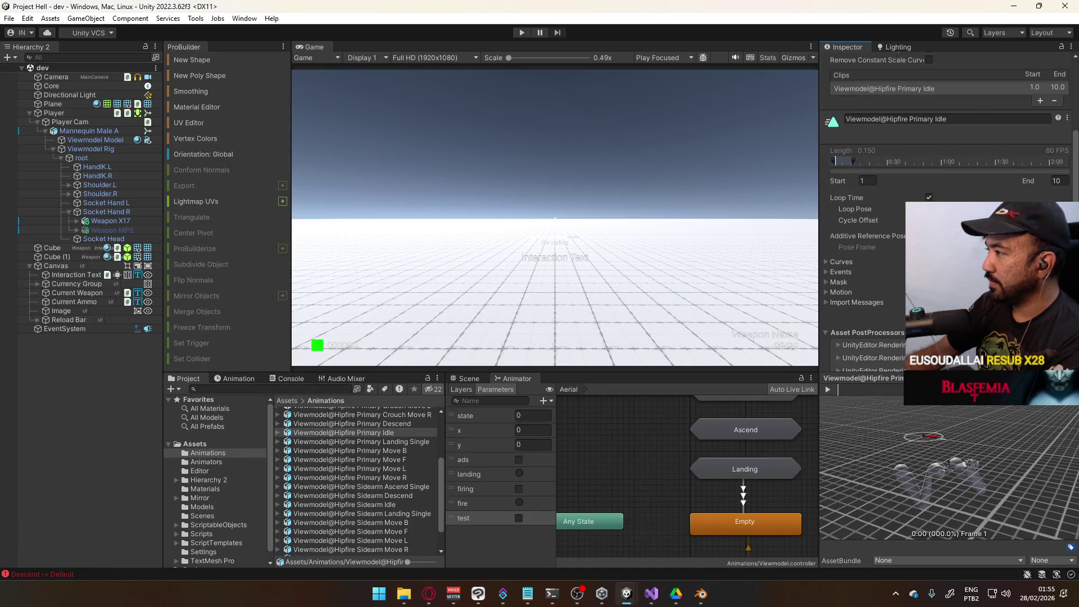
Step: Preview the Primary Idle clip at its last and first frames
left_click(360, 441)
left_click(343, 433)
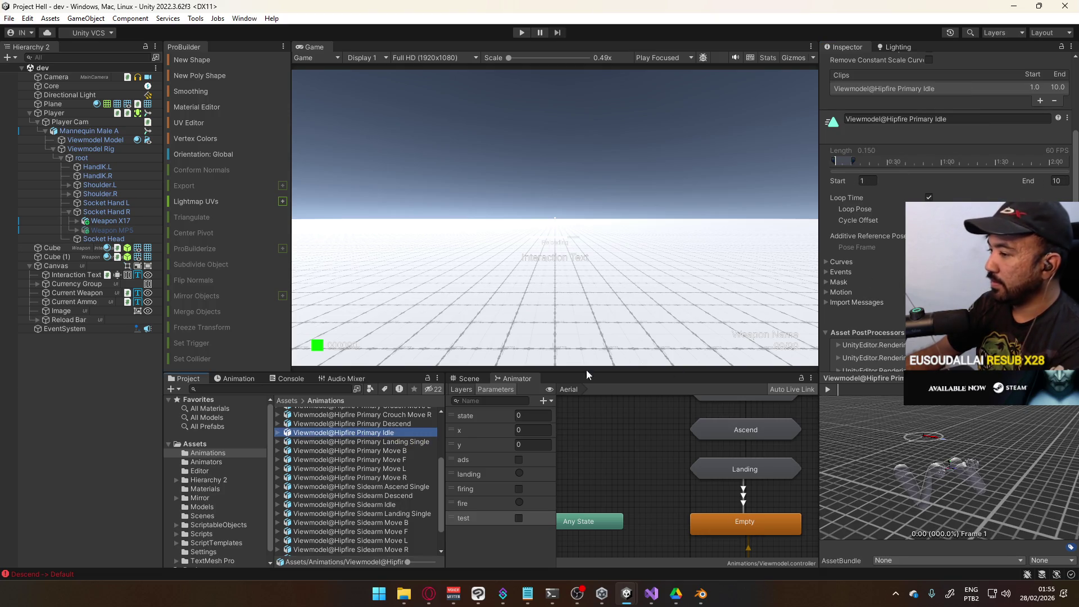
left_click(394, 506)
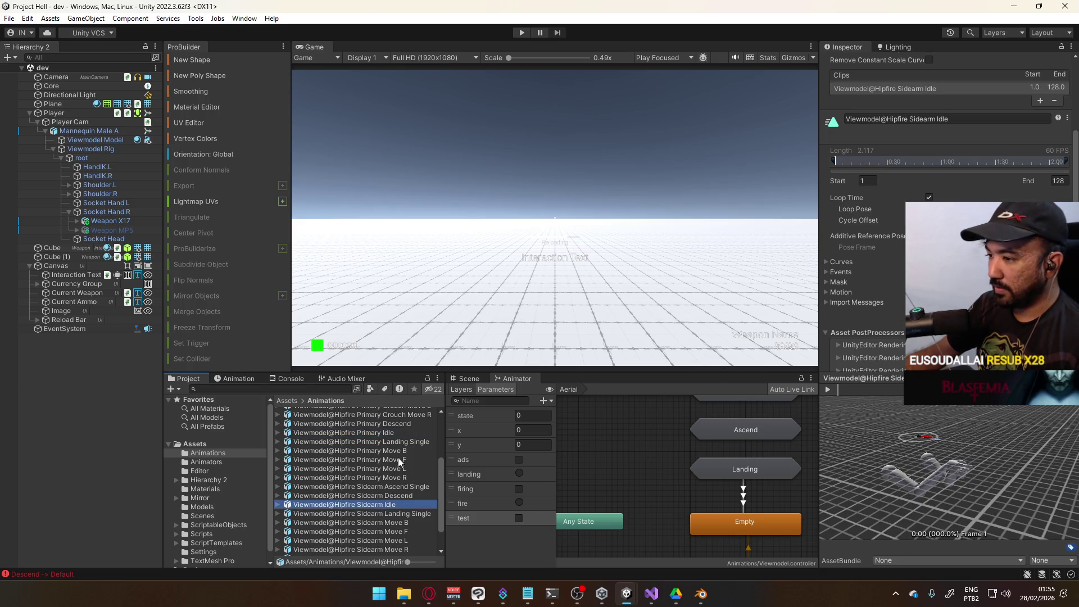
left_click(391, 433)
left_click_drag(858, 161, 1065, 161)
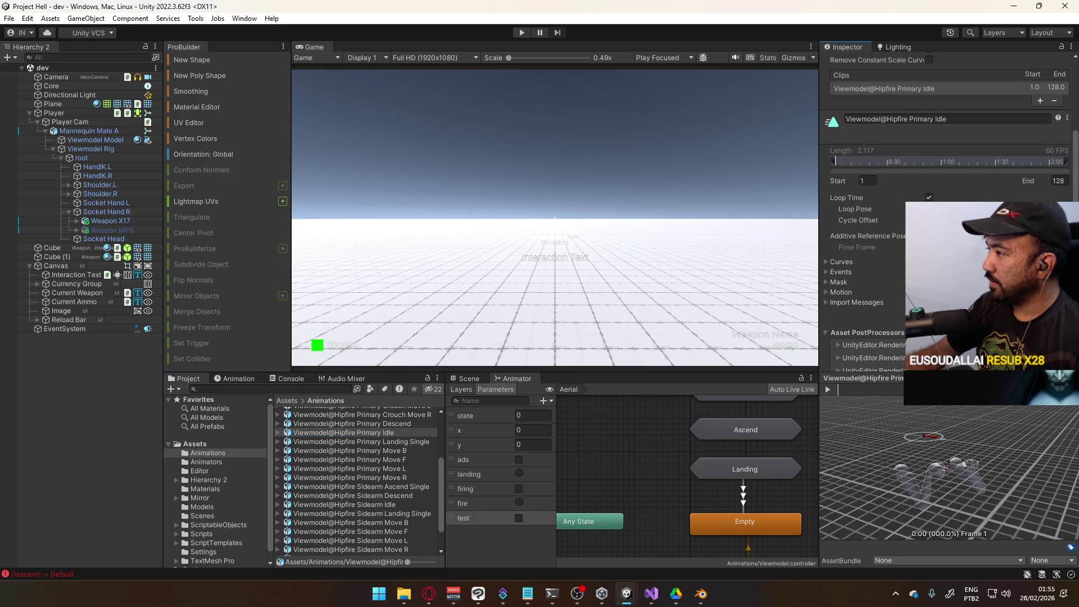
left_click(838, 164)
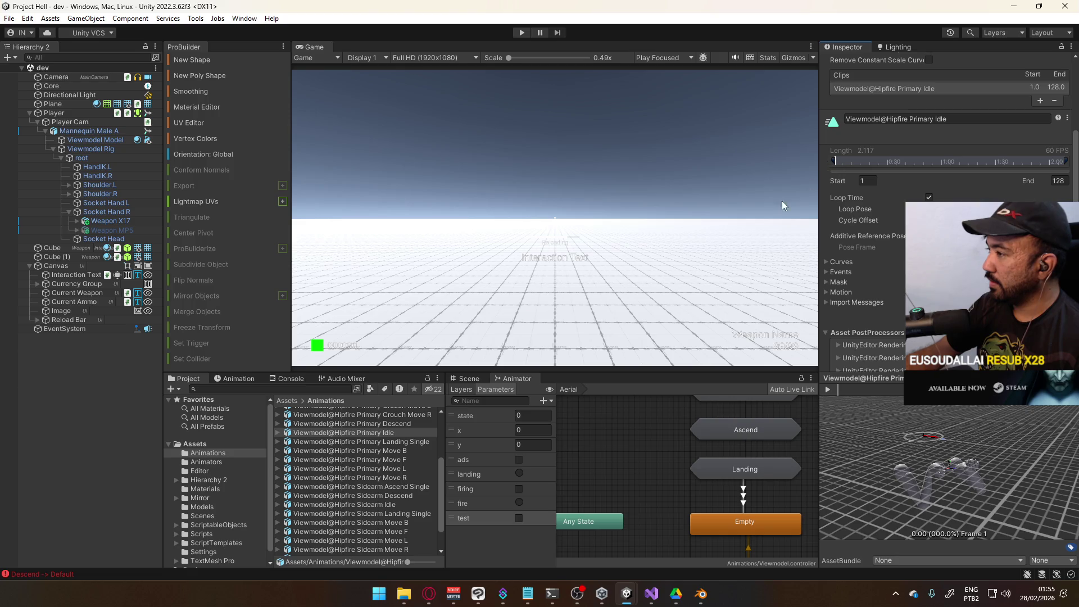
Step: Set the Sidearm Idle clip's End to 10, toggle Pose Frame on and off, and enter play mode
left_click(398, 504)
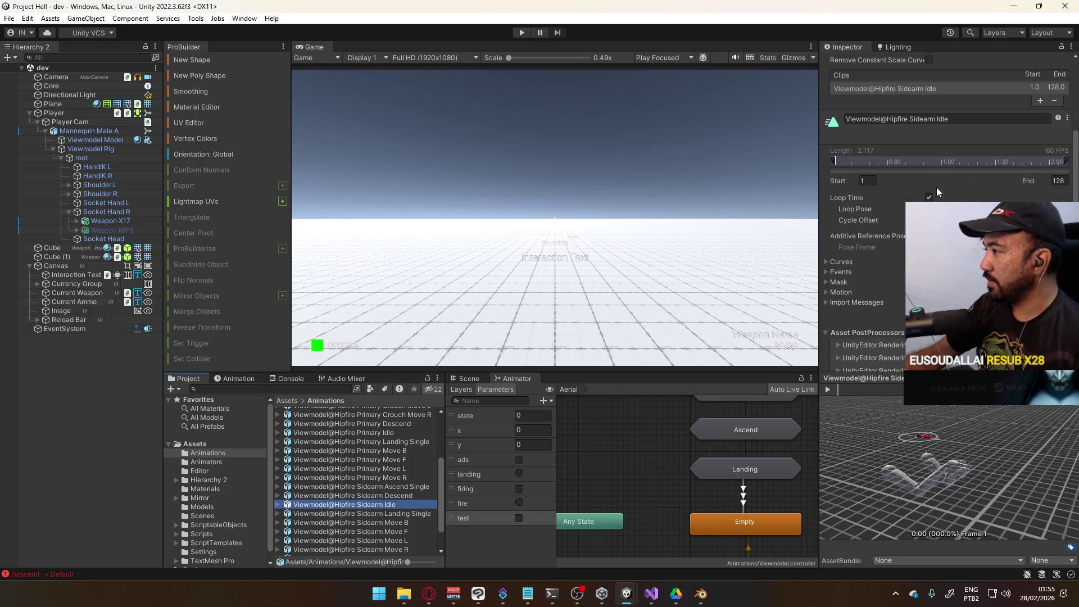
left_click(1060, 180)
type("10")
key("Return")
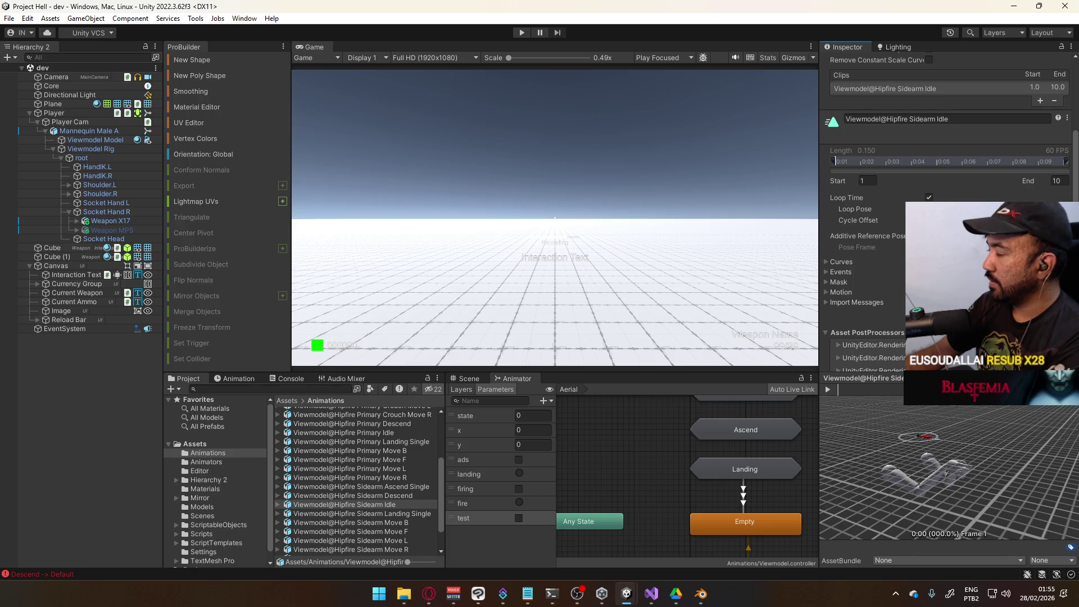
left_click(929, 236)
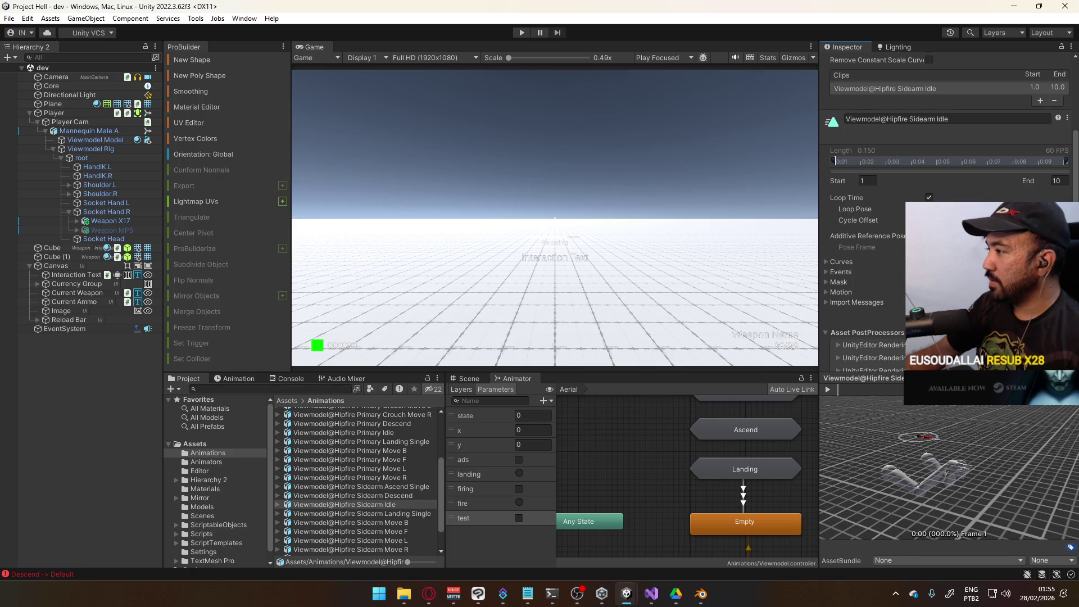
left_click(929, 236)
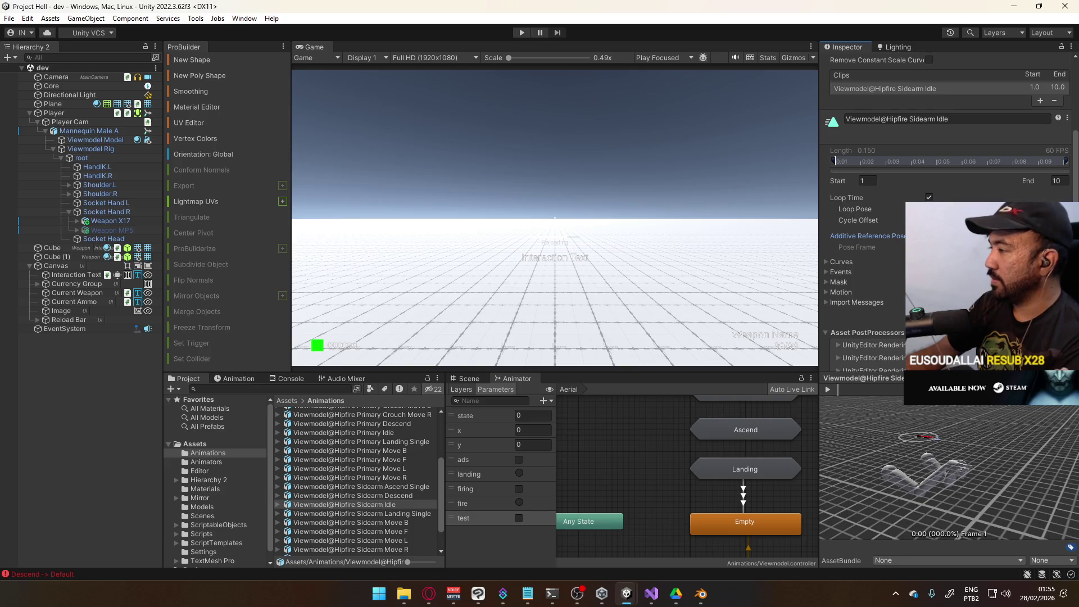
left_click(521, 33)
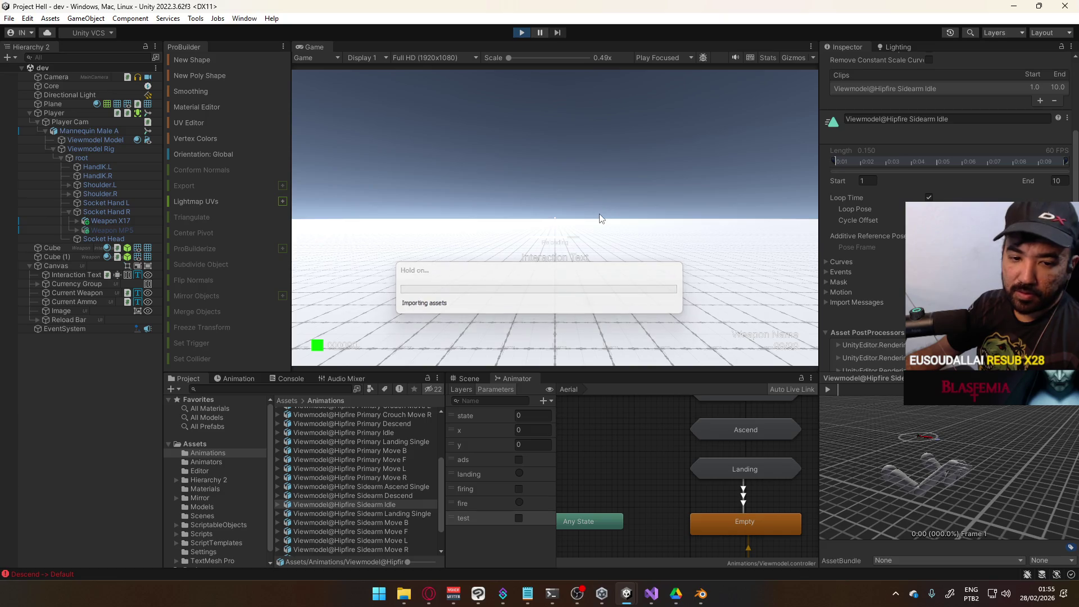
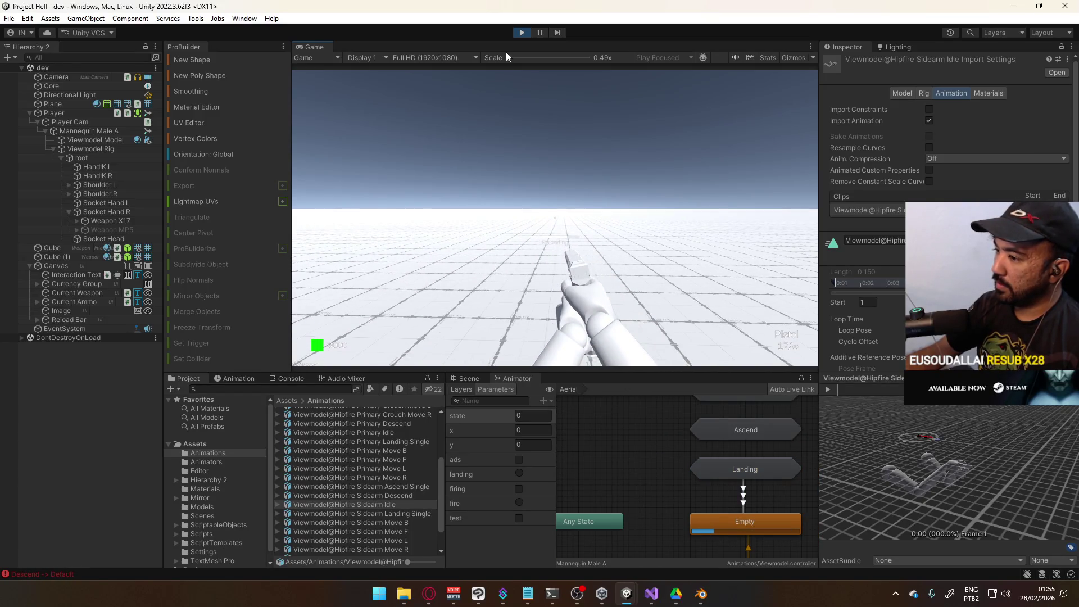
Step: Show the Animator's layer list and scroll through the Aerial layer graph
key("super")
key("super")
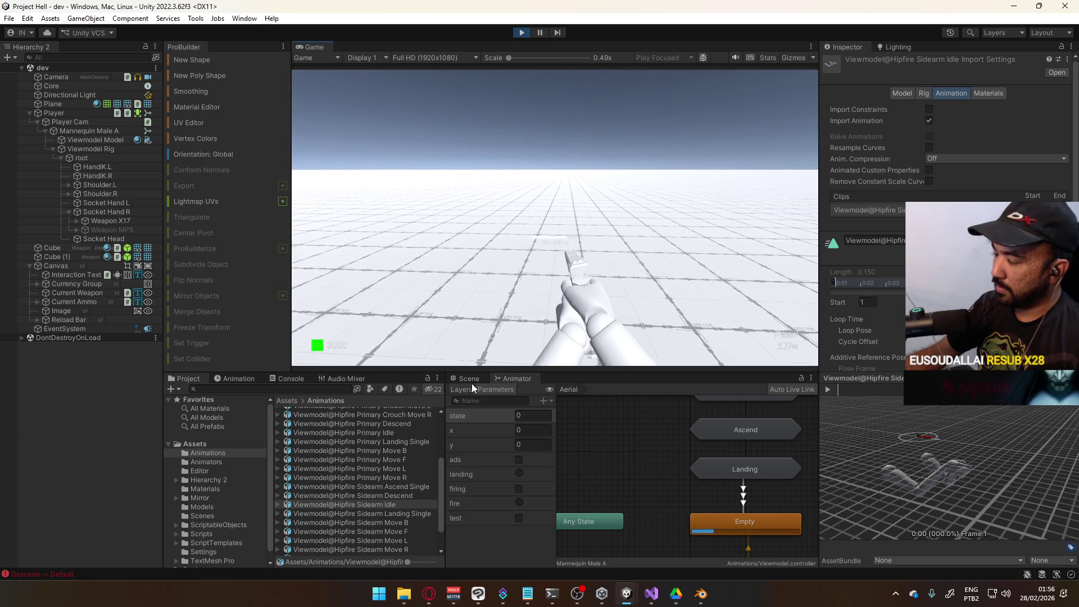
left_click(465, 390)
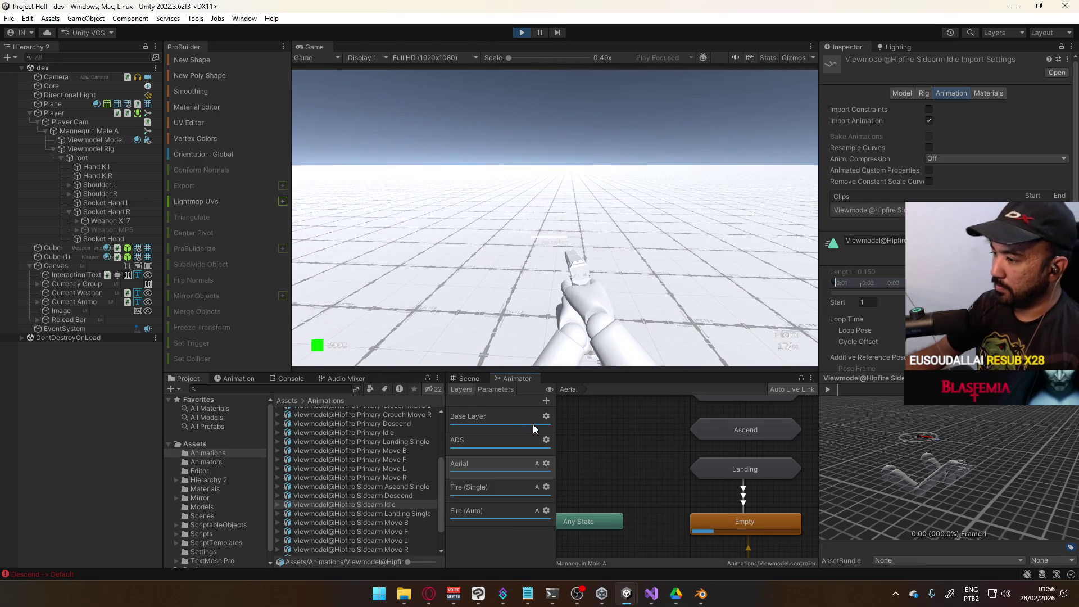
scroll(647, 467, "down", 2)
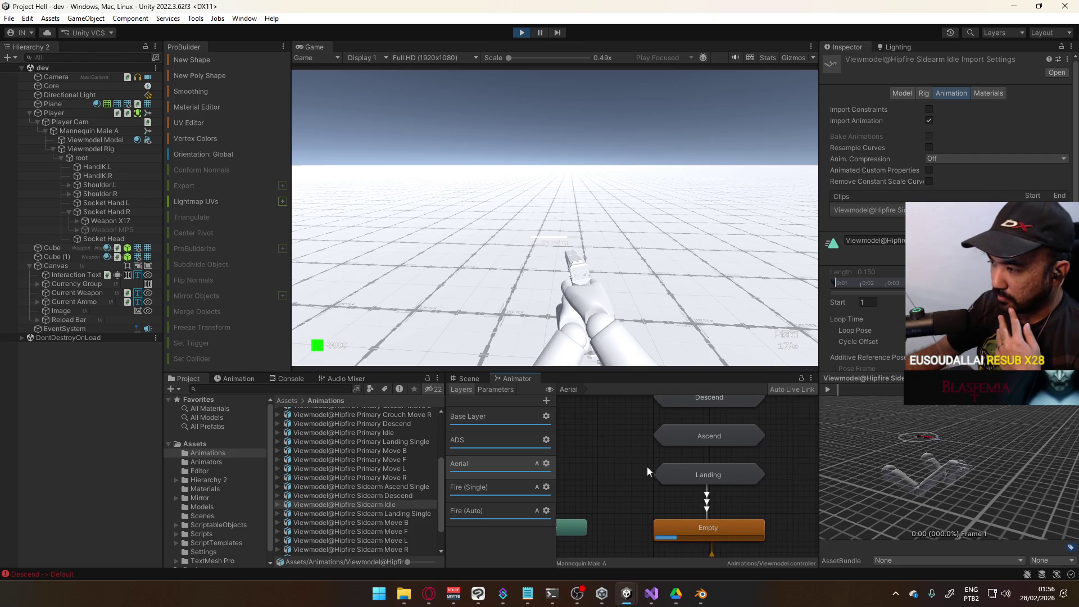
scroll(660, 475, "down", 2)
scroll(705, 473, "up", 2)
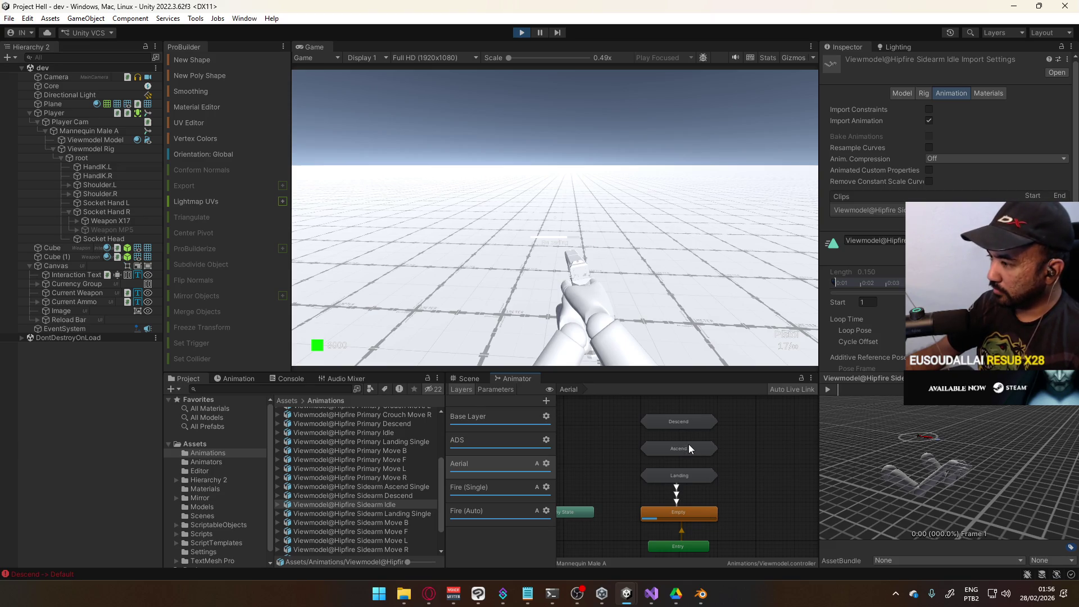
Step: Stop the play test and revert the unapplied Hipfire Sidearm Idle import changes
left_click(716, 450)
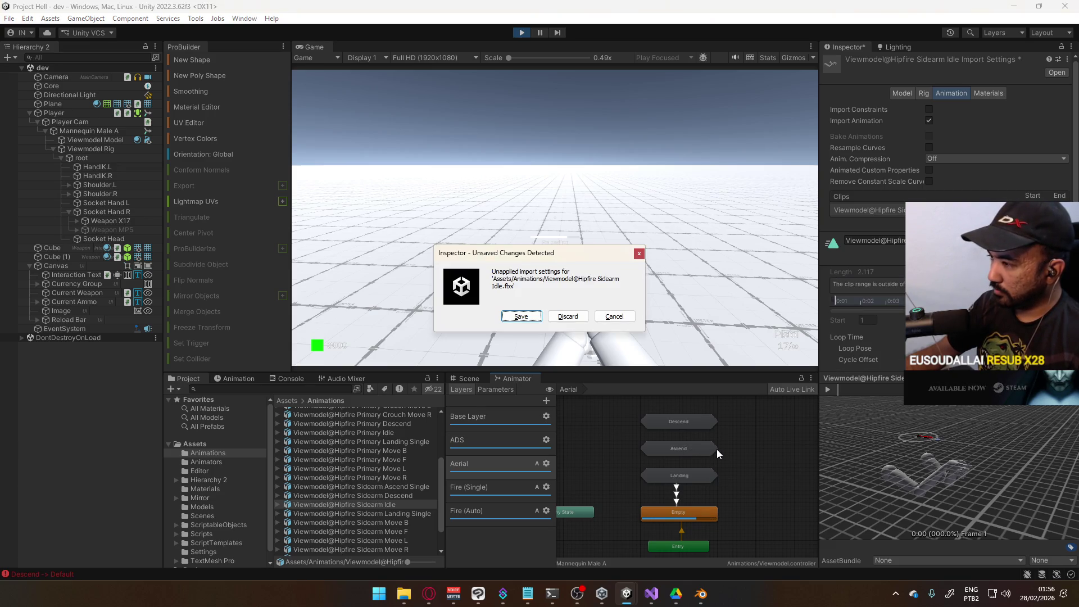
left_click(615, 316)
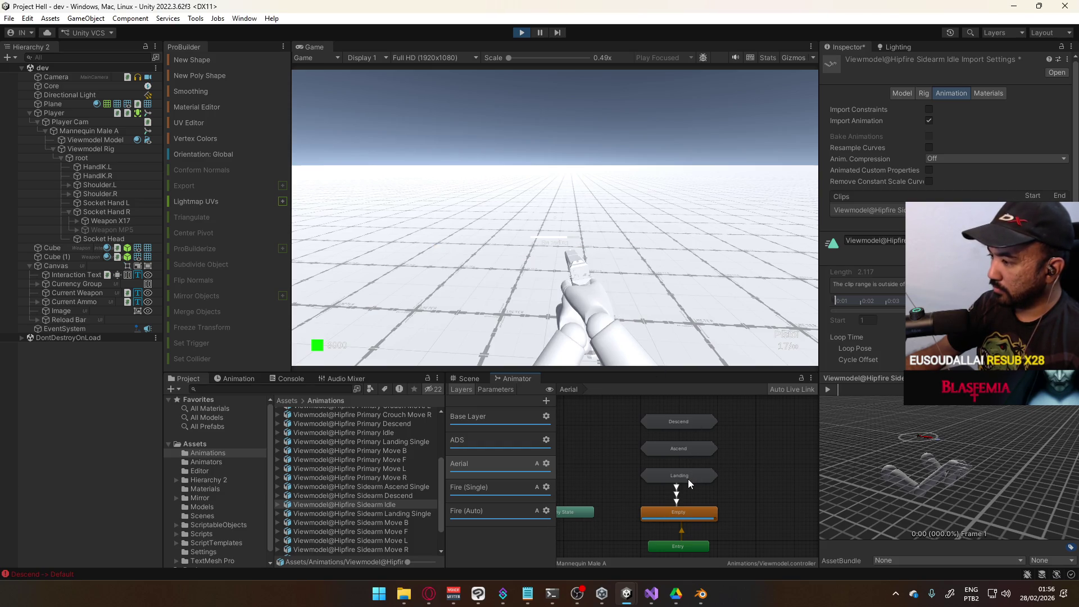
left_click(690, 451)
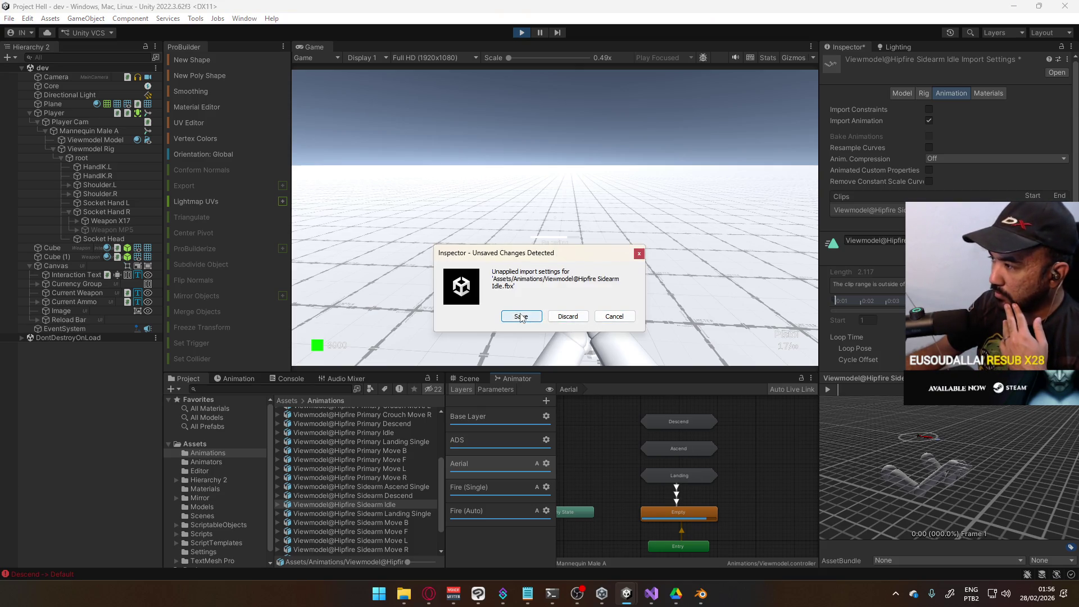
left_click(611, 318)
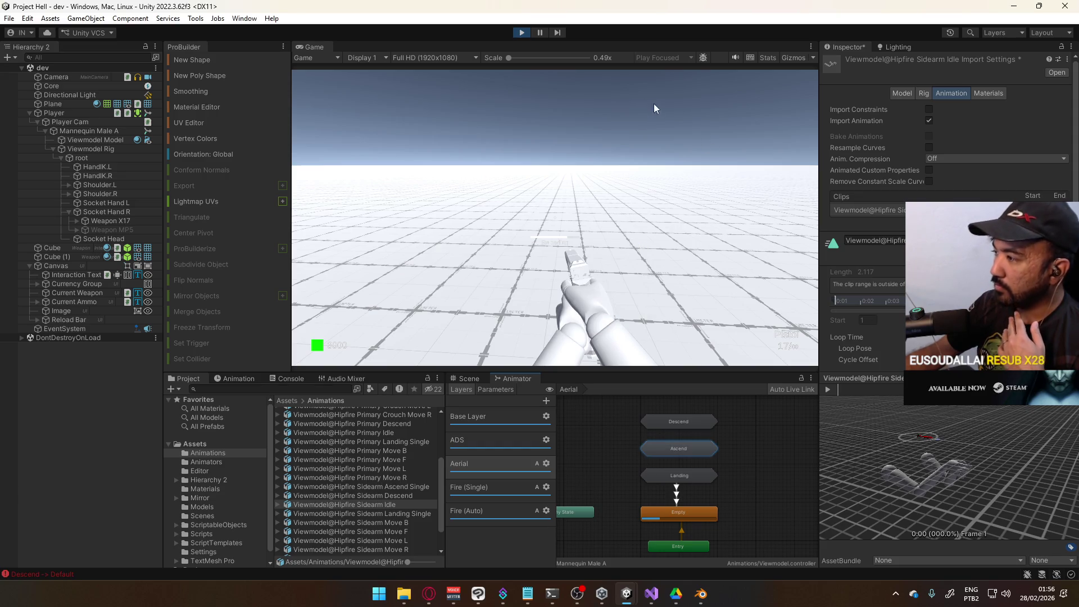
left_click(524, 32)
left_click(584, 319)
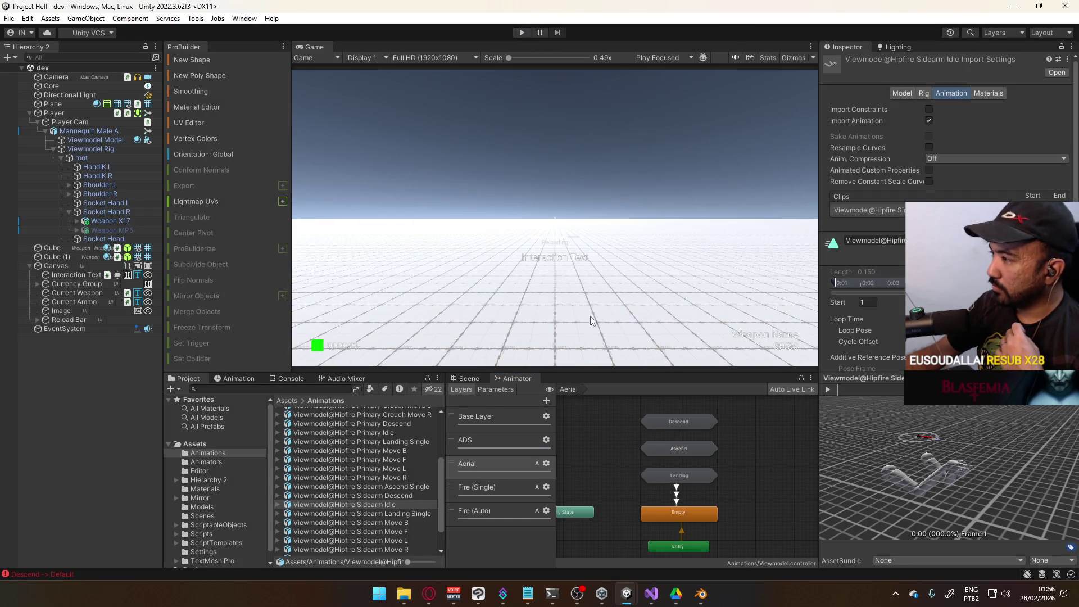
double_click(673, 453)
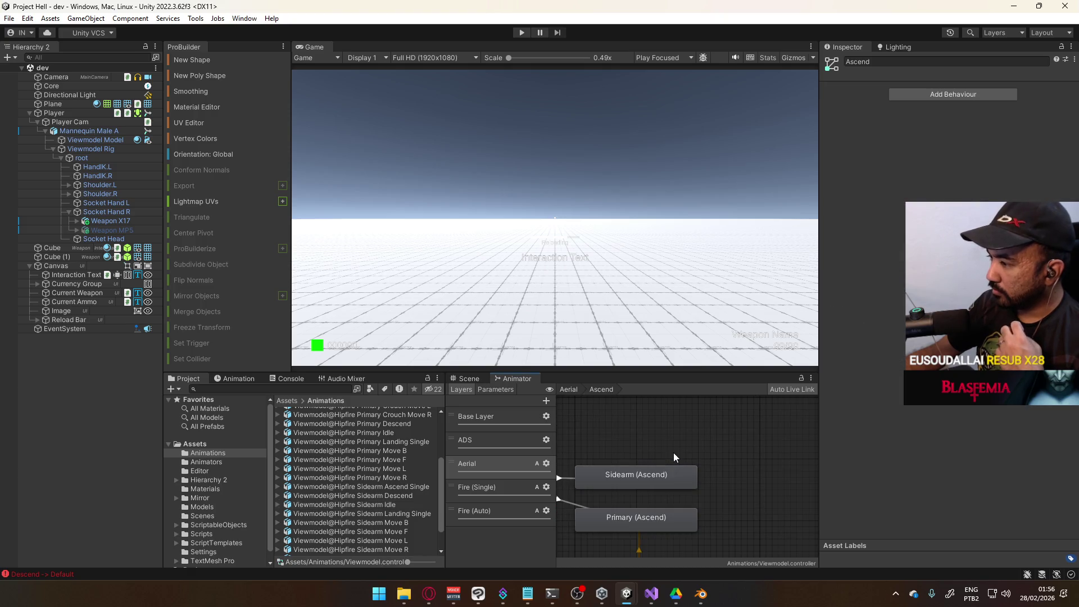
left_click(643, 471)
mouse_move(654, 432)
left_mouse_down()
mouse_move(721, 395)
mouse_move(743, 395)
mouse_move(729, 409)
left_mouse_up()
left_click(701, 501)
left_click(709, 463)
left_click(709, 498)
left_click(710, 450)
left_click(627, 458)
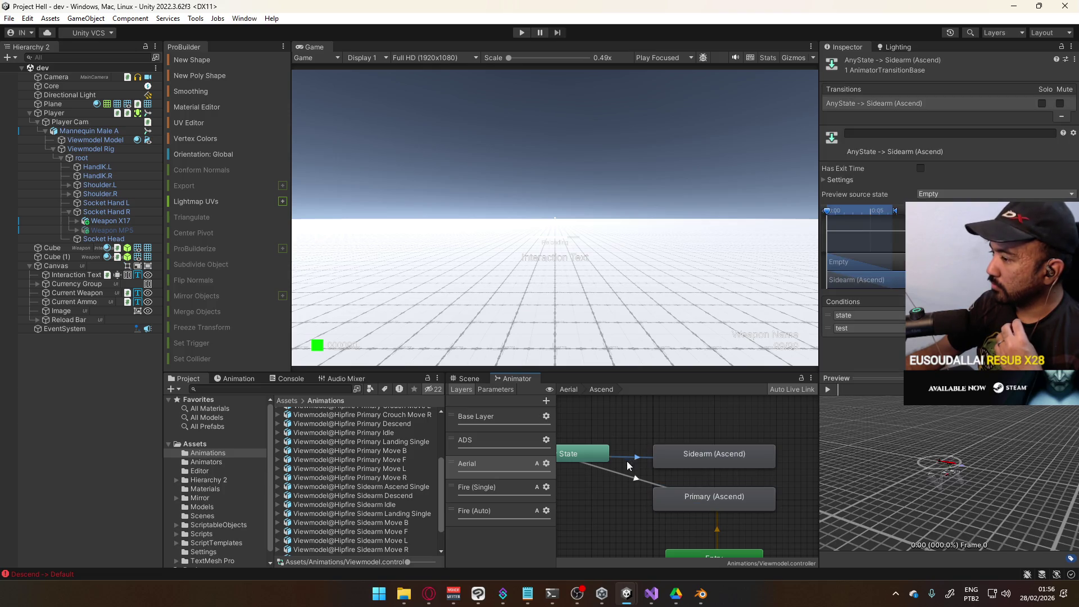
left_click(632, 485)
left_click(639, 481)
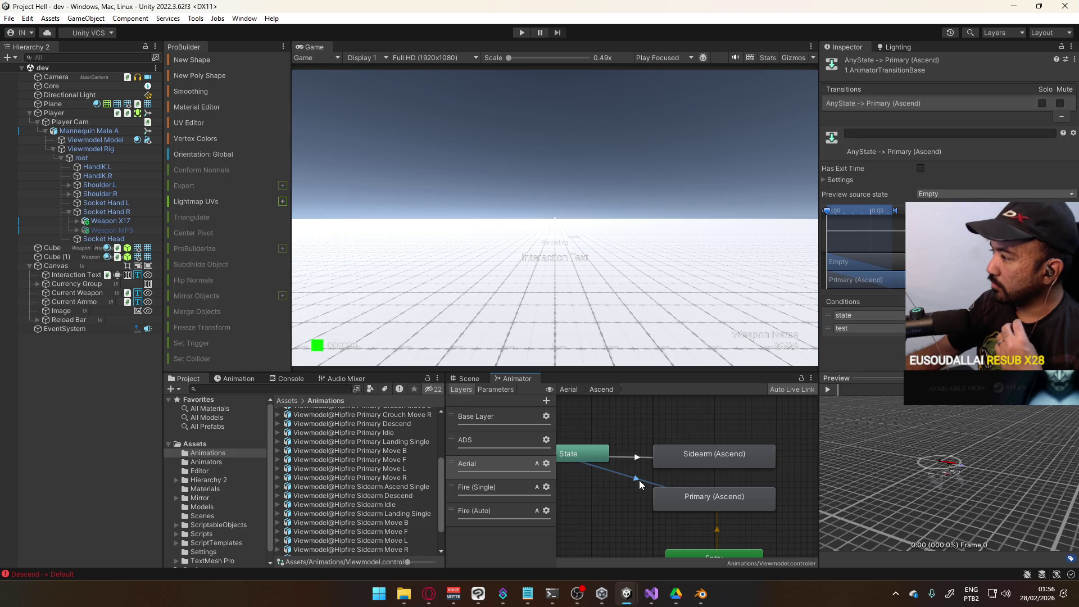
left_click(643, 458)
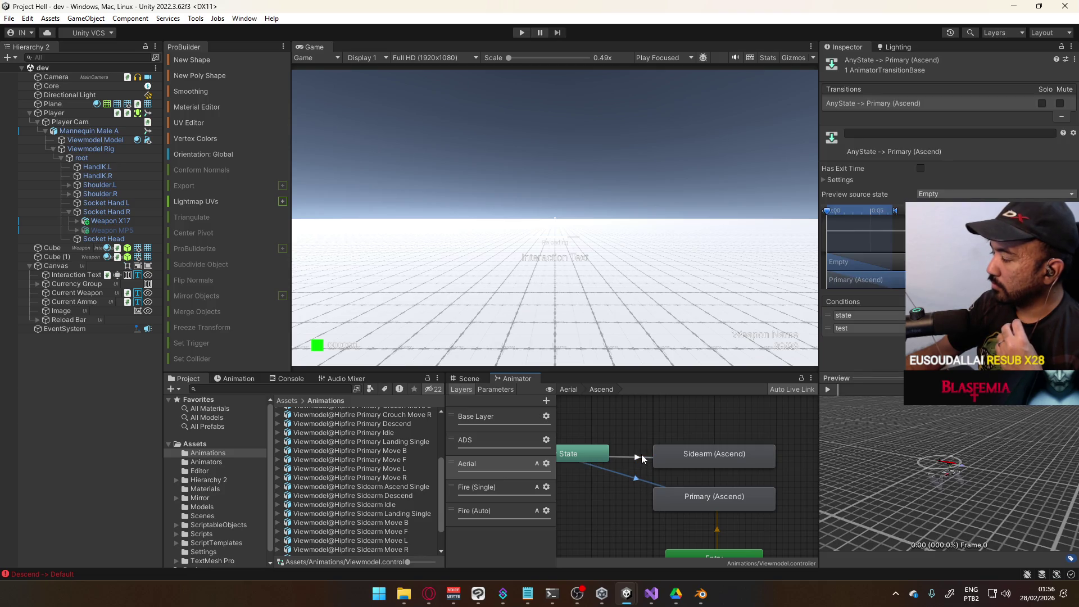
double_click(644, 430)
left_click_drag(629, 447, 653, 461)
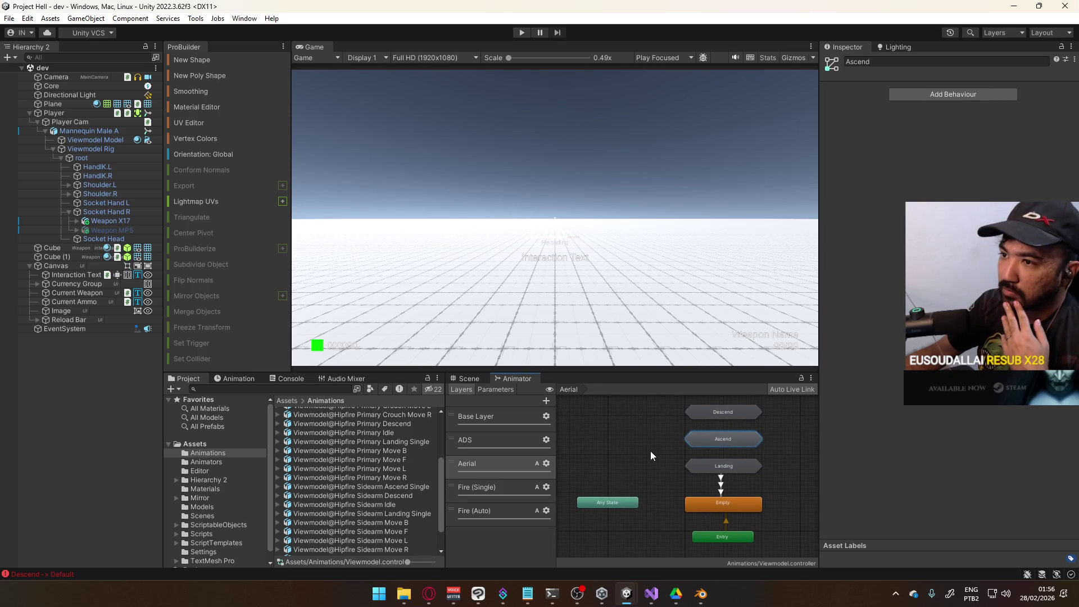
left_click(700, 593)
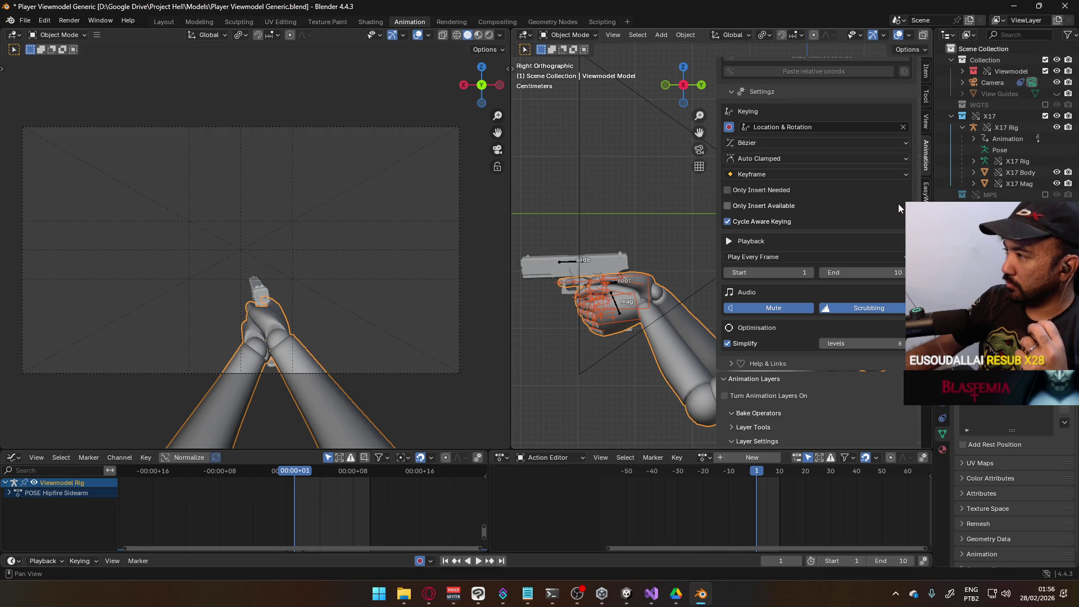
mouse_move(628, 597)
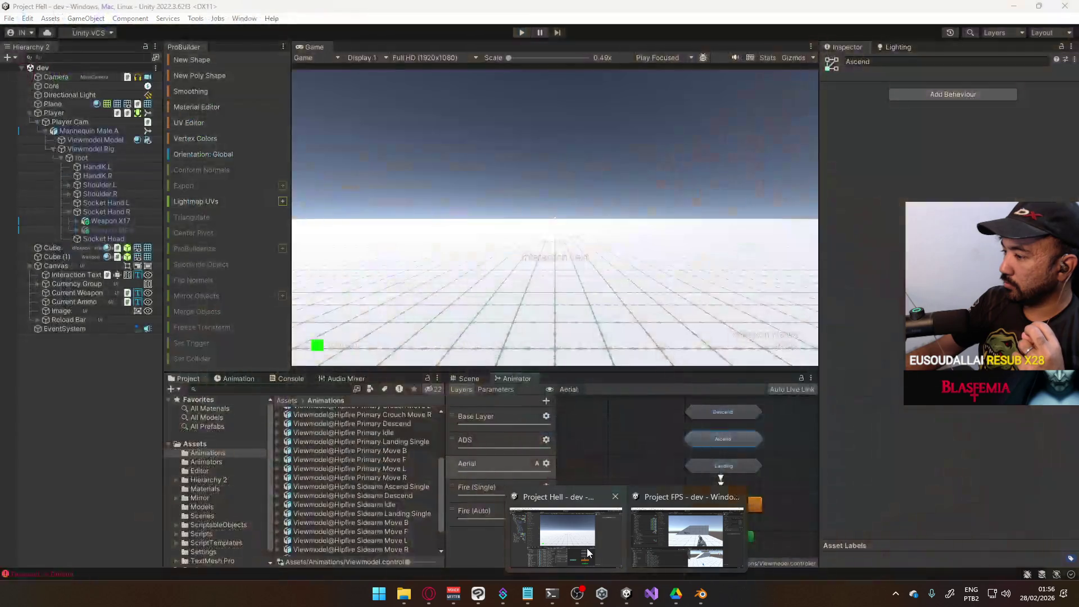
left_click(616, 534)
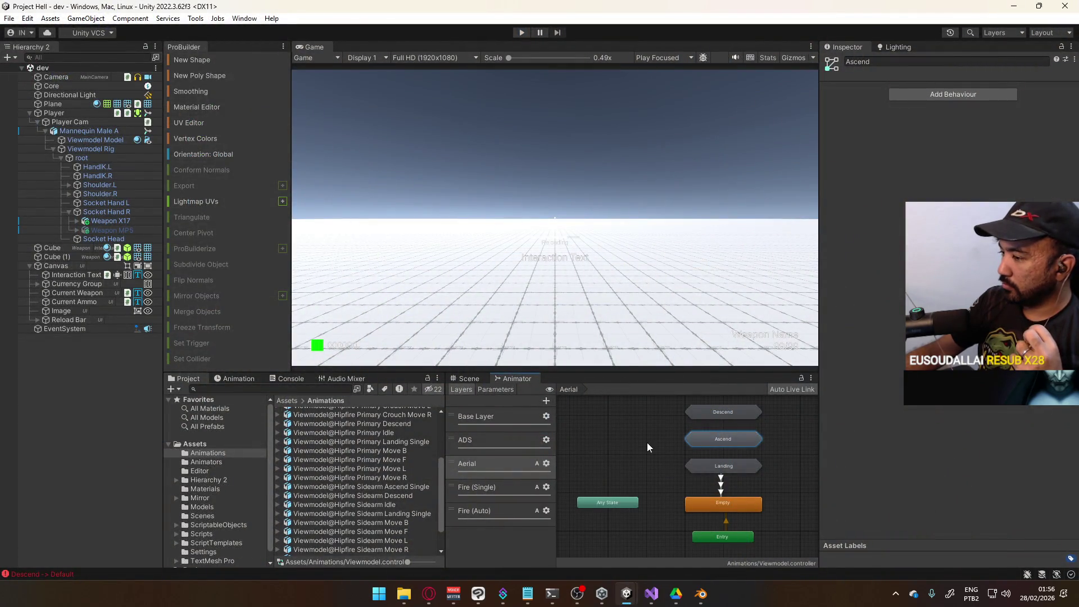
Step: Inside the Ascend sub-state machine, inspect both Any State transitions and their timing settings
double_click(710, 442)
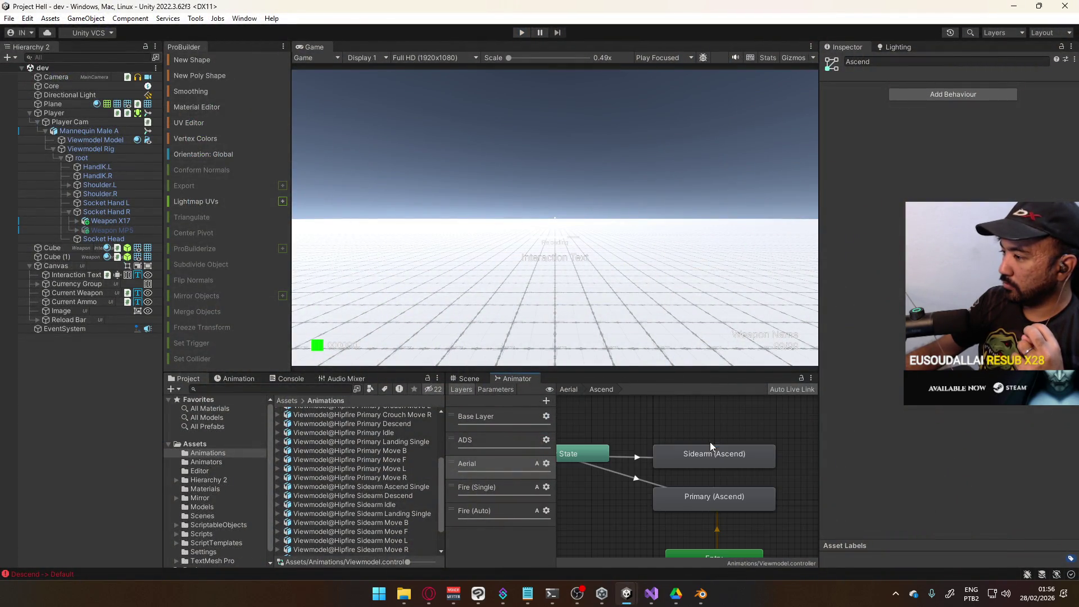
left_click(631, 457)
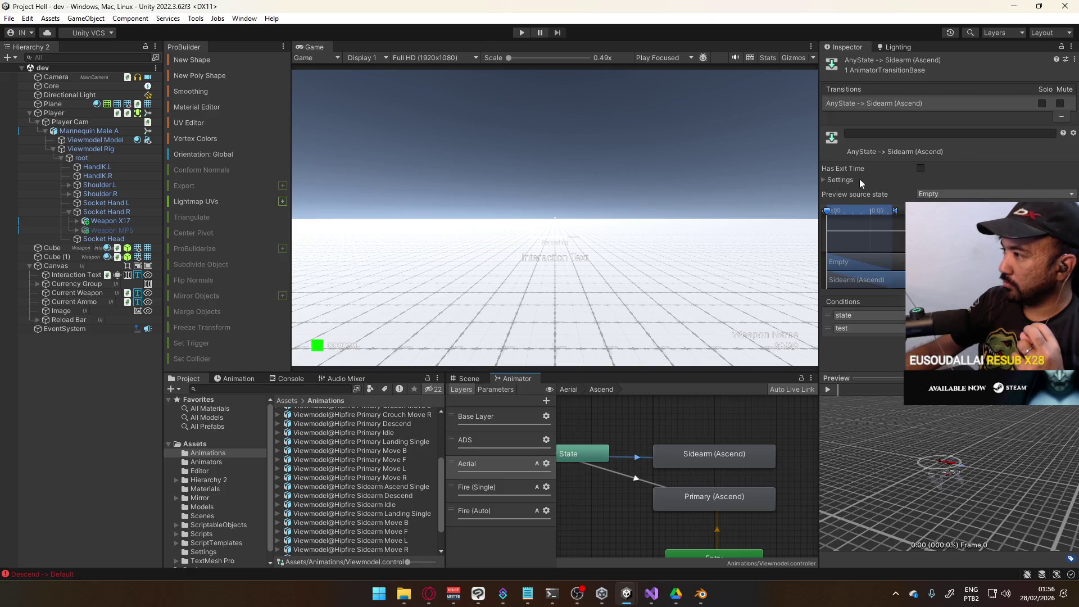
left_click(841, 181)
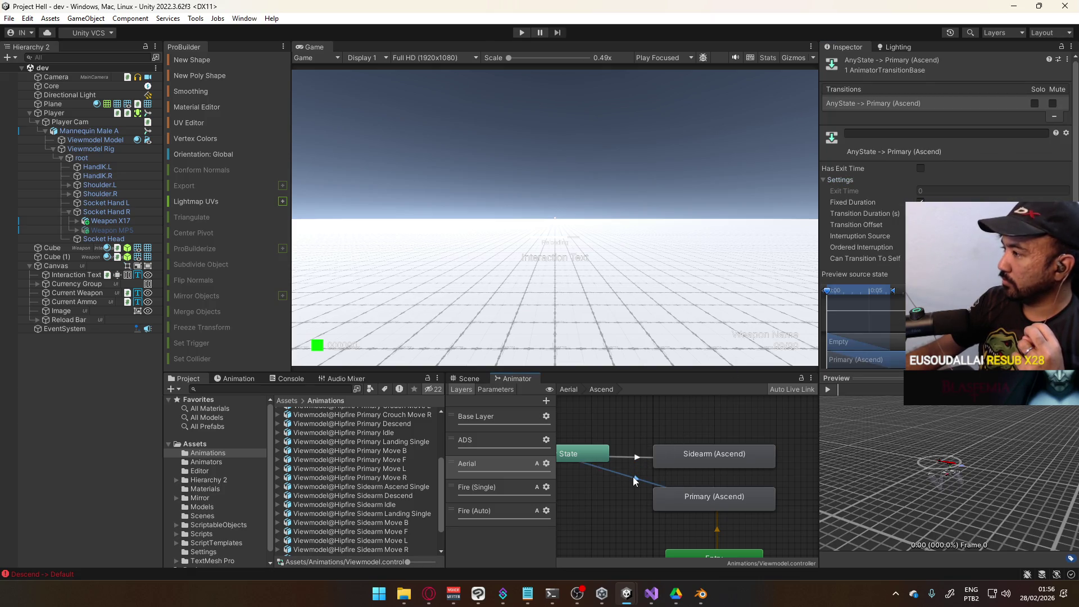
left_click(629, 458)
left_click(633, 478)
left_click(633, 477)
left_click(632, 458)
left_click(689, 458)
left_click(694, 484)
left_click(696, 458)
left_click(645, 460)
left_click(634, 480)
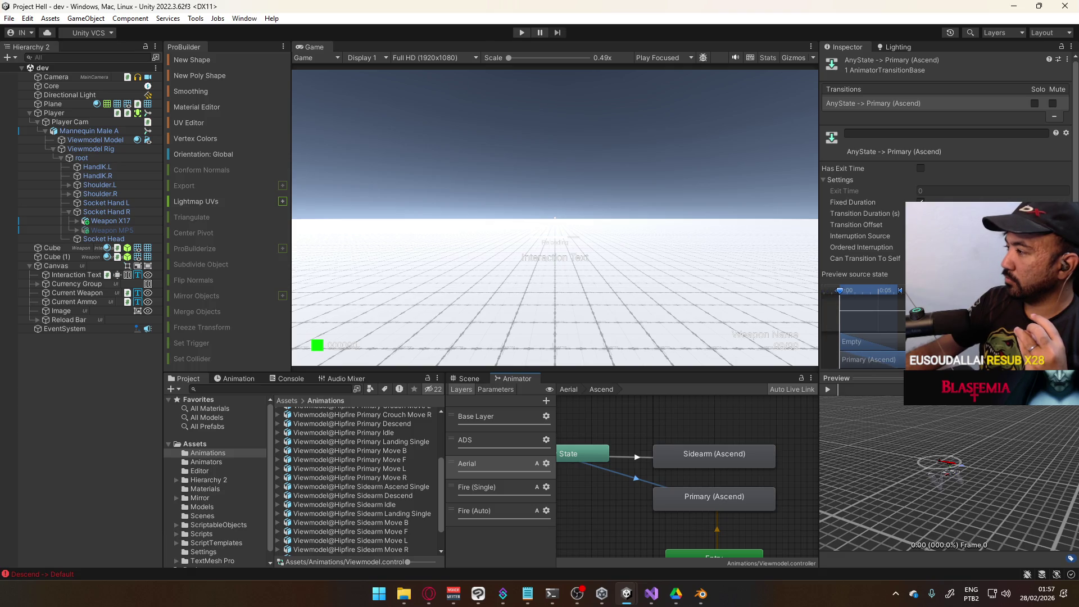
scroll(883, 375, "down", 3)
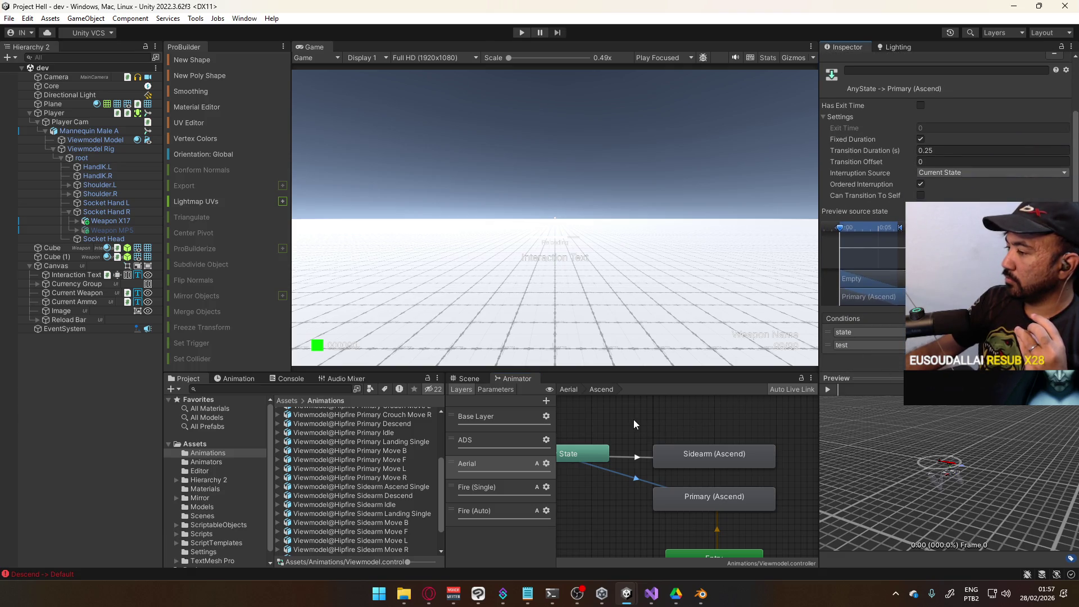
Step: Go back to the Aerial graph, re-enter Ascend, and select Sidearm (Ascend) and Primary (Ascend)
key("BackSpace")
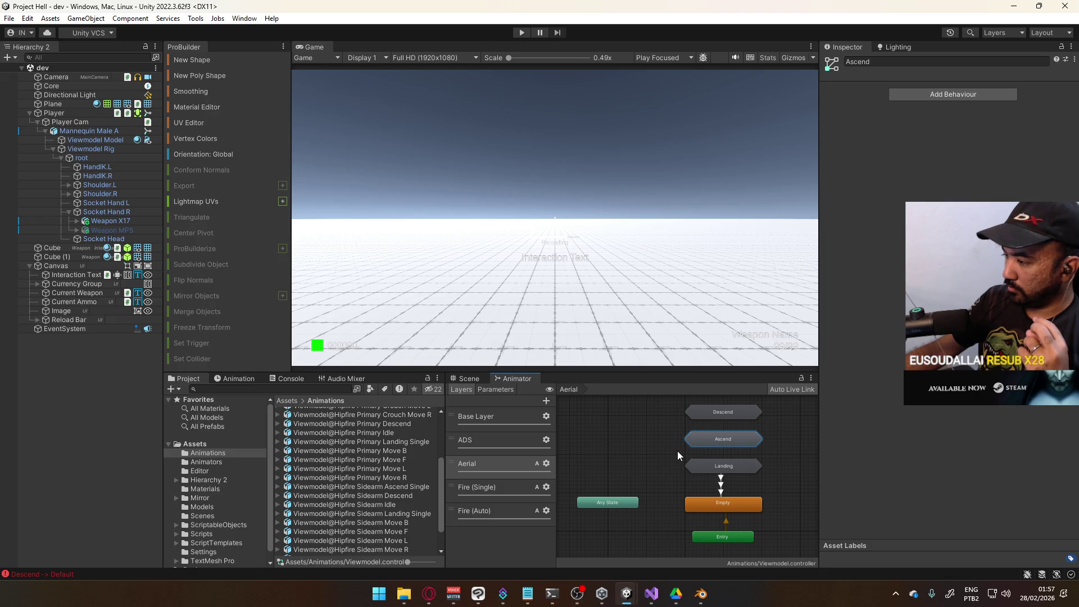
double_click(709, 440)
left_click(731, 458)
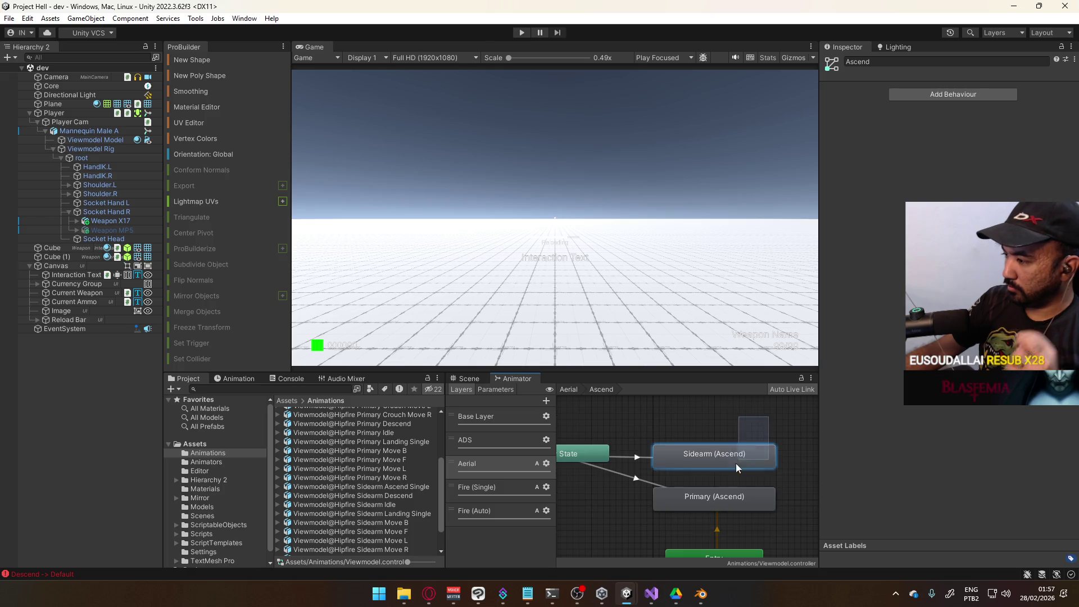
left_click(693, 491, "shift")
scroll(697, 485, "down", 3)
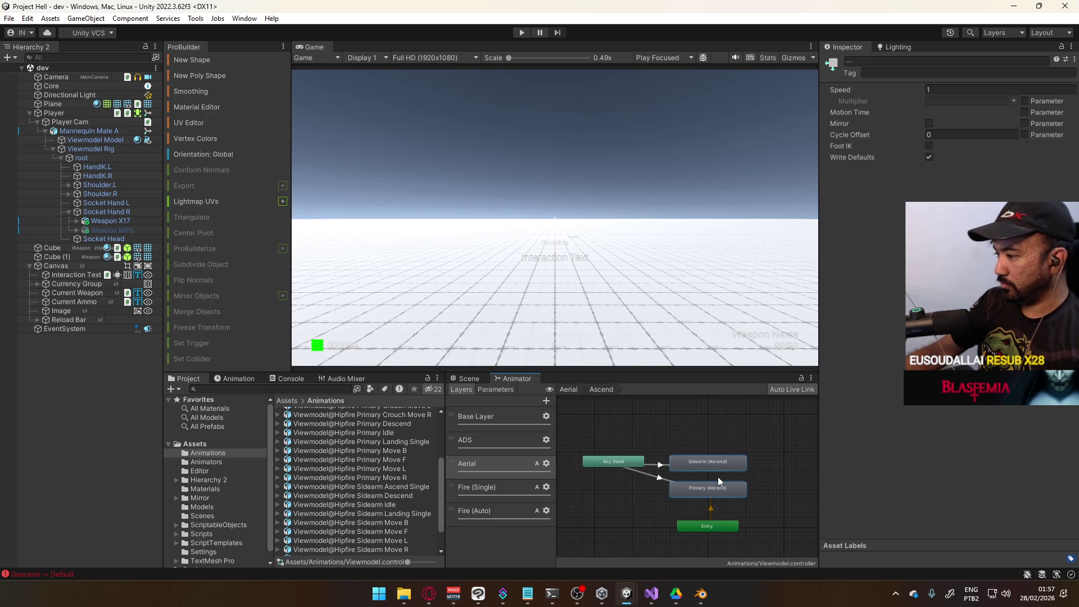
Step: Move both Ascend states up into the Aerial layer and shift Landing, Empty and Entry lower
left_click(568, 390)
left_click(720, 438)
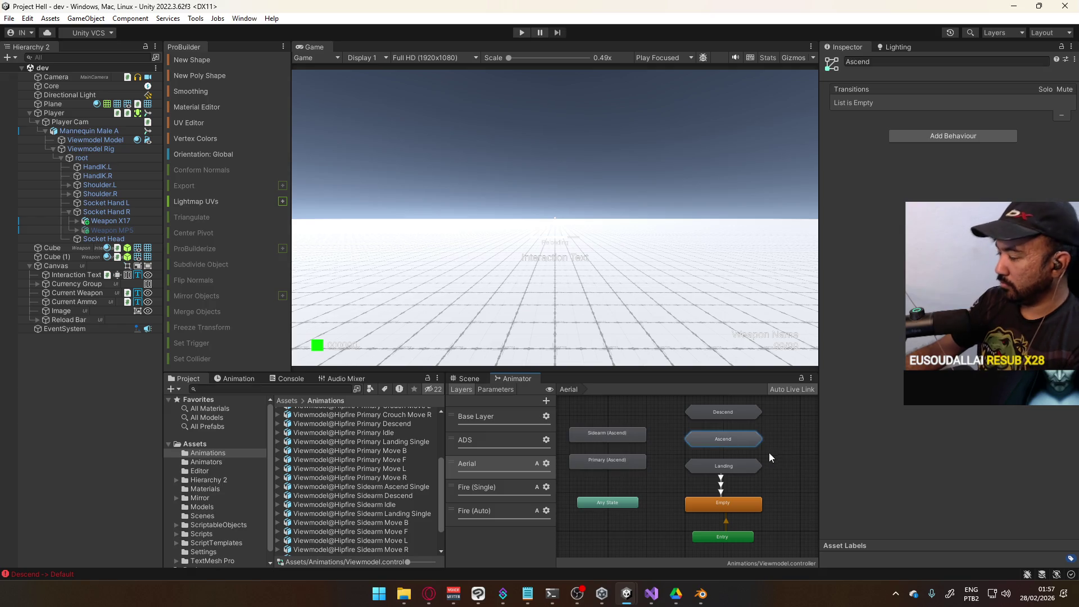
left_click(769, 453)
mouse_move(699, 434)
left_mouse_down()
mouse_move(724, 497)
mouse_move(720, 541)
left_mouse_up()
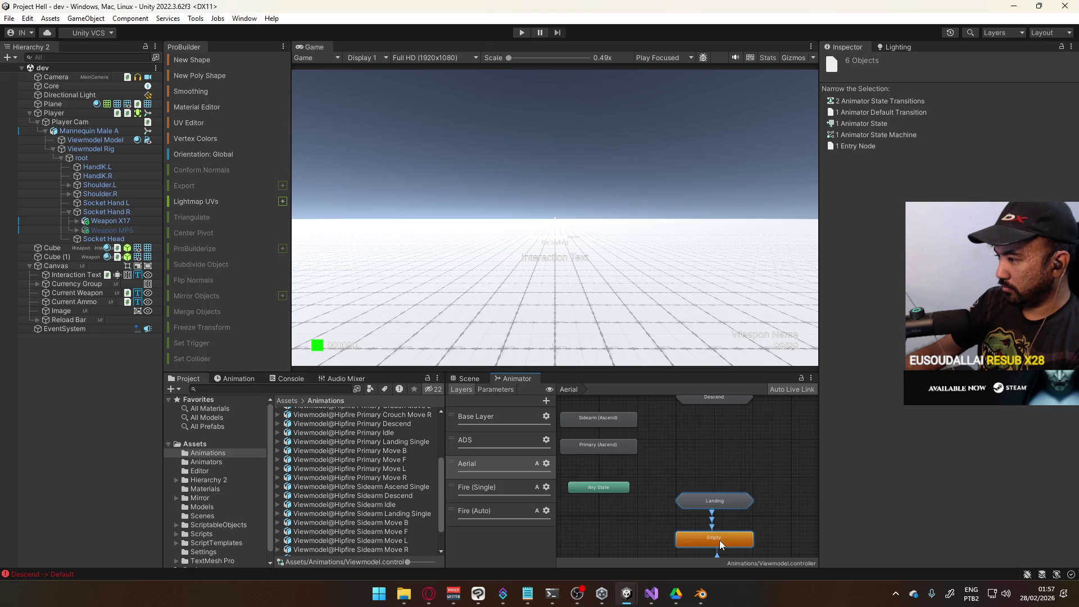
left_click(684, 453)
mouse_move(633, 406)
left_mouse_down()
mouse_move(614, 442)
mouse_move(707, 457)
left_mouse_up()
left_click(743, 452)
Step: Link Any State to Sidearm (Ascend) and Primary (Ascend) with new transitions
left_click(612, 486)
right_click(613, 486)
left_click(655, 493)
left_click(623, 488)
right_click(632, 486)
left_click(599, 490)
right_click(599, 490)
left_click(638, 497)
left_click(711, 431)
left_click(670, 472)
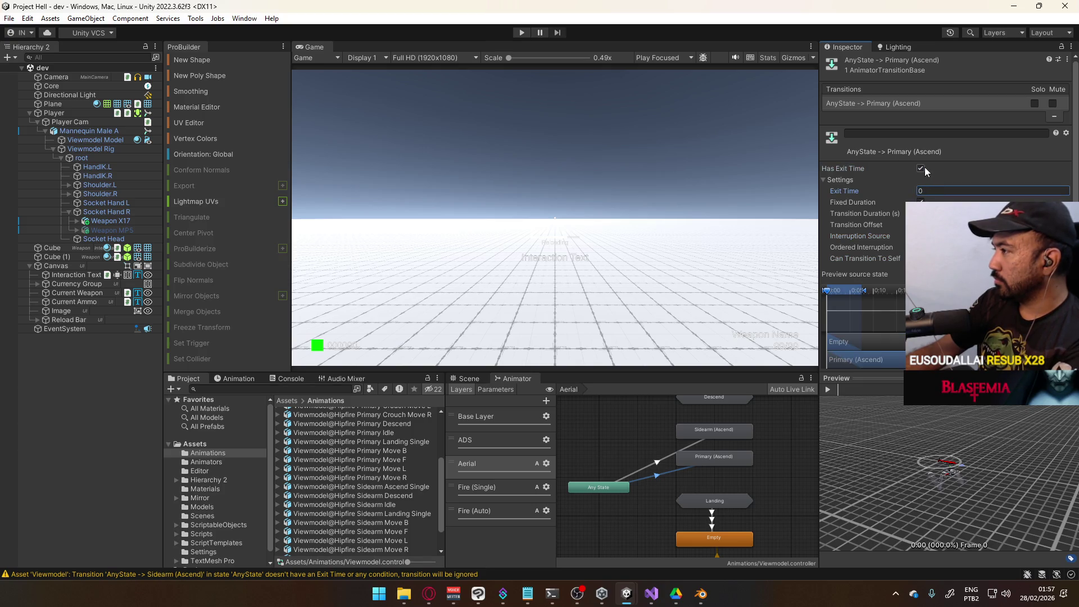
Step: Add a second condition using the 'test' parameter to the AnyState→Primary (Ascend) transition
scroll(926, 167, "down", 3)
left_click(1051, 347)
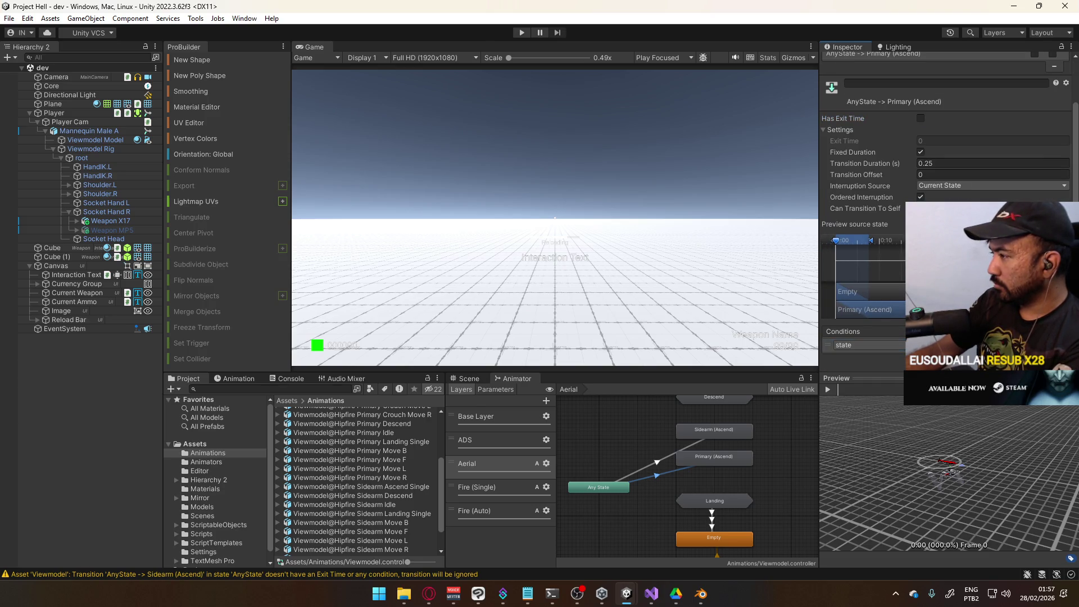
left_click(1051, 360)
left_click(894, 358)
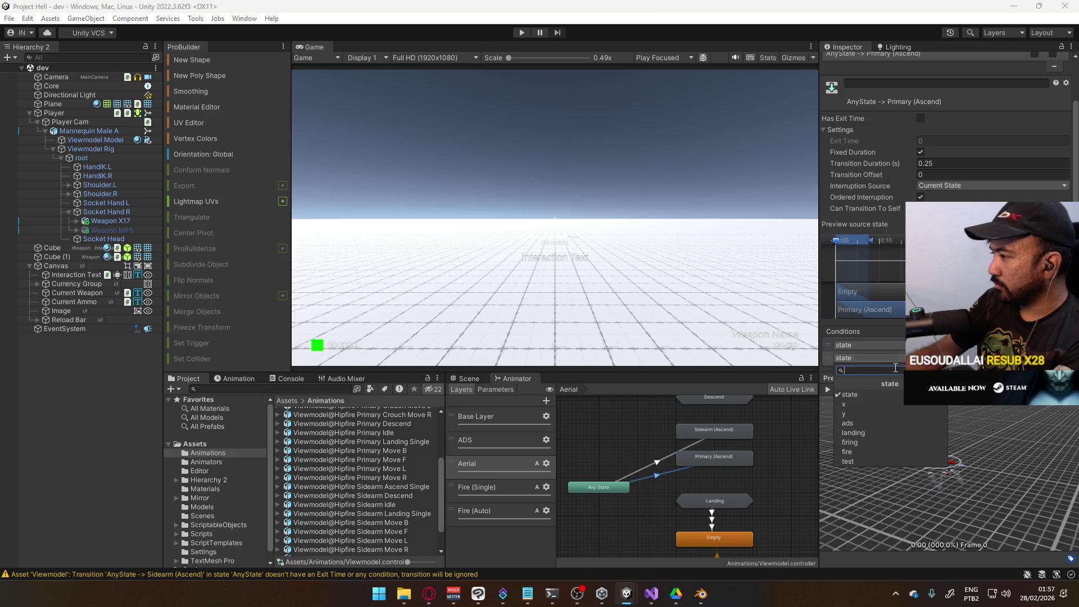
left_click(880, 461)
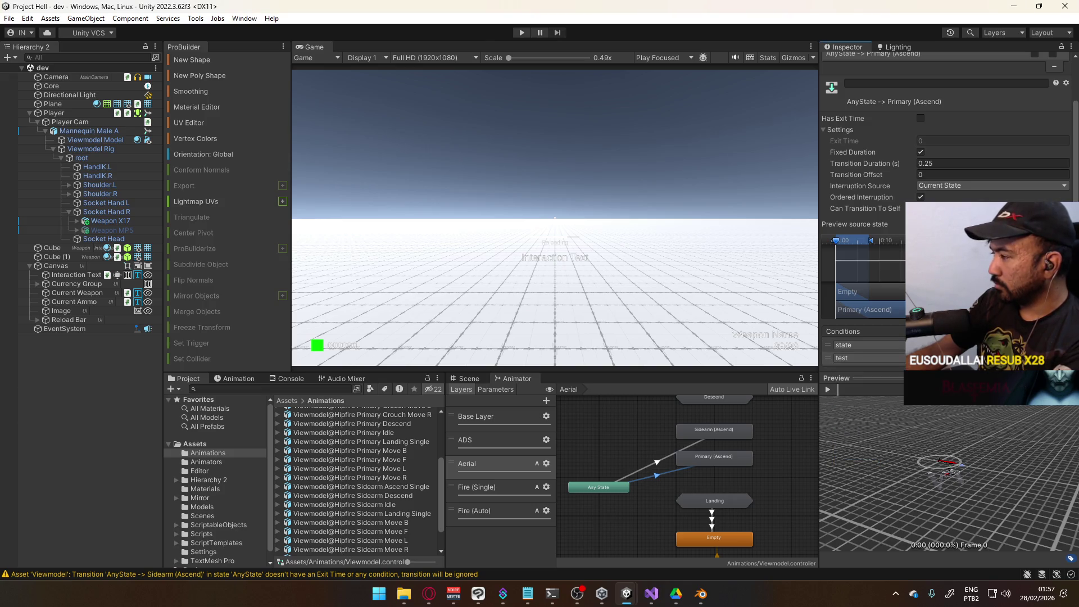
Step: Paste the Primary transition's settings onto AnyState→Sidearm (Ascend) and set Interruption Source to Current State
right_click(675, 475)
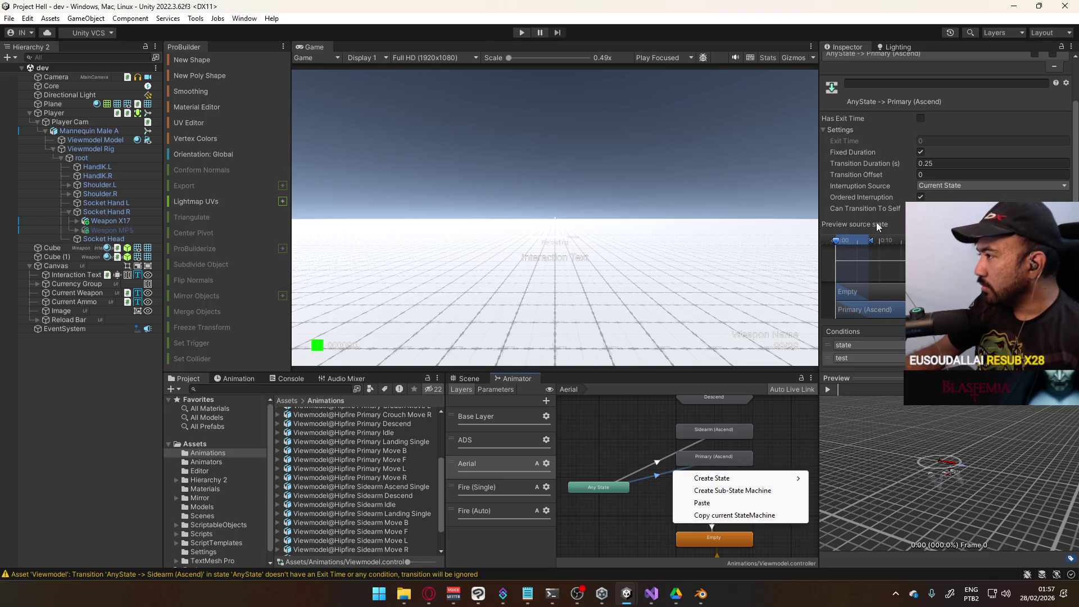
left_click(652, 474)
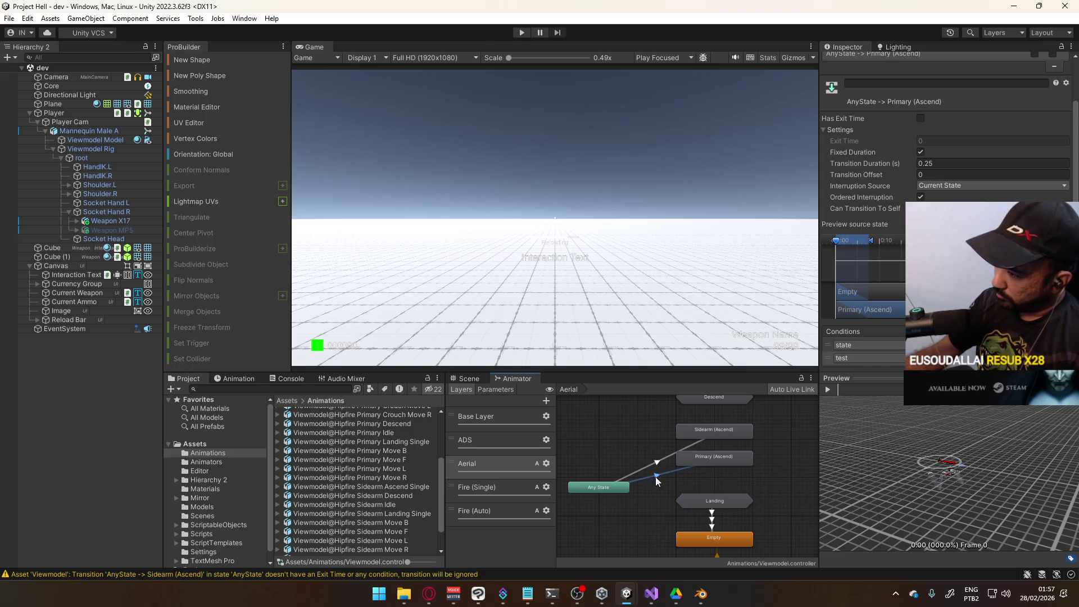
right_click(656, 478)
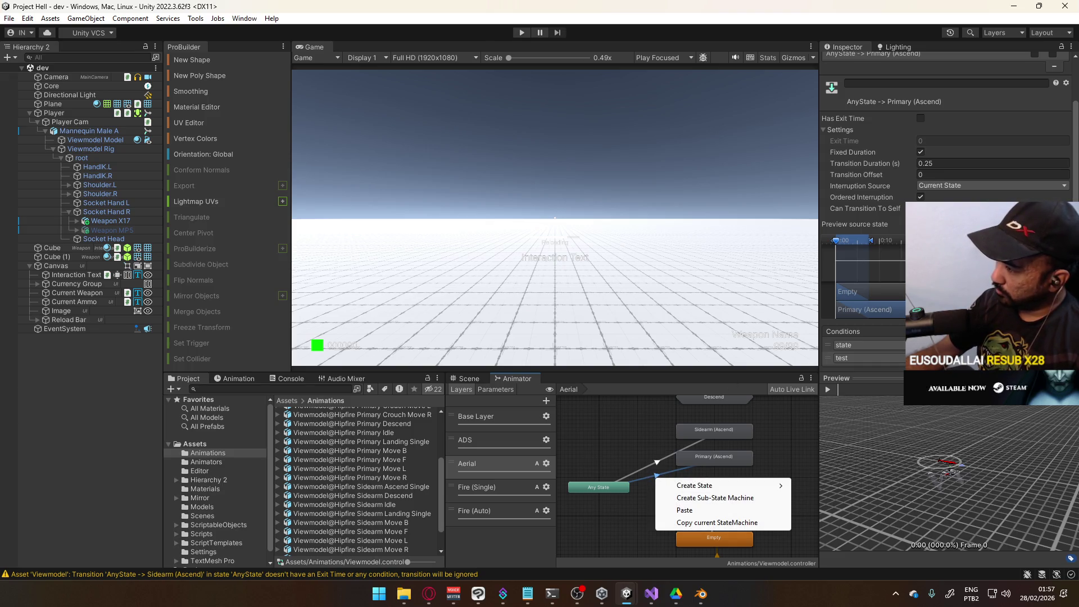
right_click(902, 105)
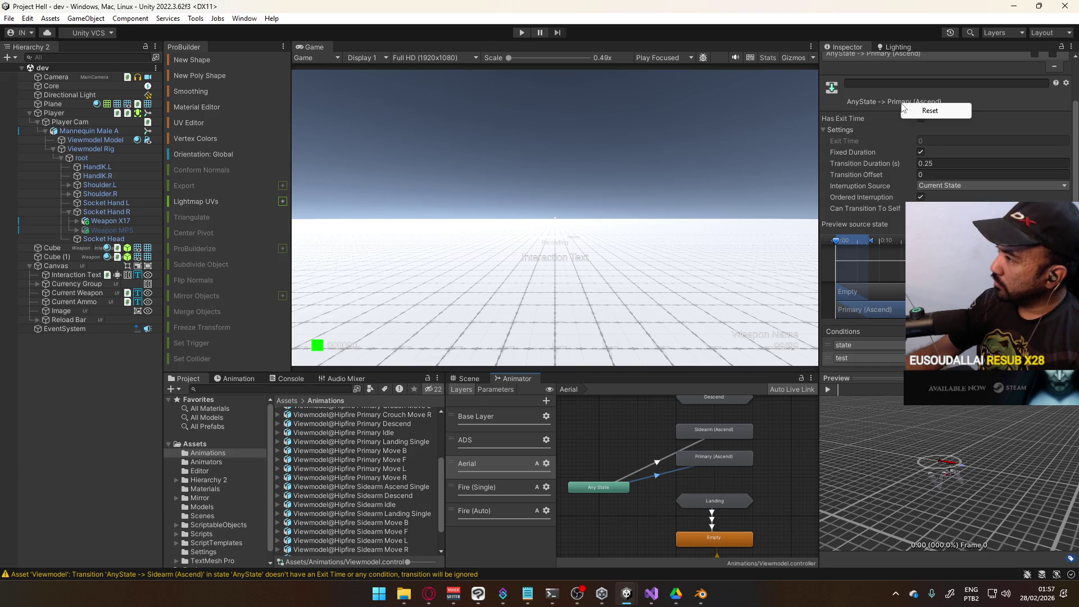
left_click(865, 116)
scroll(908, 162, "up", 2)
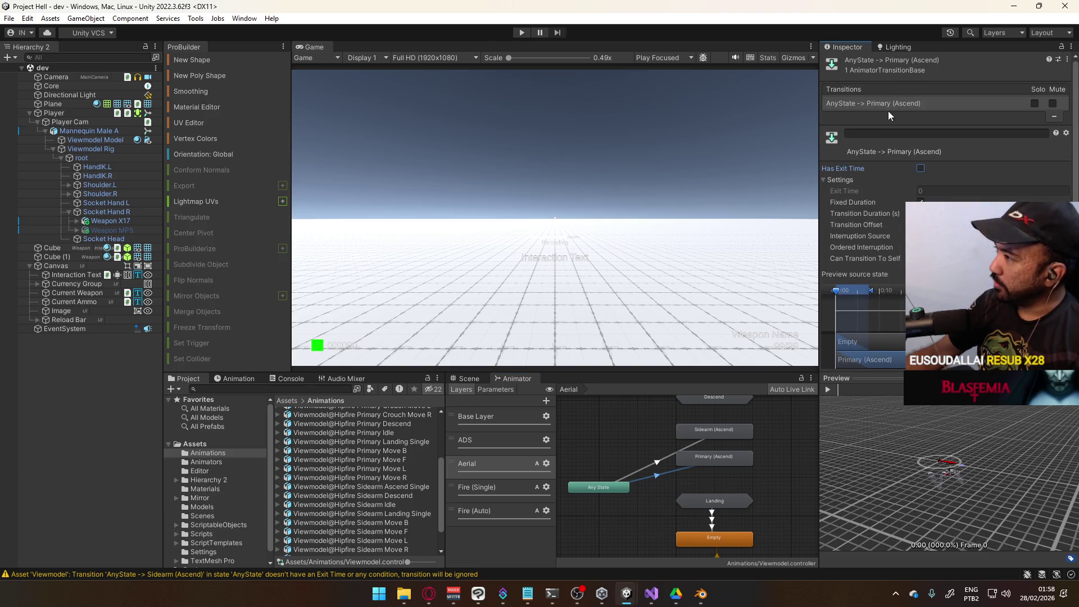
right_click(885, 105)
left_click(689, 447)
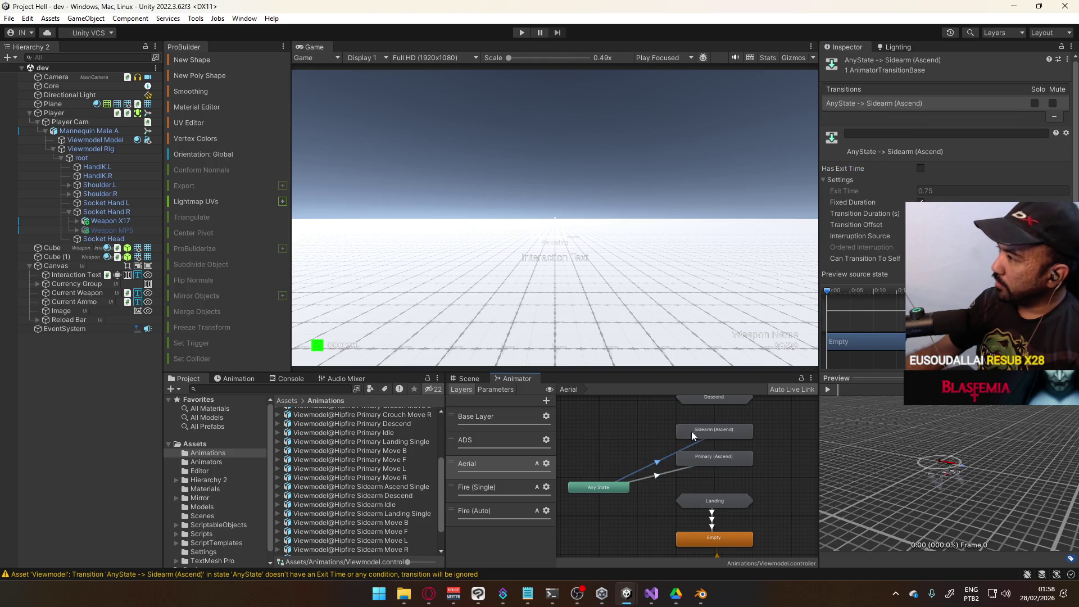
right_click(889, 104)
left_click(922, 149)
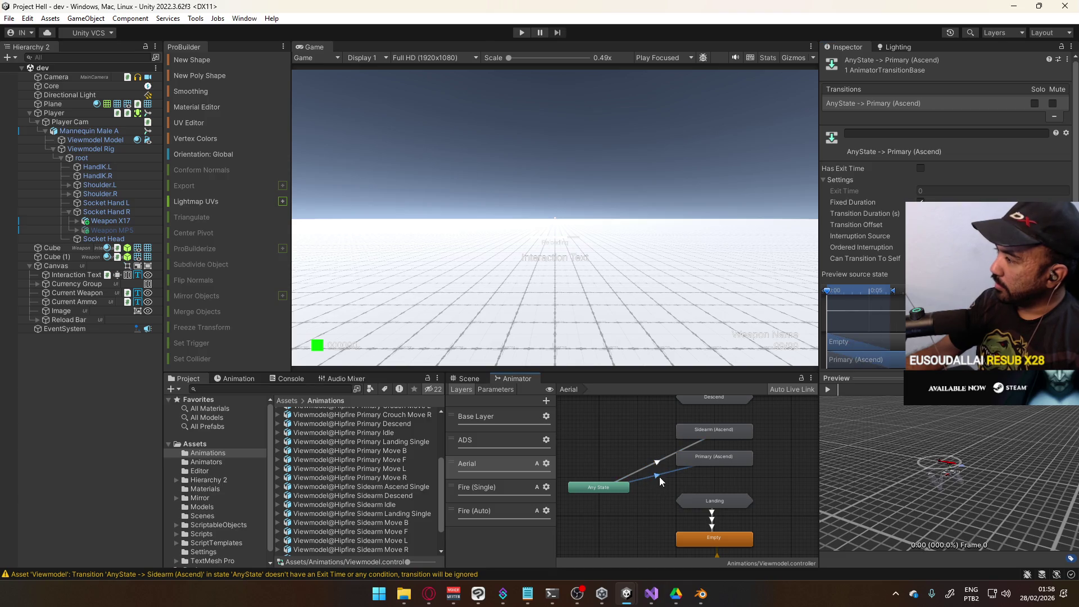
left_click(989, 247)
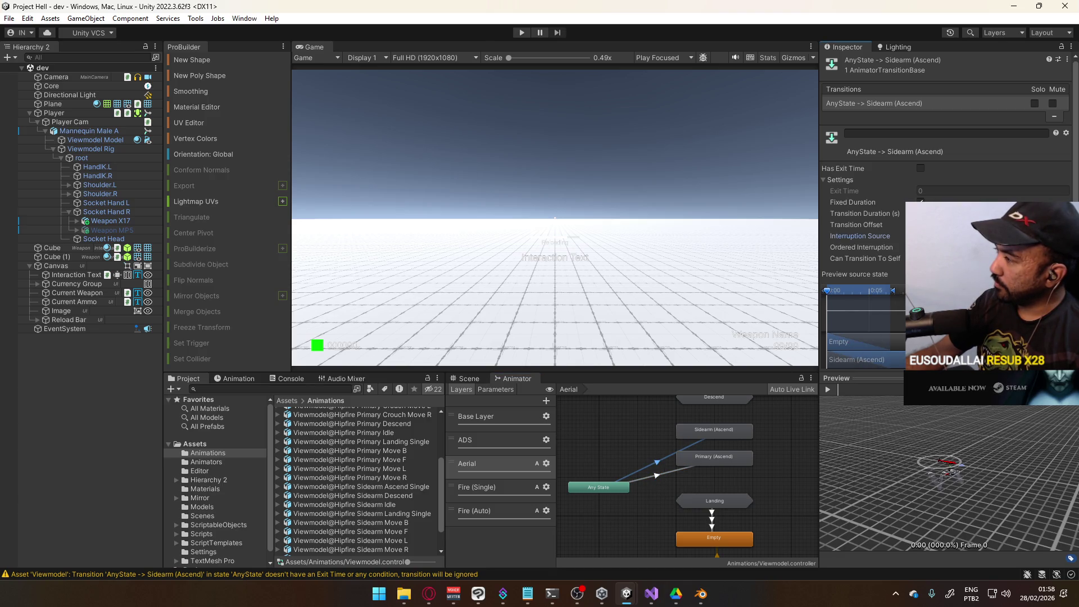
Step: Compare the Primary (Ascend) and Sidearm (Ascend) transitions and rewind the preview to frame 0
left_click(669, 474)
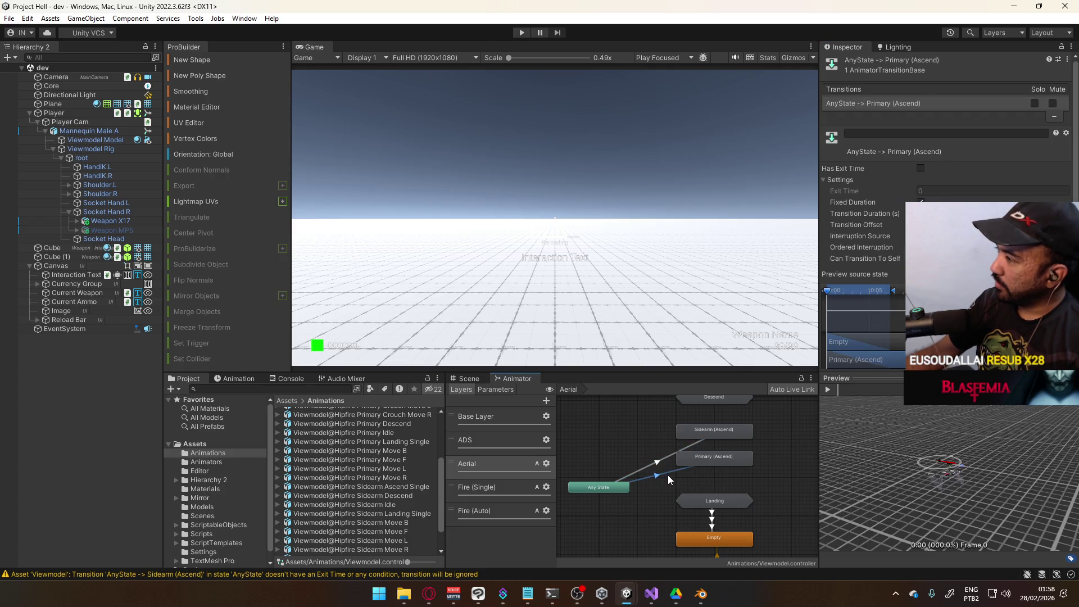
scroll(866, 225, "down", 3)
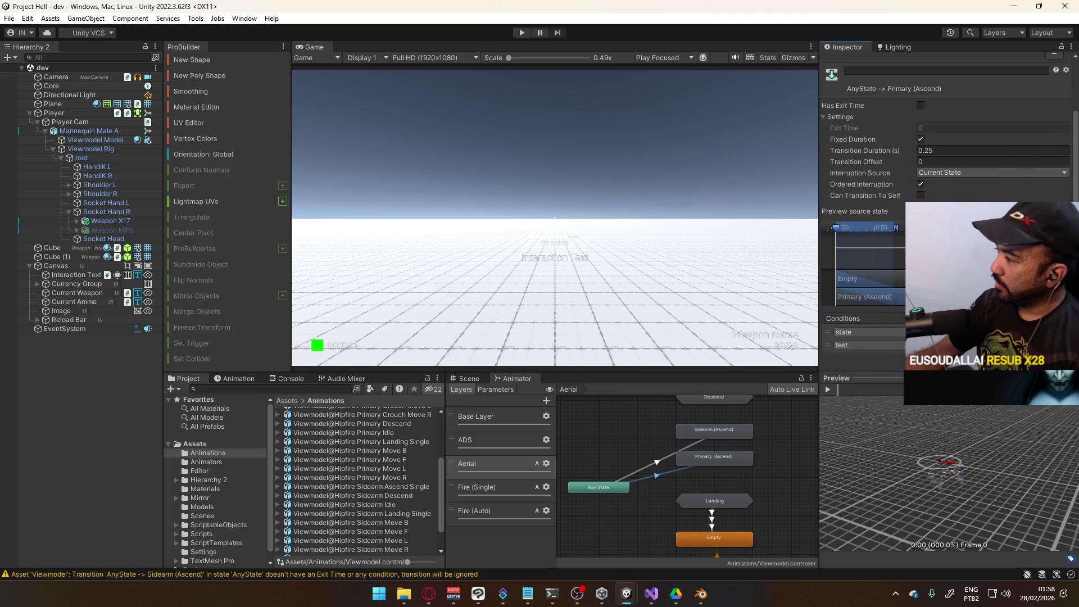
left_click(666, 480)
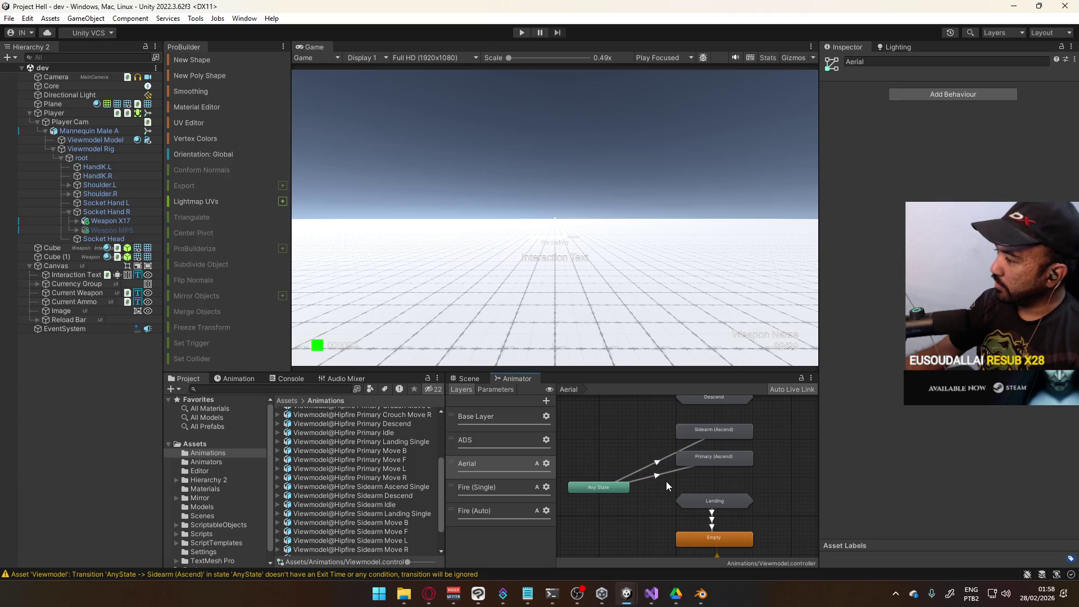
left_click(667, 474)
left_click(659, 462)
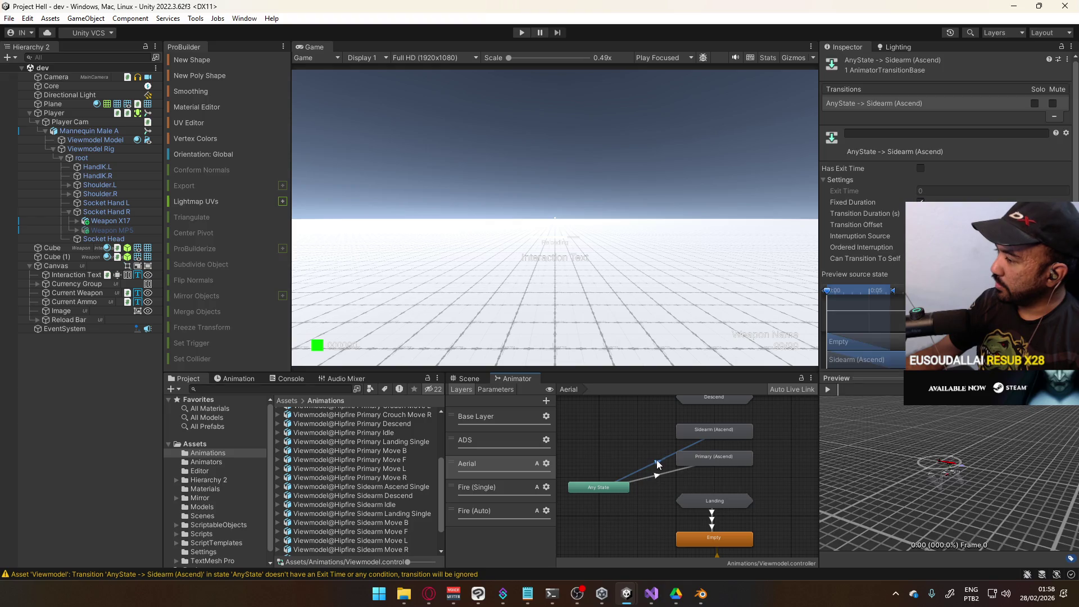
scroll(866, 224, "down", 3)
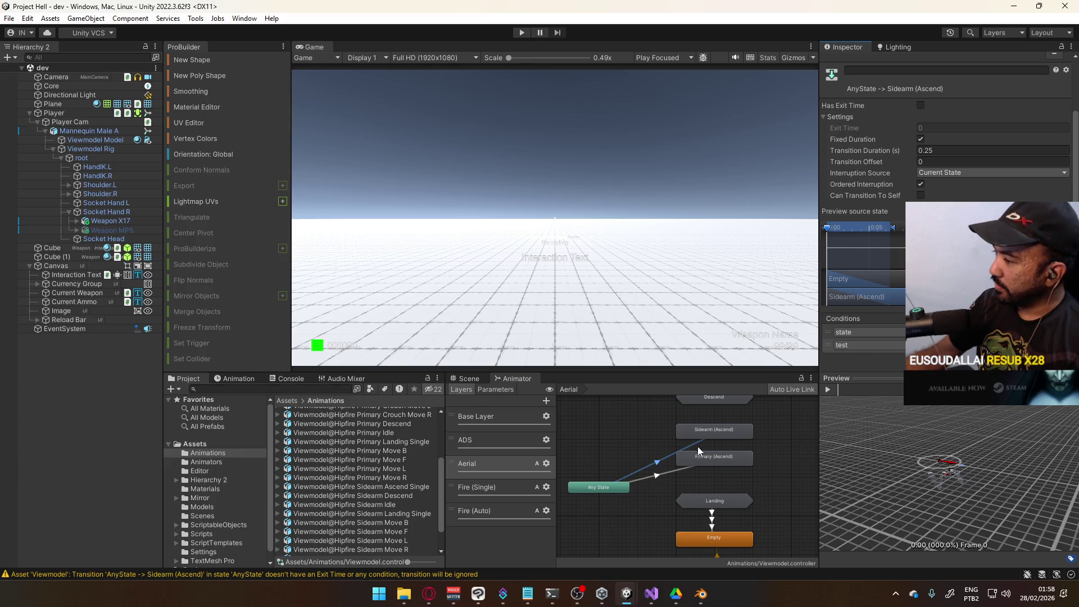
left_click(828, 389)
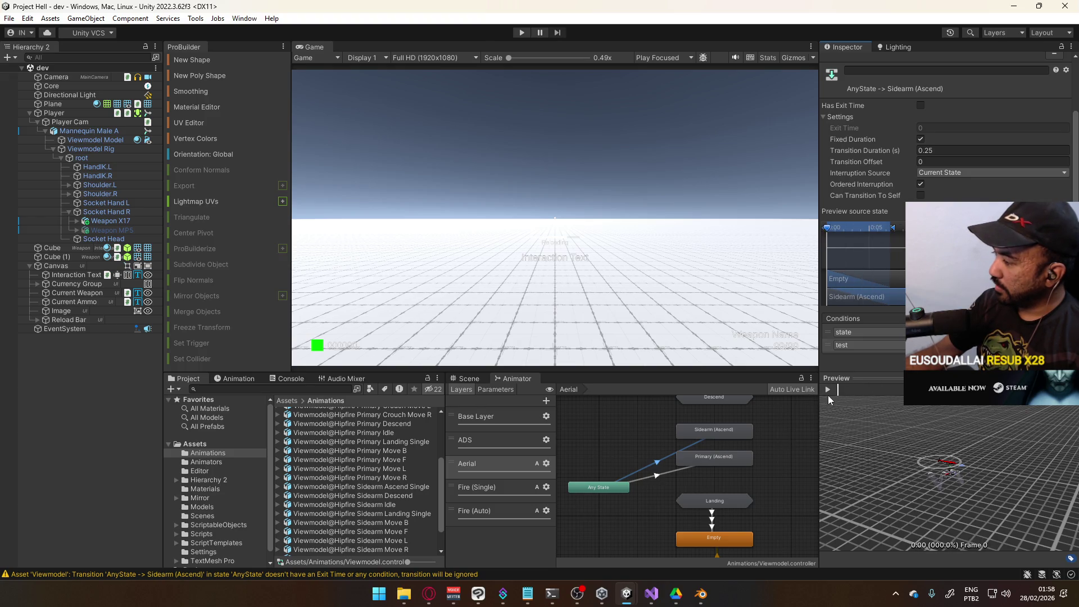
Step: Locate the Sidearm (Ascend) state's clip, open its import settings, then switch to Blender
left_click(709, 434)
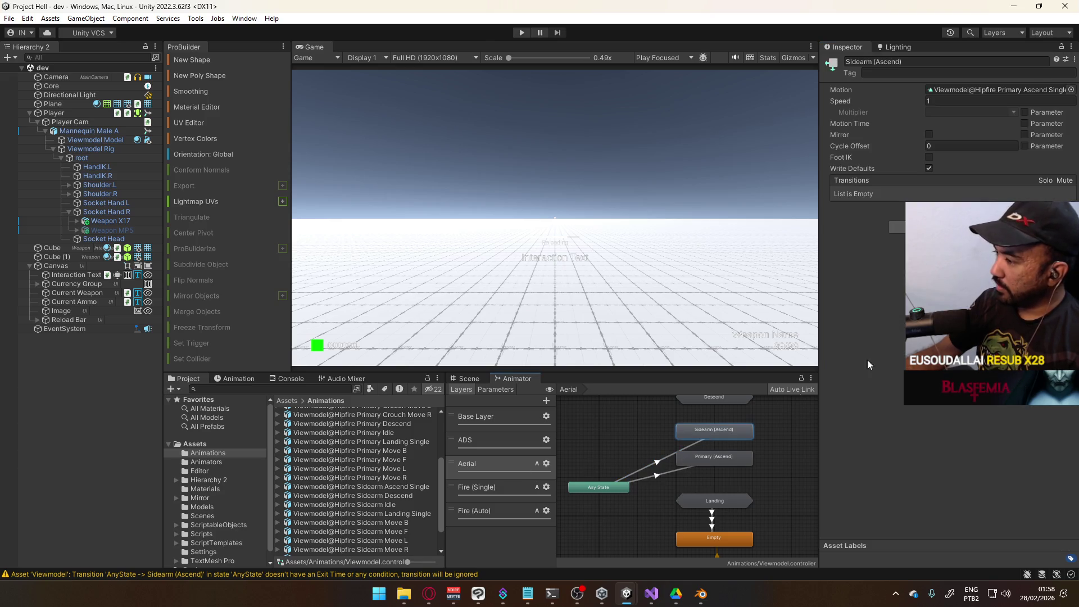
left_click(967, 90)
left_click(383, 445)
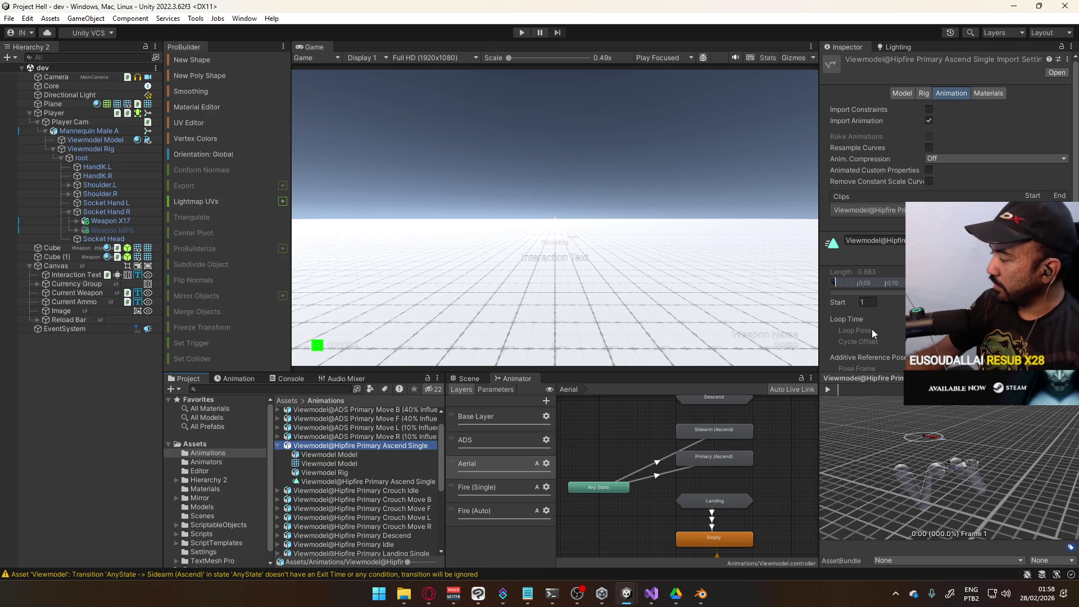
key("alt+Tab")
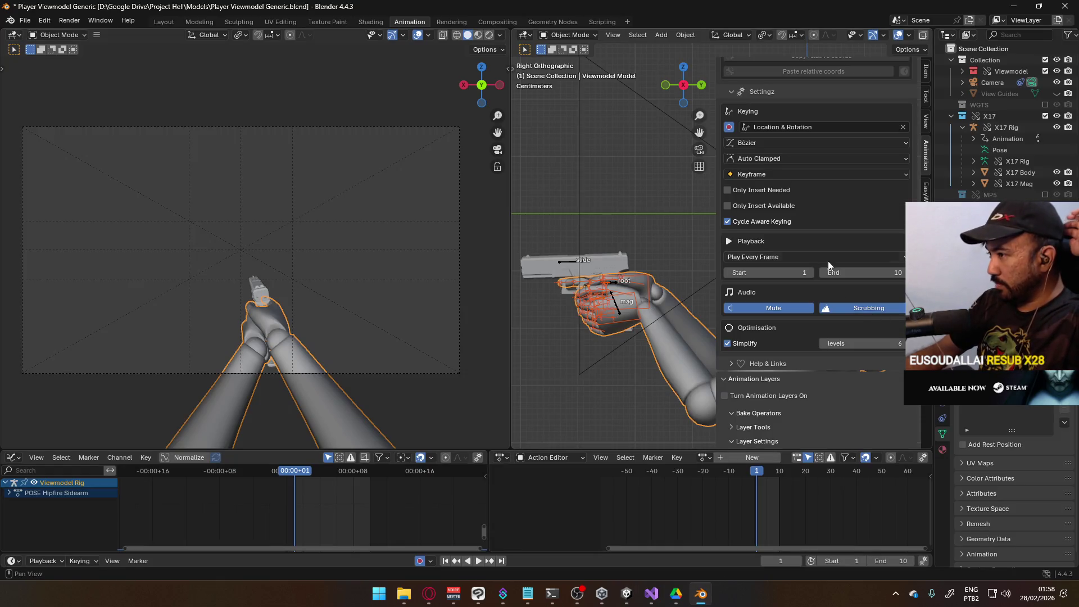
Step: Make X17 Rig active and load its CORE Aerial Cycle Sidearm action
left_click(569, 264)
scroll(885, 397, "down", 3)
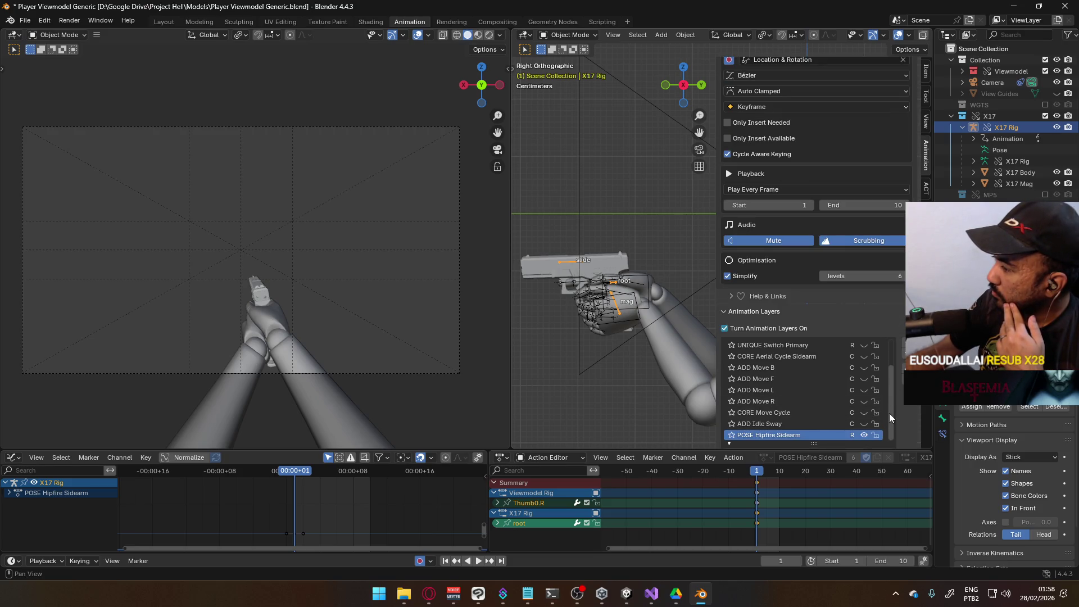
left_click_drag(893, 402, 891, 362)
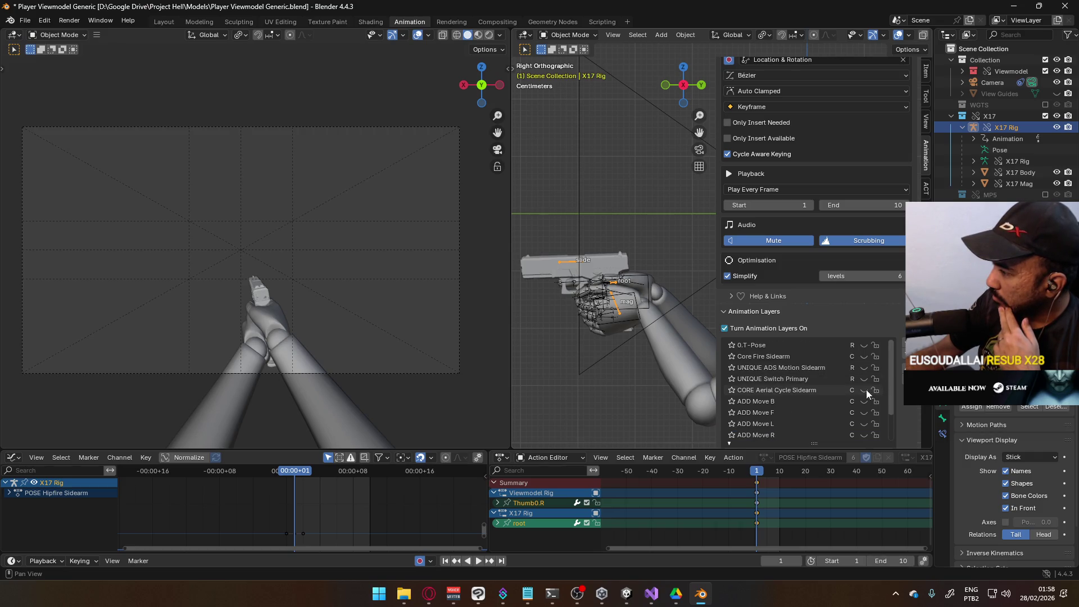
left_click(811, 392)
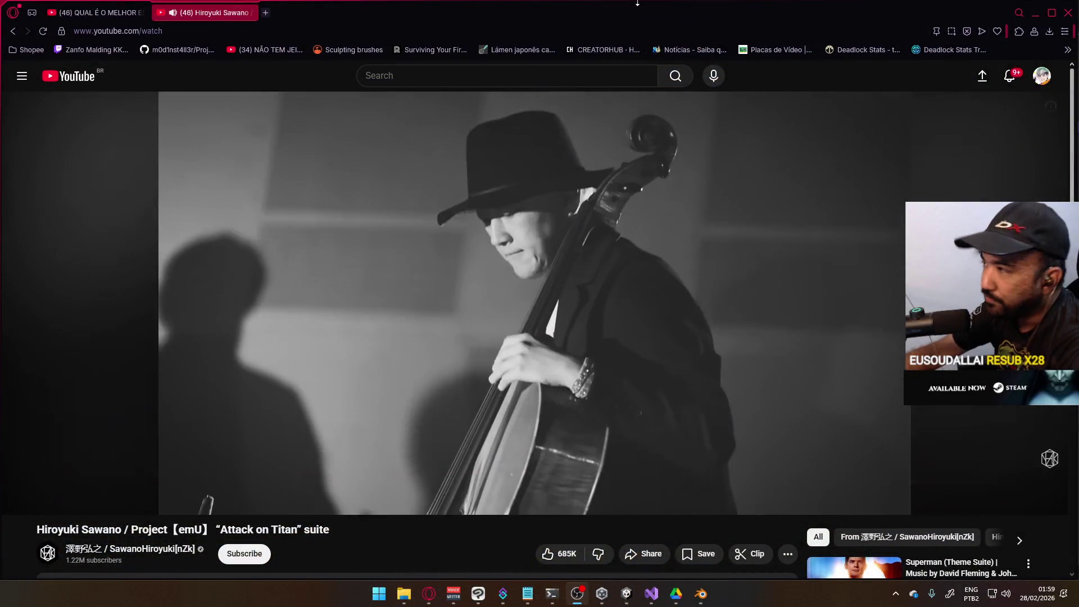
Step: Play the CORE Aerial Cycle Sidearm animation, scrub to frame 42, then return to Unity
key("alt+Tab")
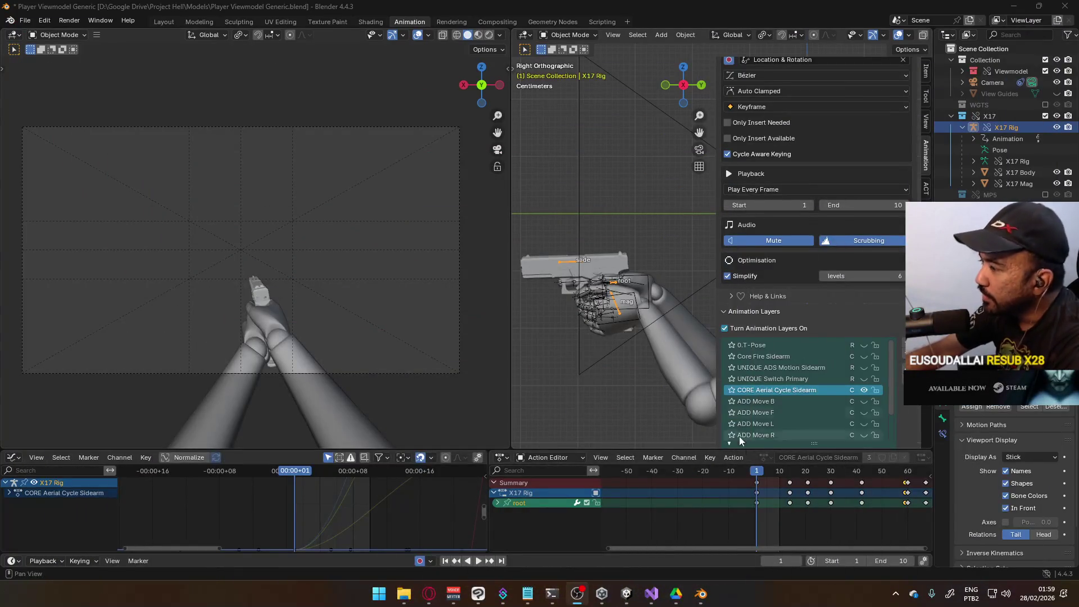
key("space")
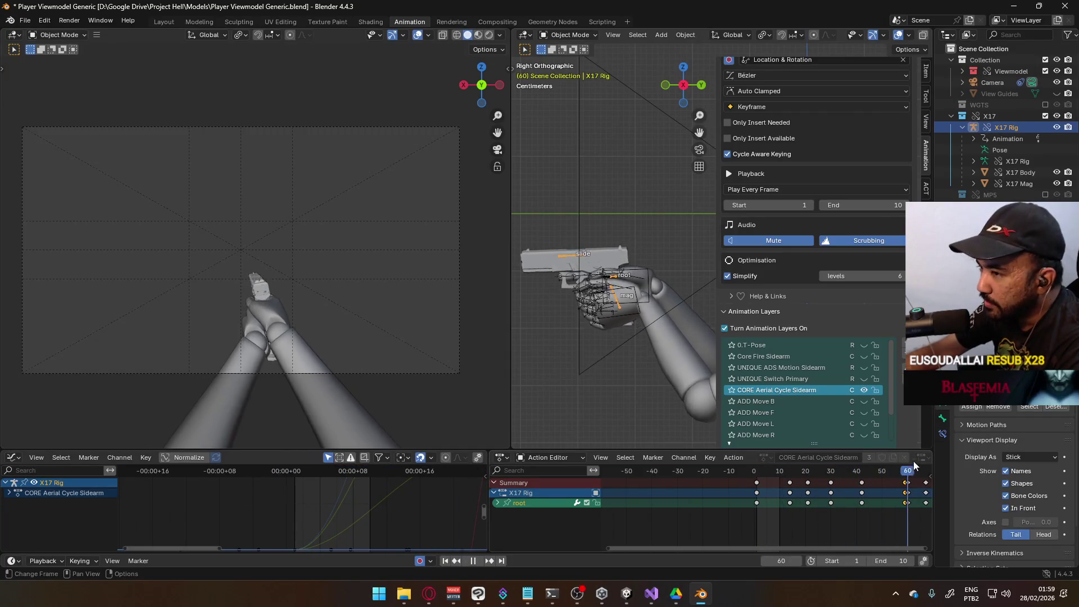
left_click_drag(905, 471, 753, 475)
scroll(784, 487, "up", 2)
key("space")
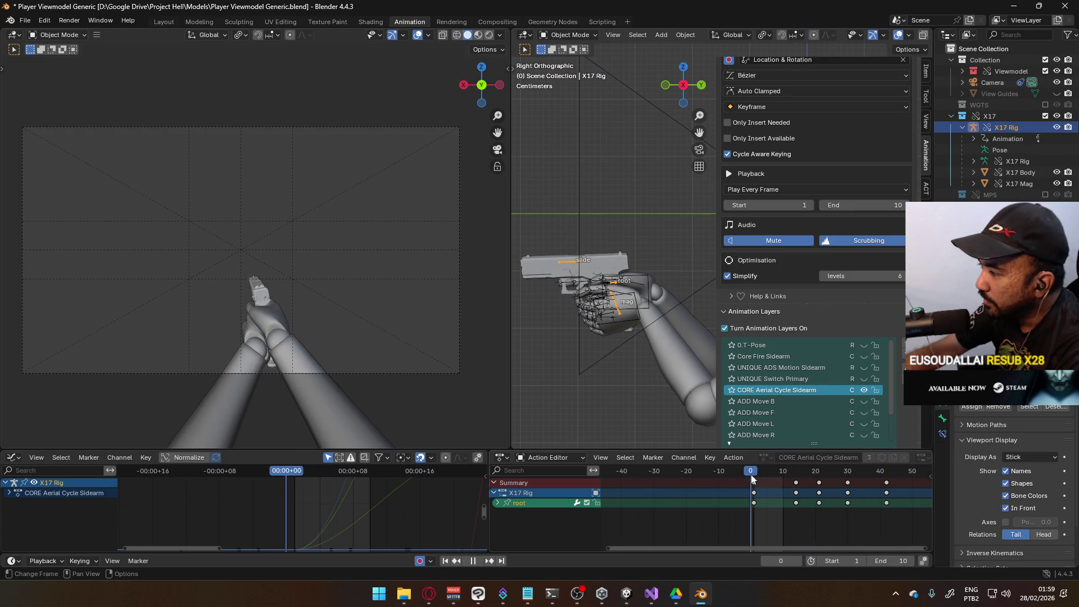
key("space")
left_click_drag(879, 486, 759, 488)
key("space")
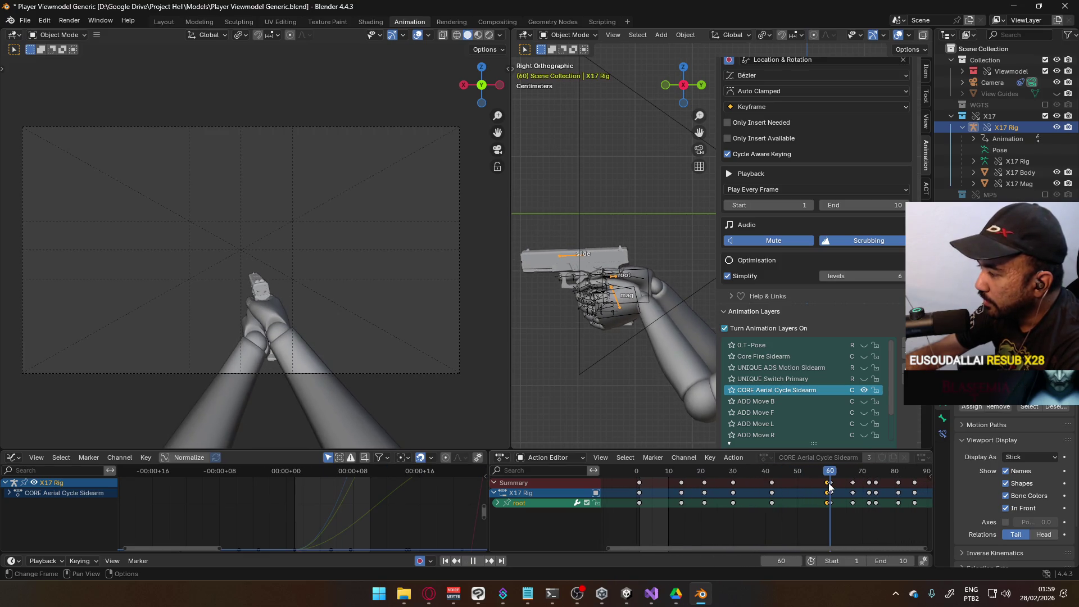
left_click_drag(829, 487, 773, 495)
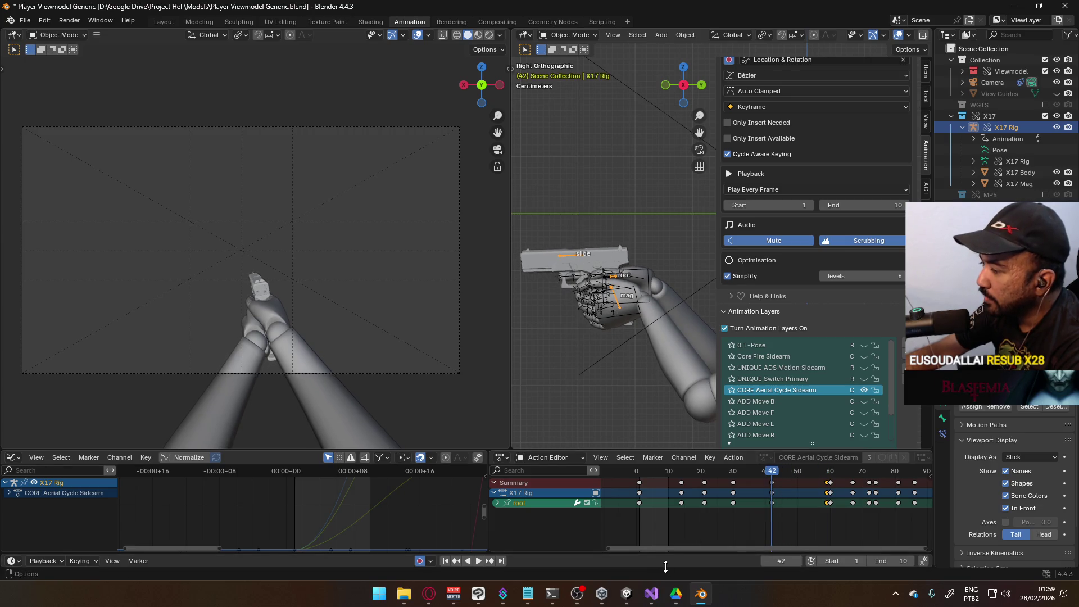
mouse_move(627, 594)
left_click(622, 535)
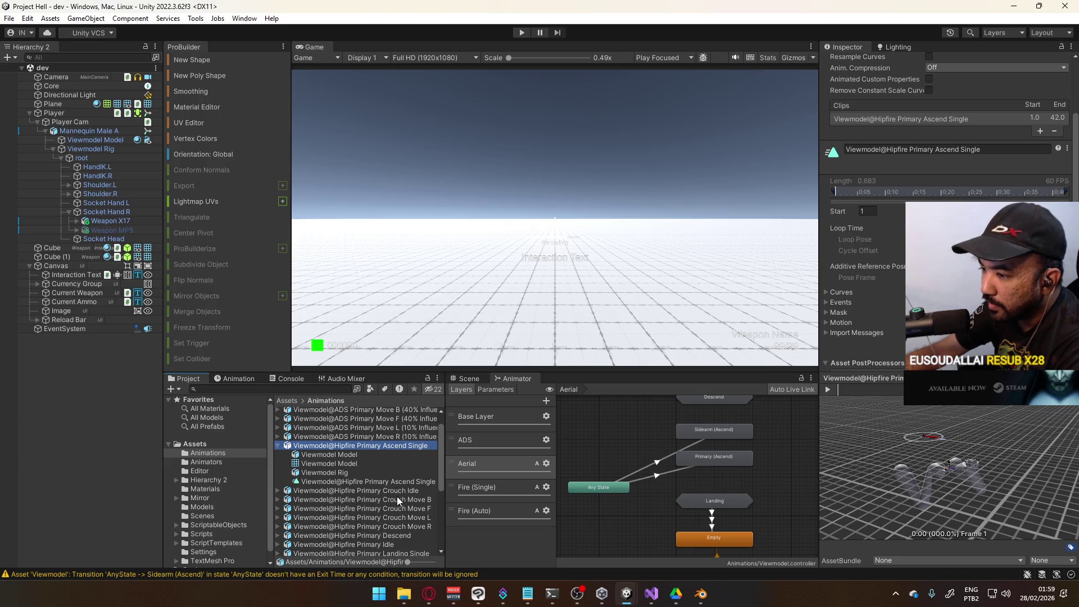
Step: Tick Additive Reference Pose on Viewmodel@Hipfire Sidearm Ascend Single, play-test briefly, then return to Blender
scroll(429, 500, "down", 3)
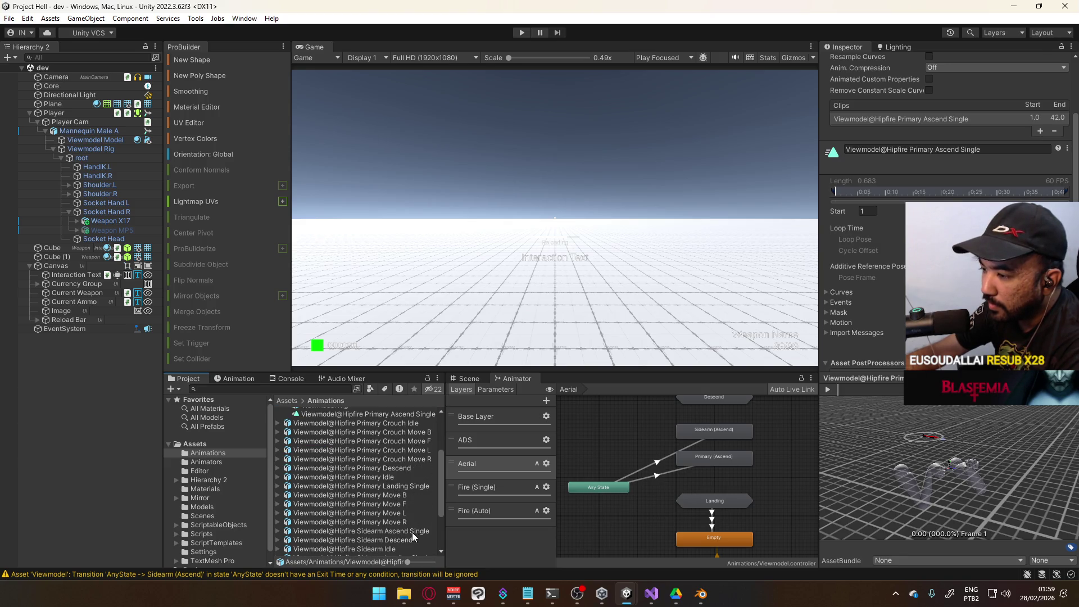
left_click(409, 533)
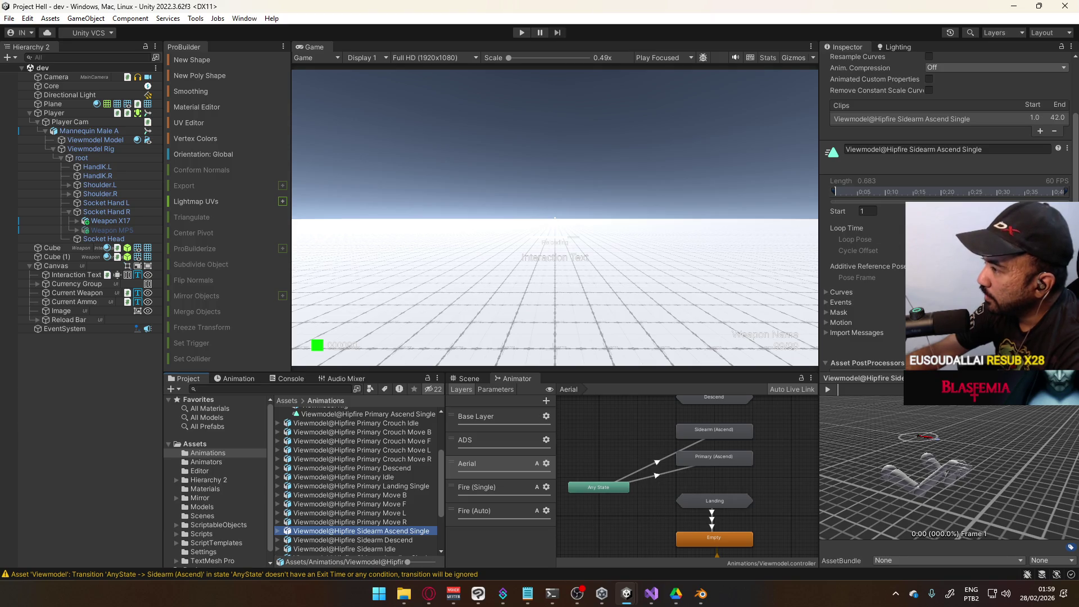
left_click(929, 267)
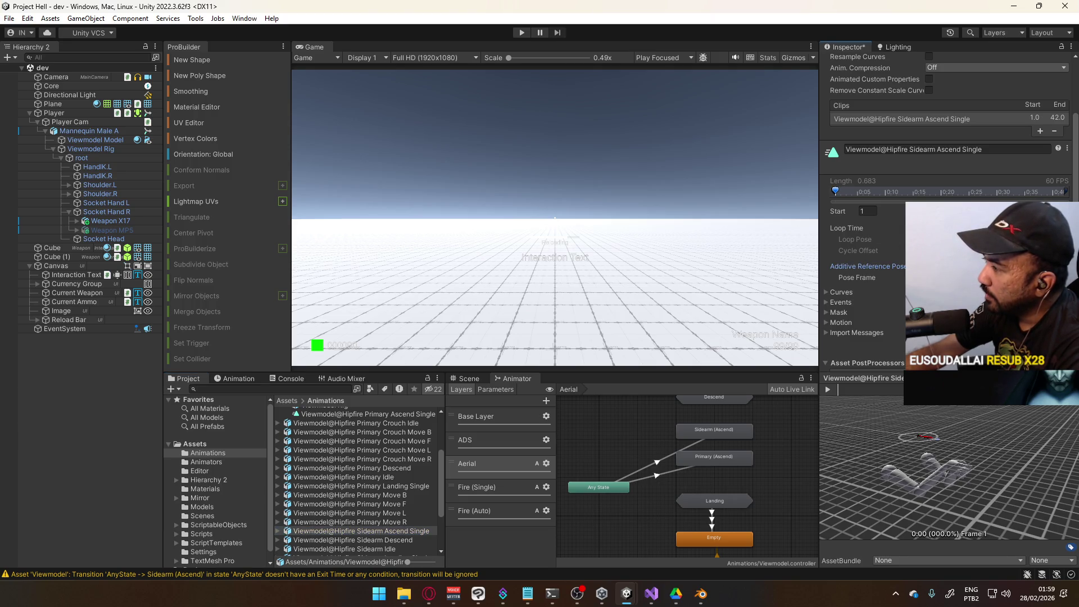
left_click(523, 33)
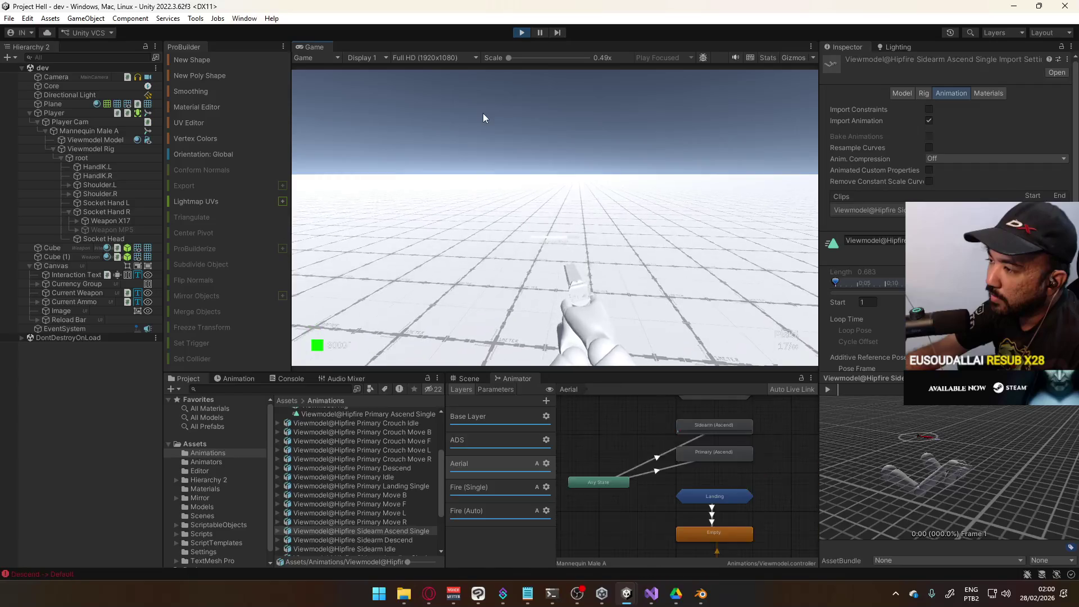
left_click(524, 32)
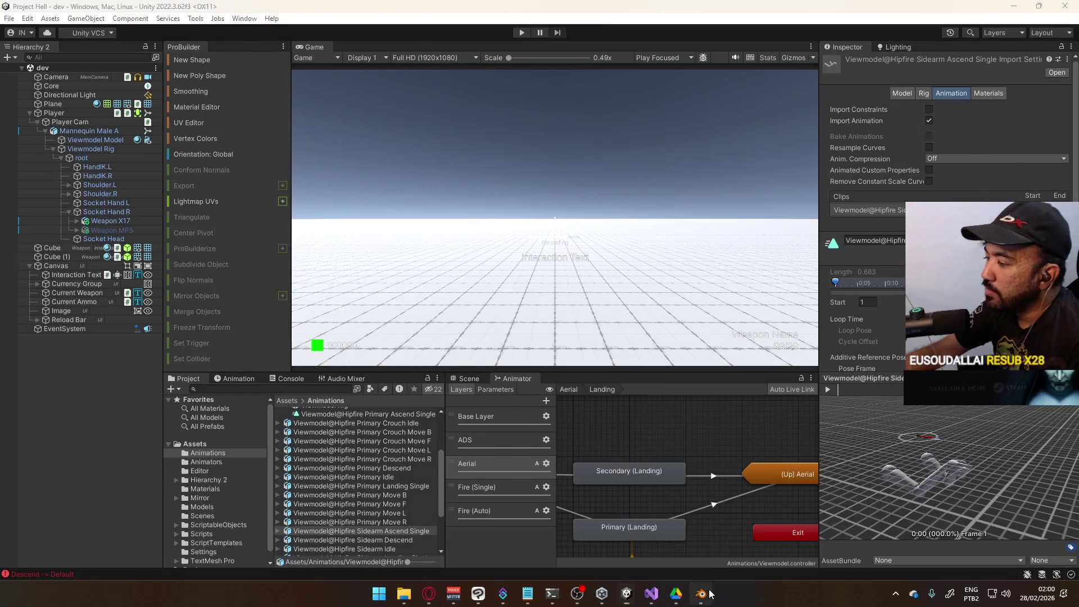
left_click(701, 594)
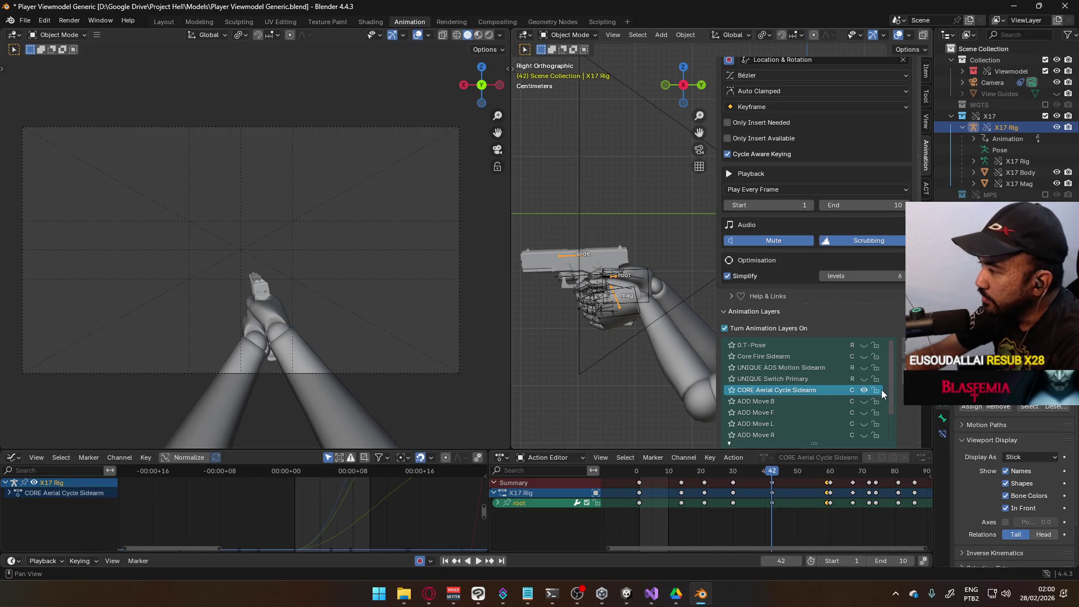
Step: Move the playhead to frame 59 and insert keys holding the frame-40 pose
left_click_drag(771, 476, 827, 480)
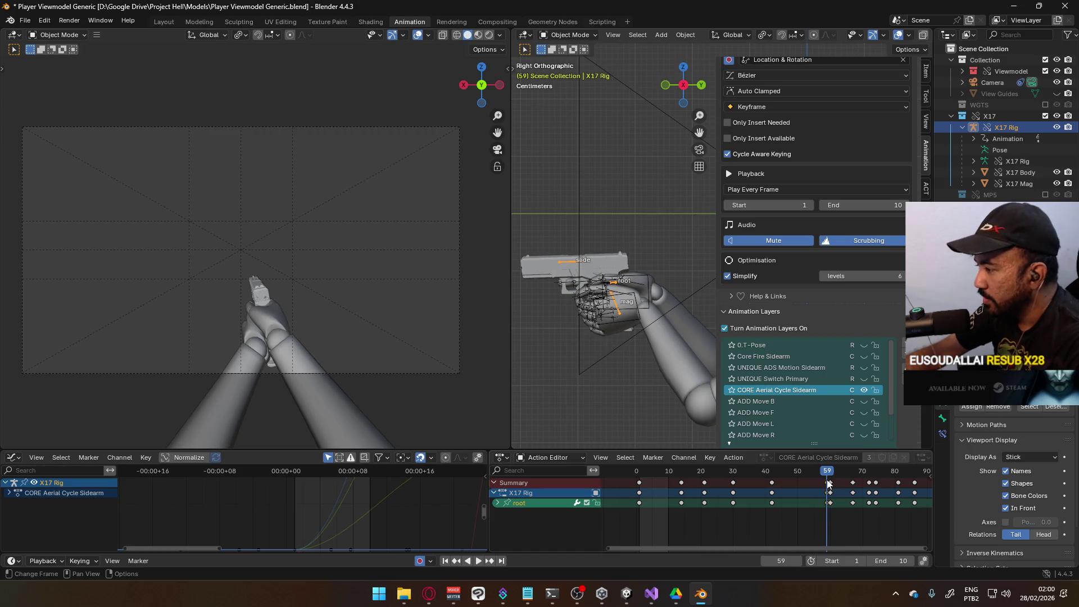
left_click(828, 483)
key("ctrl+v")
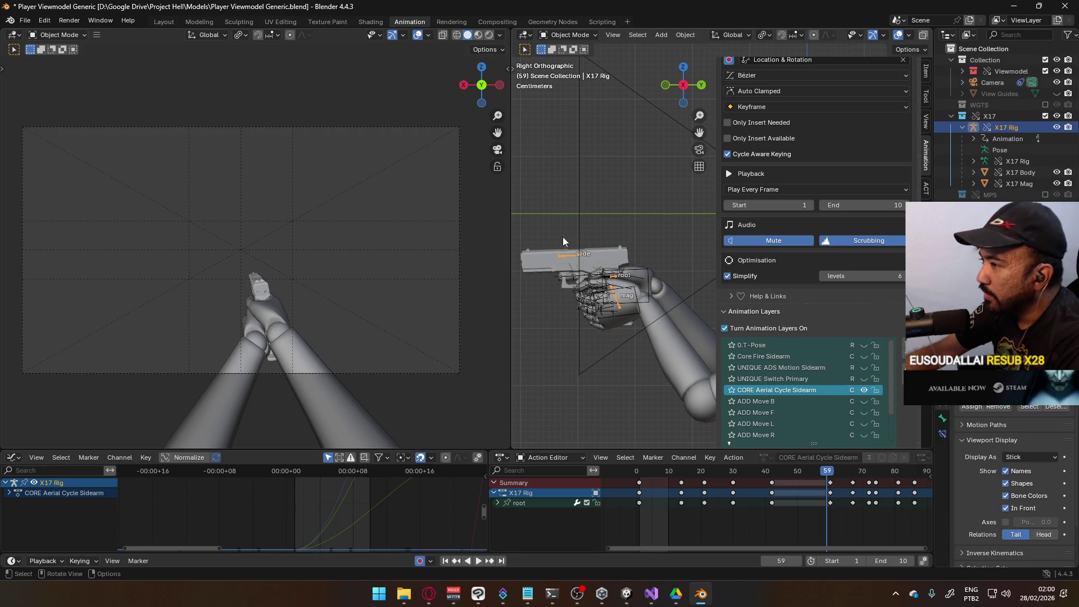
Step: In Pose Mode, select the POSE Hipfire Sidearm layer and review the root bone at frame 1
left_click(576, 34)
left_click(582, 70)
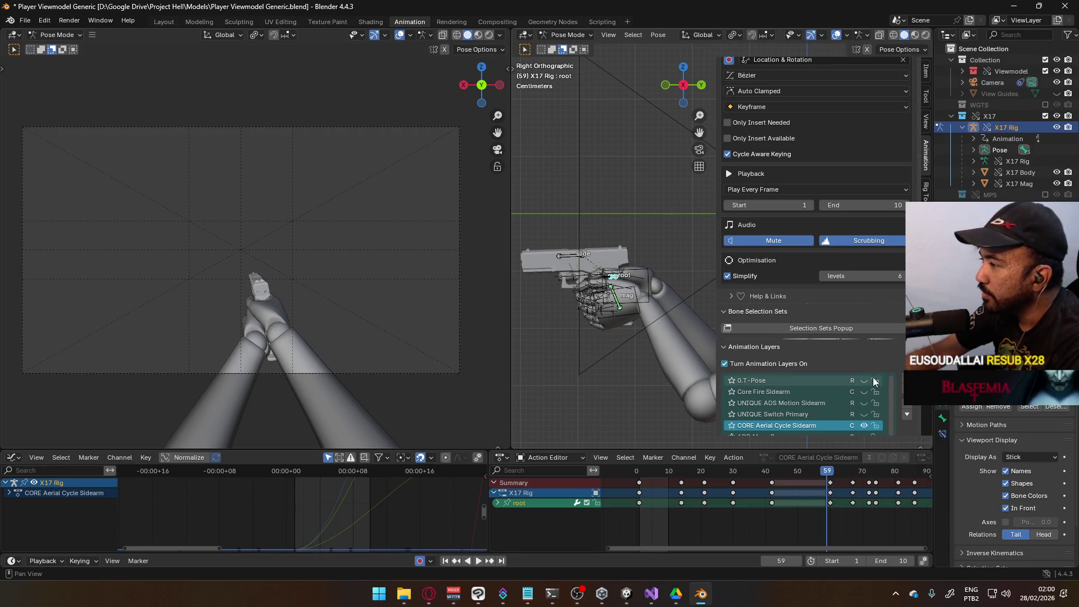
left_click(866, 427)
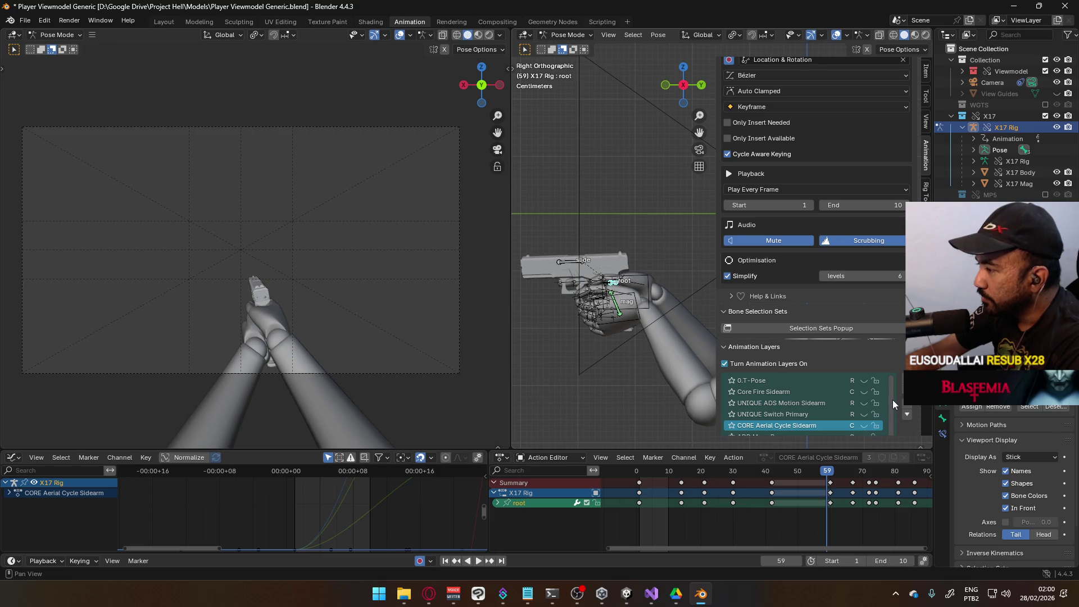
left_click_drag(893, 400, 892, 430)
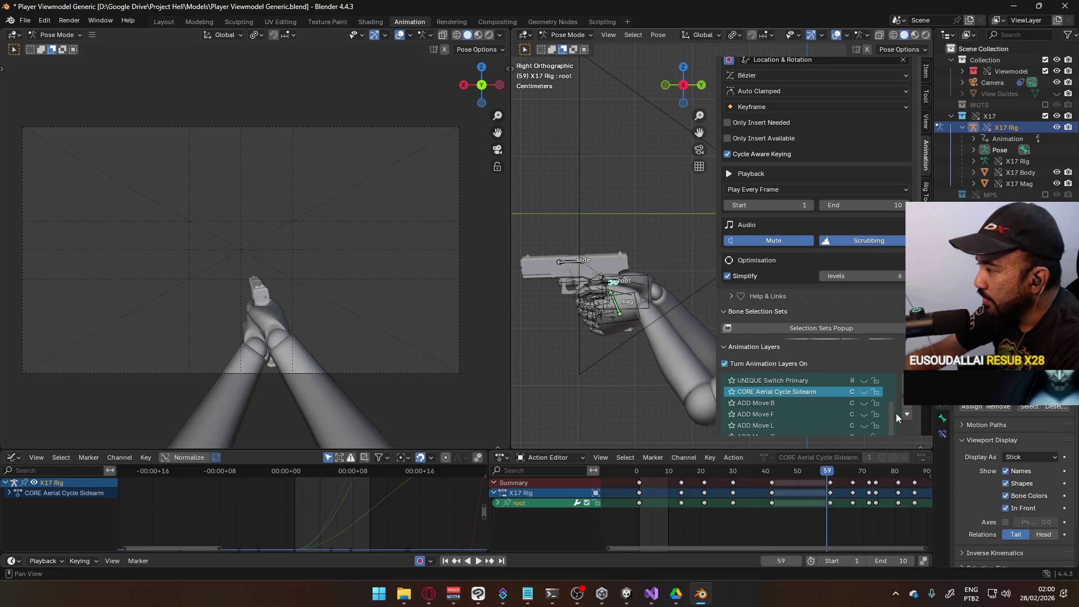
scroll(915, 417, "down", 5)
left_click(794, 362)
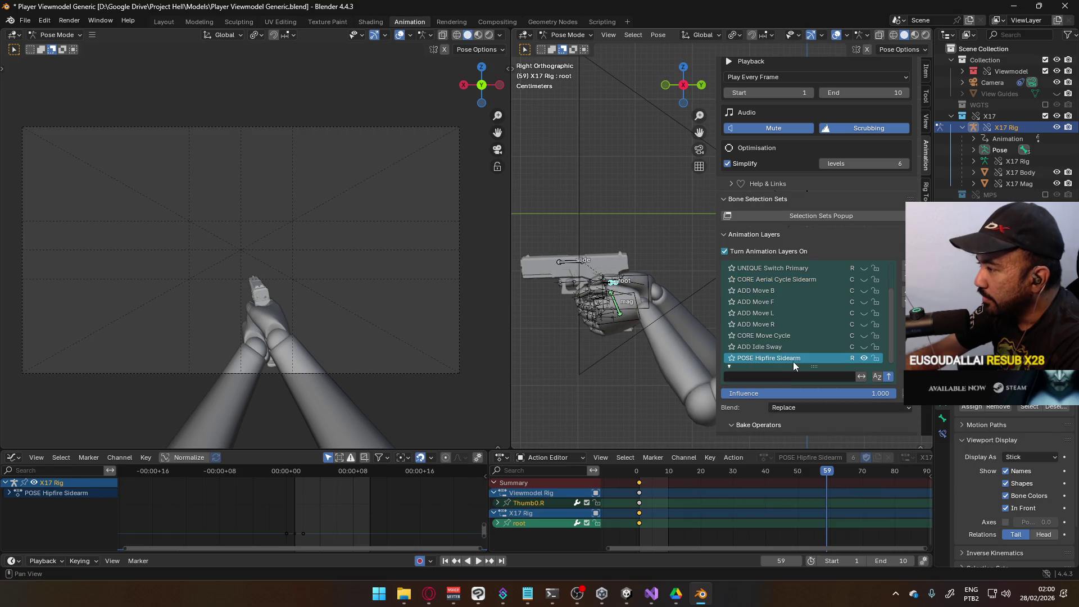
left_click(639, 472)
right_click(614, 288)
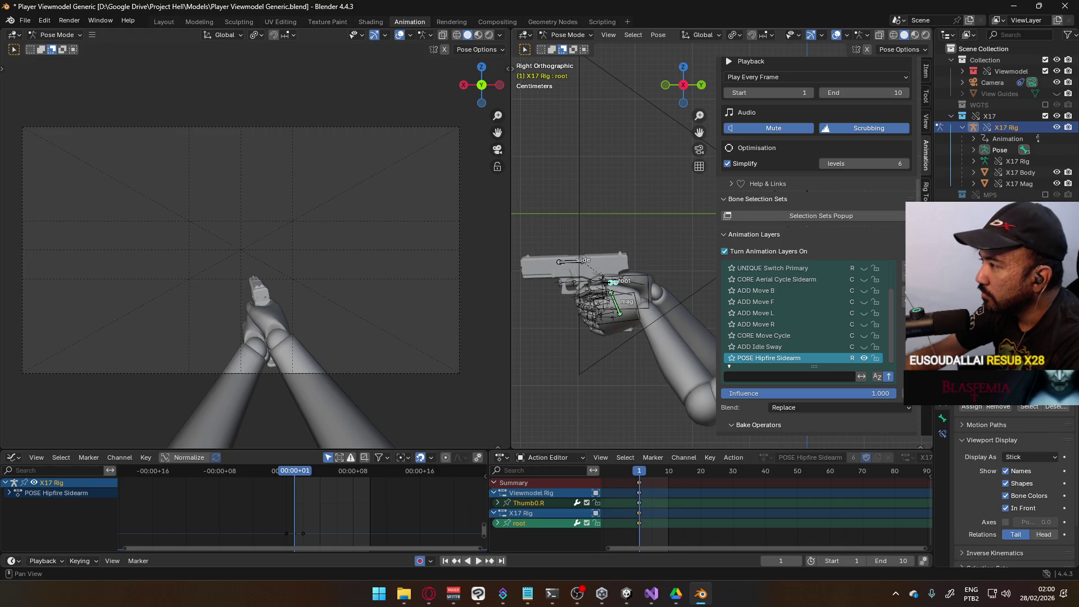
scroll(899, 137, "up", 10)
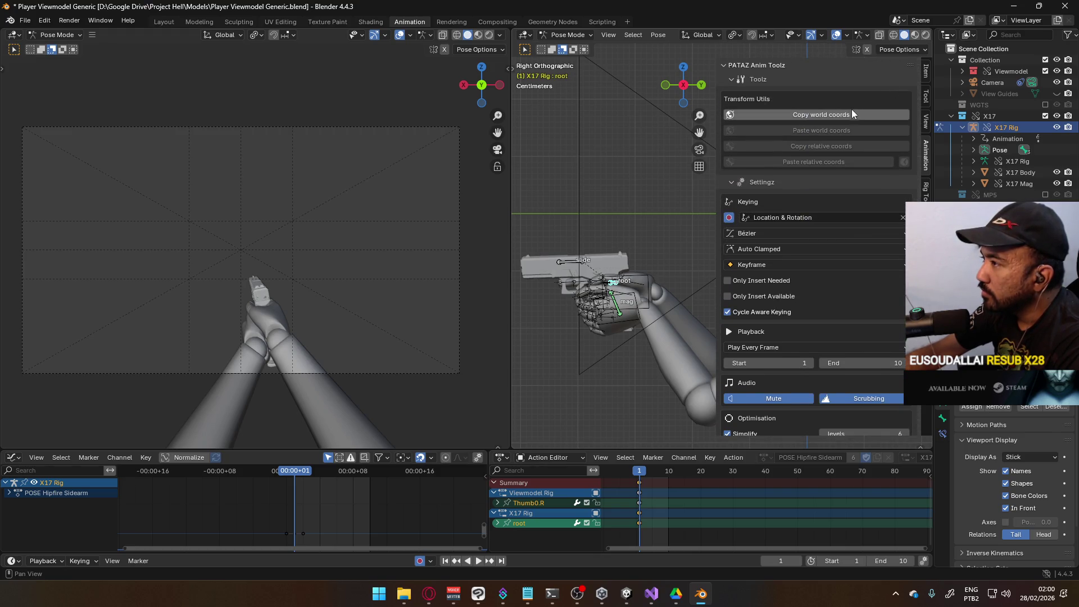
scroll(919, 177, "down", 15)
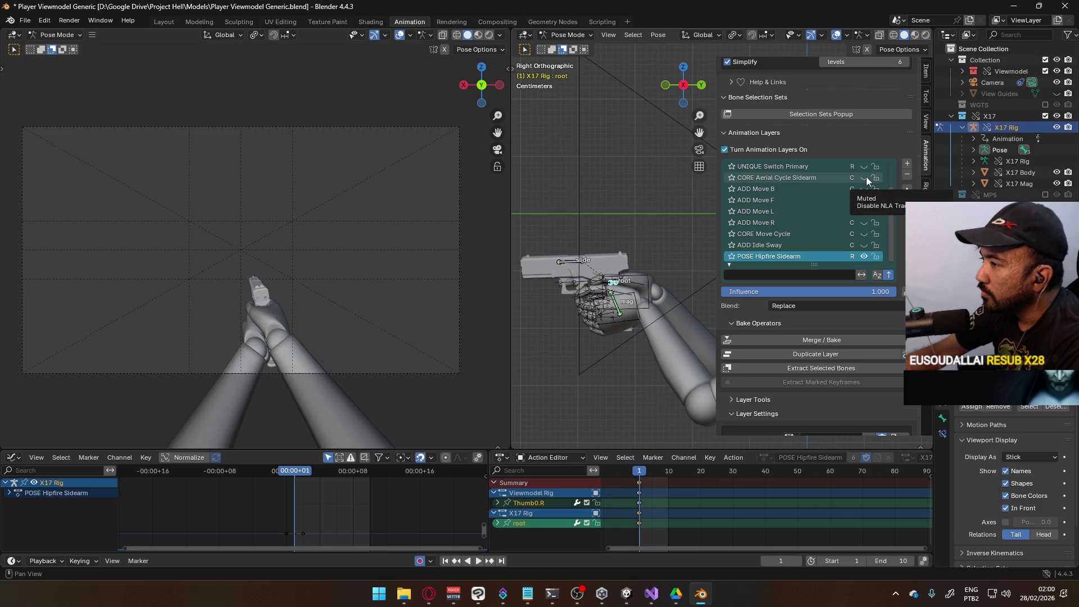
Step: Preview the CORE Aerial Cycle Sidearm layer, then view all bone keys on Viewmodel Rig's POSE Hipfire Sidearm
left_click(822, 181)
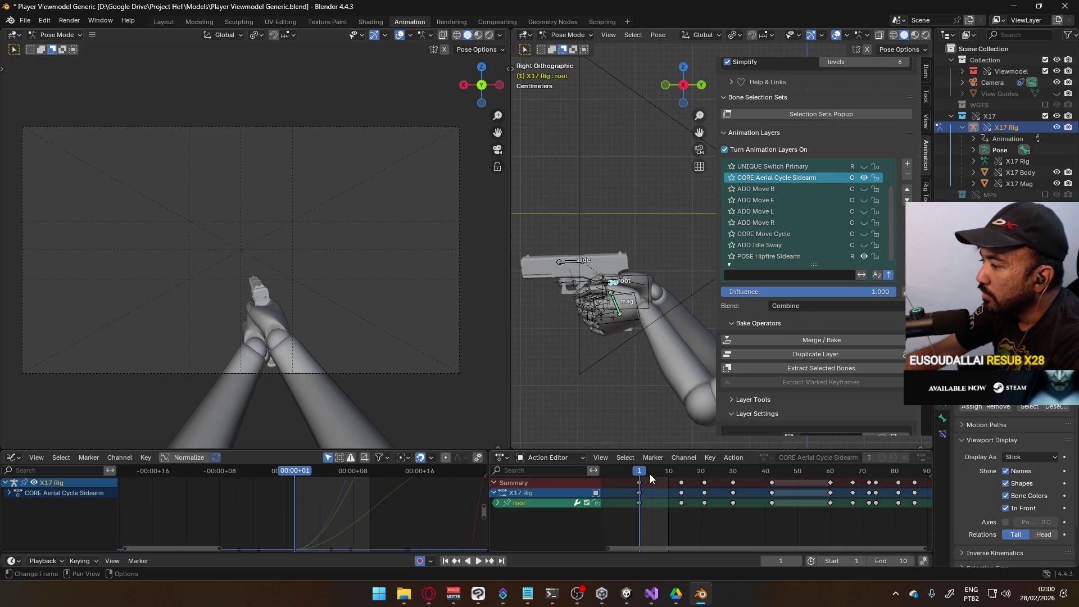
key("space")
left_click_drag(645, 477, 639, 478)
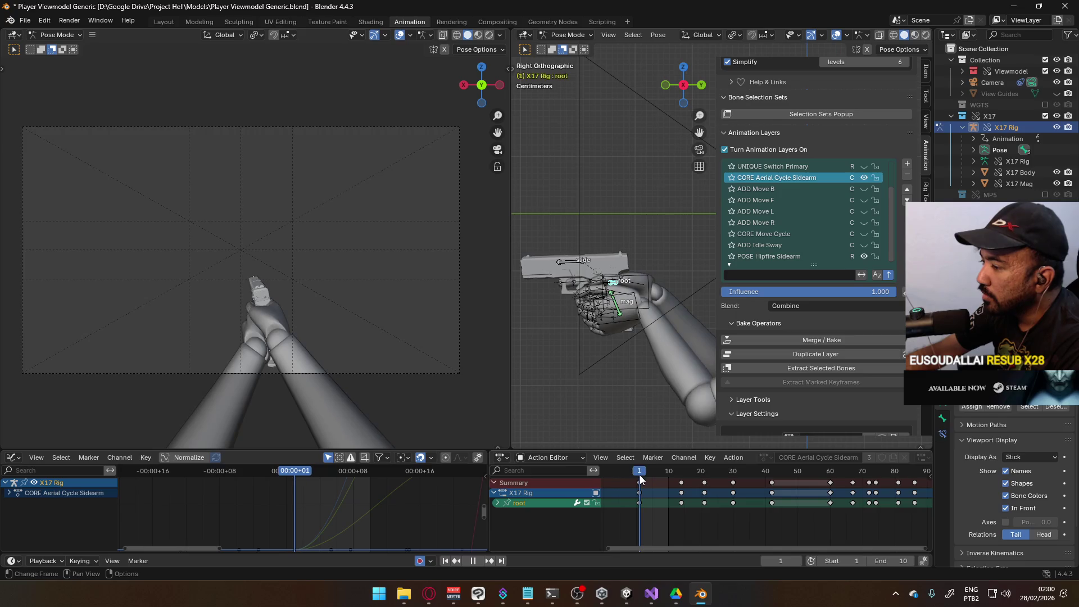
scroll(870, 211, "up", 2)
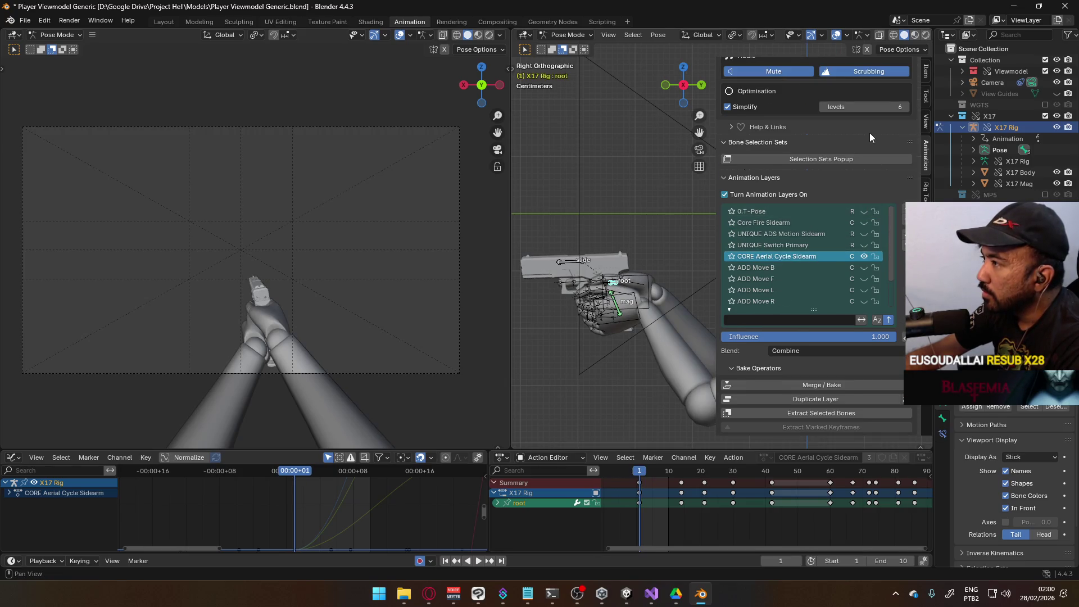
scroll(875, 127, "up", 14)
scroll(855, 253, "down", 7)
left_click(872, 390)
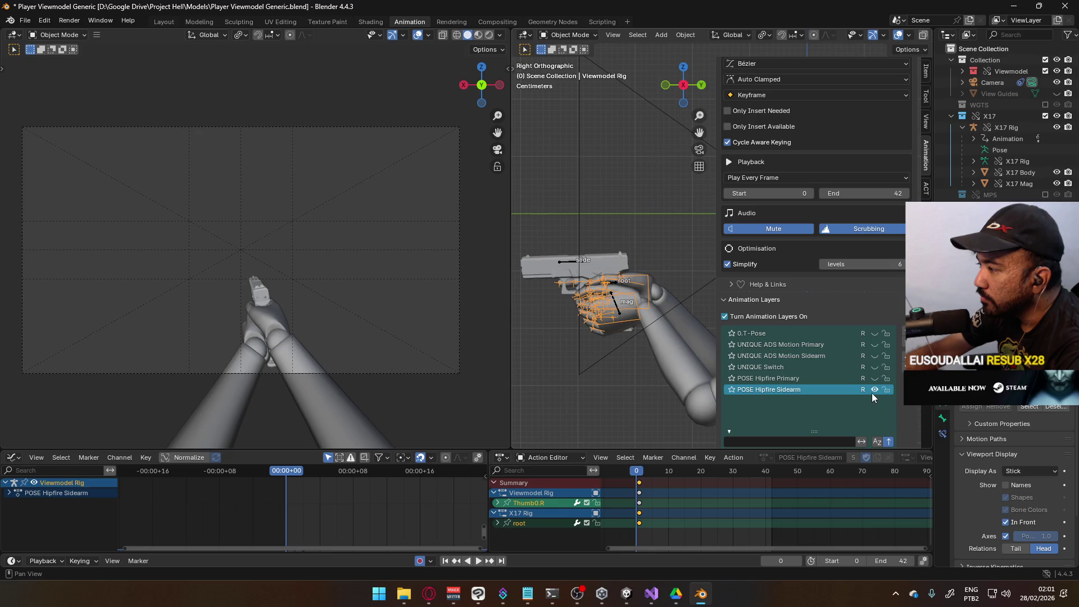
scroll(753, 461, "down", 5)
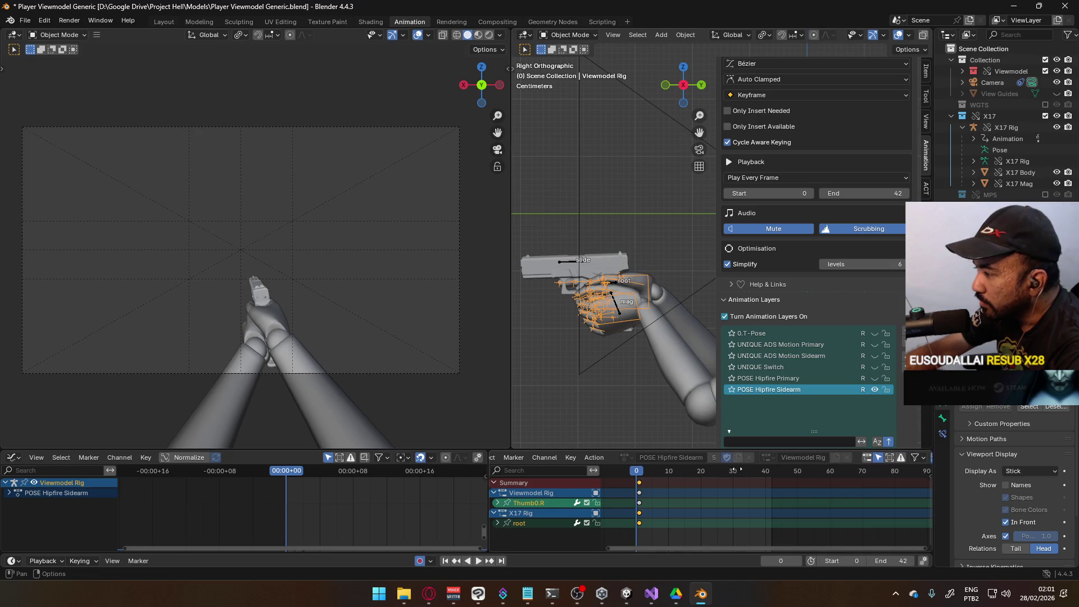
scroll(766, 460, "down", 1)
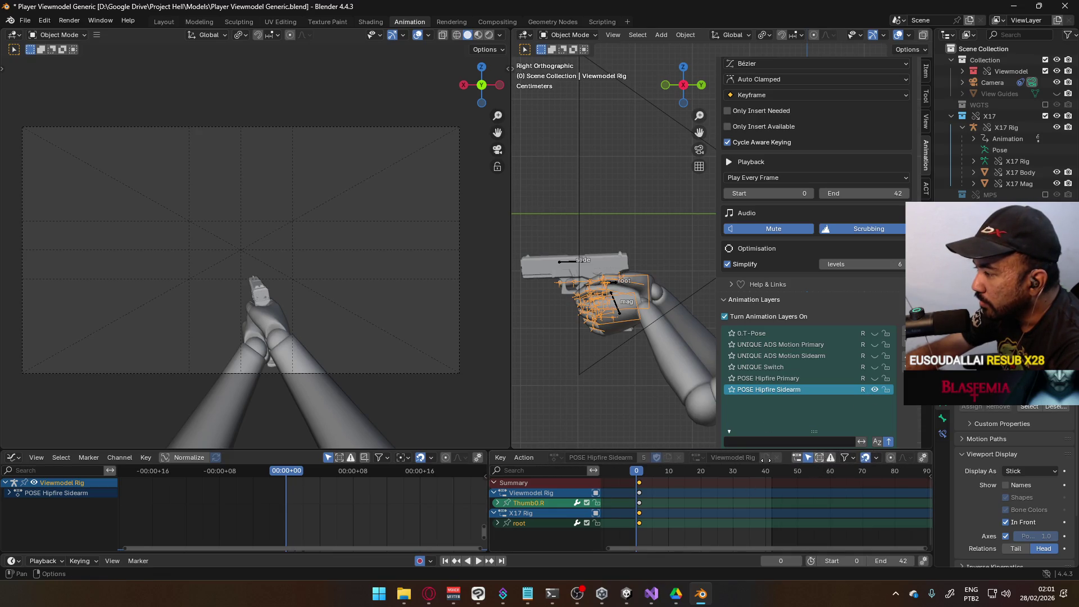
left_click(809, 459)
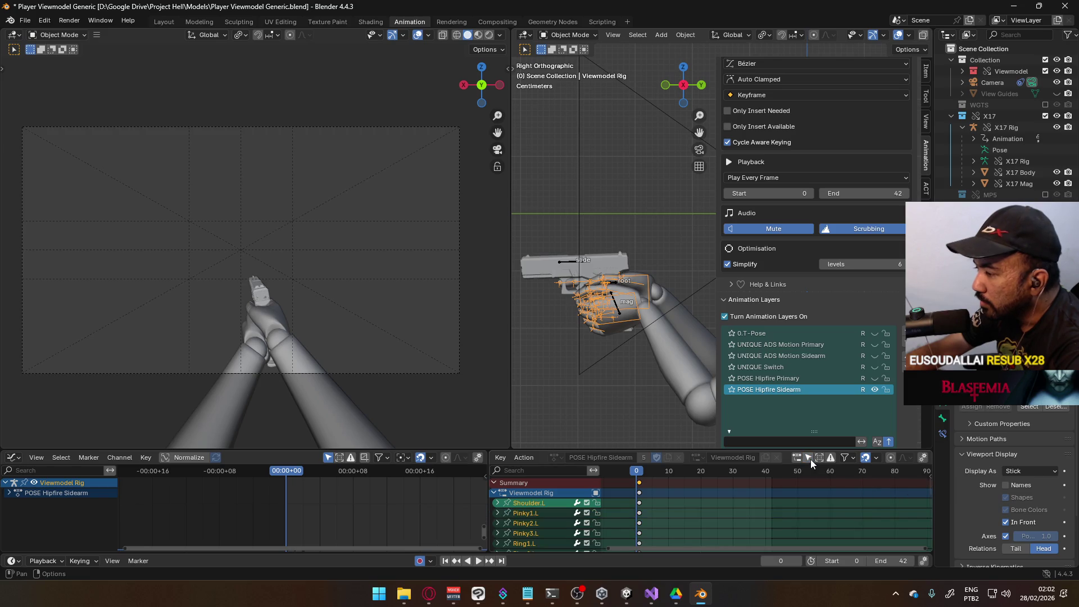
left_click(646, 291)
Step: Return to Object Mode, check the X17 and Viewmodel rigs, select Viewmodel Model, and save
left_click(567, 33)
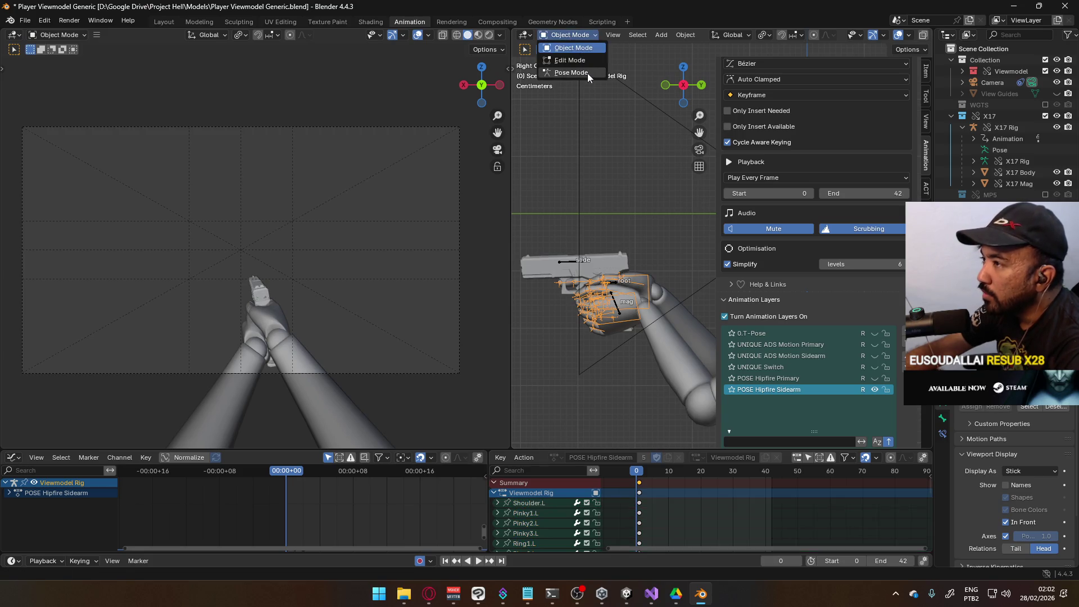
left_click(588, 73)
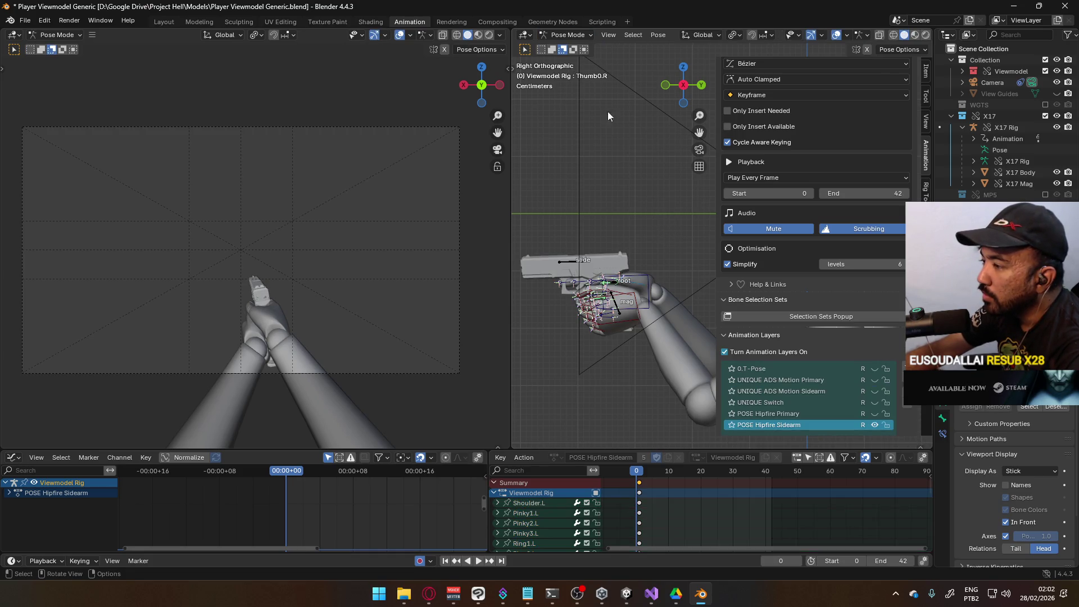
left_click(568, 34)
left_click(579, 47)
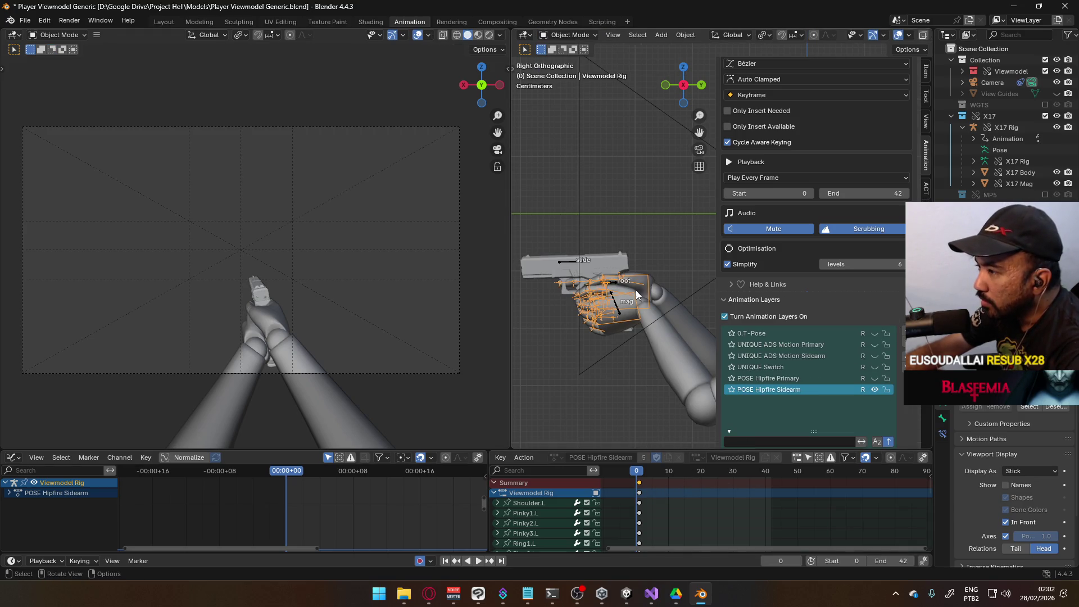
left_click(571, 261)
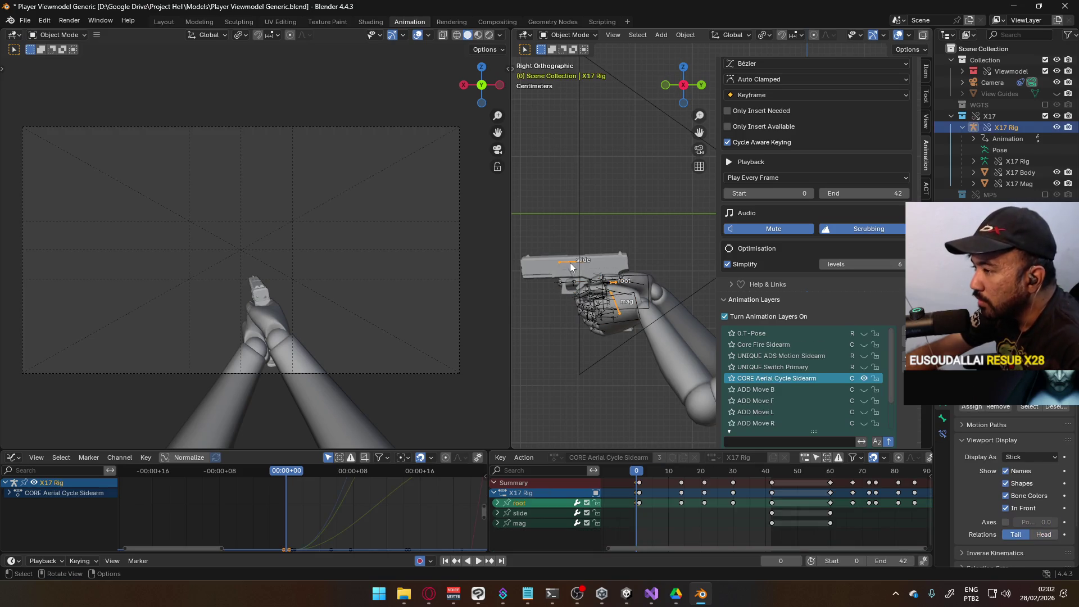
left_click(651, 284)
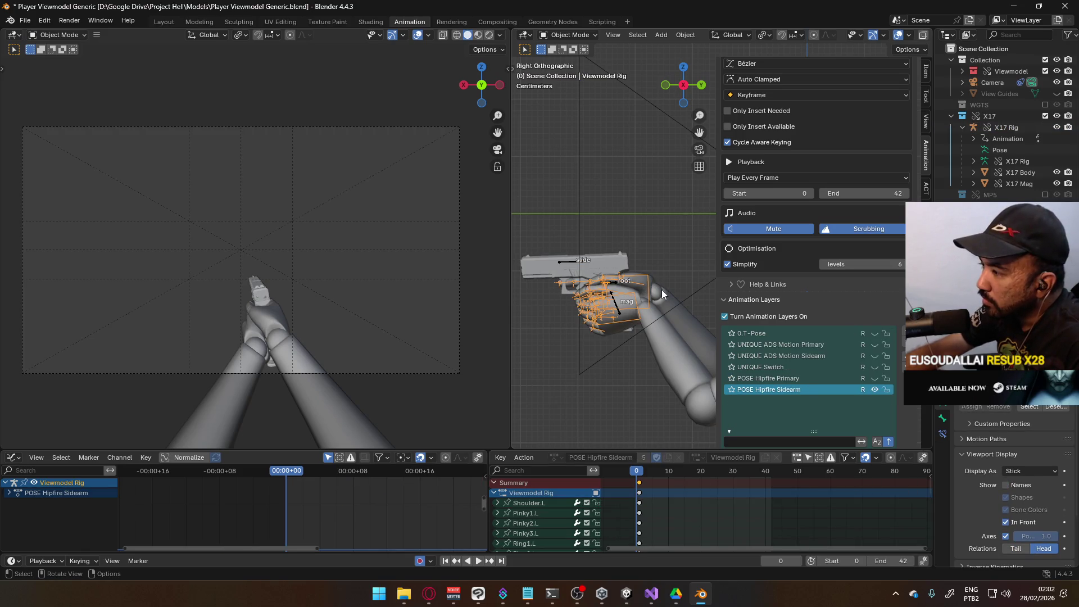
left_click(567, 262)
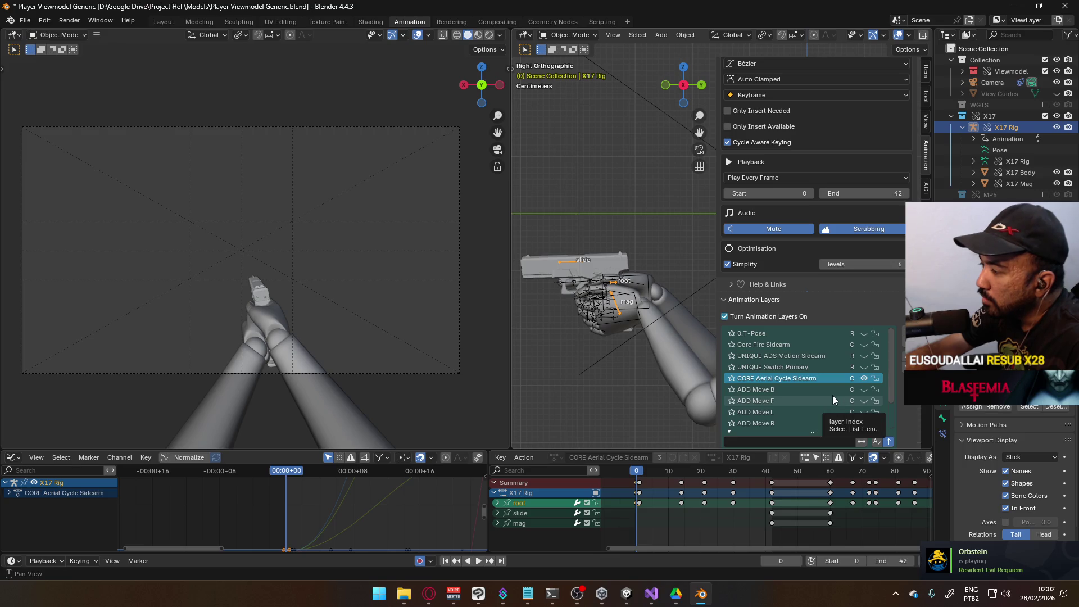
left_click(657, 294)
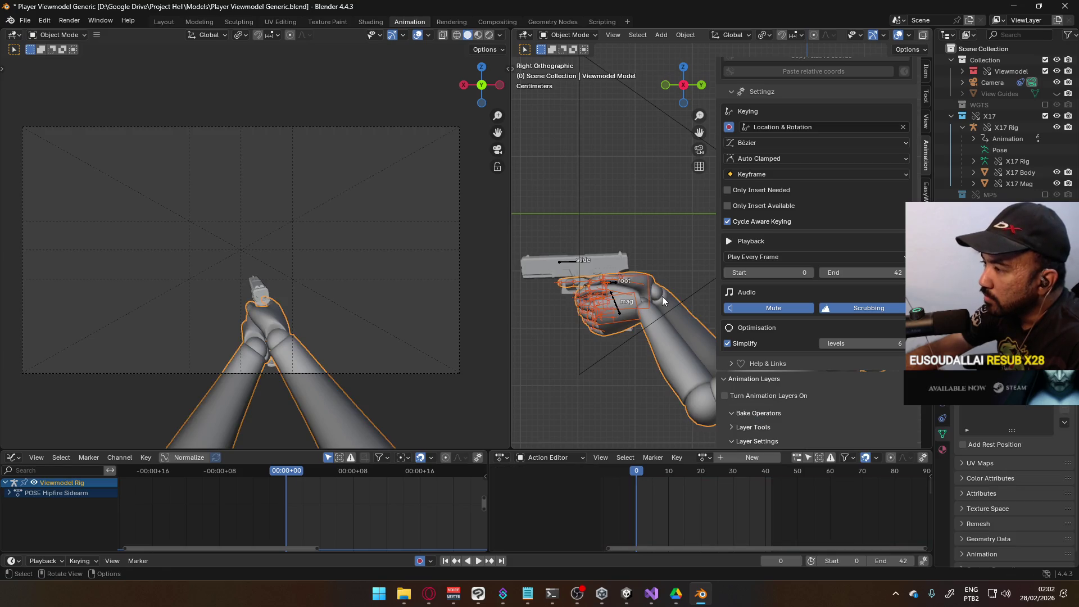
key("ctrl+s")
left_click(25, 20)
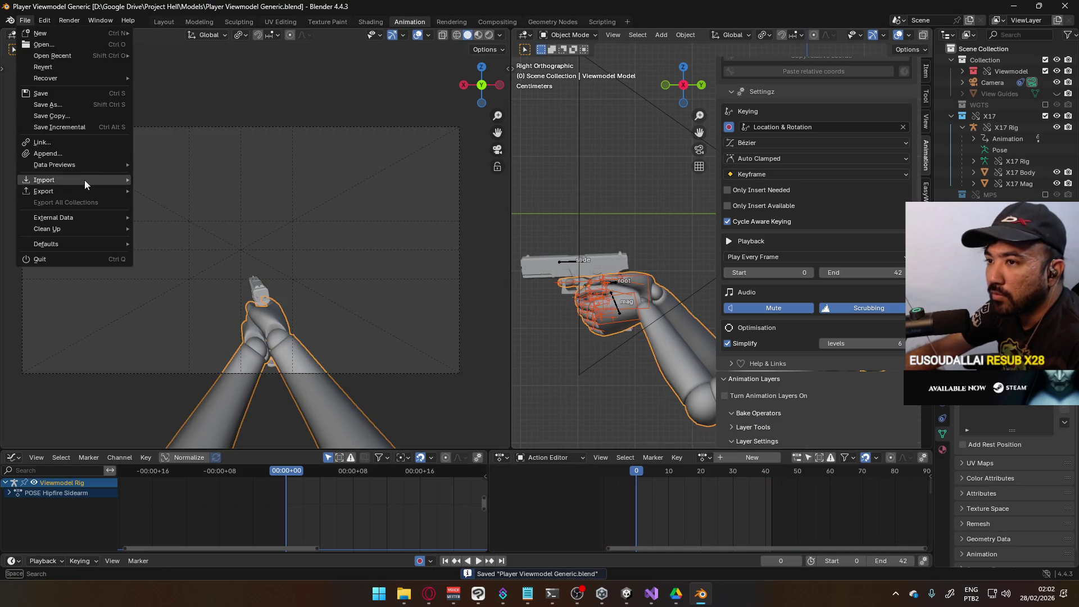
Step: Start an FBX export to Viewmodel@Hipfire Sidearm Ascend Single.fbx, then cancel it to recheck the selection
mouse_move(43, 191)
left_click(219, 291)
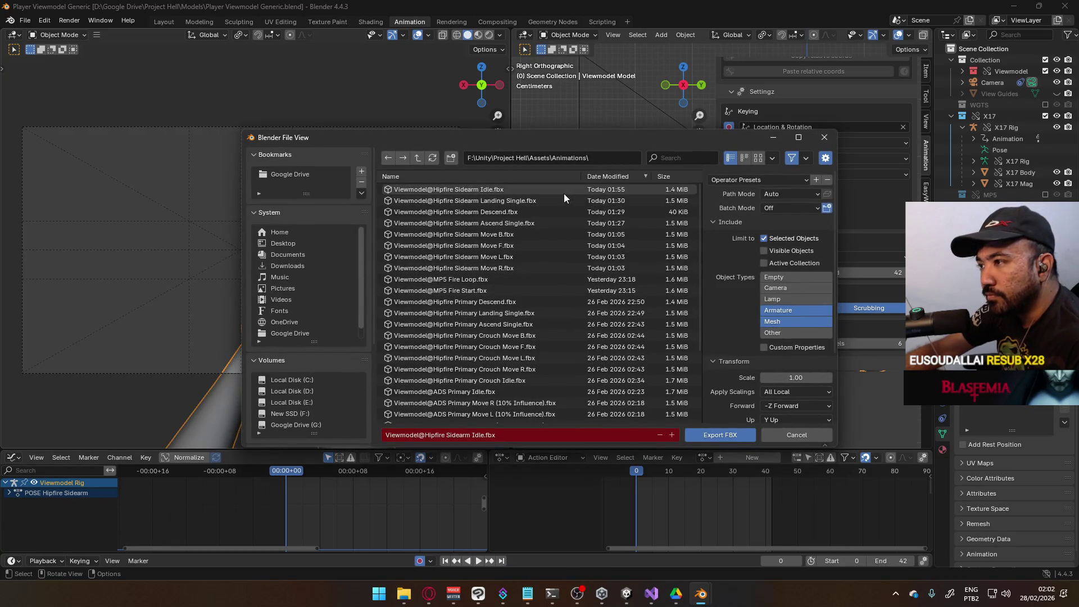
left_click(524, 223)
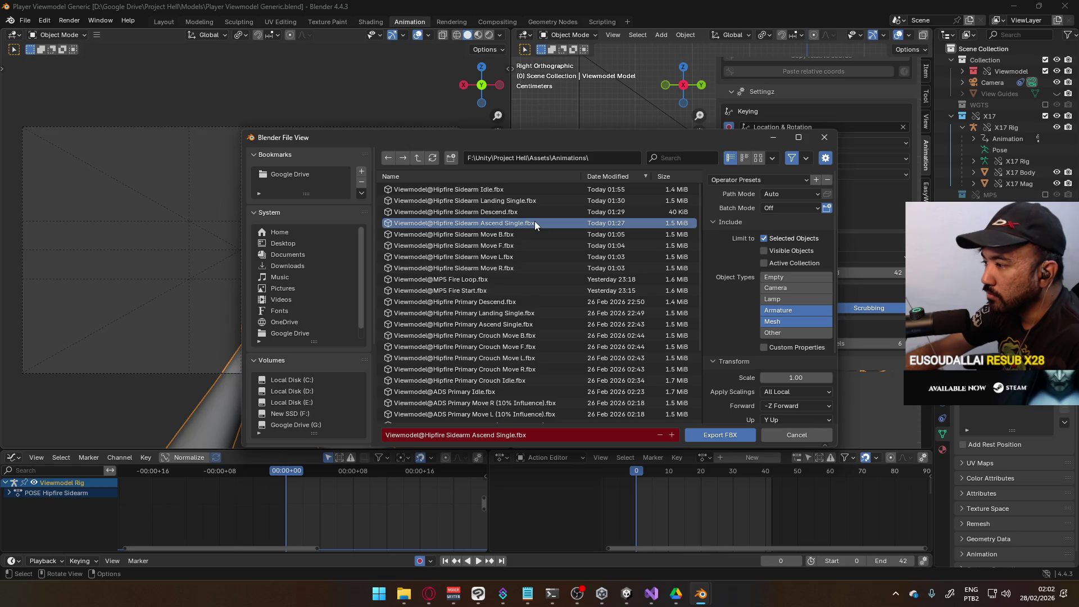
left_click(792, 434)
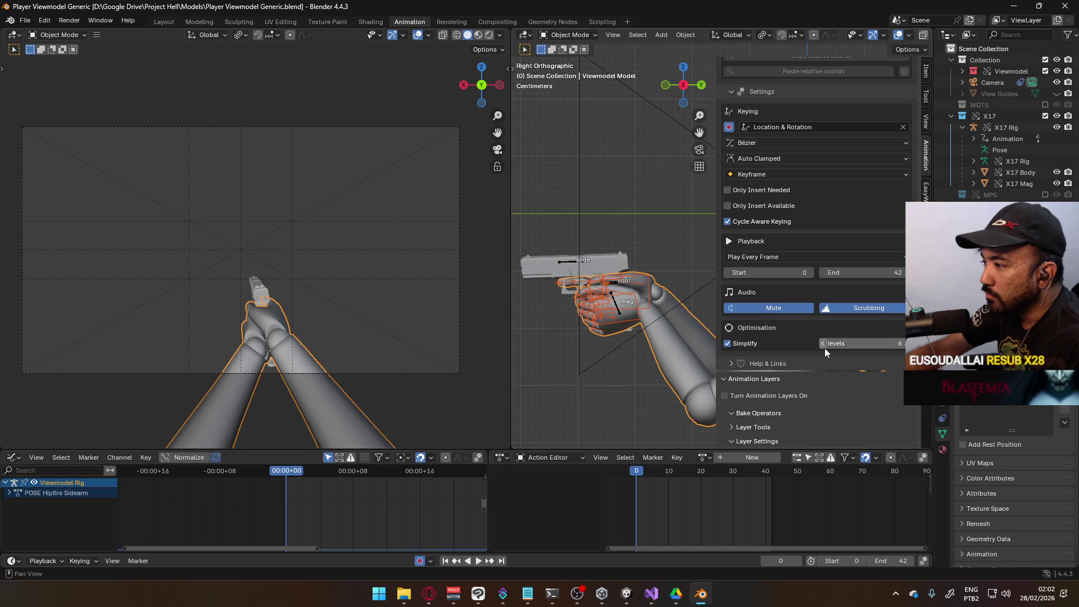
Step: Select the X17 Rig, the Viewmodel Model, and finally the Viewmodel Rig armature
left_click(573, 264)
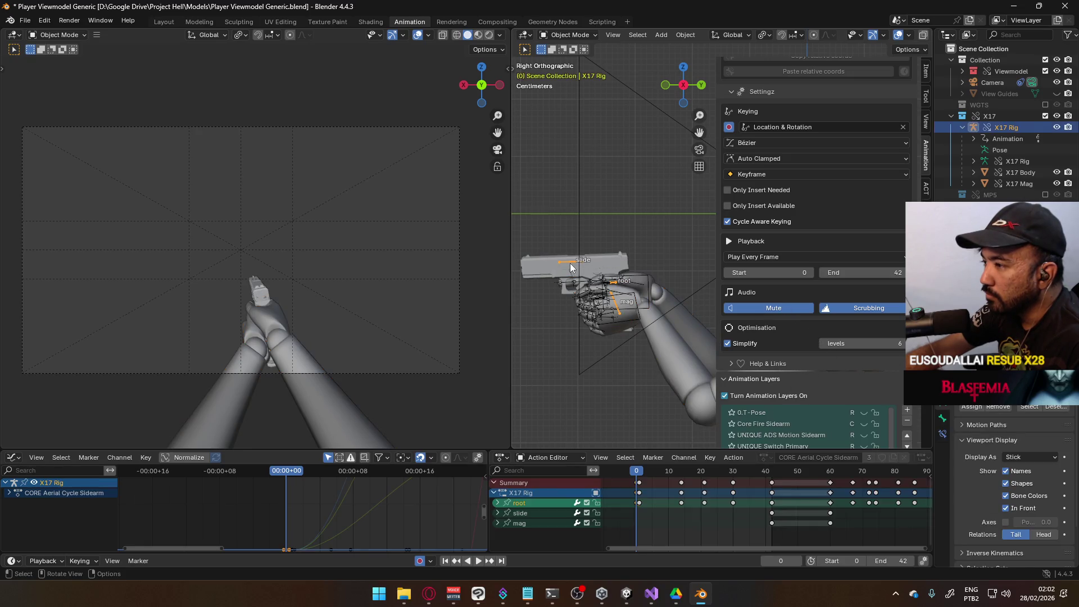
left_click(641, 310)
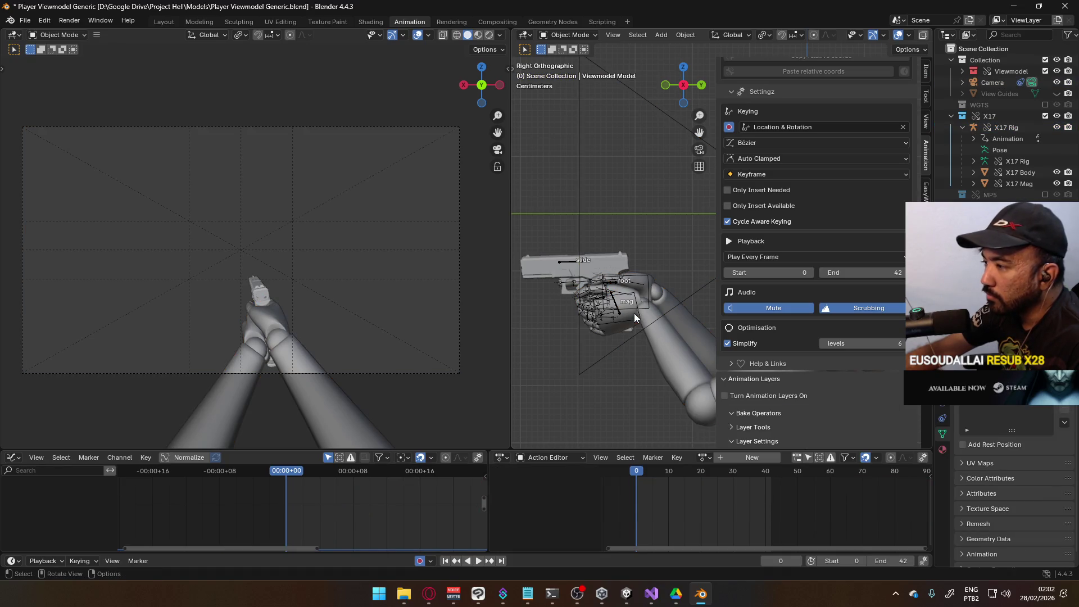
left_click(635, 313)
Step: Redo the FBX export over Viewmodel@Hipfire Sidearm Ascend Single.fbx and return to Unity
left_click(34, 21)
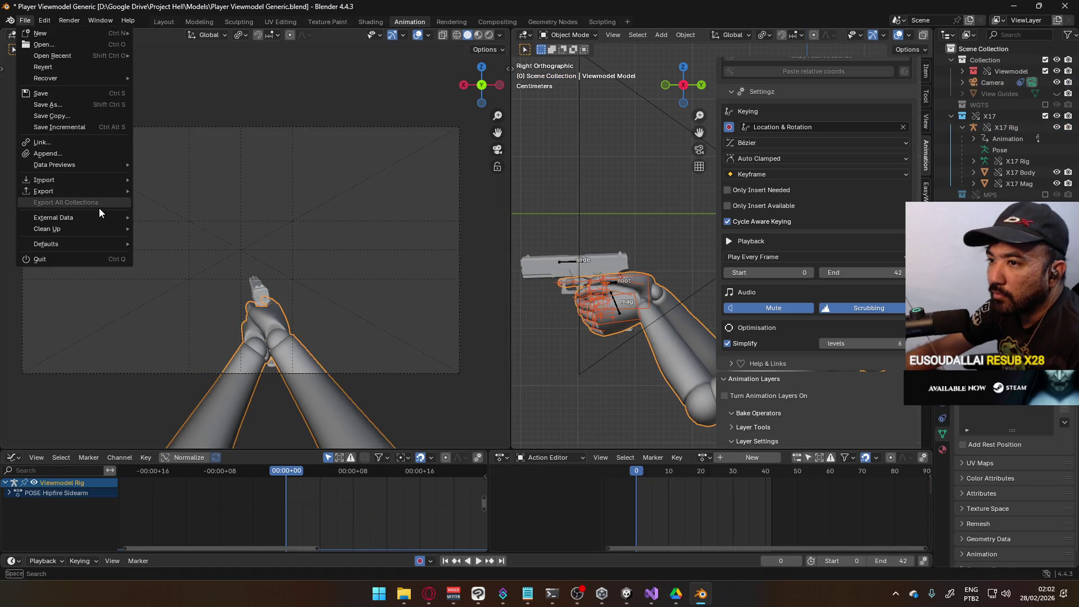
mouse_move(109, 197)
left_click(234, 291)
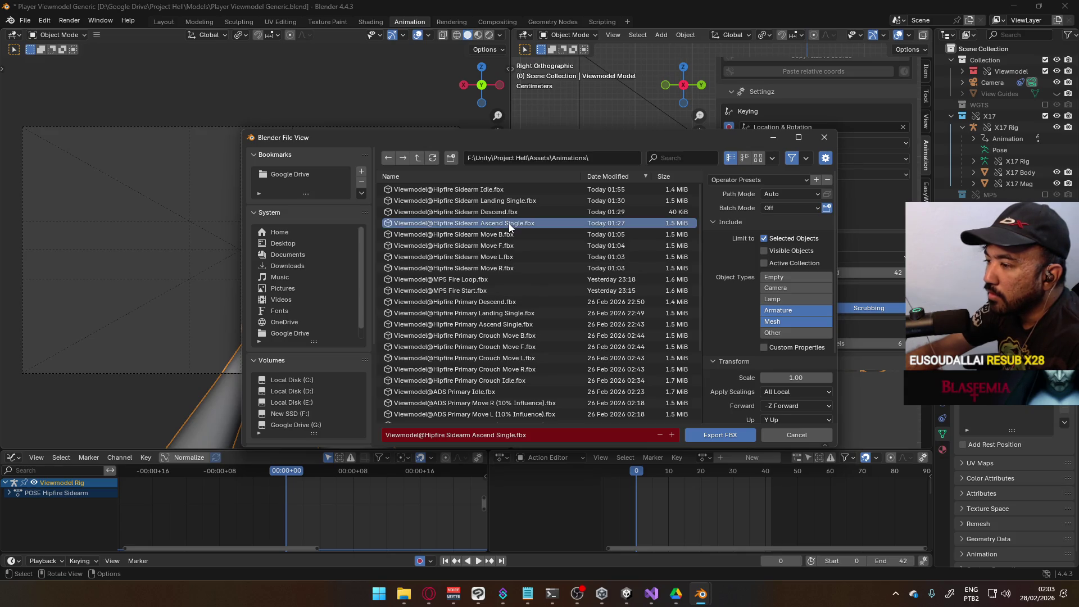
key("Escape")
mouse_move(628, 596)
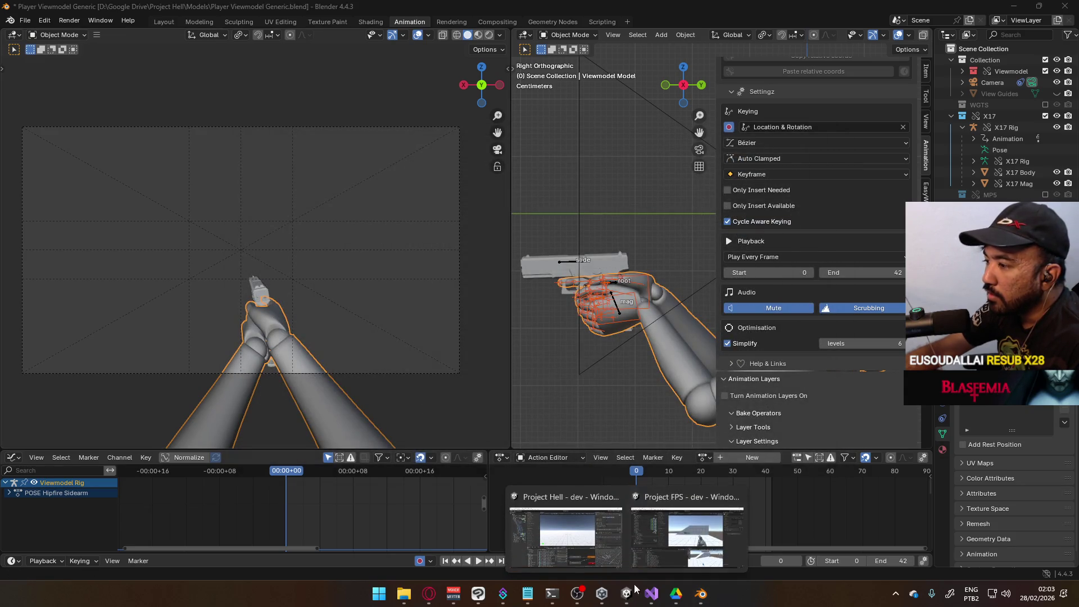
left_click(569, 531)
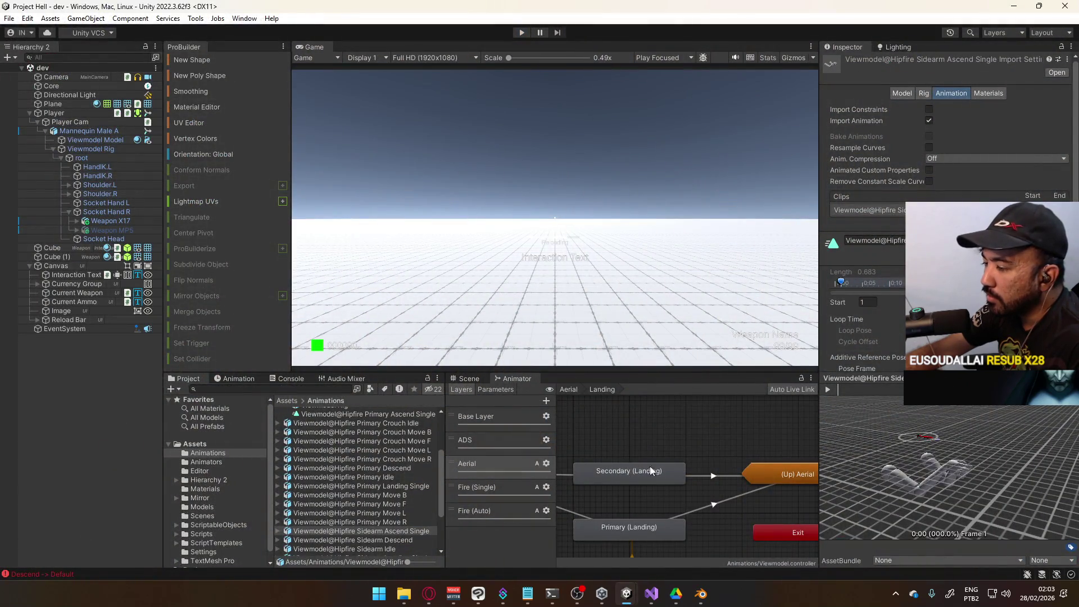
Step: Select the Viewmodel@Hipfire Sidearm Ascend Single asset and scroll to its 1.0–42.0 clip
left_click(359, 530)
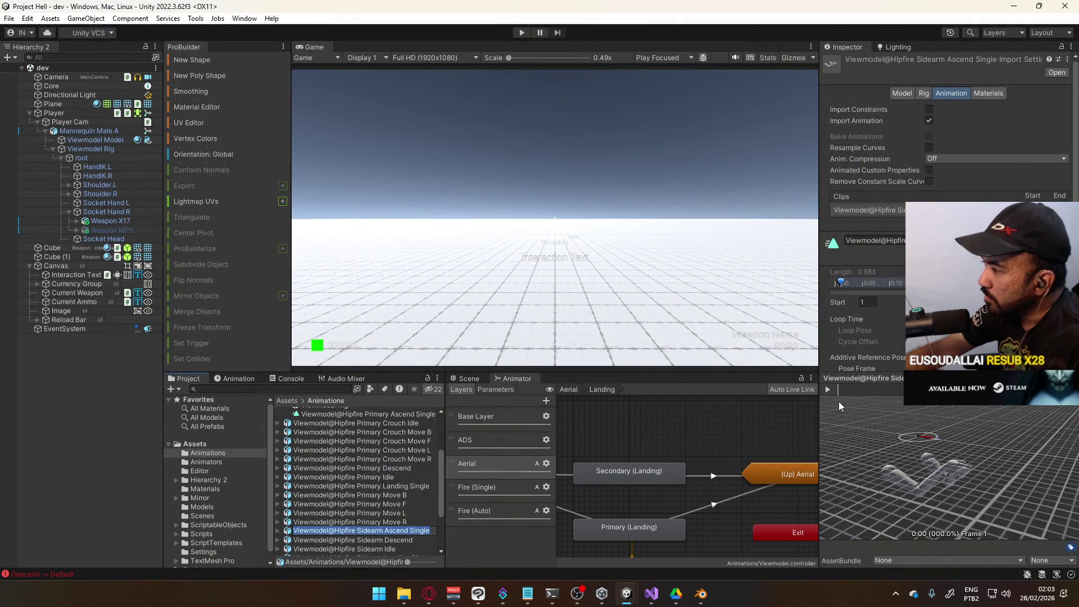
scroll(866, 253, "down", 3)
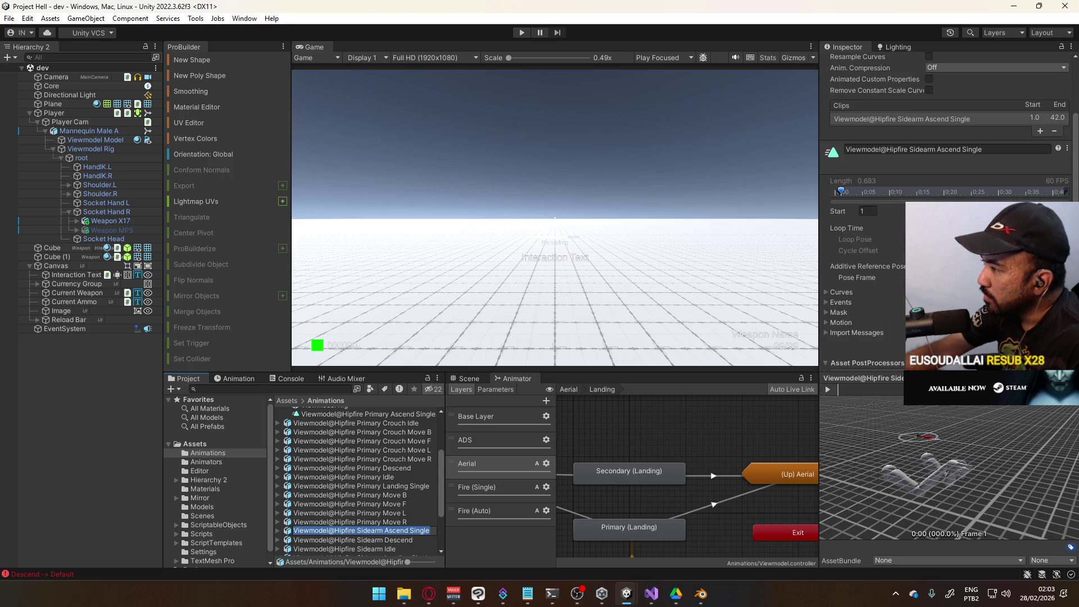
left_click(847, 212)
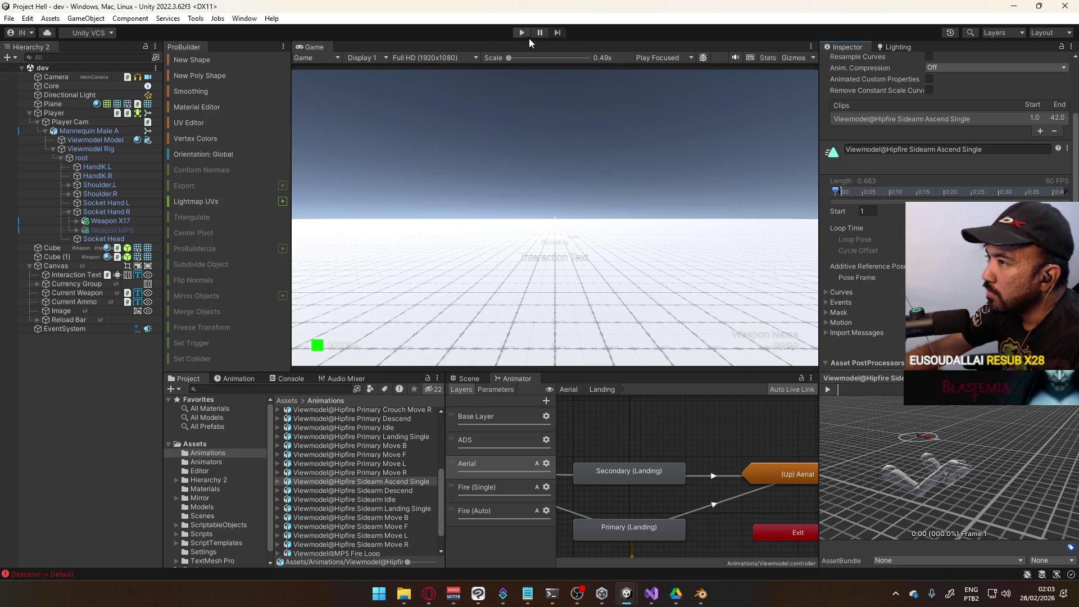
Step: Start the play test, stop it, and restart it
left_click(521, 32)
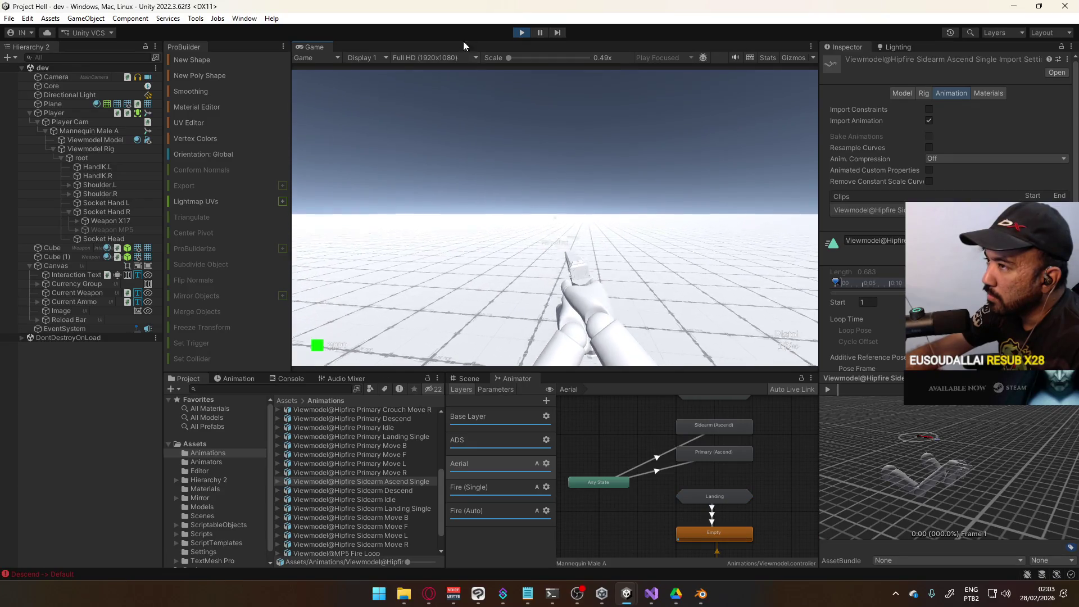
left_click(521, 33)
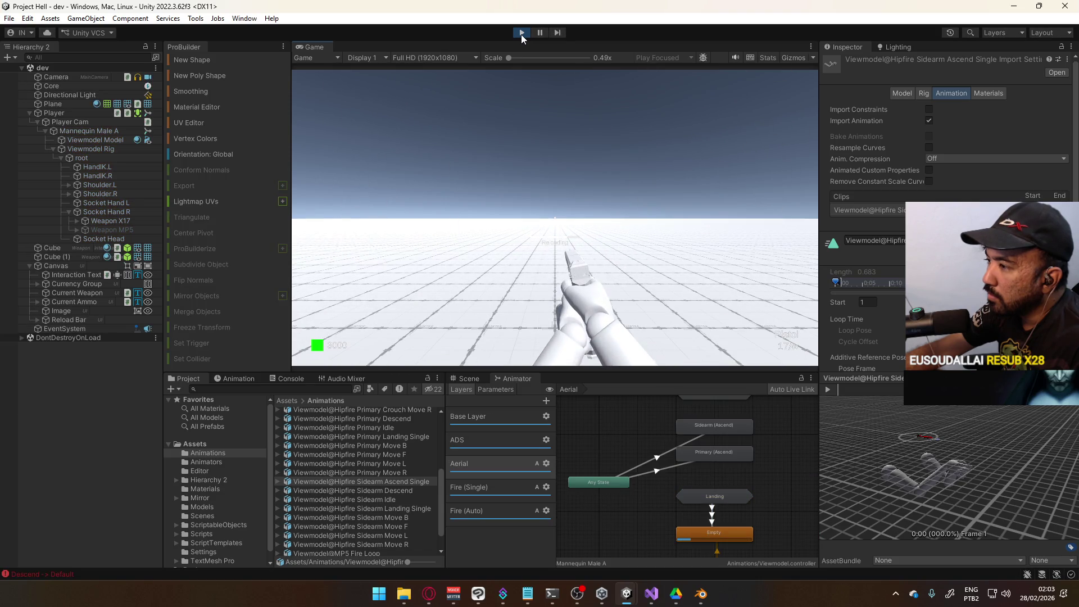
left_click(522, 32)
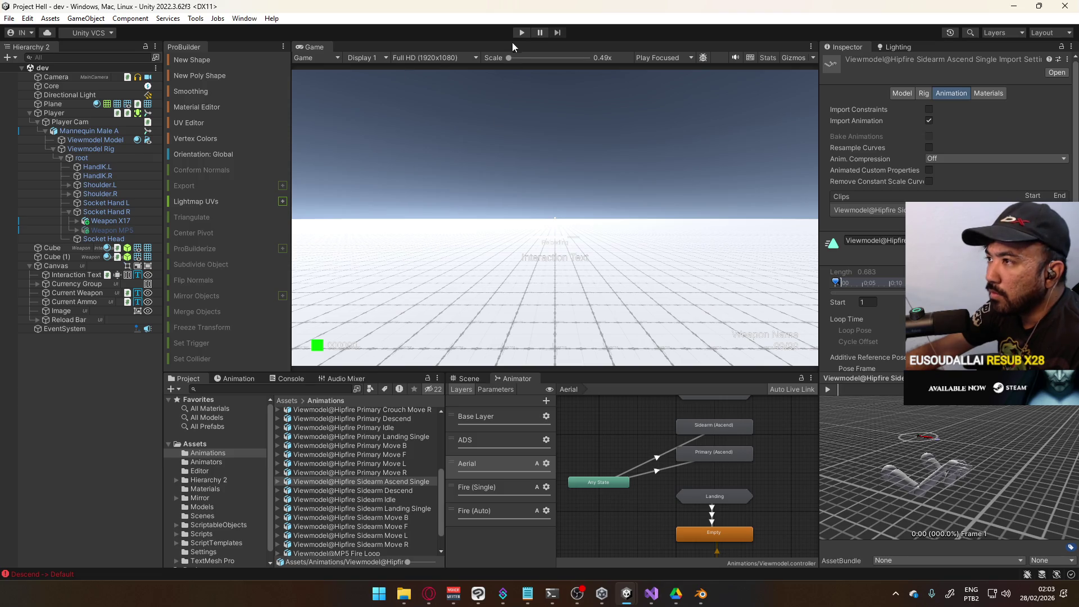
left_click(521, 33)
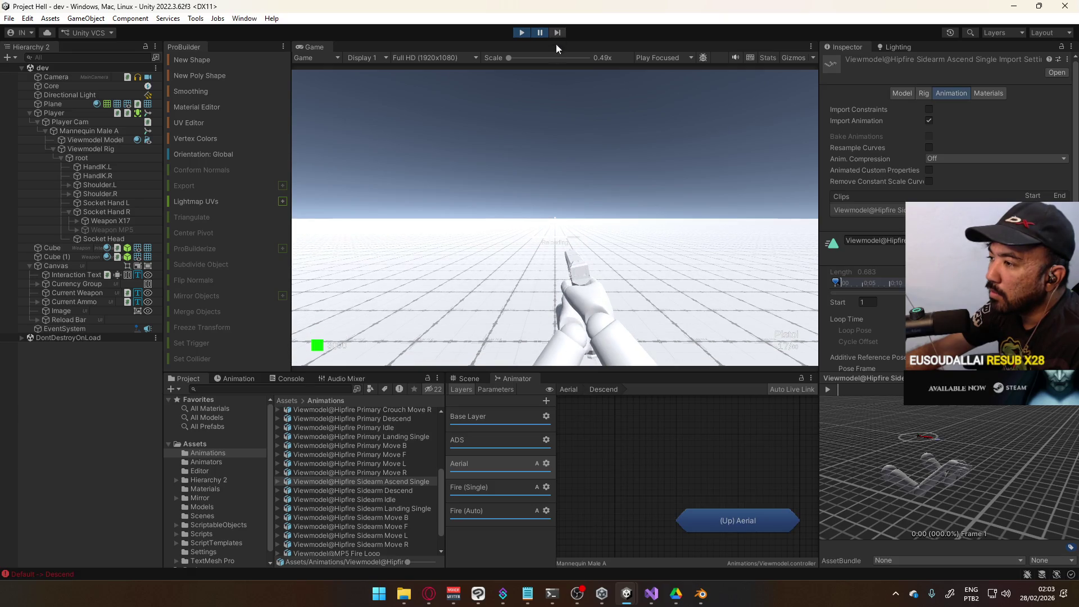
Step: Step the paused game frame by frame until the Aerial layer reaches Landing
scroll(673, 426, "down", 5)
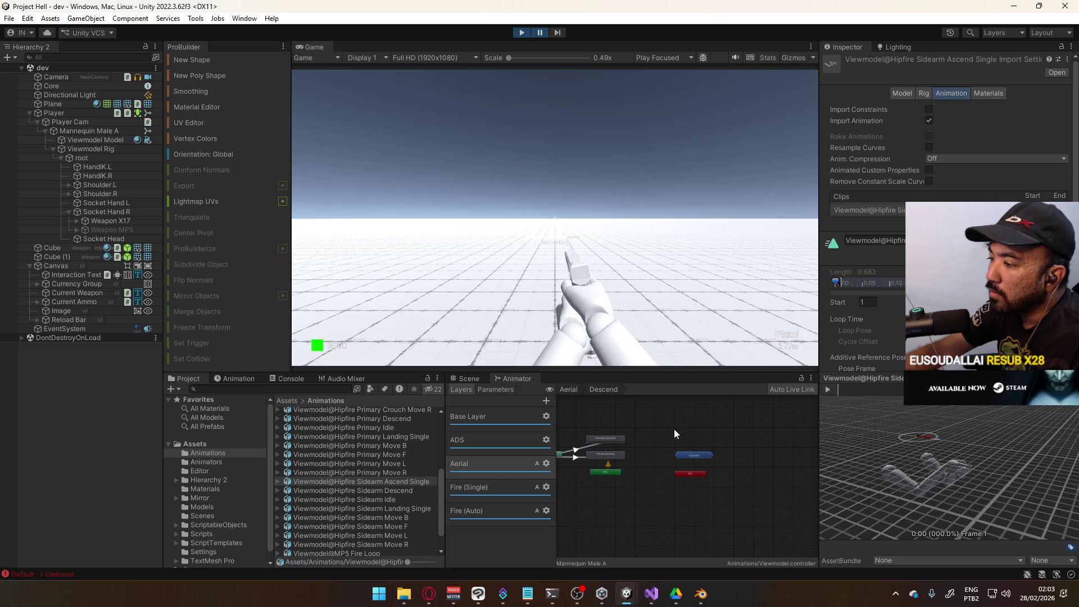
scroll(640, 437, "up", 5)
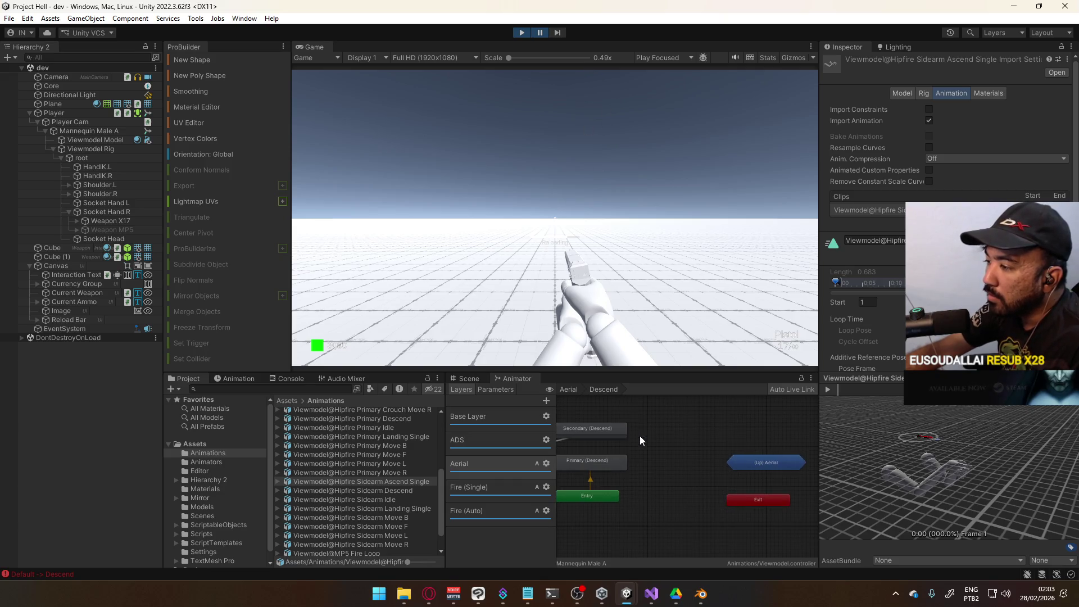
left_click(560, 34)
left_click(559, 35)
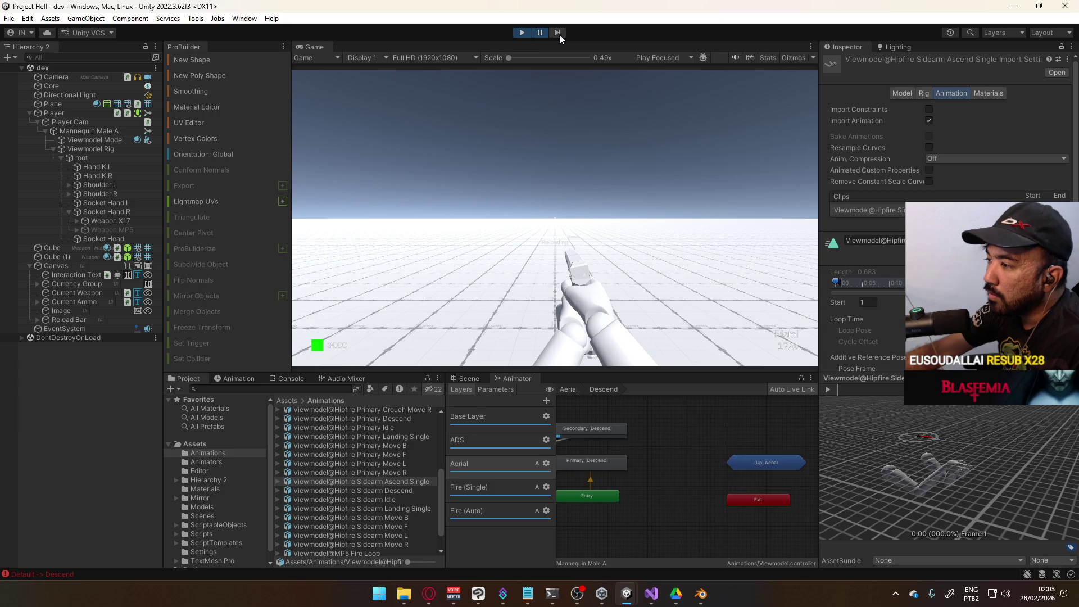
left_click(559, 35)
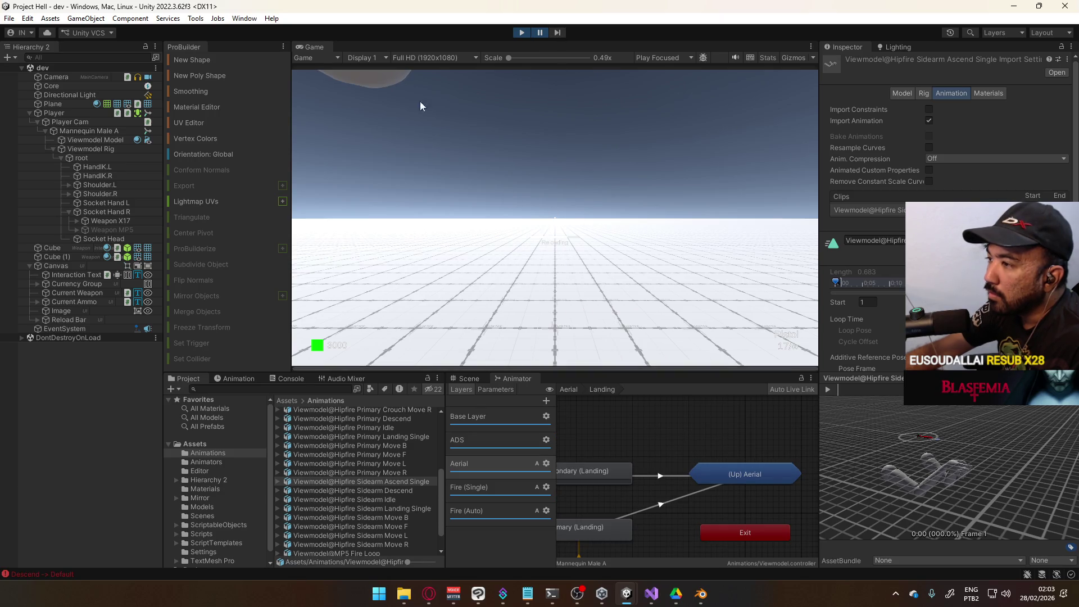
scroll(670, 459, "down", 3)
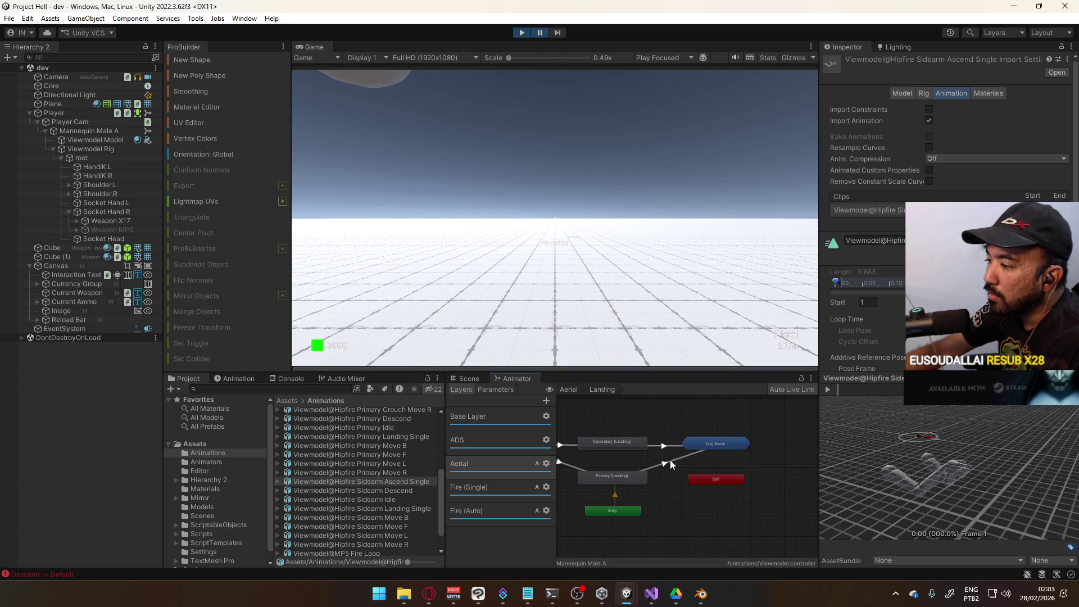
Step: Mute the AnyState to Secondary (Landing) transition and rerun the play test
left_click(611, 444)
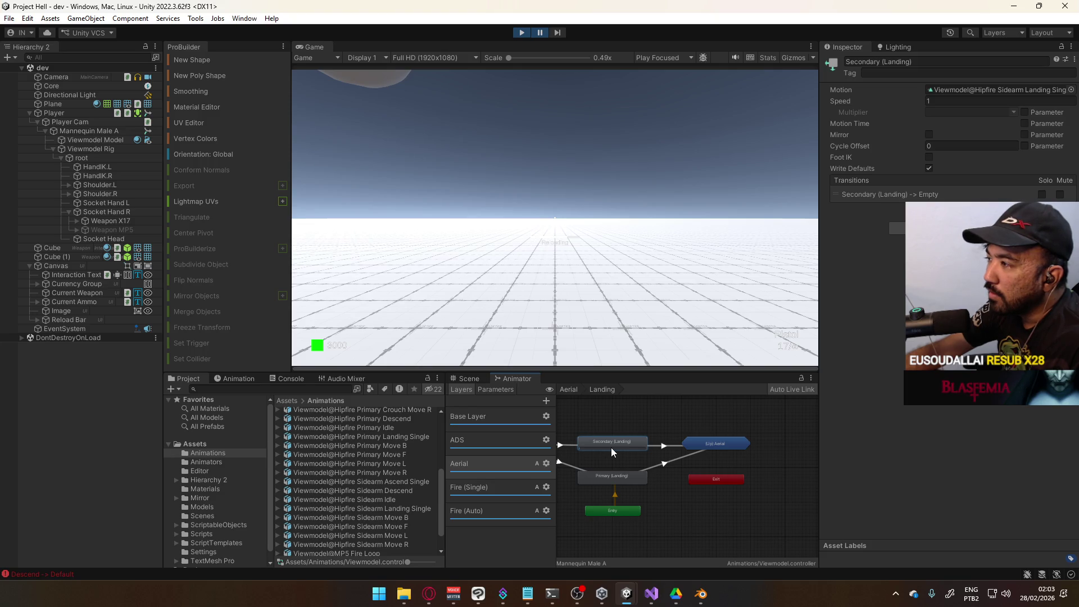
mouse_move(611, 447)
left_mouse_down()
mouse_move(652, 426)
mouse_move(626, 441)
left_mouse_up()
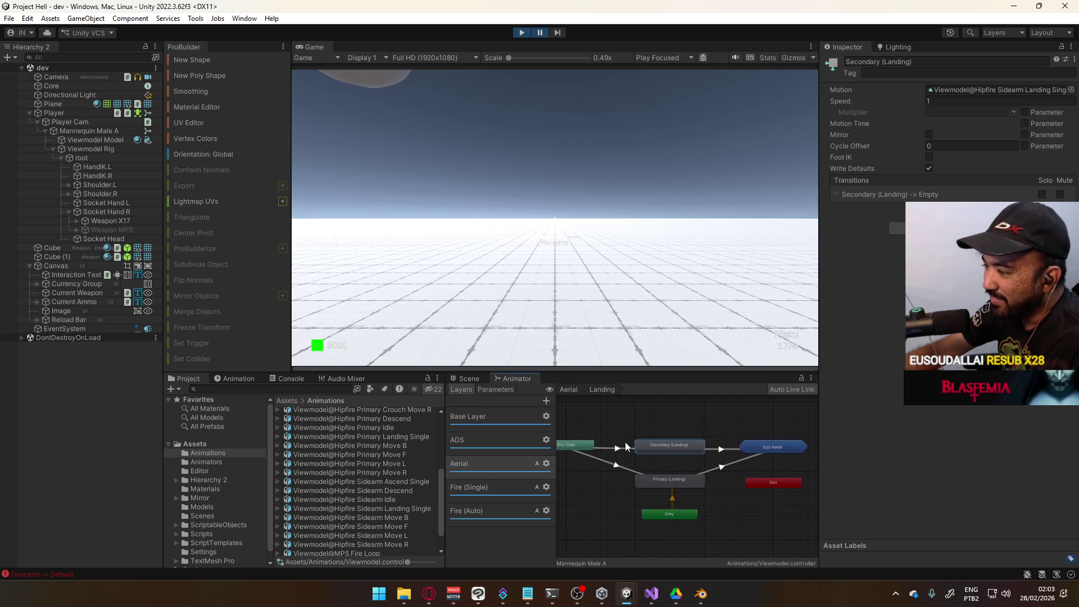
left_click(623, 439)
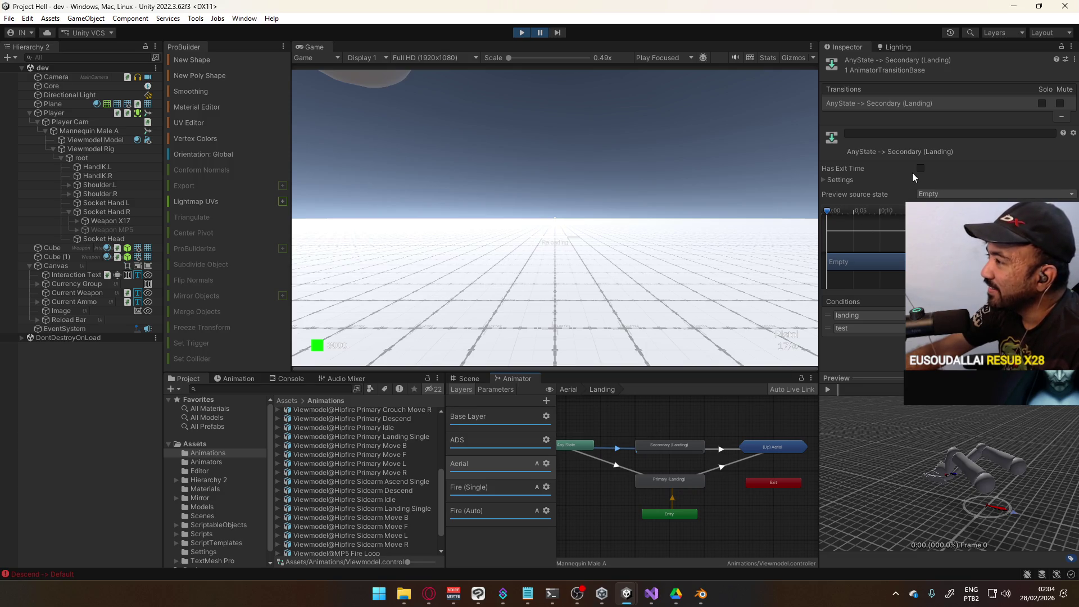
left_click(1060, 103)
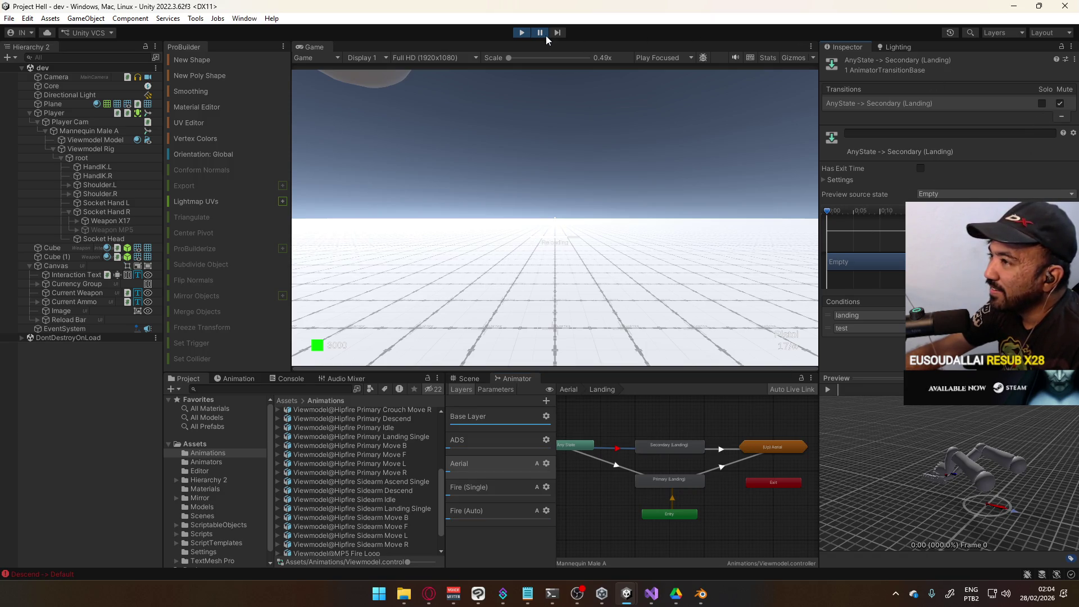
left_click(521, 33)
left_click(522, 33)
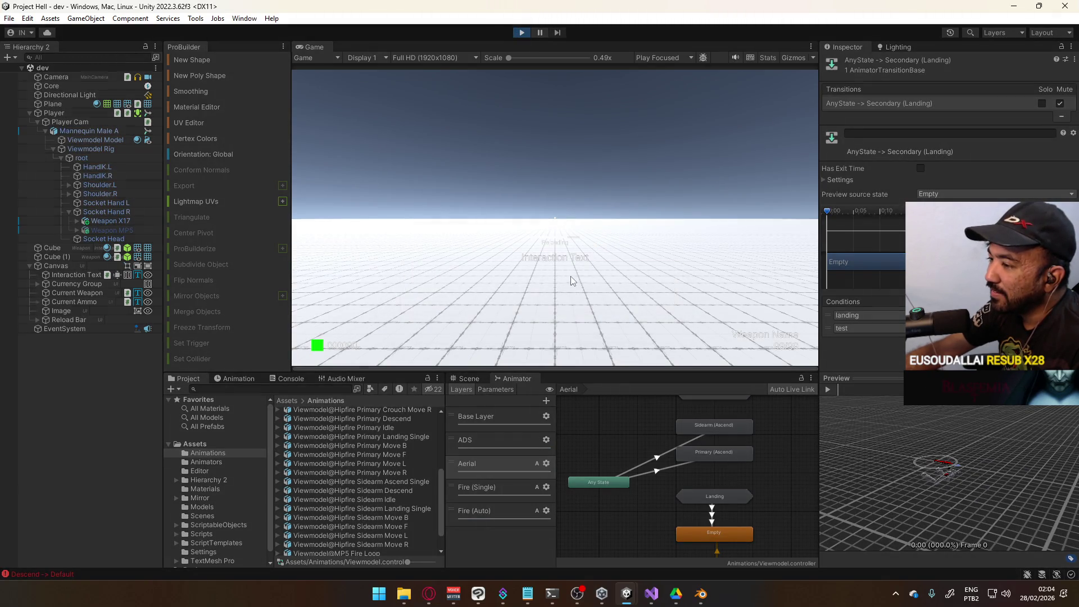
left_click(520, 32)
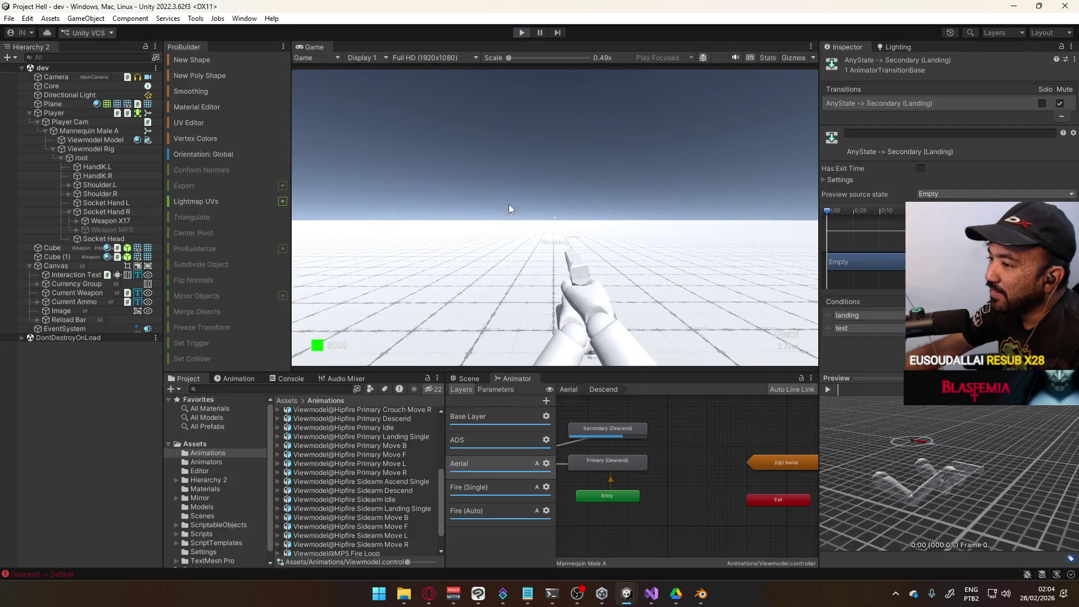
Step: Navigate up from Descend to the Aerial layer, then switch to the Base Layer graph
left_click(503, 390)
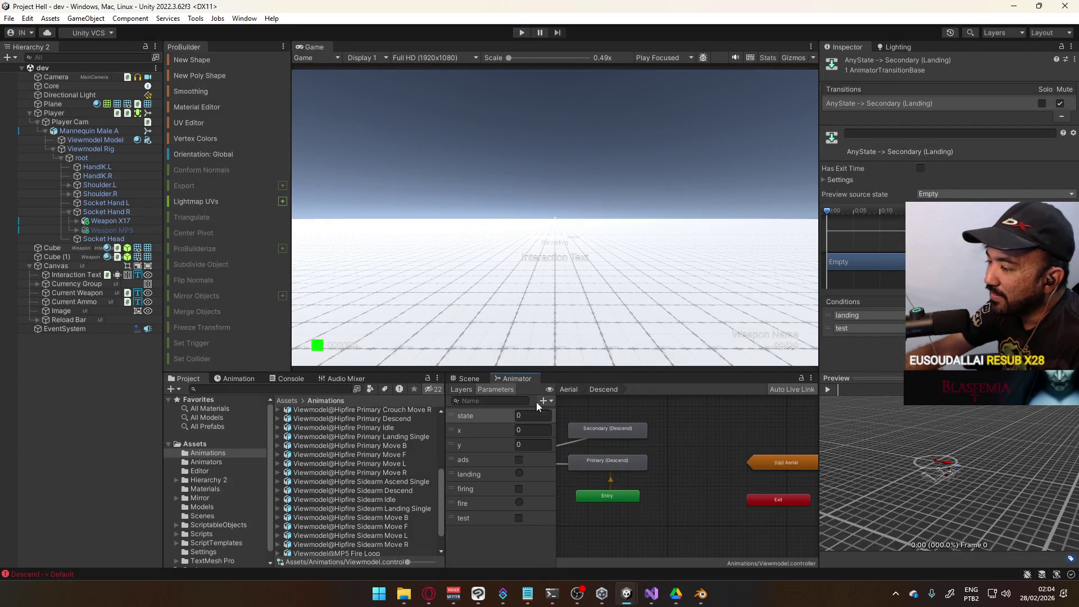
left_click(464, 379)
left_click(516, 379)
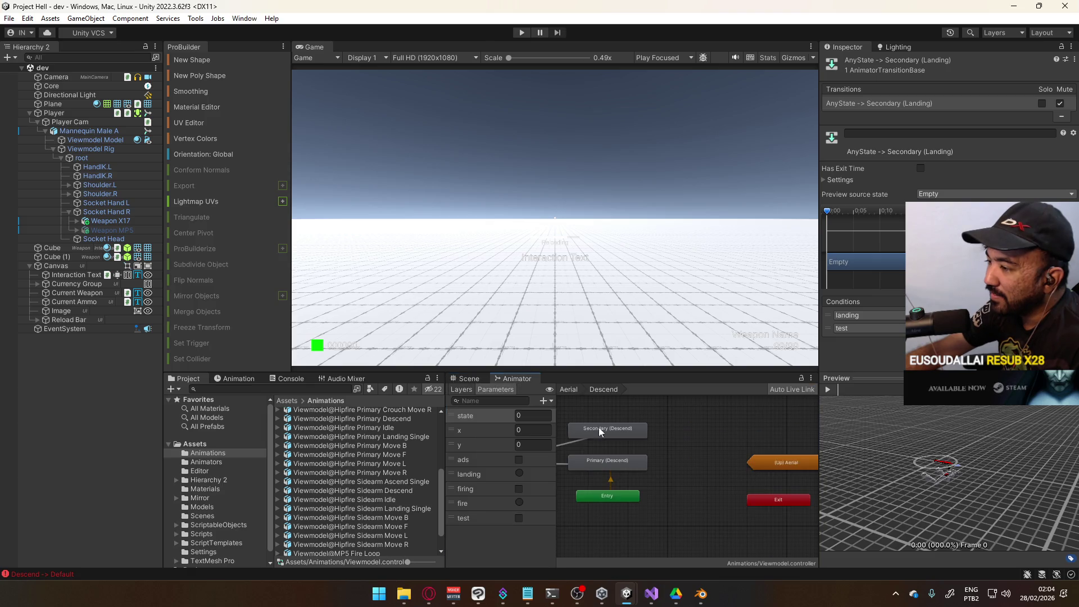
left_click(690, 425)
left_click(464, 379)
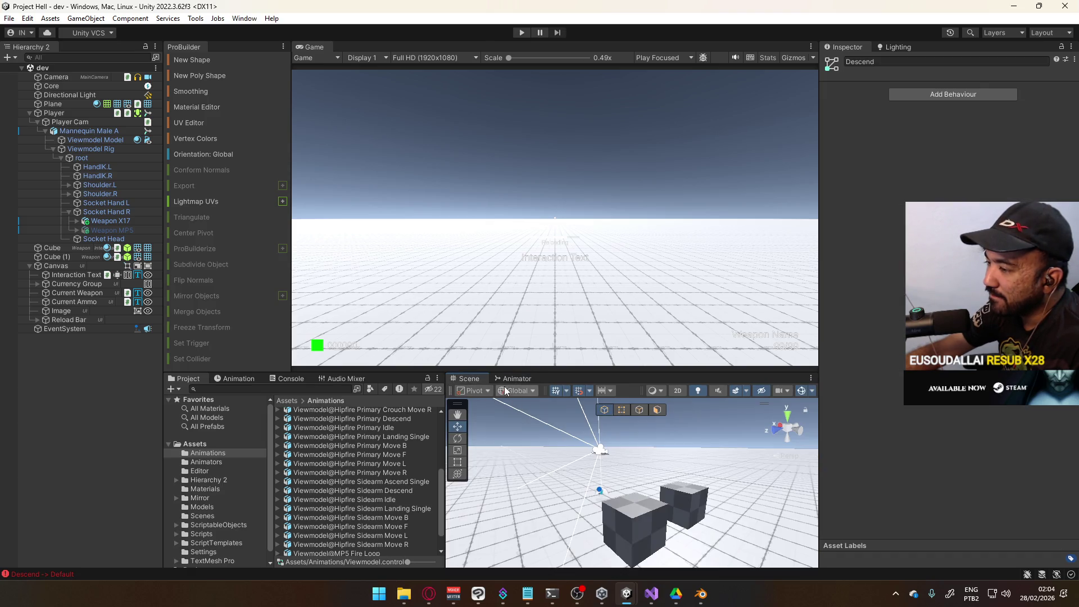
left_click(516, 379)
left_click(612, 446)
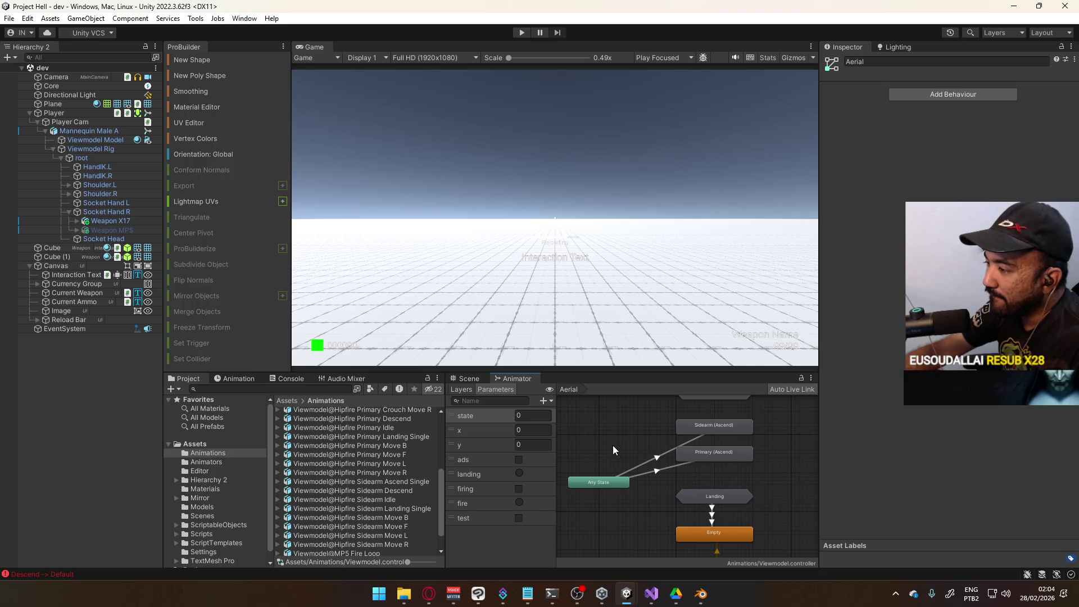
left_click(485, 388)
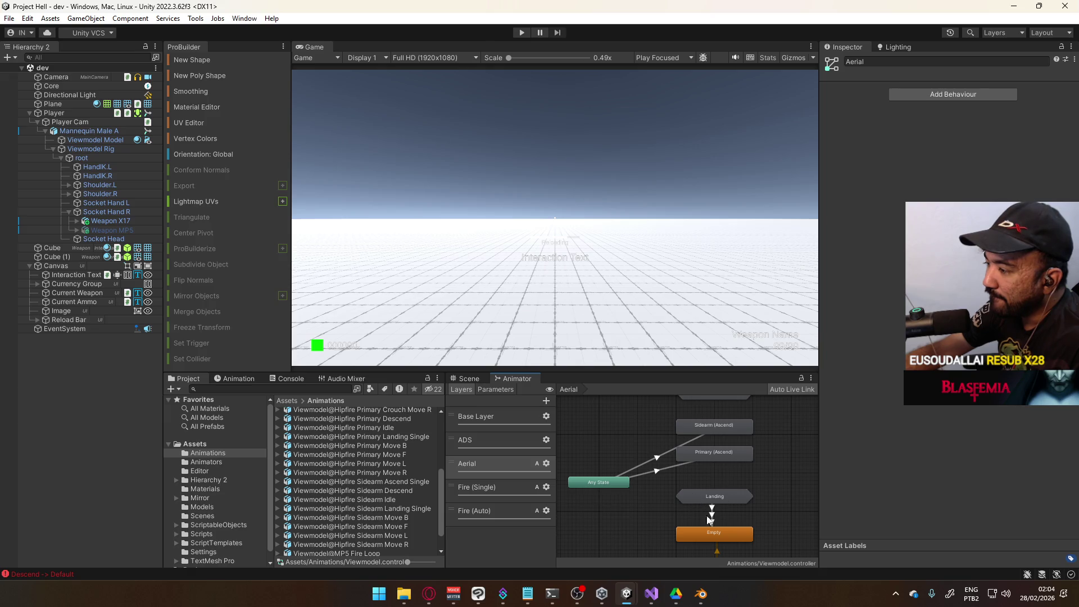
left_click(483, 417)
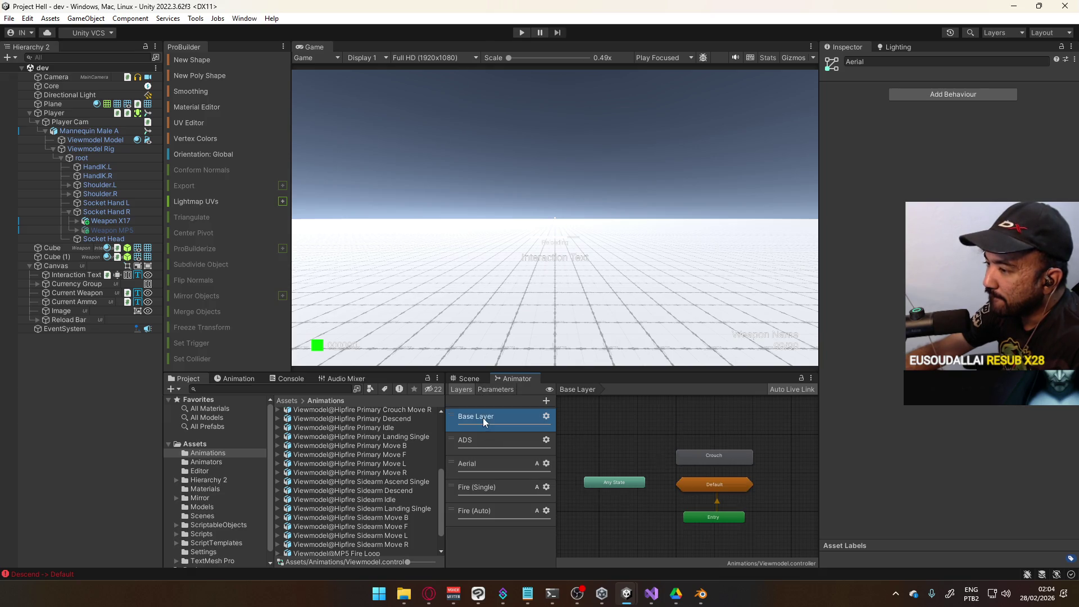
Step: Open the Default sub-state machine and set Sidearm as the layer default state
left_click(717, 494)
scroll(737, 486, "up", 3)
left_click_drag(737, 485, 628, 428)
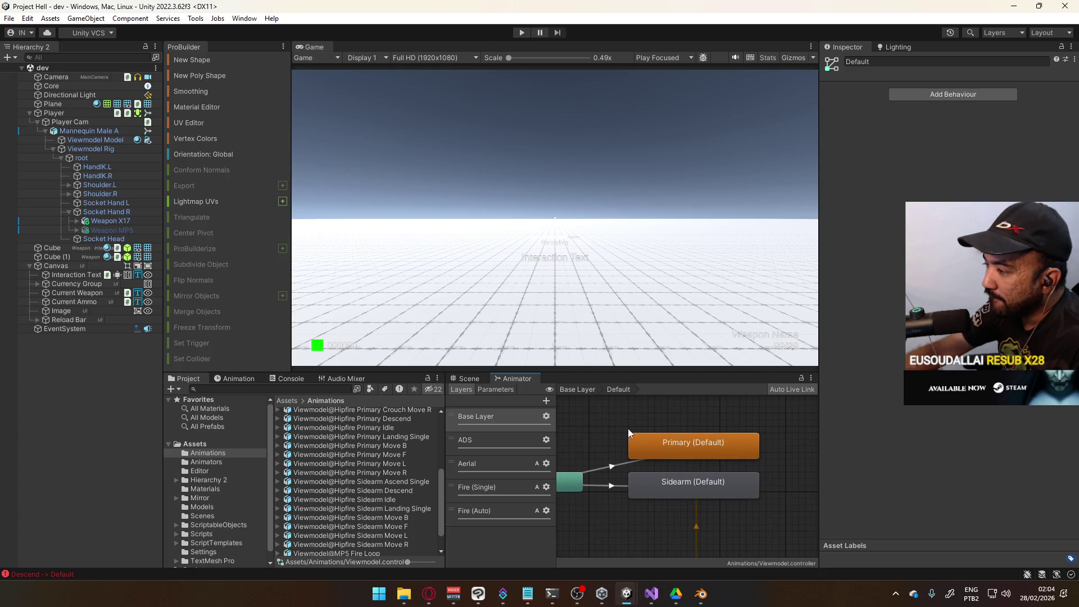
right_click(681, 494)
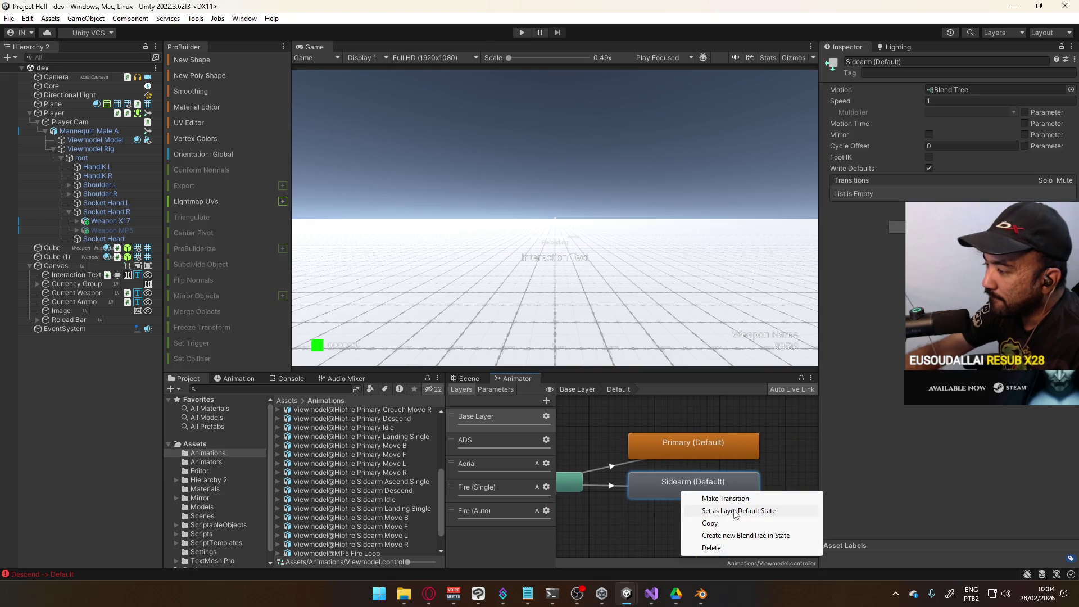
left_click(735, 512)
Step: Play-test the viewmodel, moving and jumping to trigger the aerial animations
left_click(521, 32)
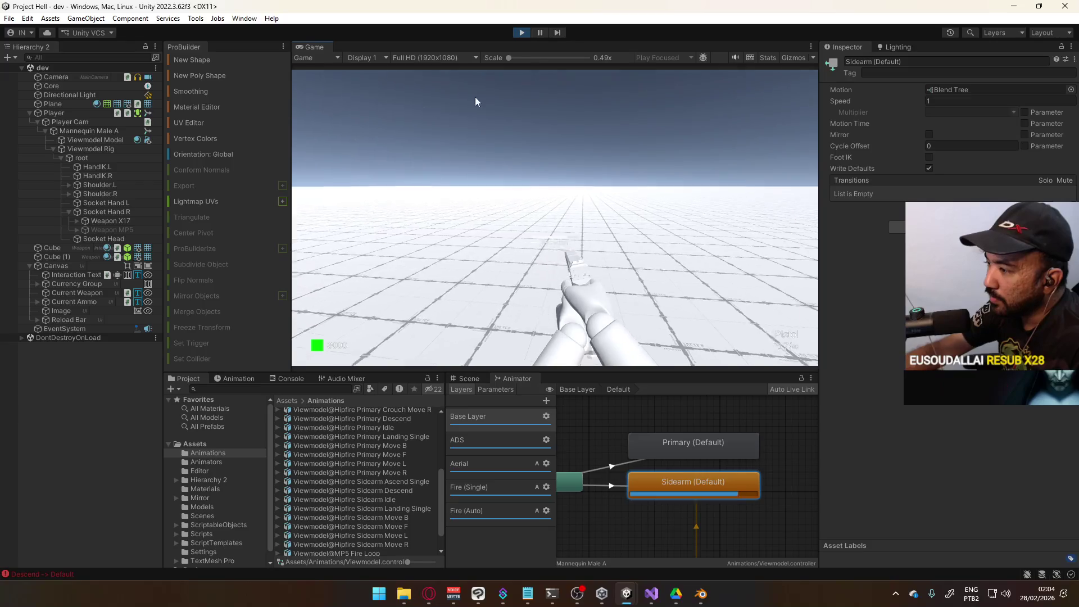
mouse_move(425, 40)
key("d")
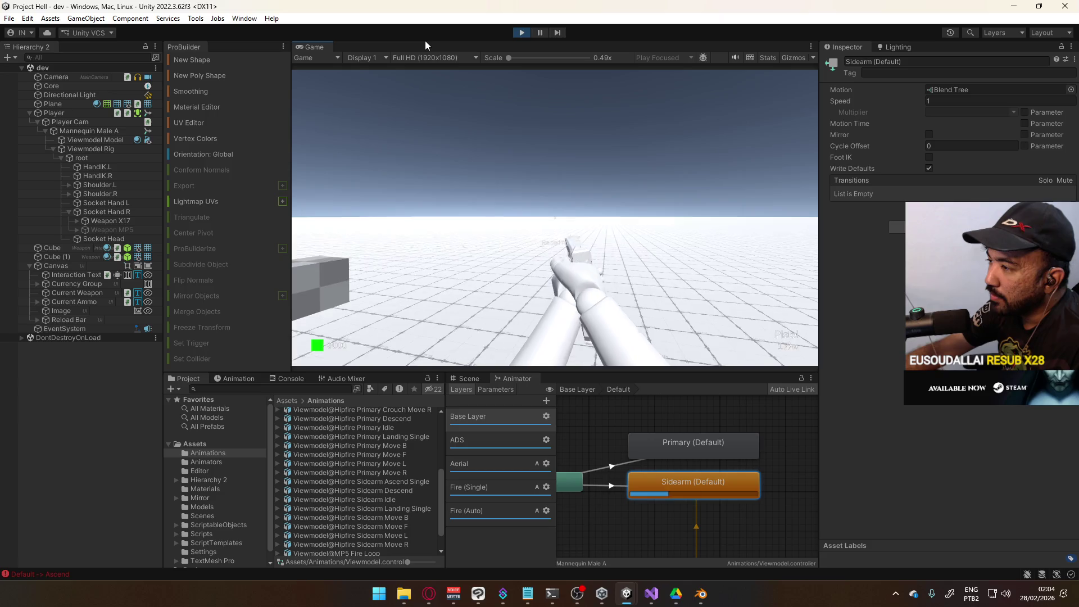
key("d")
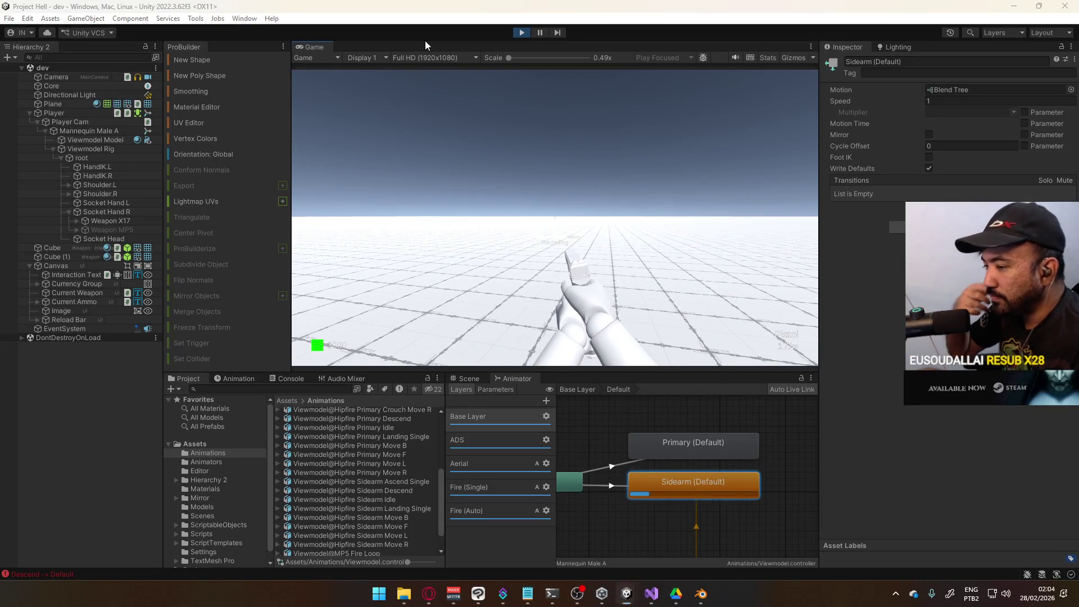
key("super")
left_click(408, 314)
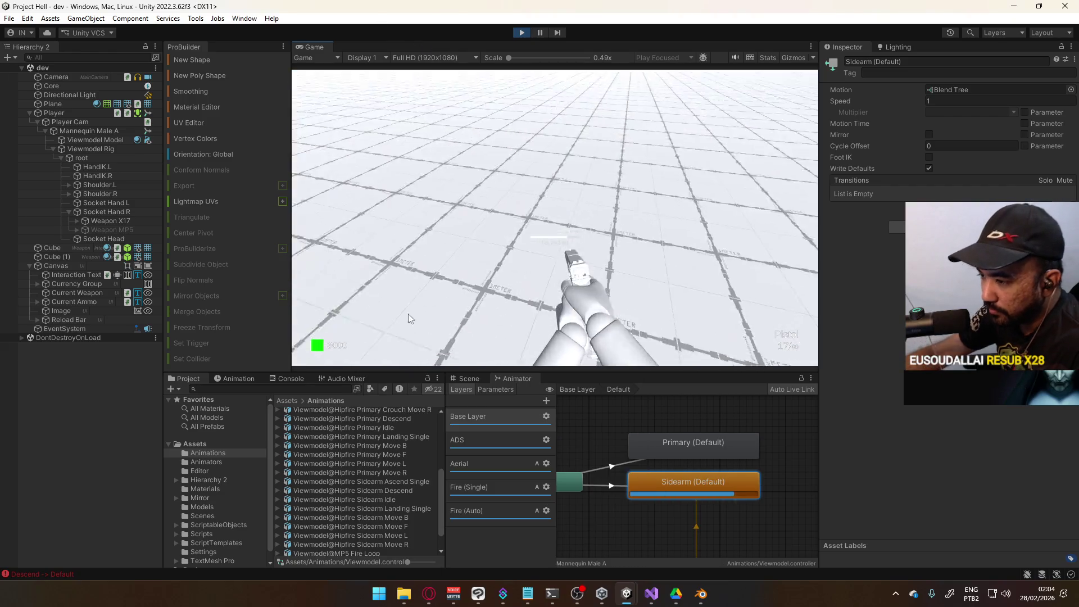
Step: Check the Sidearm Ascend Single clip's import settings and open the Sidearm (Default) blend tree
left_click(410, 483)
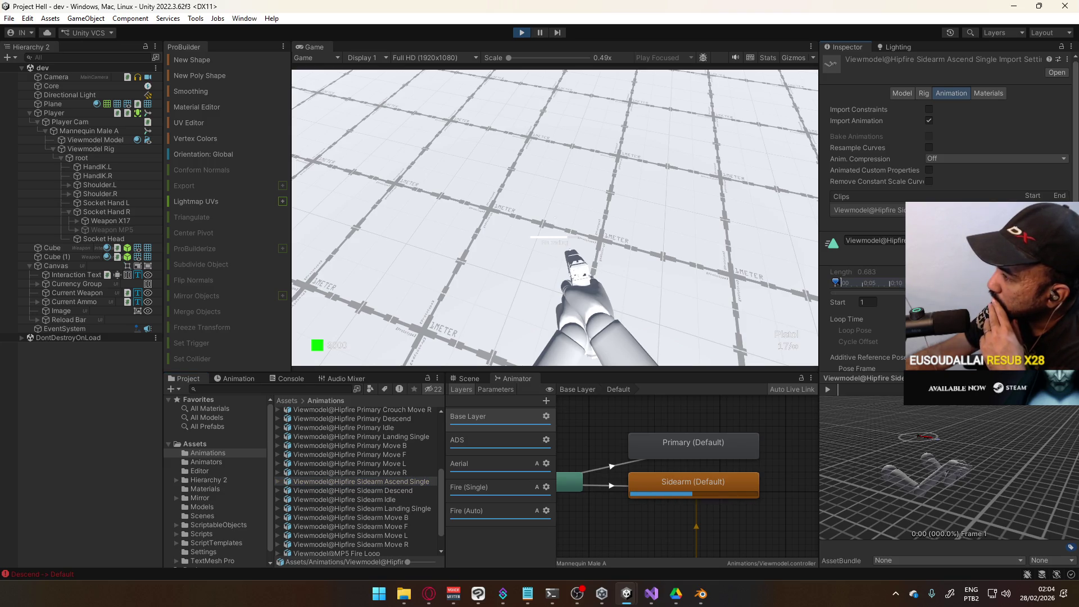
scroll(950, 225, "down", 3)
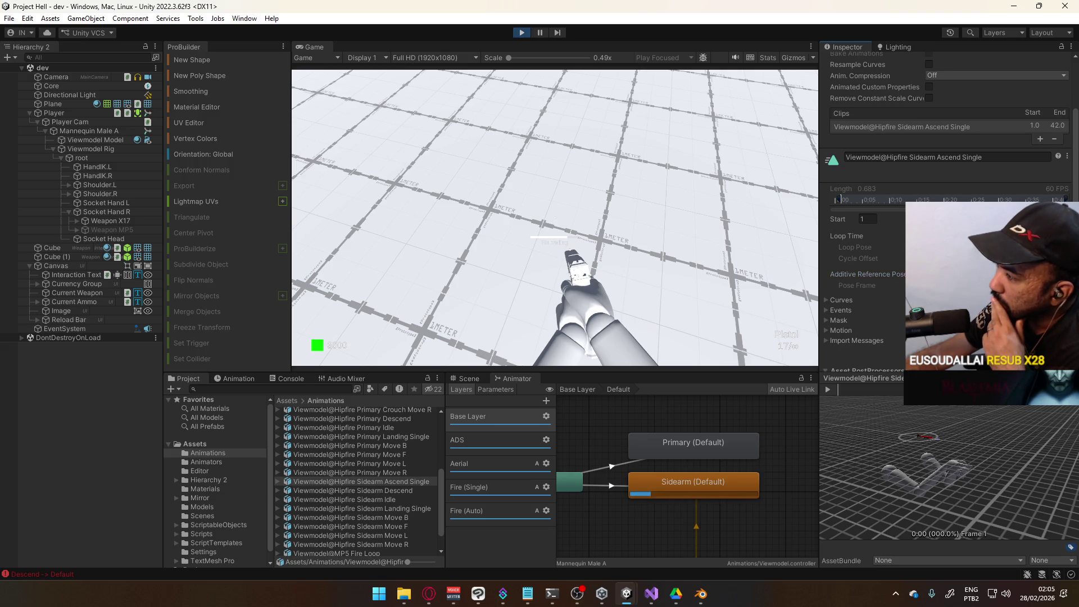
left_click(615, 243)
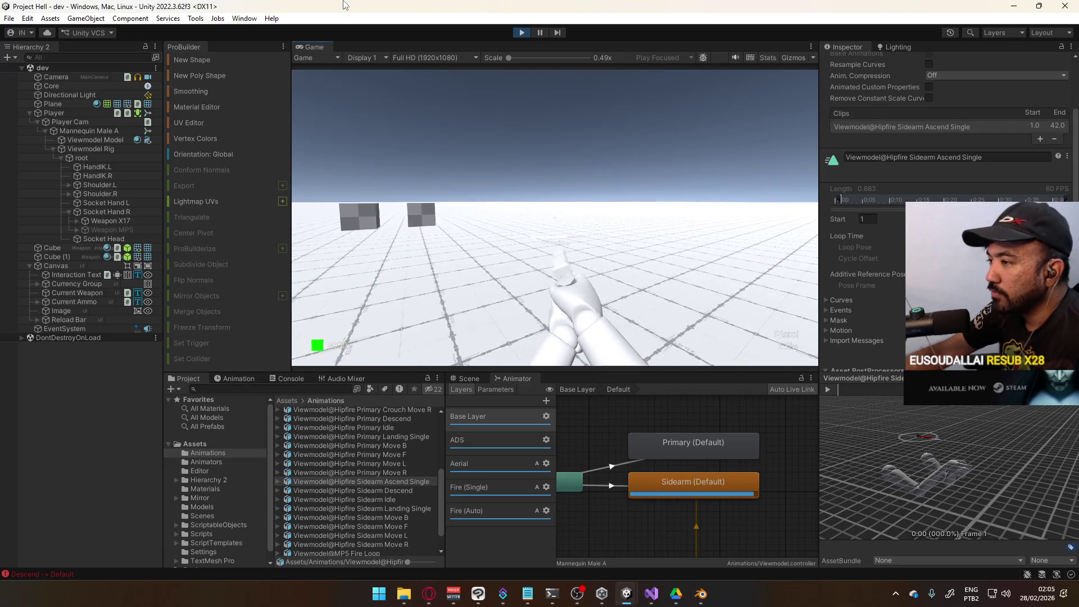
key("super")
key("super")
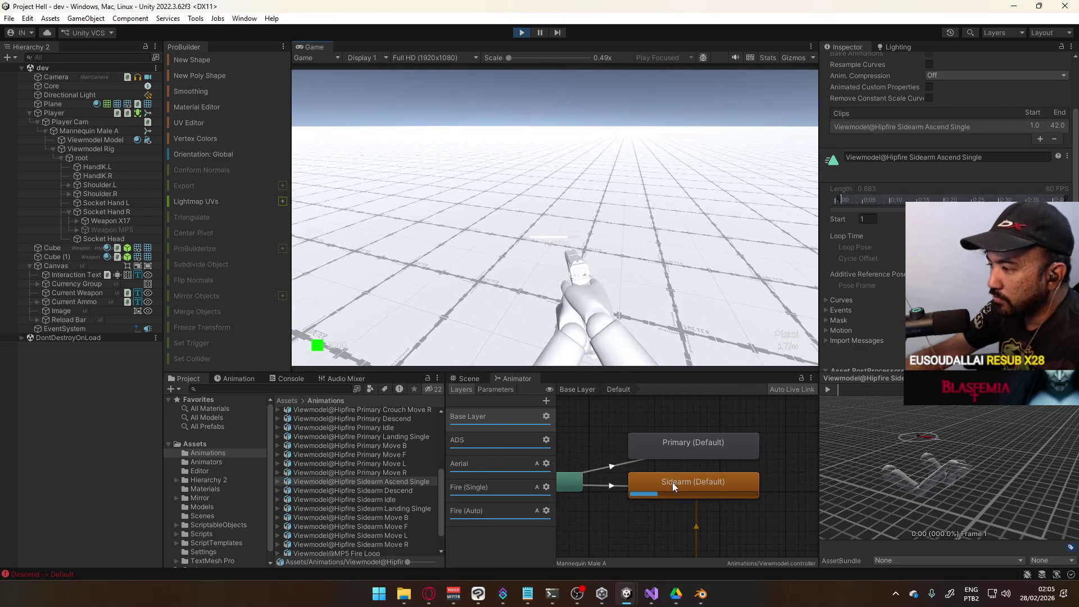
double_click(673, 483)
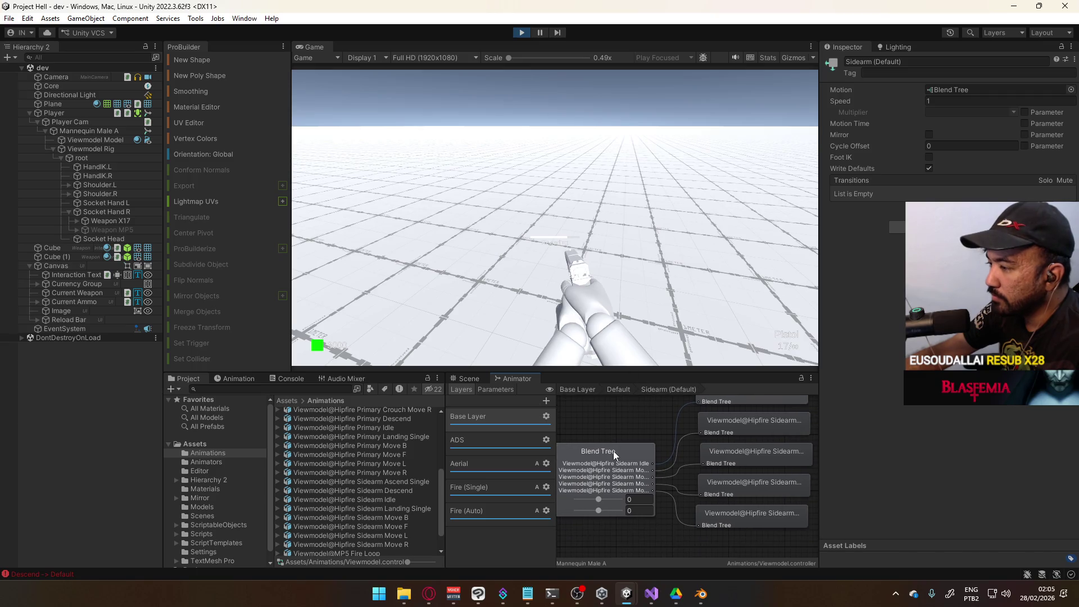
Step: Return to the Default machine and create an empty New State below Sidearm (Default)
left_click(622, 447)
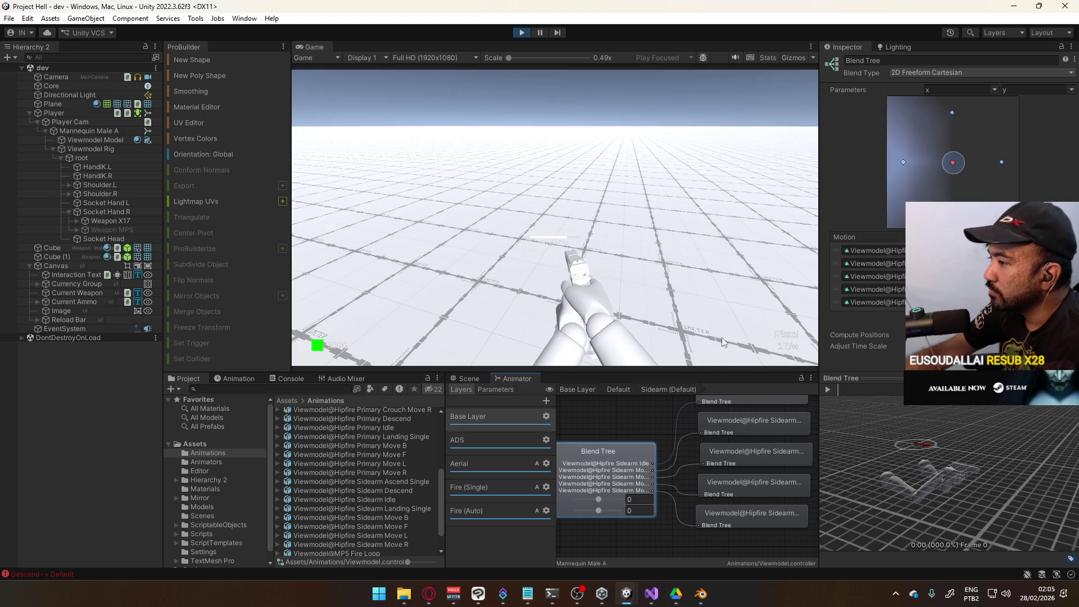
left_click(619, 389)
mouse_move(670, 467)
left_mouse_down()
mouse_move(717, 404)
mouse_move(668, 410)
left_mouse_up()
left_click(730, 461)
right_click(746, 464)
mouse_move(765, 472)
left_click(899, 475)
mouse_move(775, 475)
left_mouse_down()
mouse_move(635, 475)
mouse_move(643, 469)
left_mouse_up()
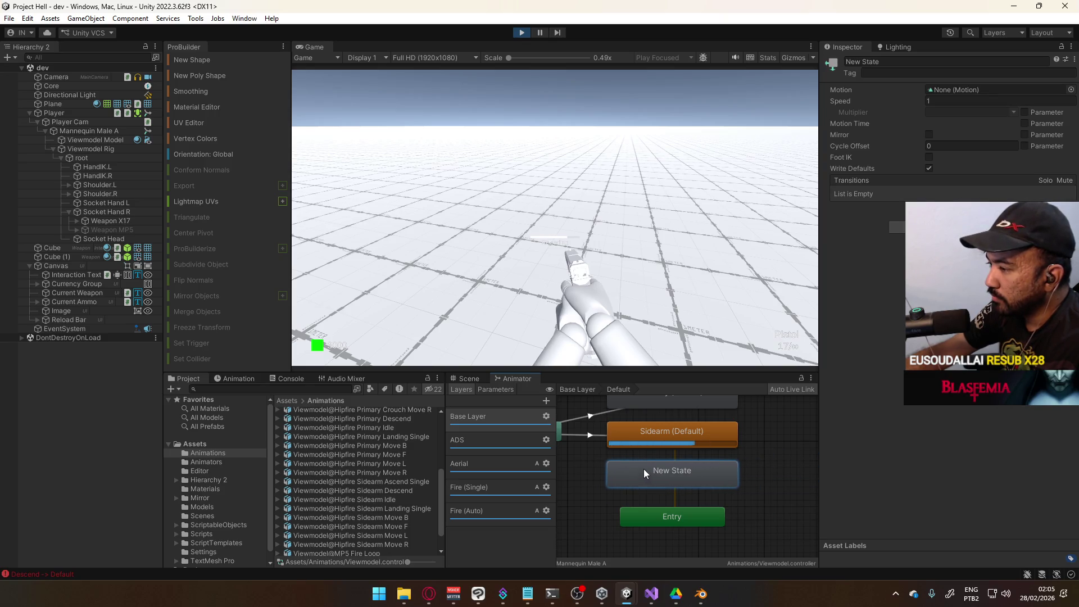
Step: Copy the parameters of the Any State to Sidearm transition
left_click(589, 433)
right_click(589, 433)
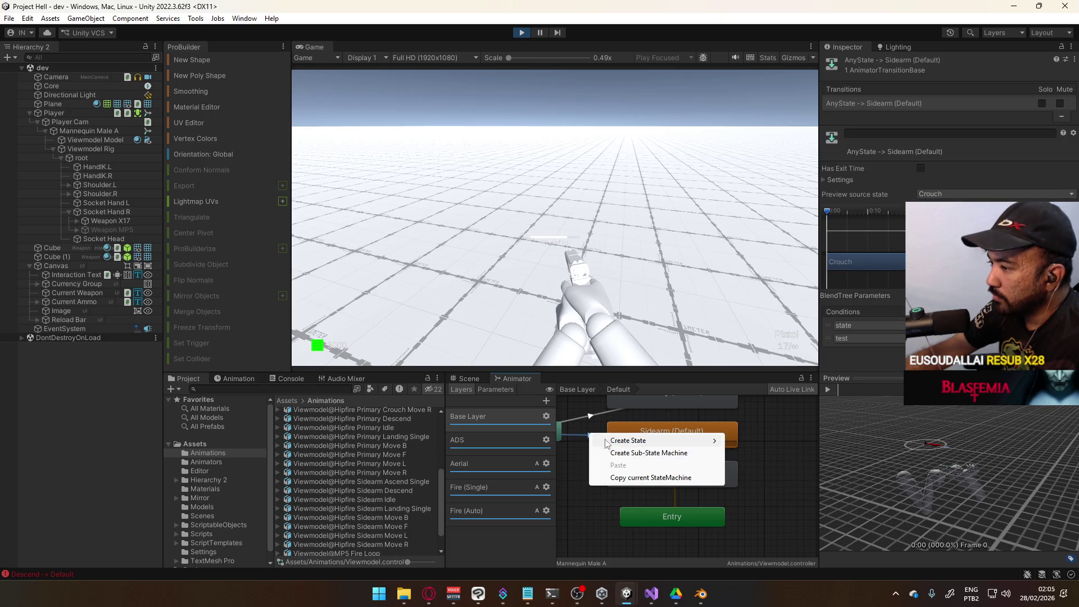
right_click(882, 108)
left_click(933, 113)
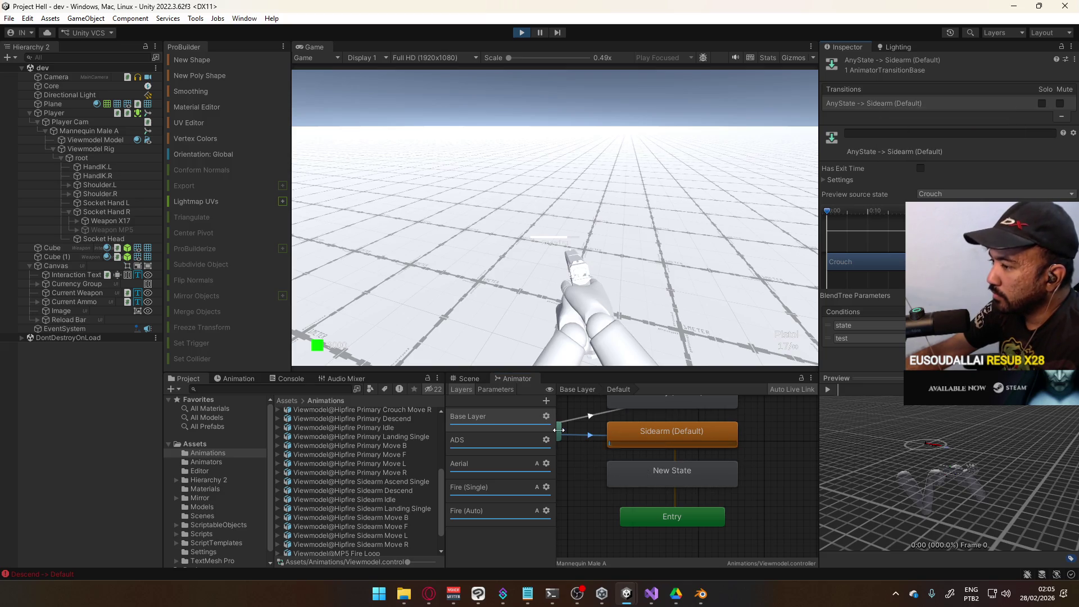
Step: Add an Any State to New State transition and paste the copied conditions into it
left_click(563, 434)
right_click(563, 434)
left_click(591, 439)
left_click(633, 464)
left_click(602, 457)
right_click(888, 103)
left_click(924, 138)
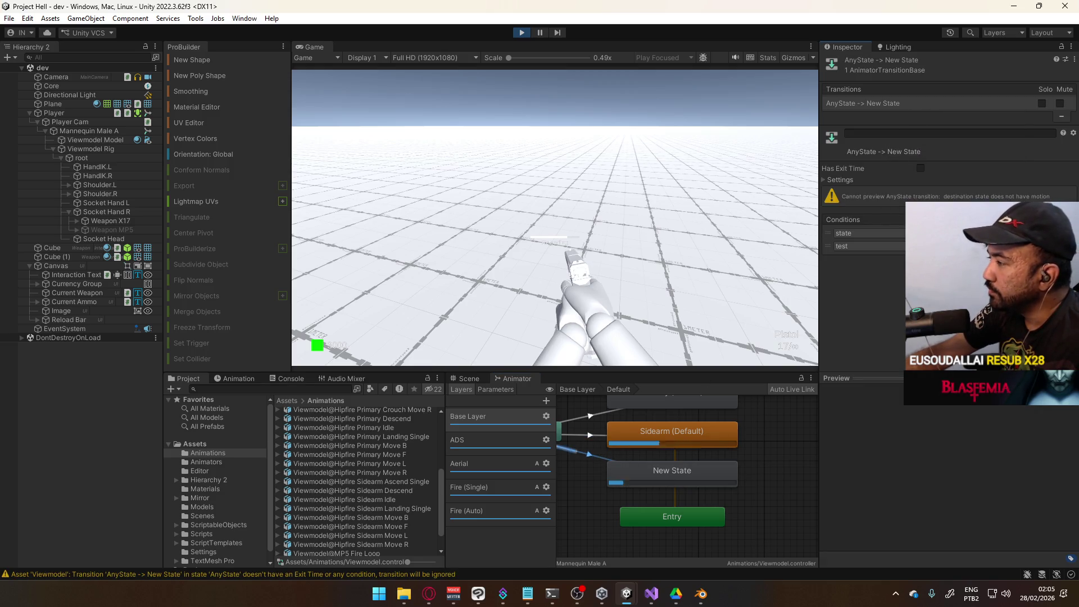
left_click(595, 433)
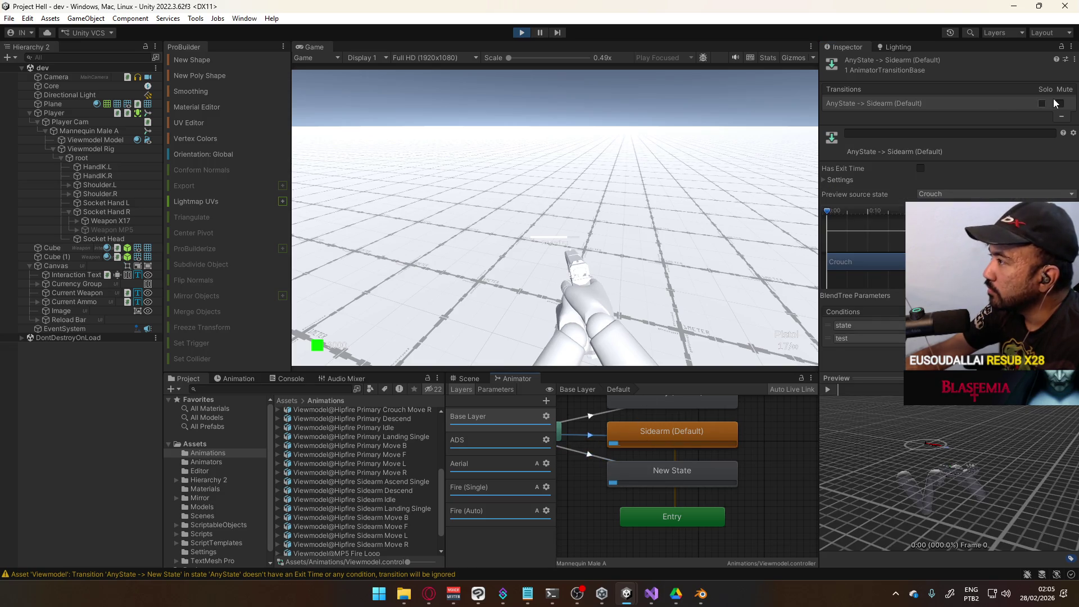
left_click(662, 467)
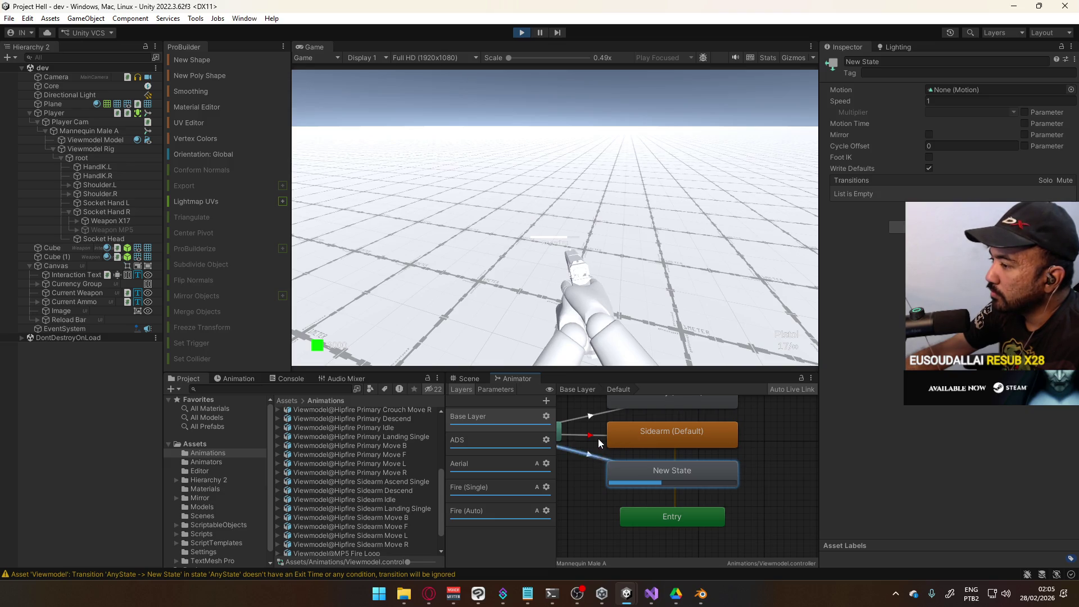
Step: Stop the play test, reopen the Default sub-machine, and delete New State with its transition
left_click_drag(627, 434, 739, 452)
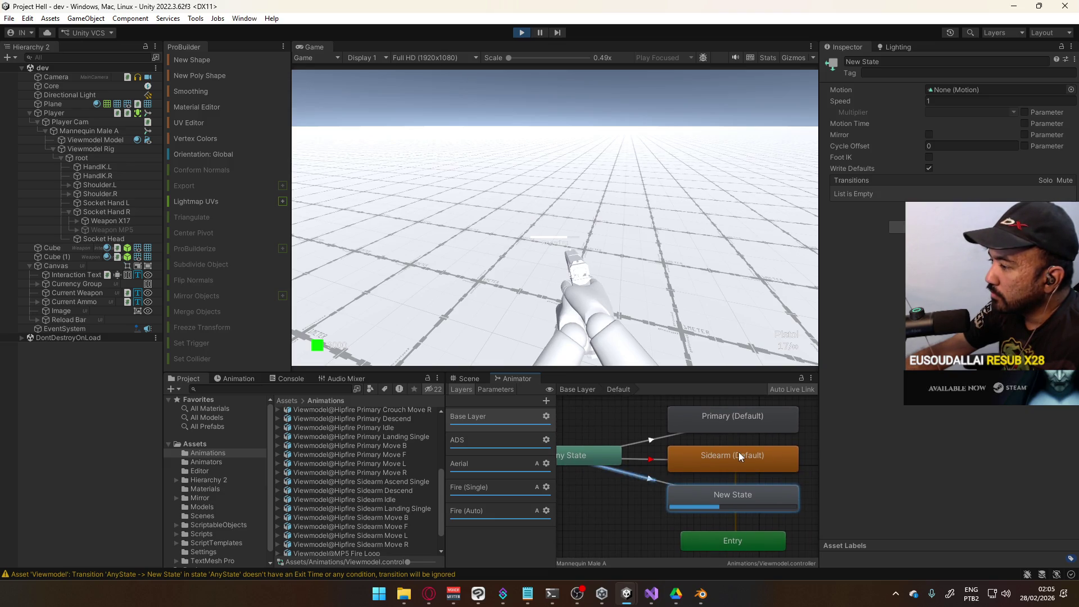
left_click(644, 420)
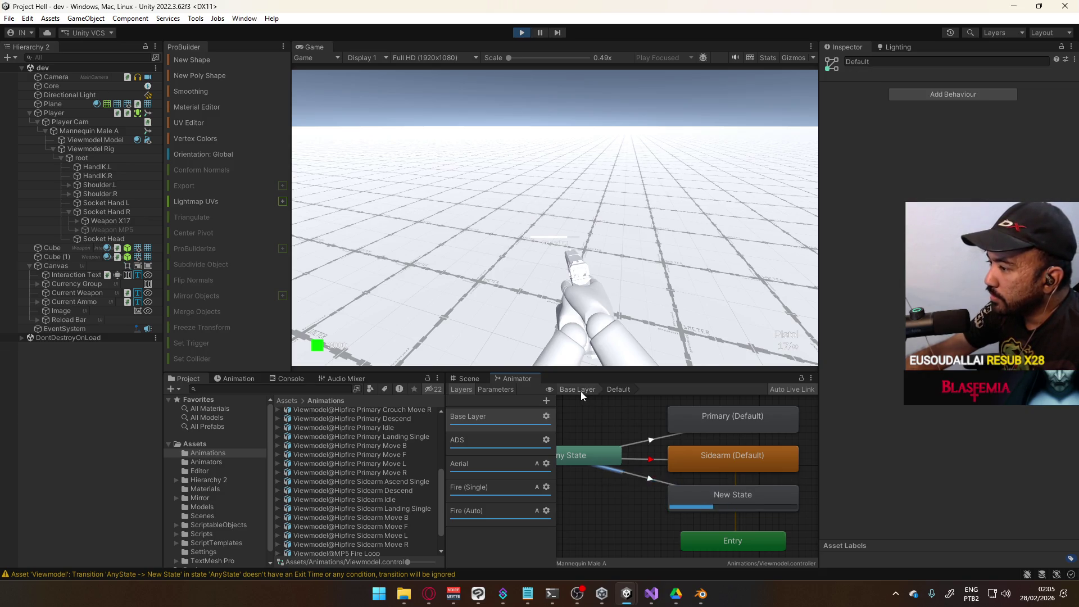
left_click(522, 33)
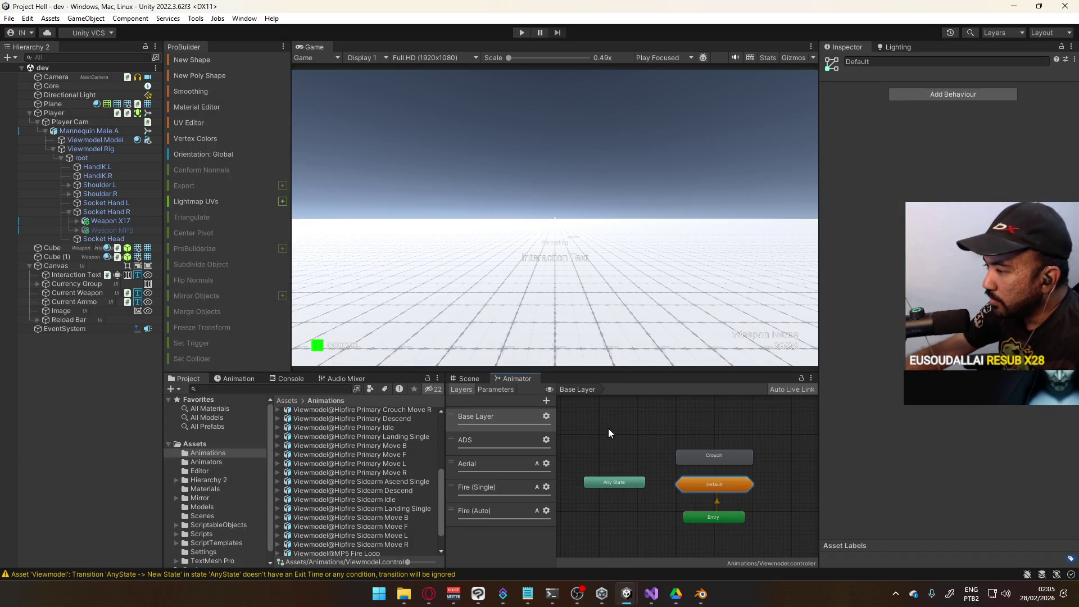
left_click(697, 488)
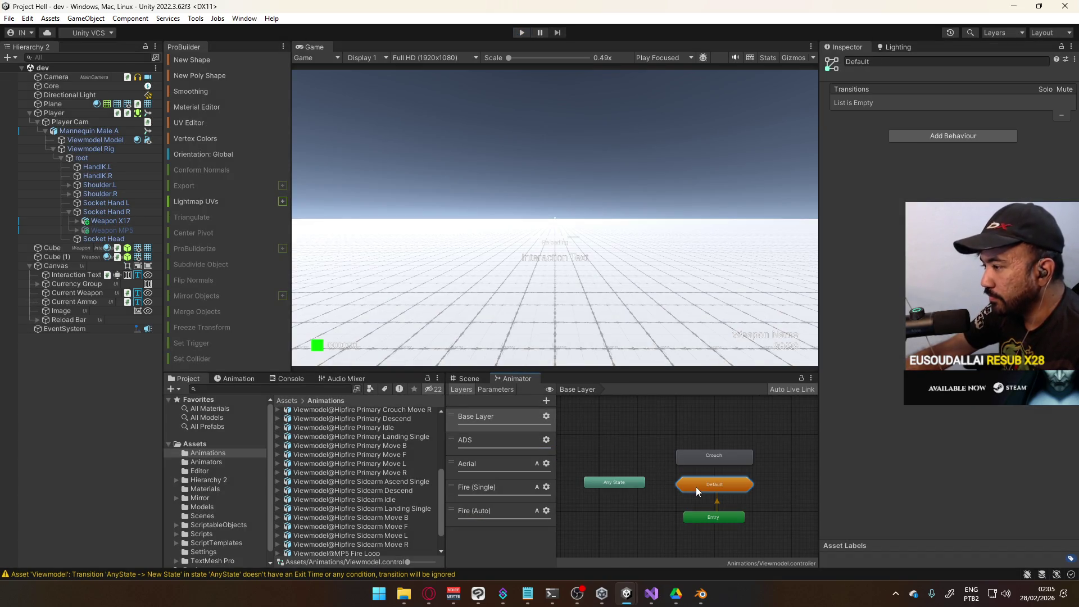
double_click(696, 487)
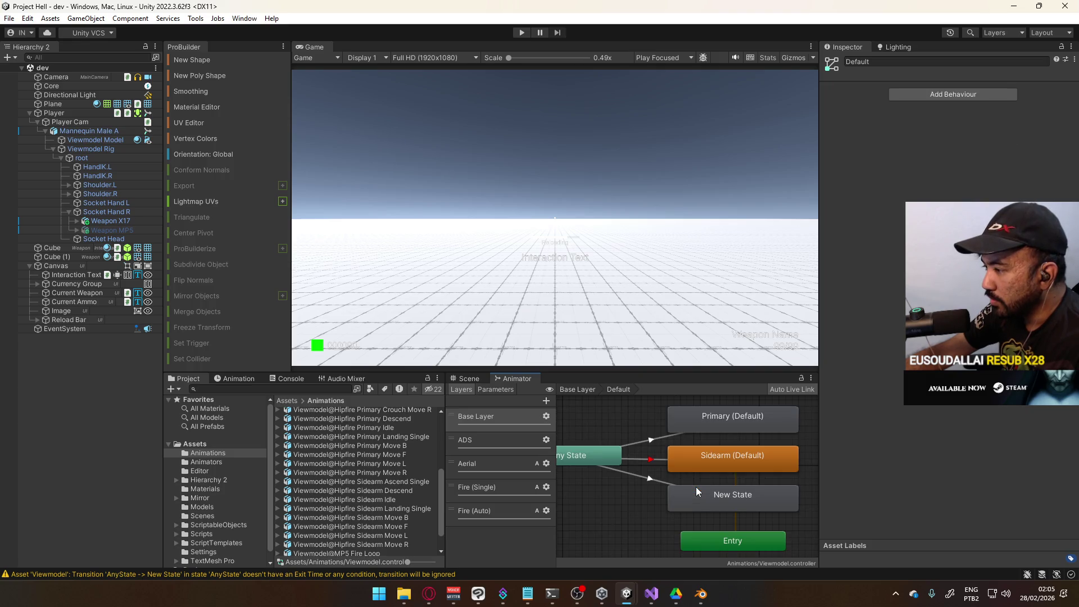
left_click(706, 501)
key("Delete")
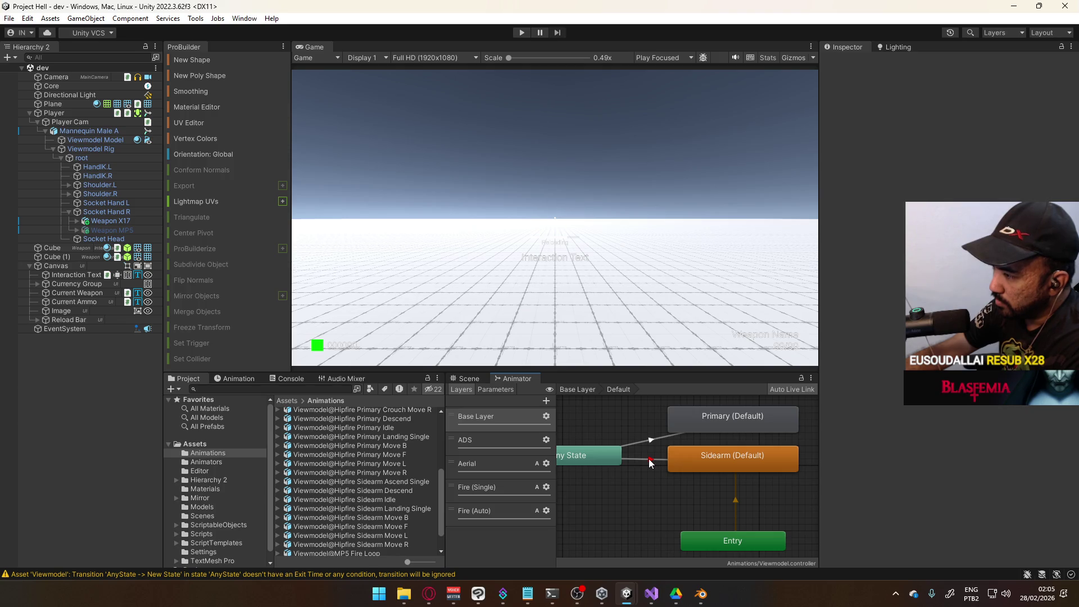
Step: Drag Primary (Default) to the top of the graph and shift Sidearm (Default) aside
left_click(703, 419)
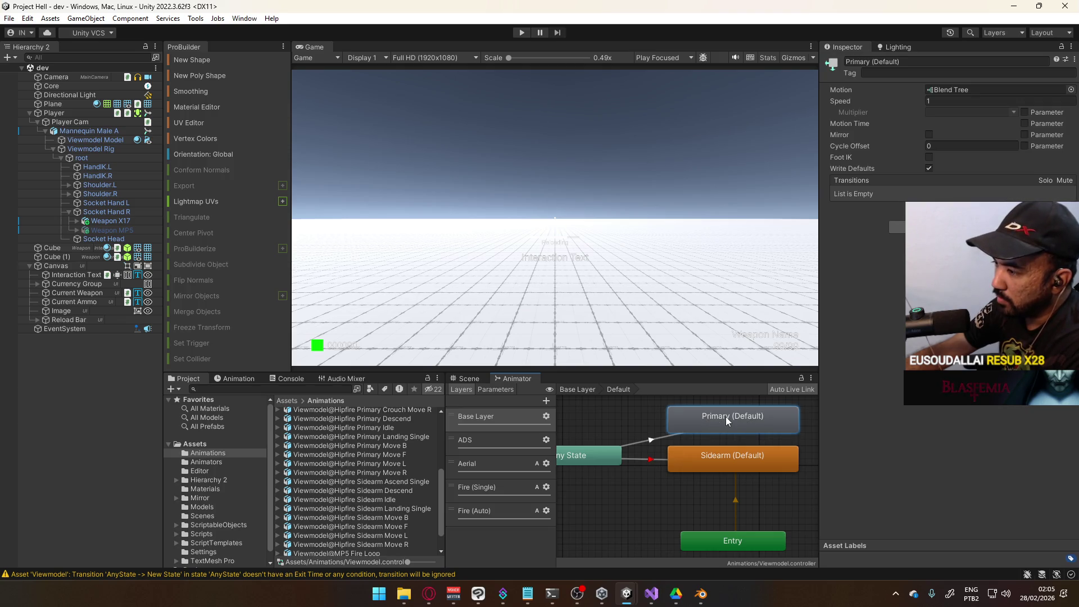
left_click_drag(709, 423, 584, 390)
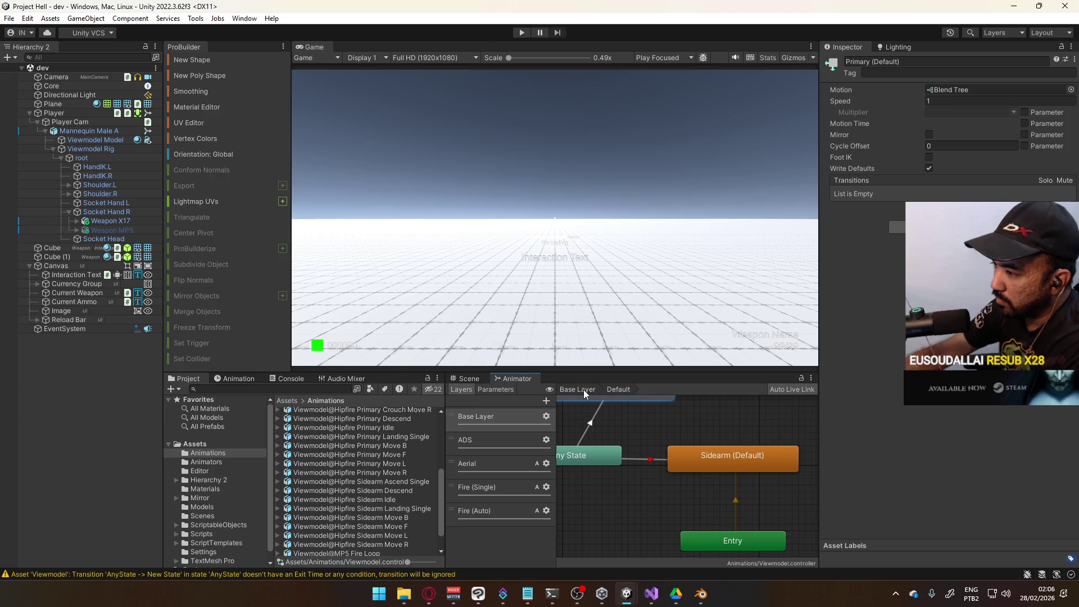
scroll(669, 423, "down", 5)
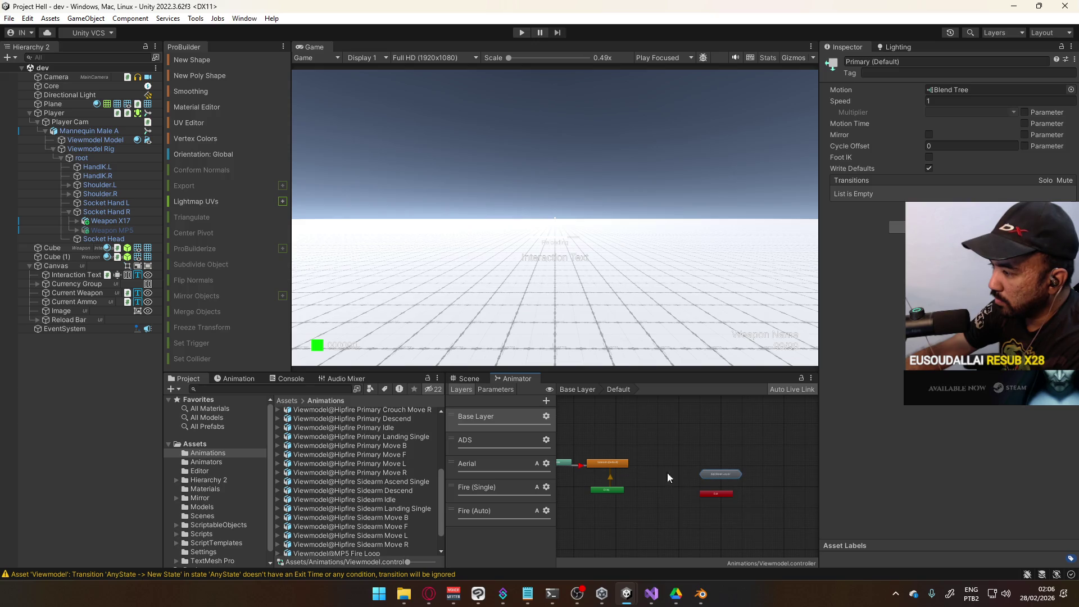
mouse_move(604, 462)
left_mouse_down()
mouse_move(730, 468)
mouse_move(720, 474)
left_mouse_up()
Step: Move Primary and Sidearm (Default) up into Base Layer and delete the Default sub-machine
double_click(719, 473)
scroll(660, 433, "up", 3)
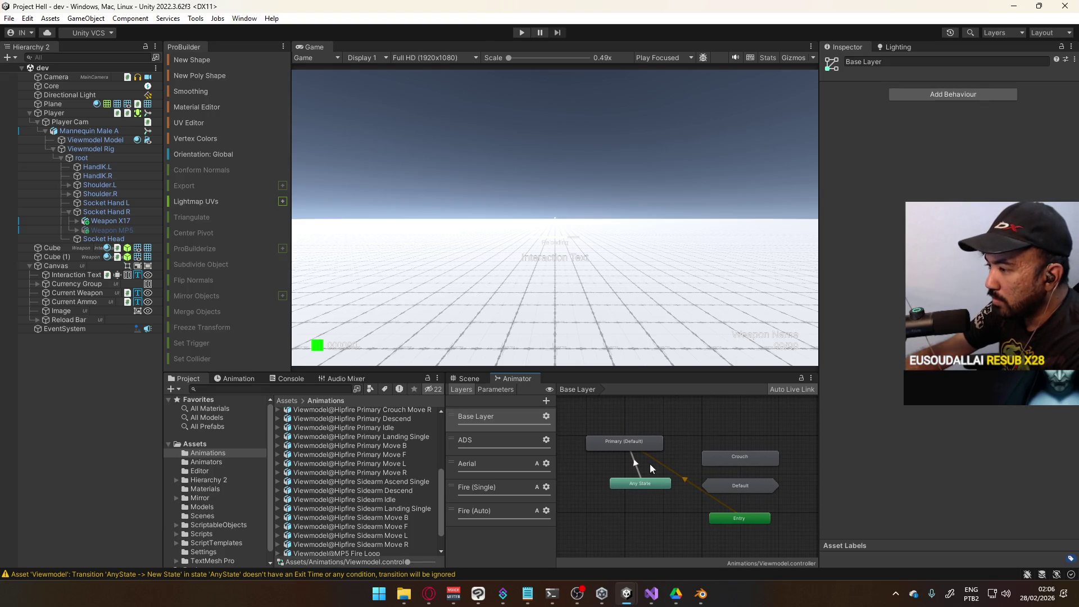
left_click_drag(643, 445, 720, 420)
mouse_move(638, 448)
left_mouse_down()
mouse_move(774, 430)
mouse_move(777, 444)
left_mouse_up()
left_click(740, 490)
key("Delete")
Step: Position Sidearm (Default) beside Any State in the Base Layer graph
left_click_drag(742, 478, 683, 463)
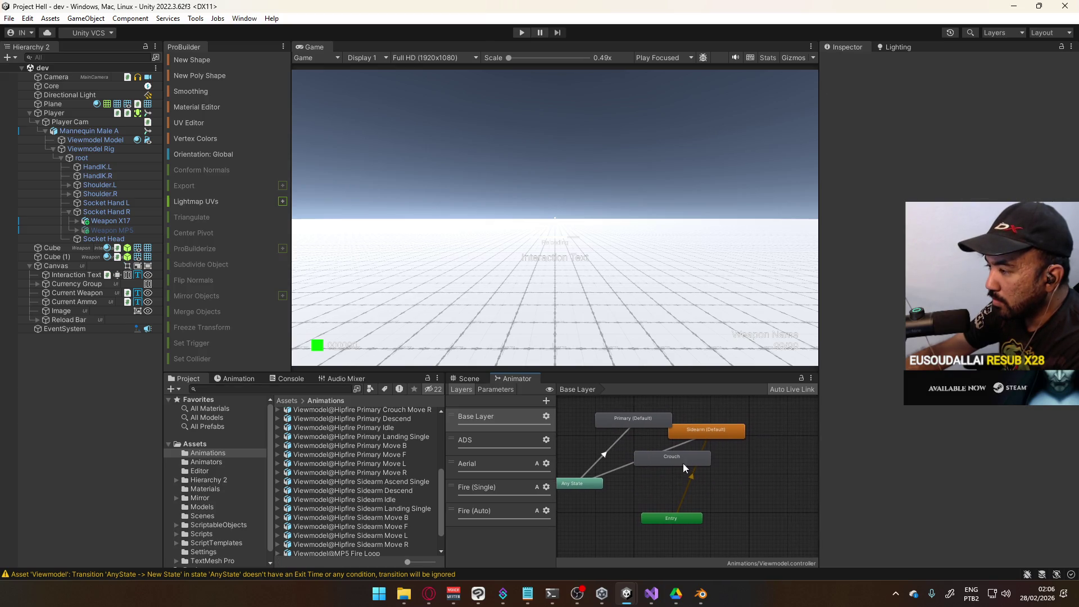
left_click(713, 430)
mouse_move(714, 427)
left_mouse_down()
mouse_move(725, 481)
mouse_move(679, 487)
mouse_move(639, 469)
left_mouse_up()
left_click(639, 463)
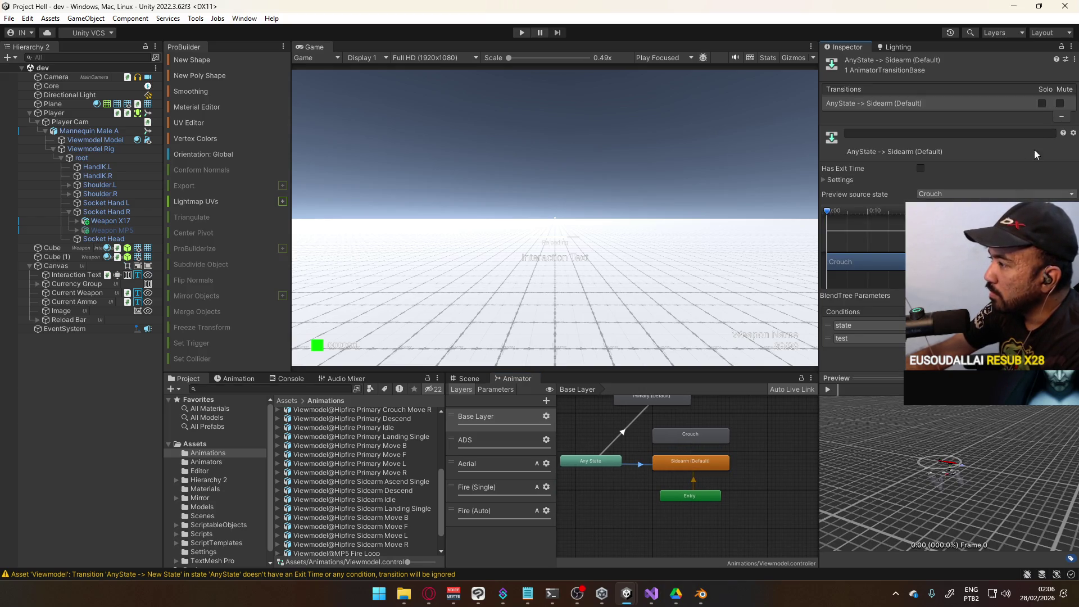
scroll(646, 478, "up", 3)
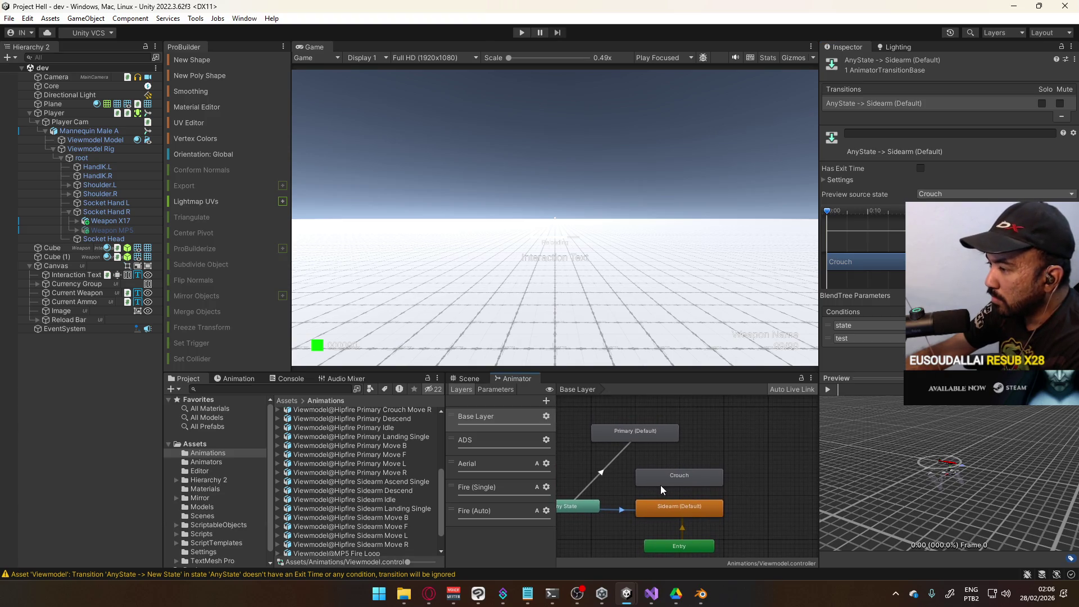
left_click_drag(677, 464, 658, 461)
Step: Mute AnyState→Primary (Default) and delete the test condition from AnyState→Sidearm (Default)
left_click(602, 449)
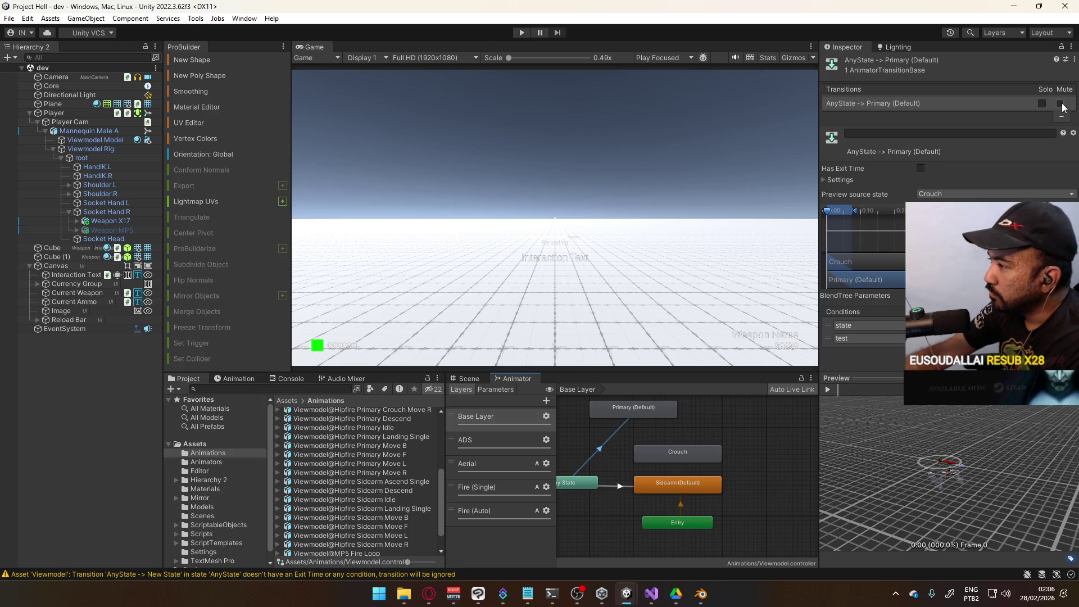
left_click(831, 339)
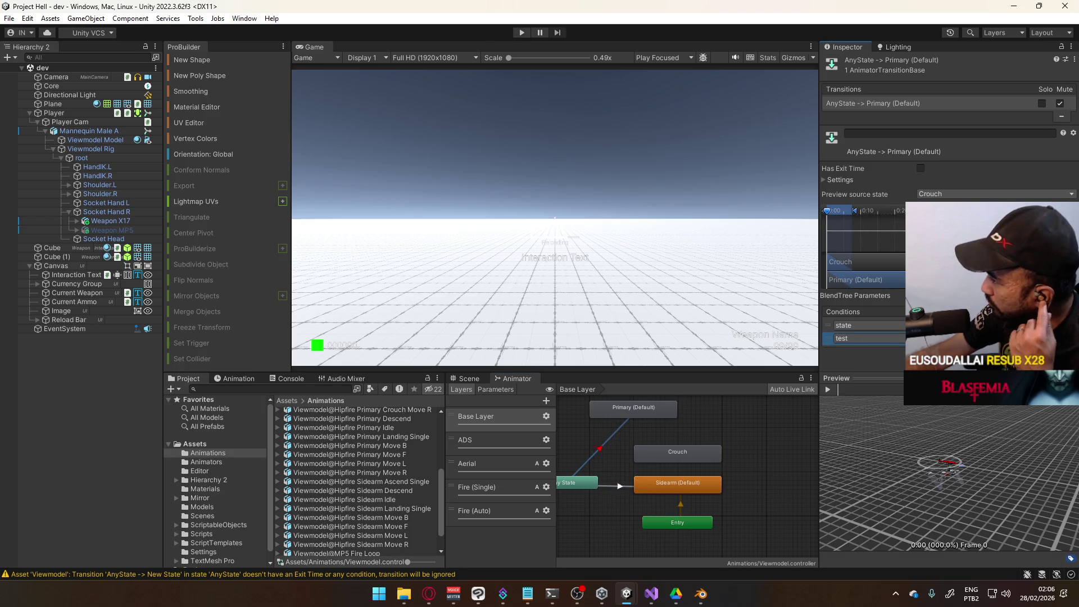
left_click(666, 485)
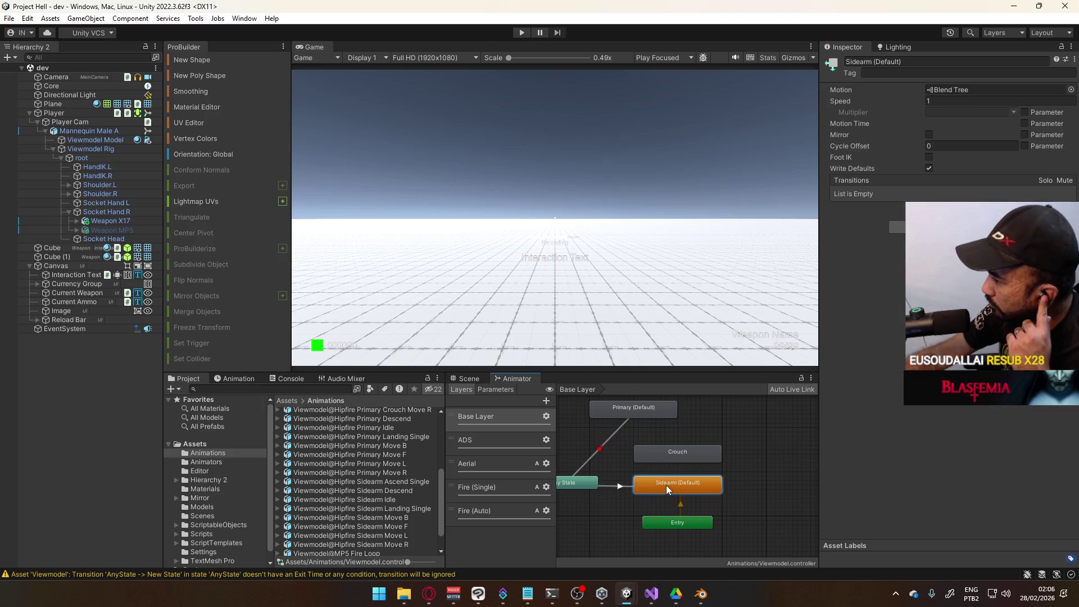
left_click(636, 486)
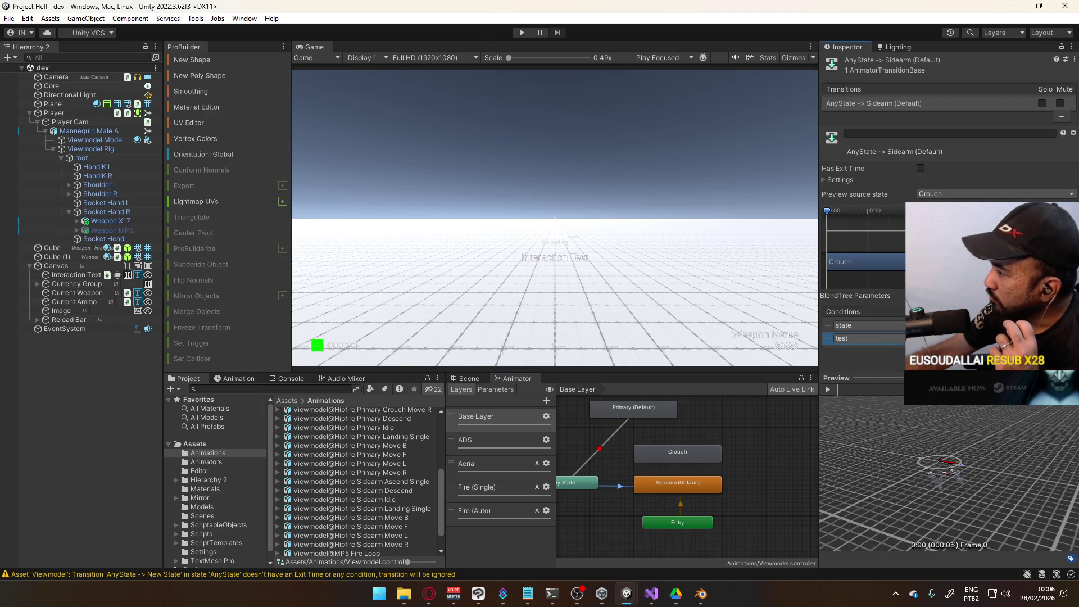
key("Delete")
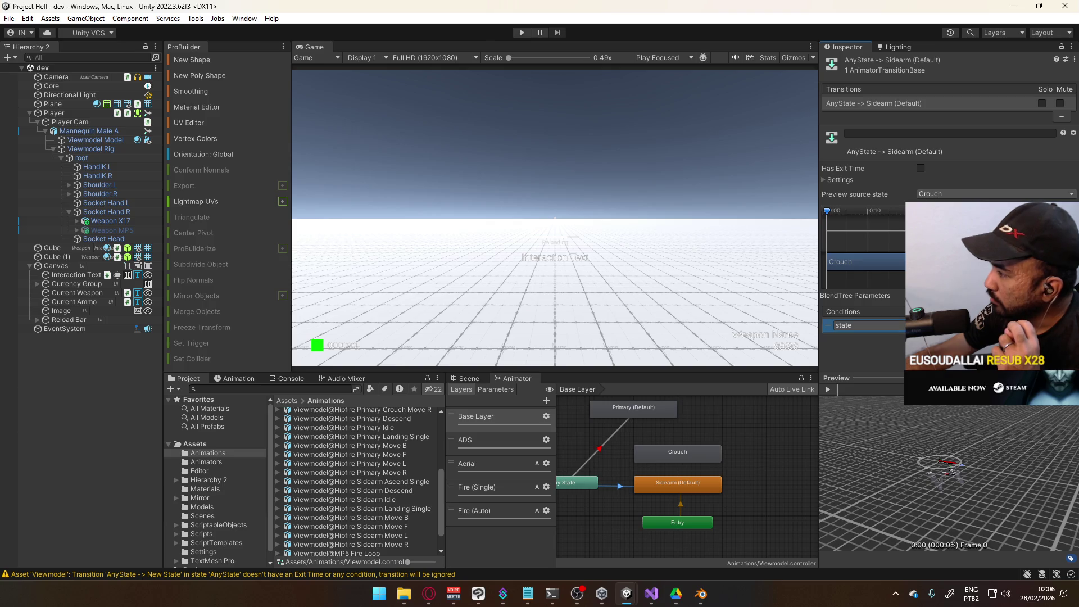
Step: Inspect the Crouch state's blend tree, then return to the Base Layer graph
left_click(667, 458)
left_click(669, 479)
double_click(674, 456)
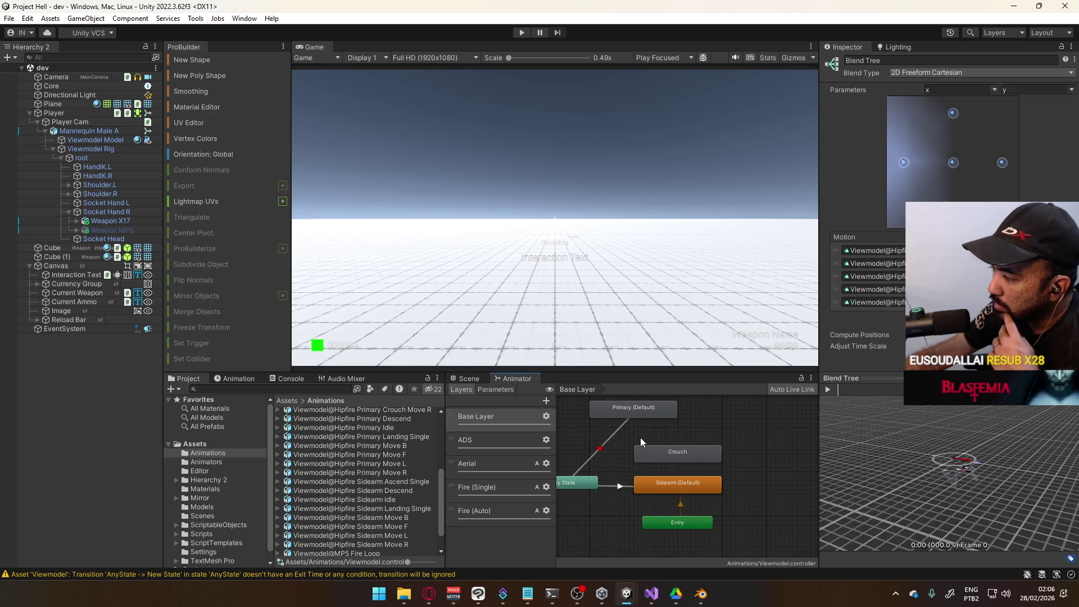
left_click(638, 466)
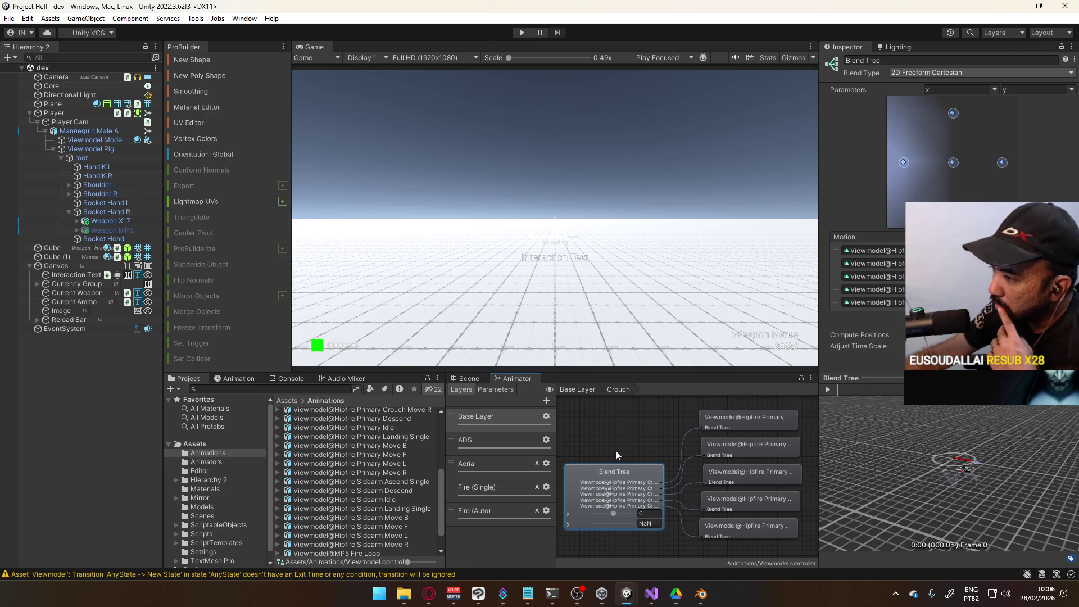
left_click(578, 389)
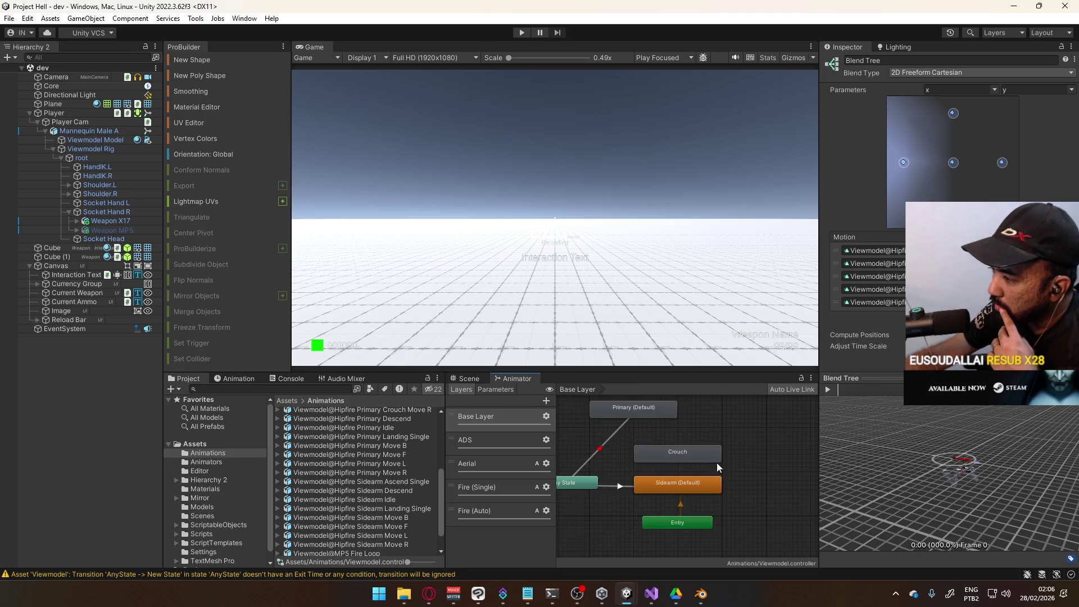
left_click(695, 460)
left_click(714, 436)
Step: In the Aerial layer, open the Landing sub-machine and delete Secondary (Landing)
key("a")
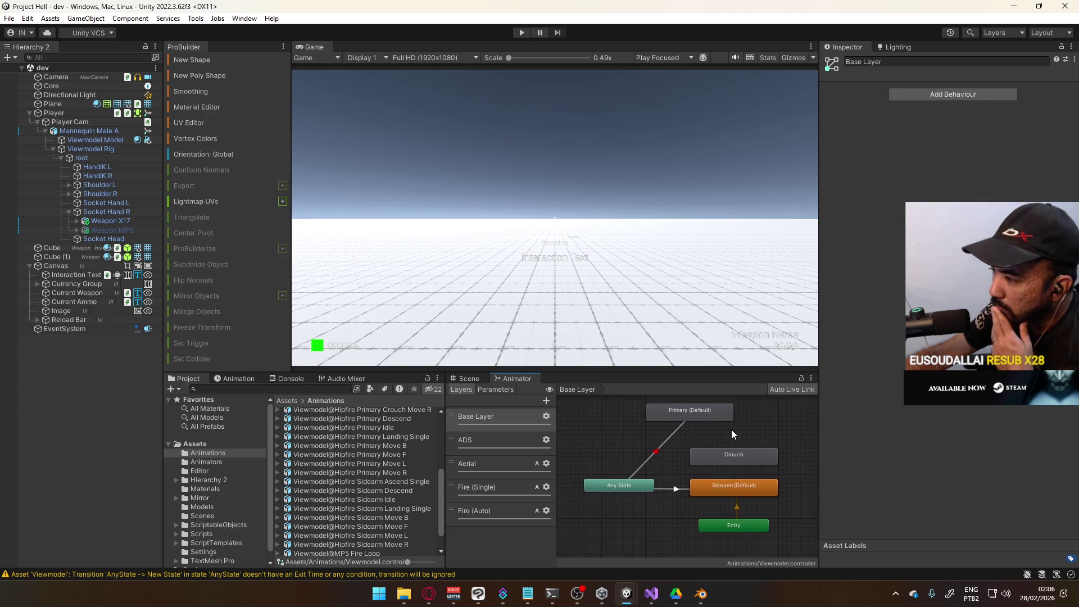
left_click(502, 463)
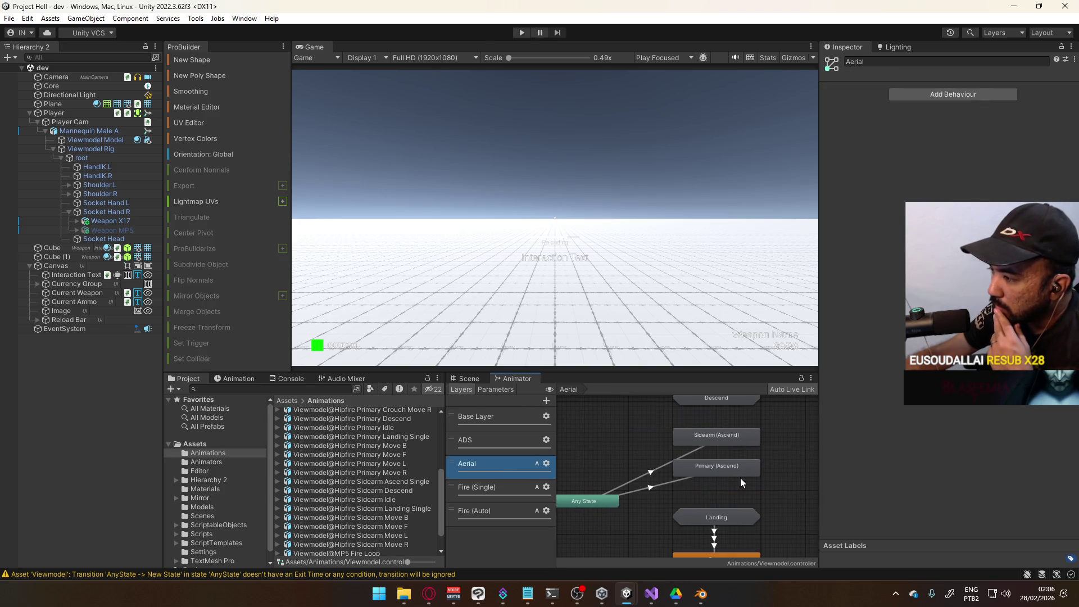
double_click(699, 472)
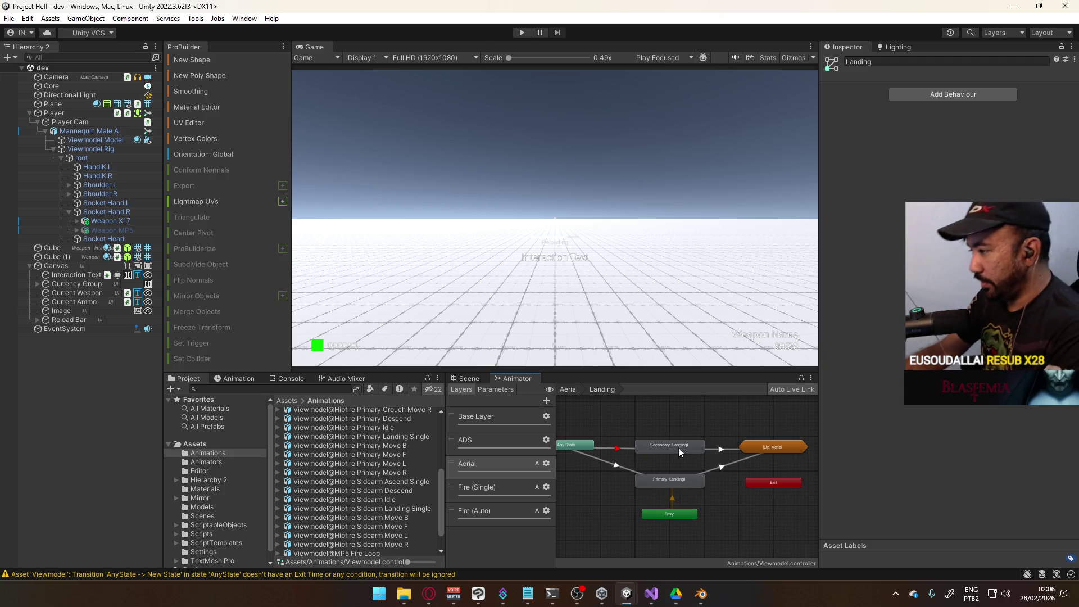
left_click(679, 447)
key("Delete")
Step: Move Primary (Landing) up into Aerial, delete the Landing sub-machine, and place it below Primary (Ascend)
left_click(684, 481)
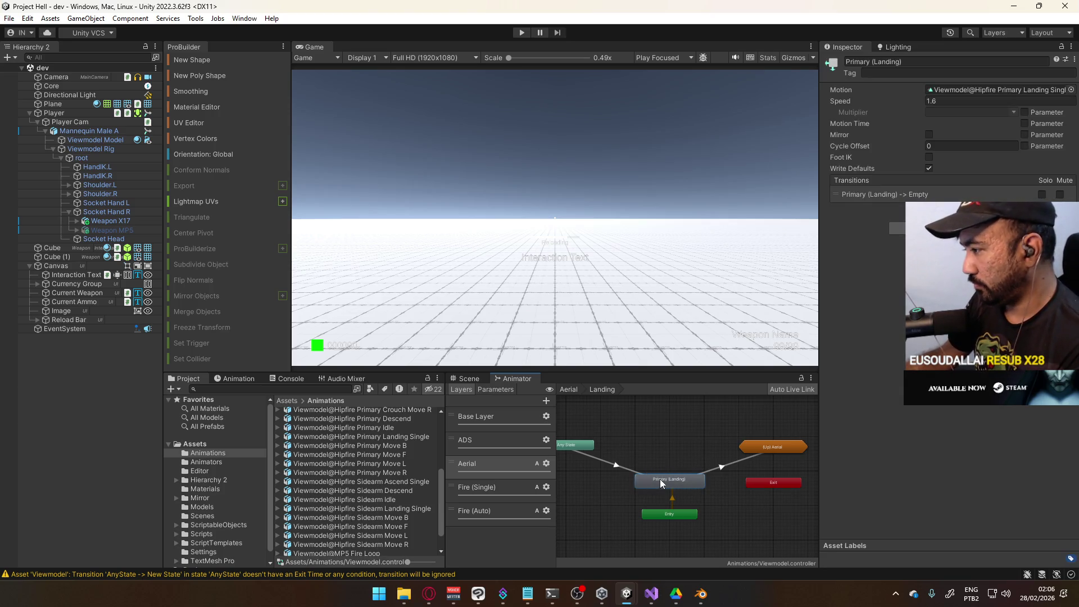
left_click_drag(676, 441, 651, 461)
left_click_drag(644, 502, 744, 466)
double_click(744, 466)
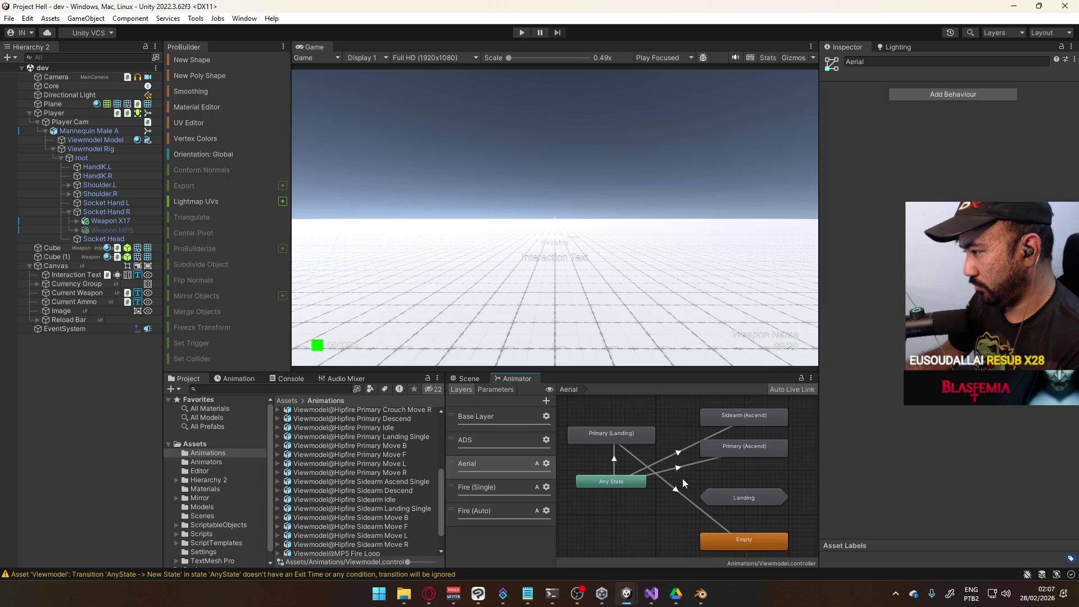
left_click(734, 483)
key("Delete")
mouse_move(618, 427)
left_mouse_down()
mouse_move(735, 479)
mouse_move(746, 469)
left_mouse_up()
Step: Mute the AnyState to Primary (Landing) transition and start play mode
left_click(757, 487)
left_click(668, 471)
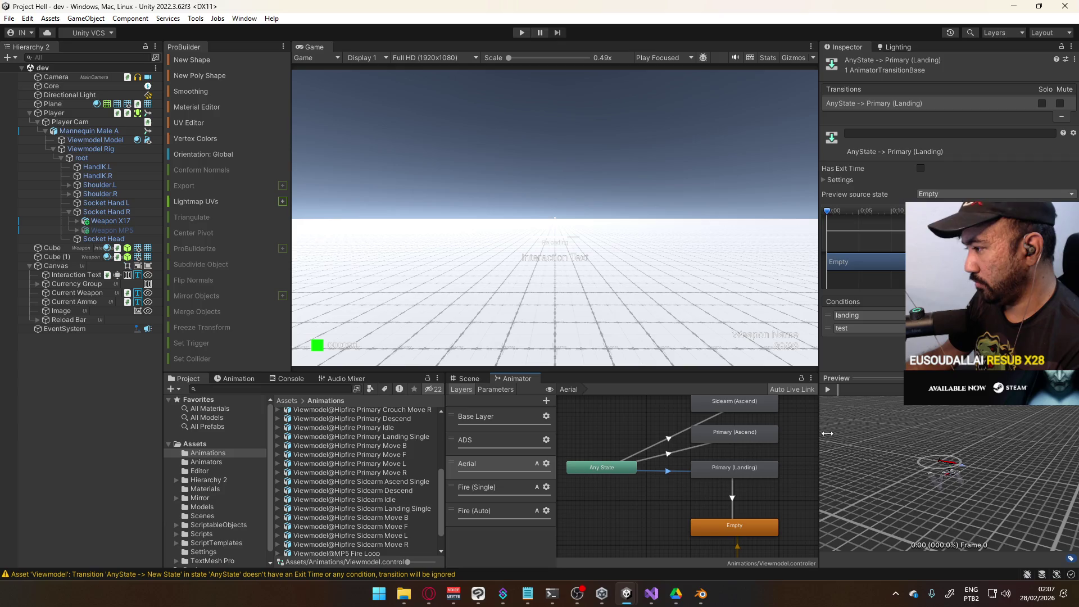
left_click(1061, 103)
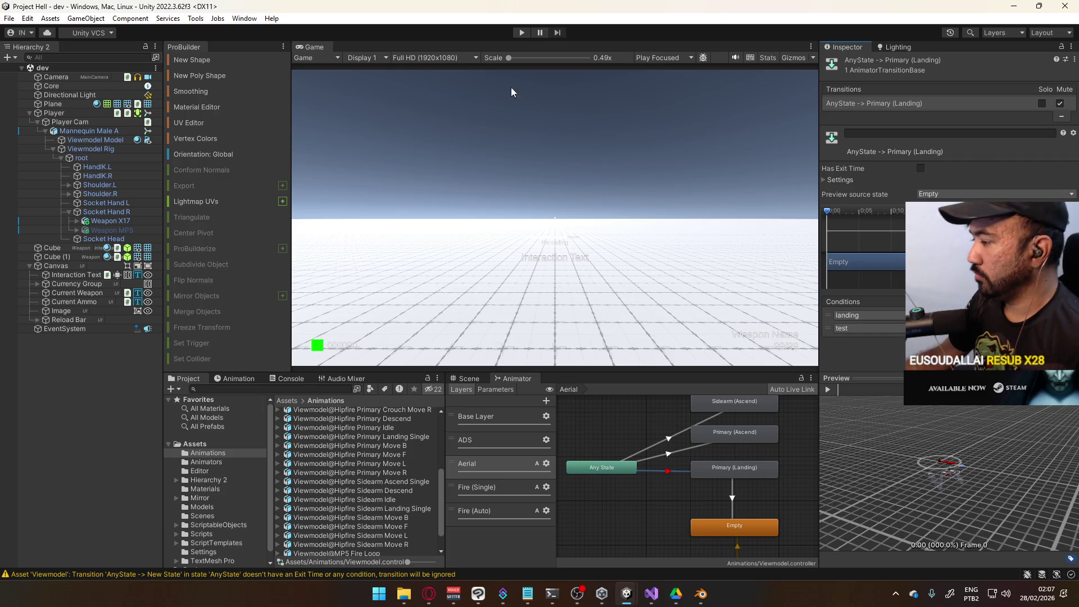
left_click(528, 32)
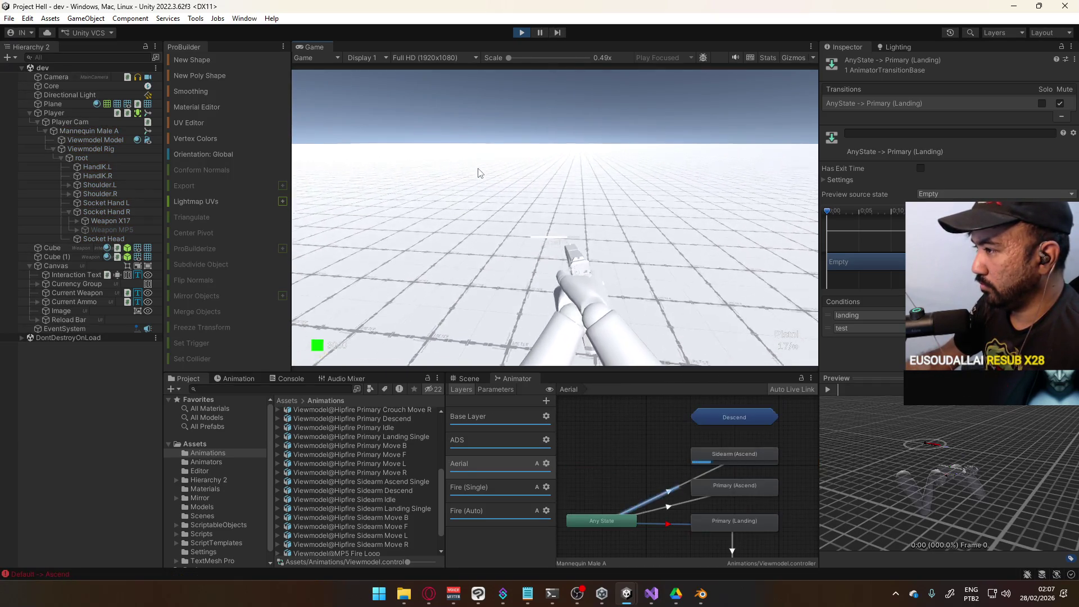
Step: Jump in play mode, stop it, and mute the AnyState to Primary (Ascend) transition
key("space")
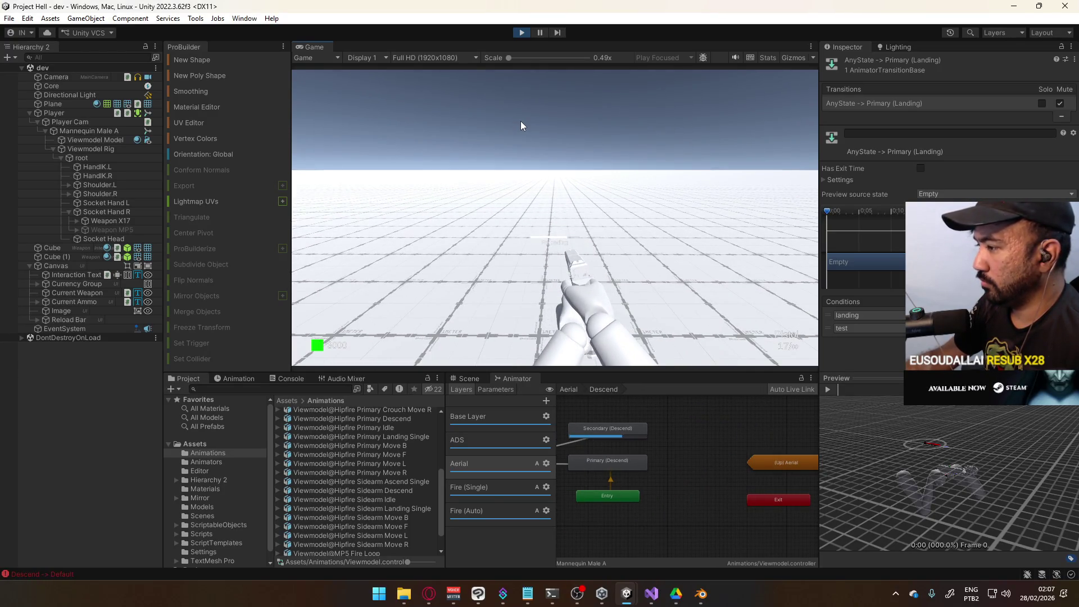
left_click(521, 32)
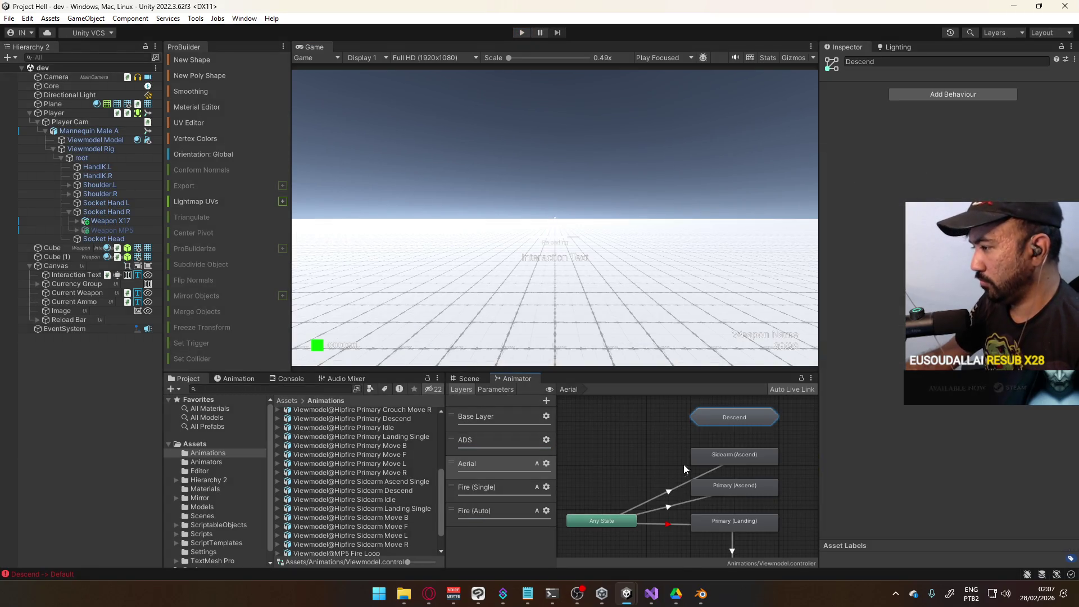
left_click(737, 458)
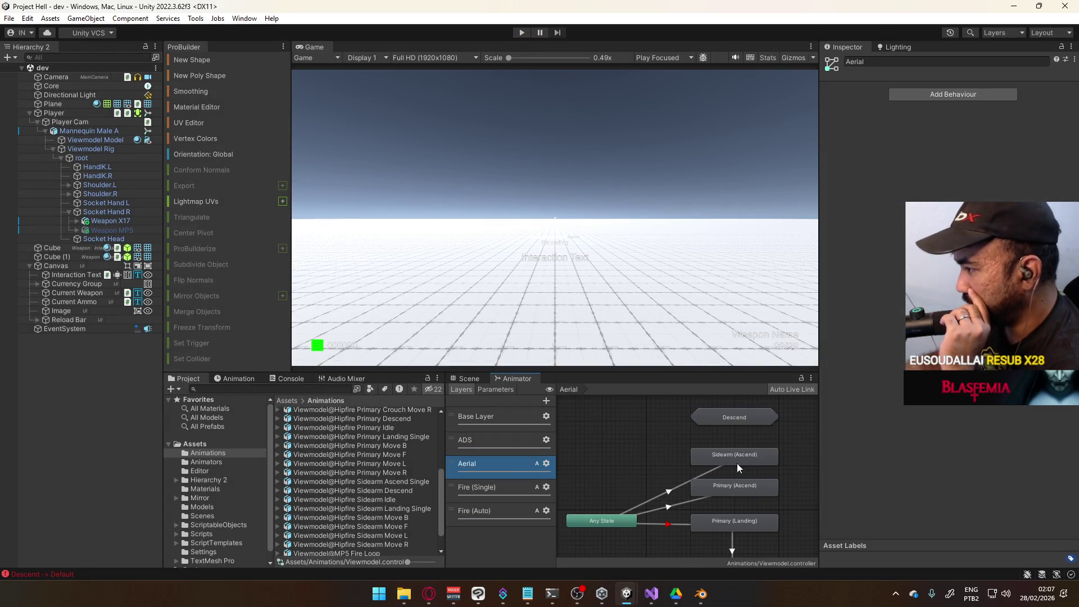
left_click(697, 501)
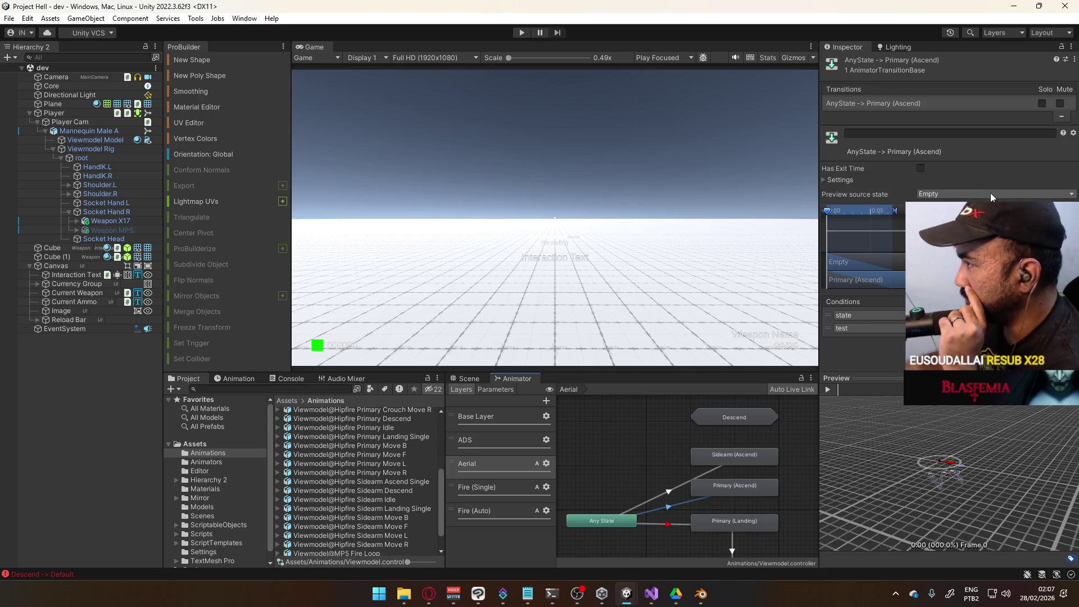
left_click(1060, 104)
Step: Remove that transition's test condition and start play mode again
left_click(866, 328)
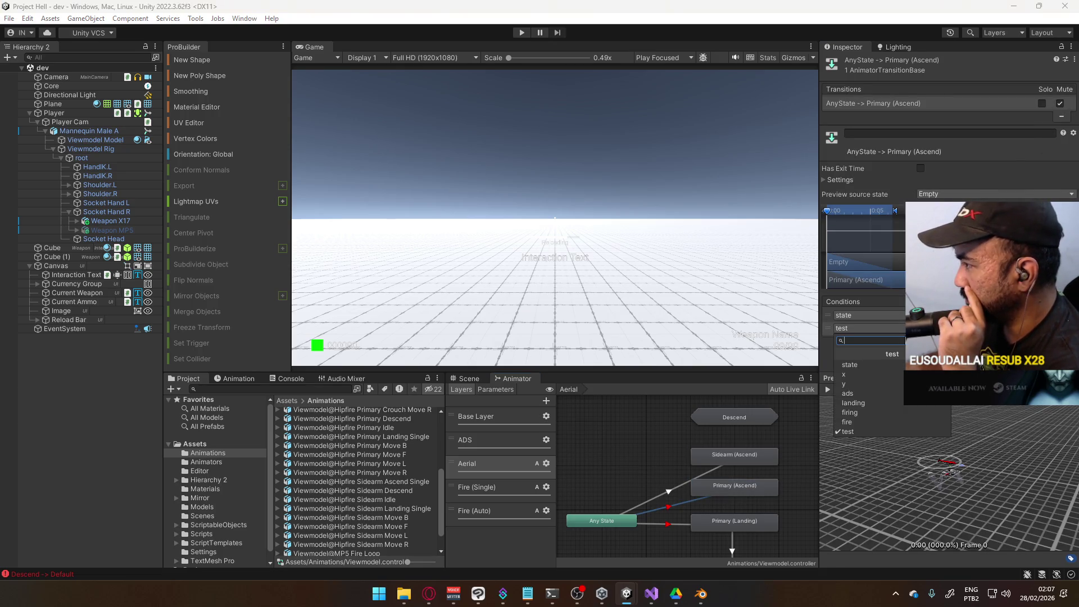
left_click(827, 335)
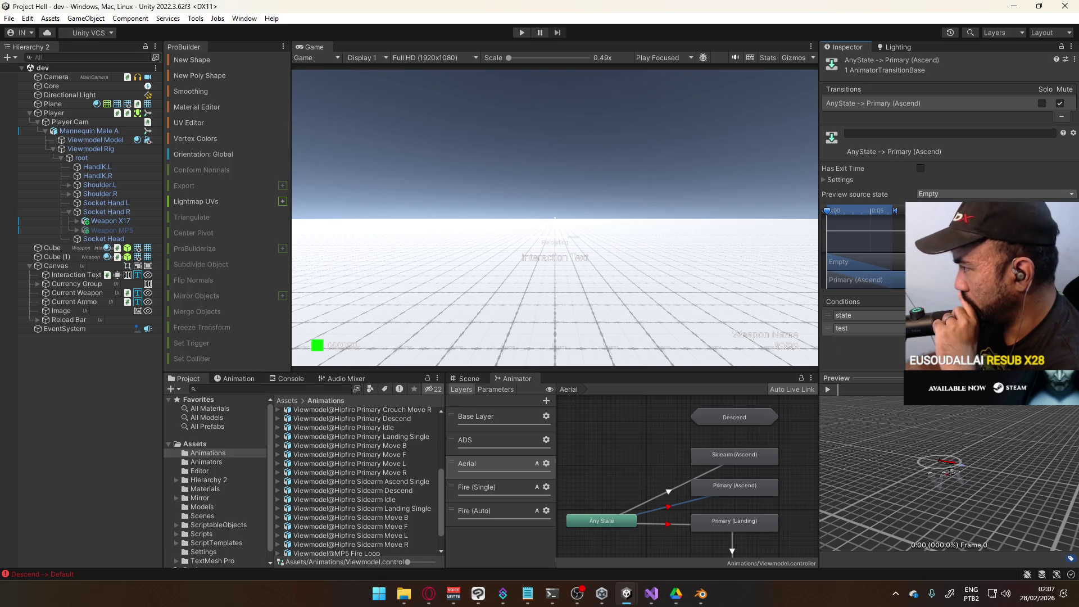
left_click(1062, 339)
left_click(521, 33)
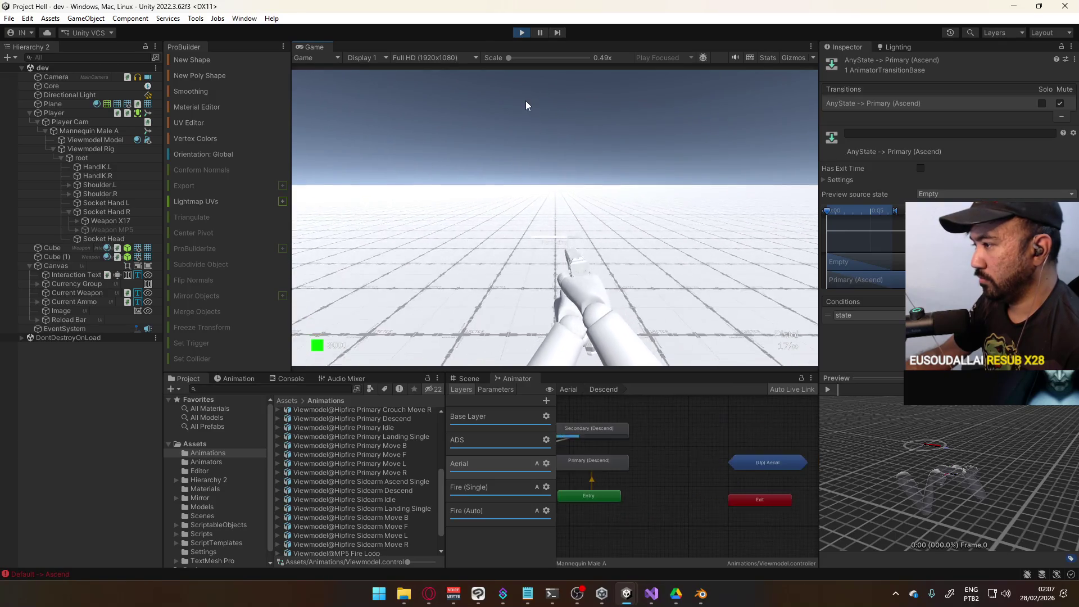
Step: Toggle the test parameter on and back off in the Animator's parameter list
left_click(498, 389)
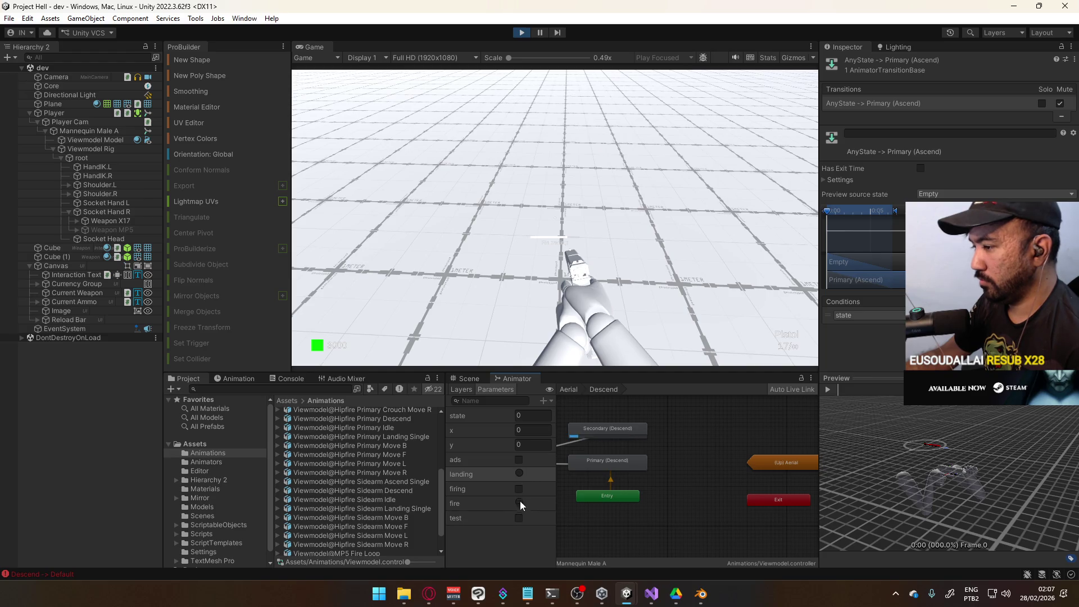
left_click(519, 517)
left_click(519, 518)
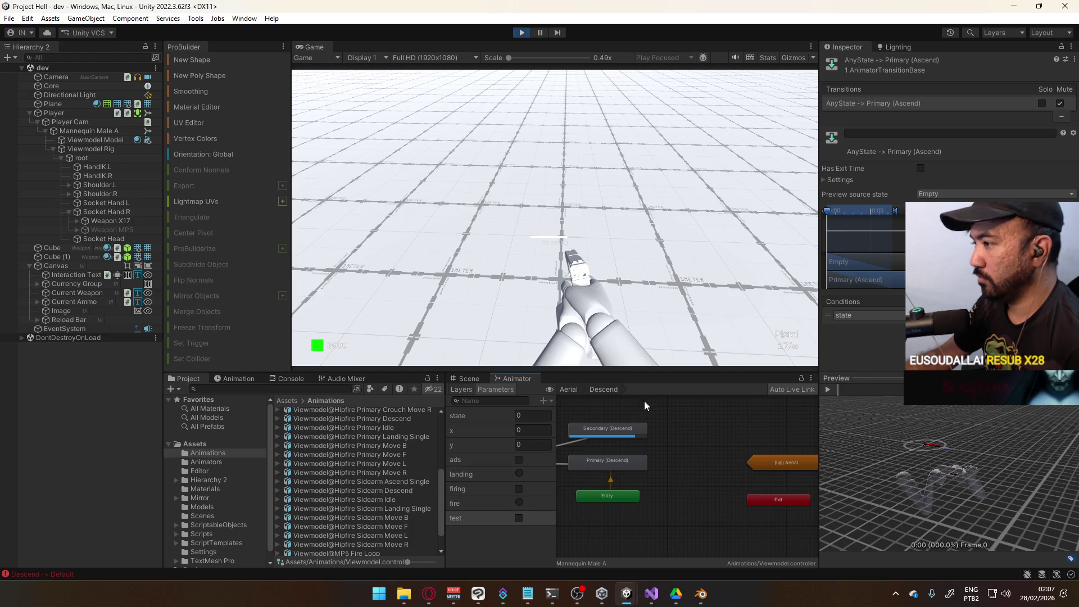
Step: Deactivate the Weapon X17 object after checking Weapon MP5
left_click(113, 230)
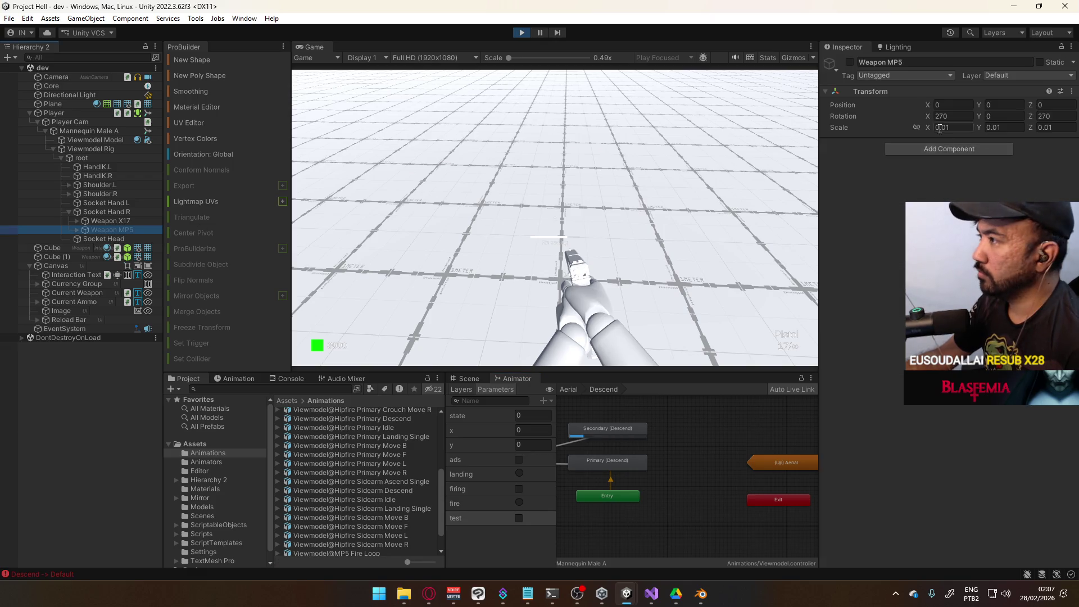
left_click(110, 220)
left_click(850, 63)
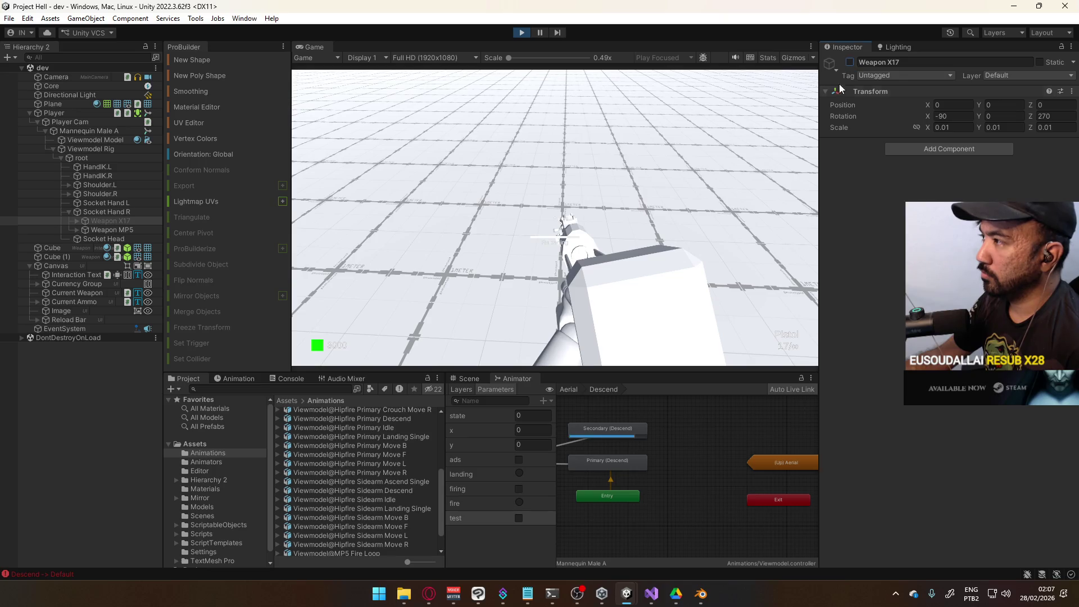
Step: Unmute the Aerial layer's Any State to Primary (Ascend) transition
left_click(671, 424)
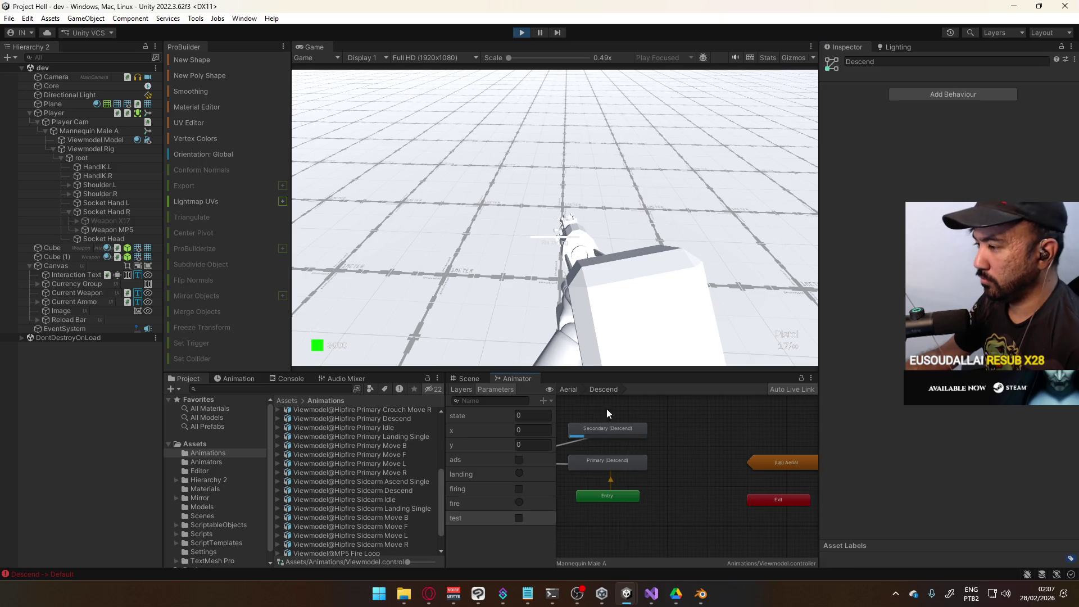
left_click(570, 390)
left_click(632, 450)
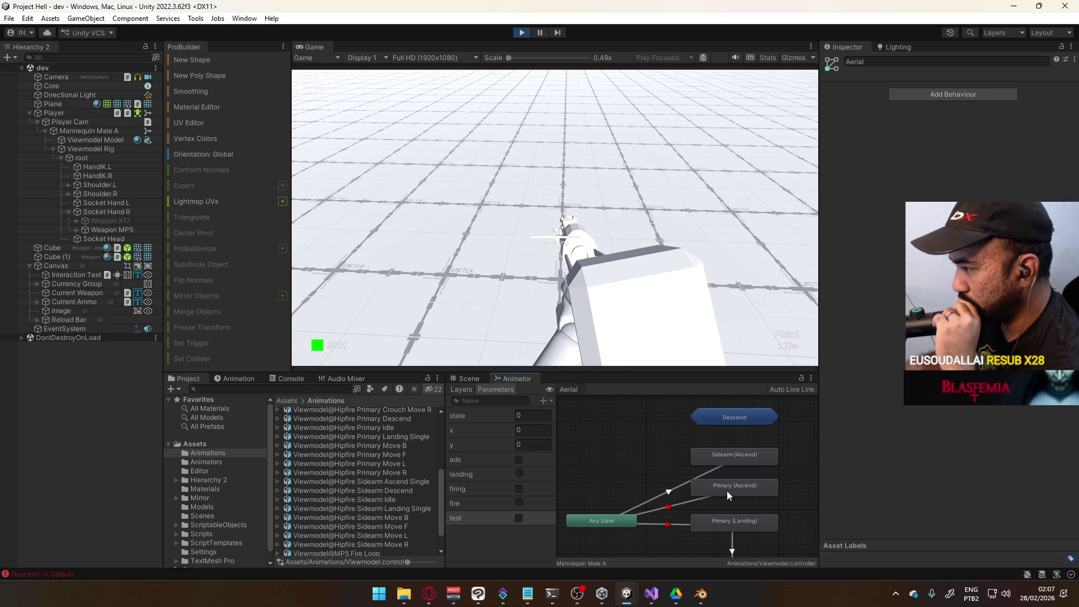
left_click(693, 499)
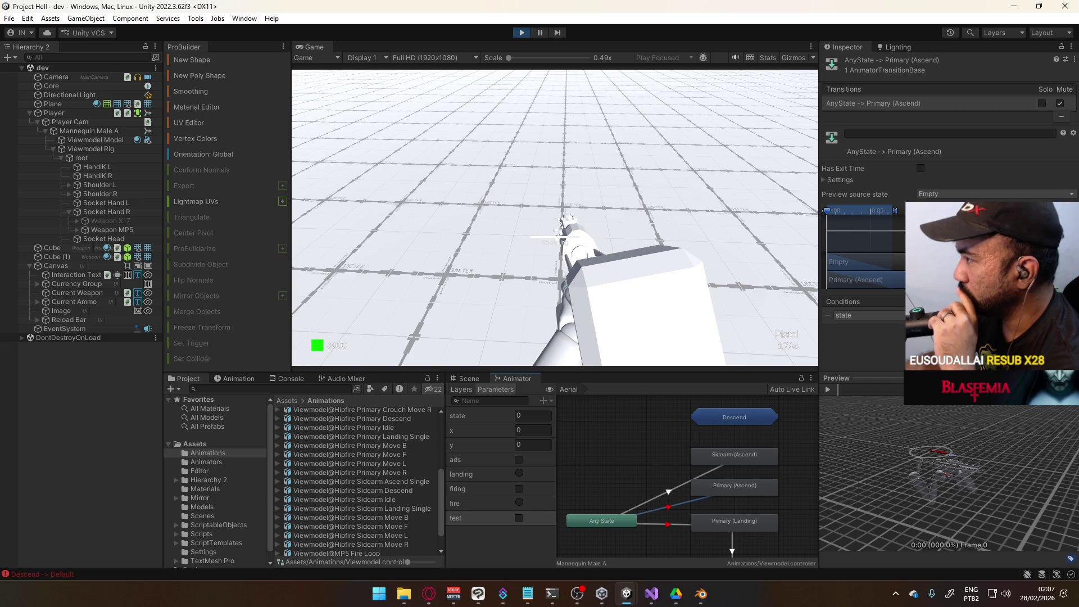
left_click(1060, 104)
Step: Mute Any State to Sidearm (Ascend) and delete its test condition
left_click(683, 481)
left_click(1060, 104)
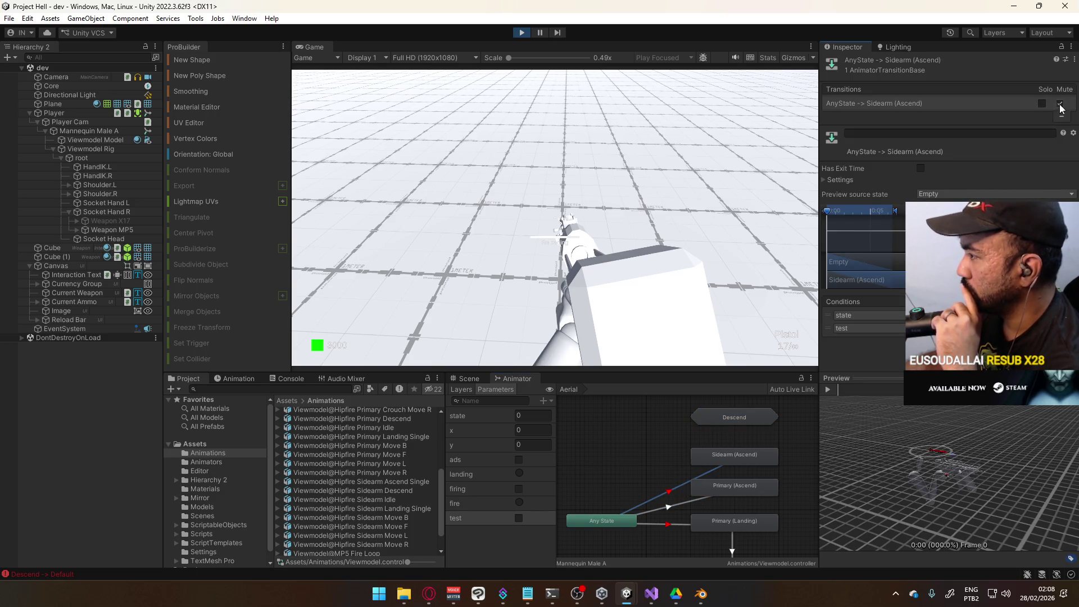
left_click(829, 331)
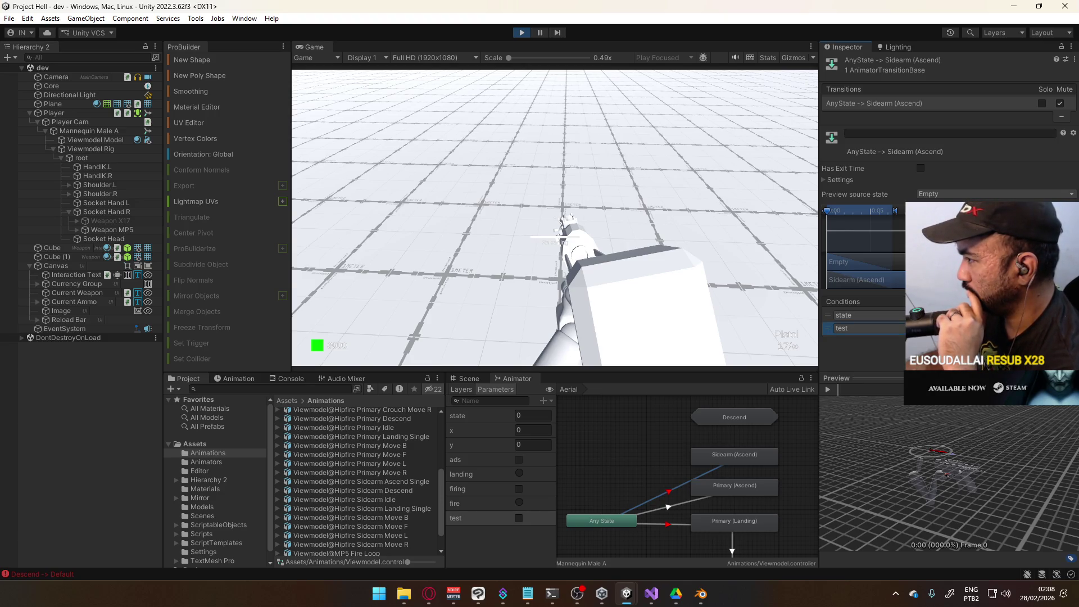
key("Delete")
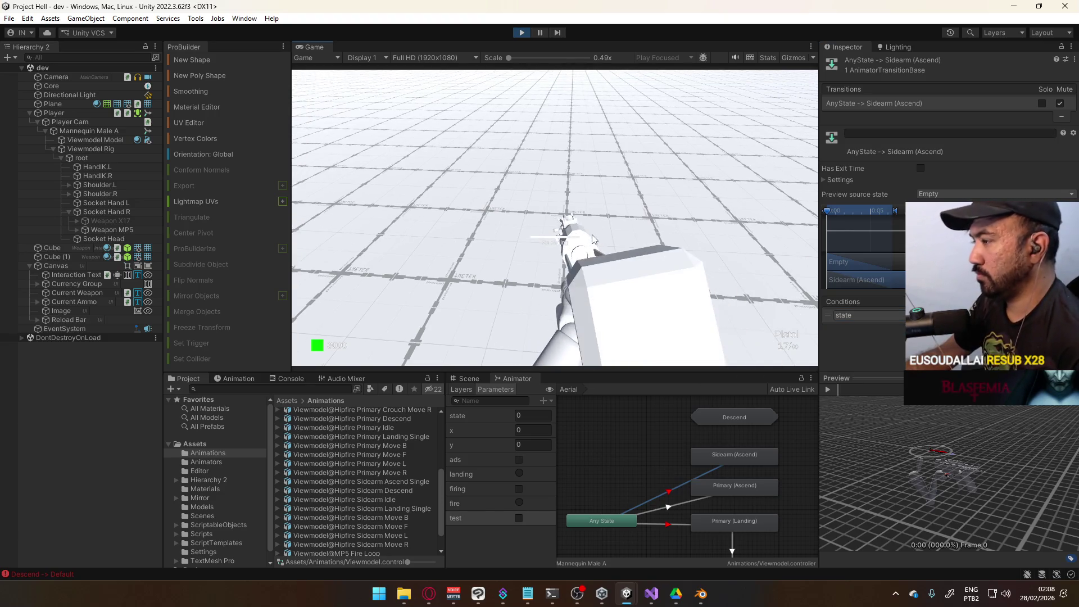
Step: Switch the Animator to the Base Layer state graph
key("super")
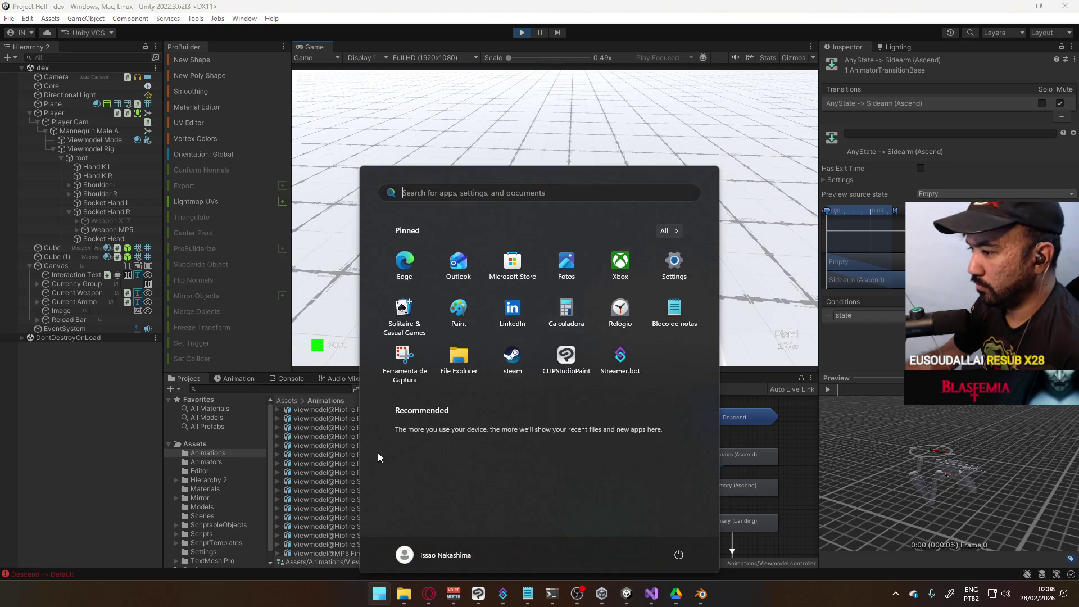
key("super")
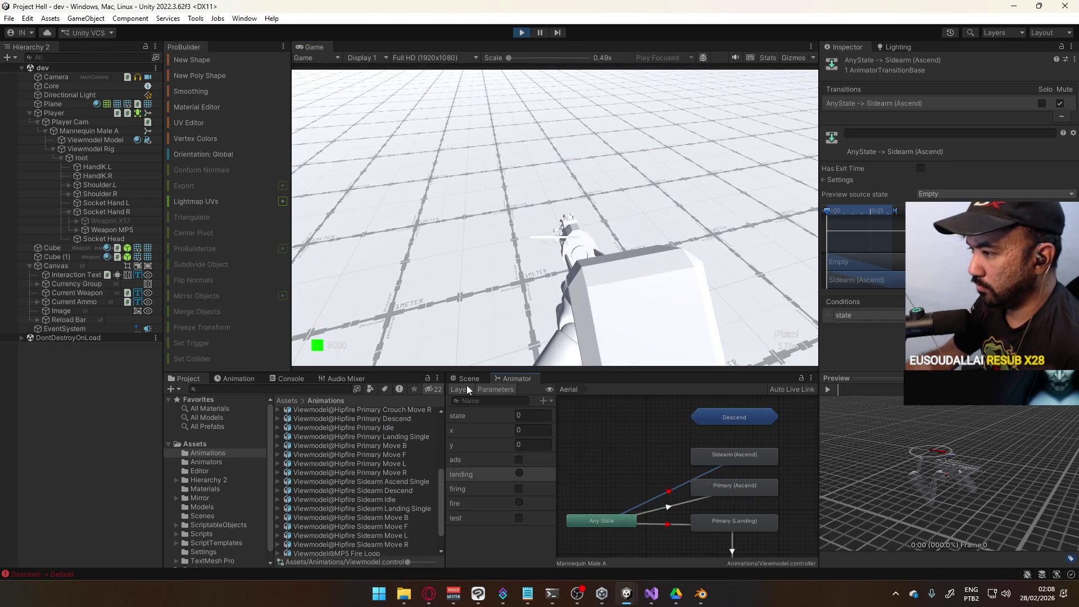
left_click(467, 389)
left_click(492, 417)
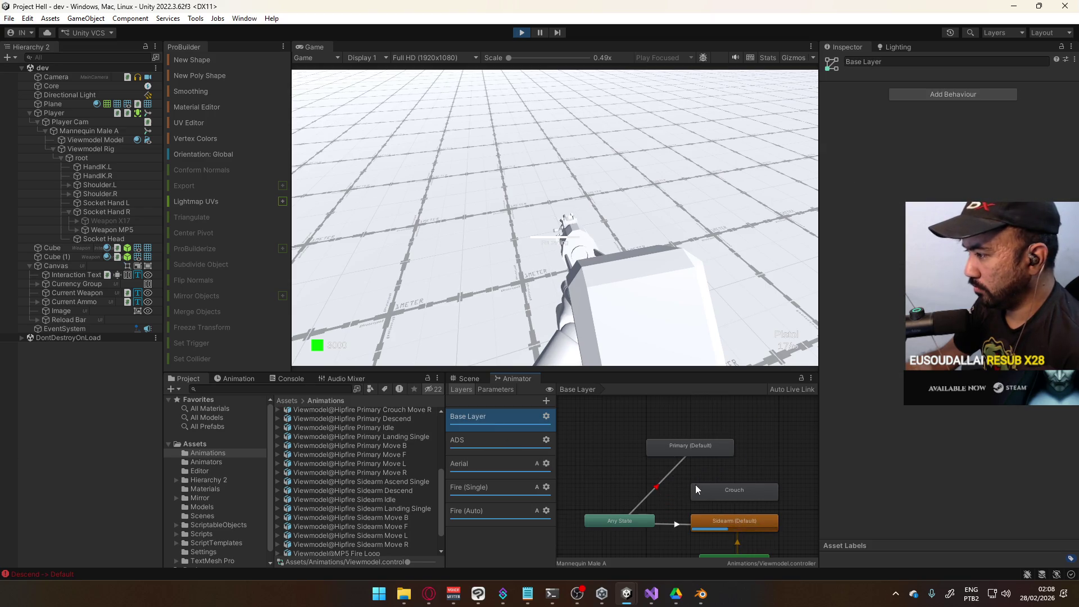
Step: Mute the Base Layer's Any State to Sidearm (Default) transition
left_click(679, 524)
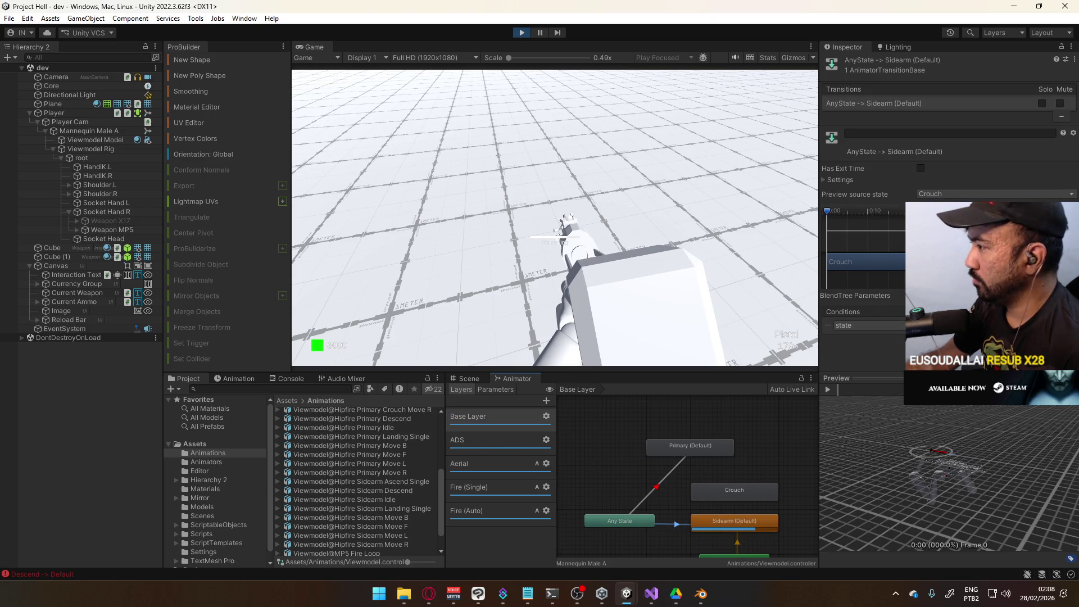
left_click(851, 180)
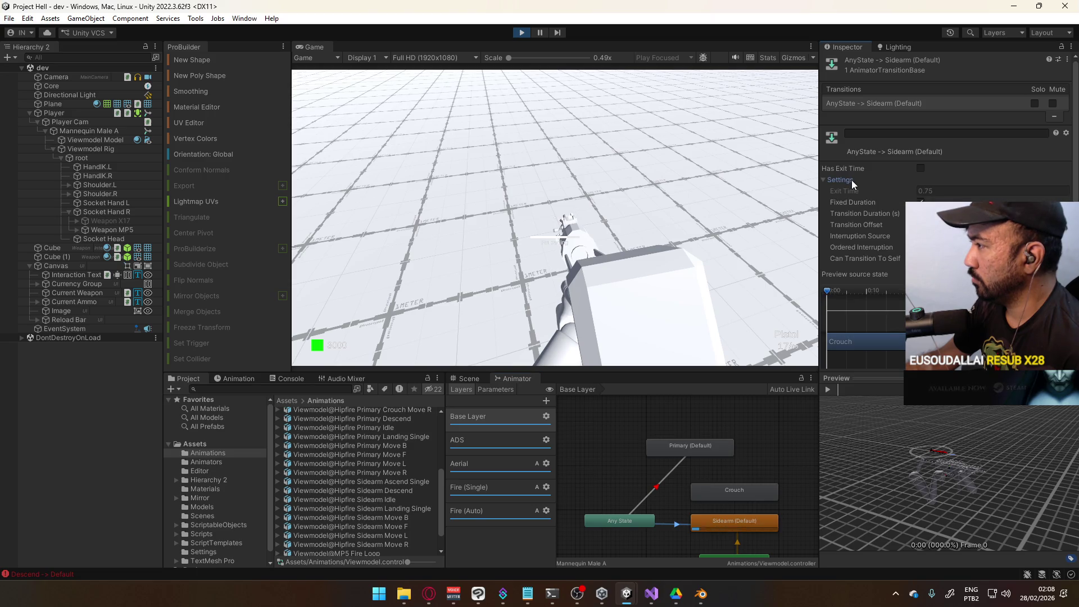
left_click(852, 180)
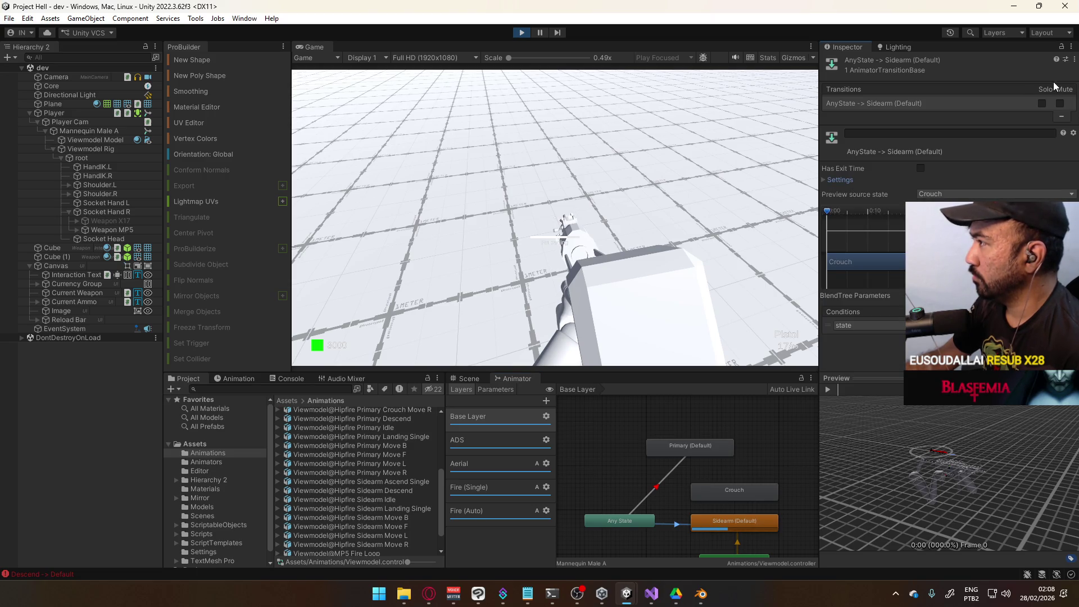
left_click(1061, 103)
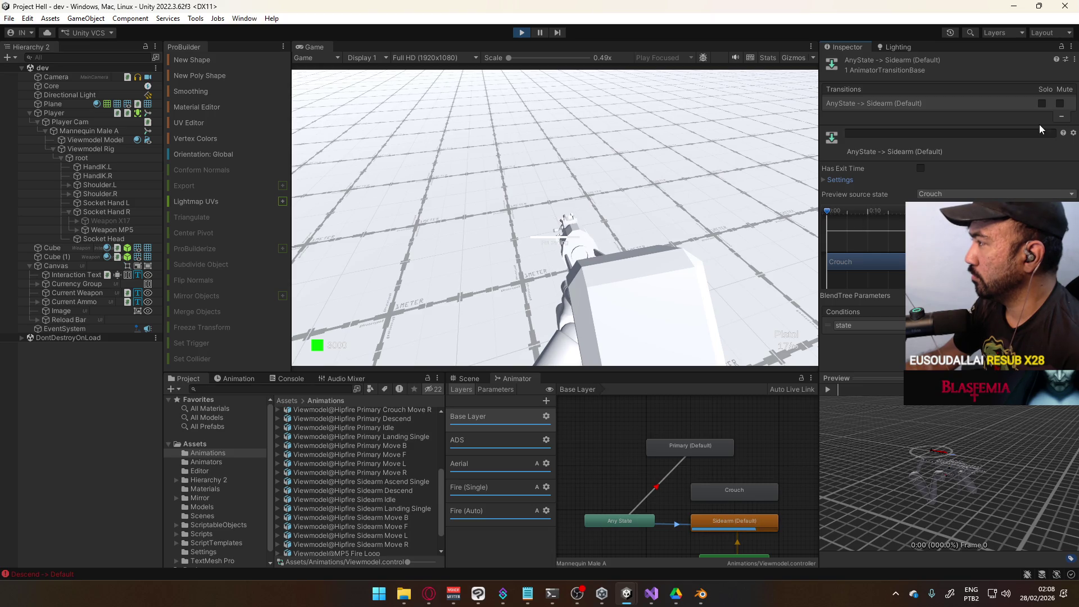
Step: Select Any State to Primary (Default), then fire a shot and jump in the running game
left_click(672, 469)
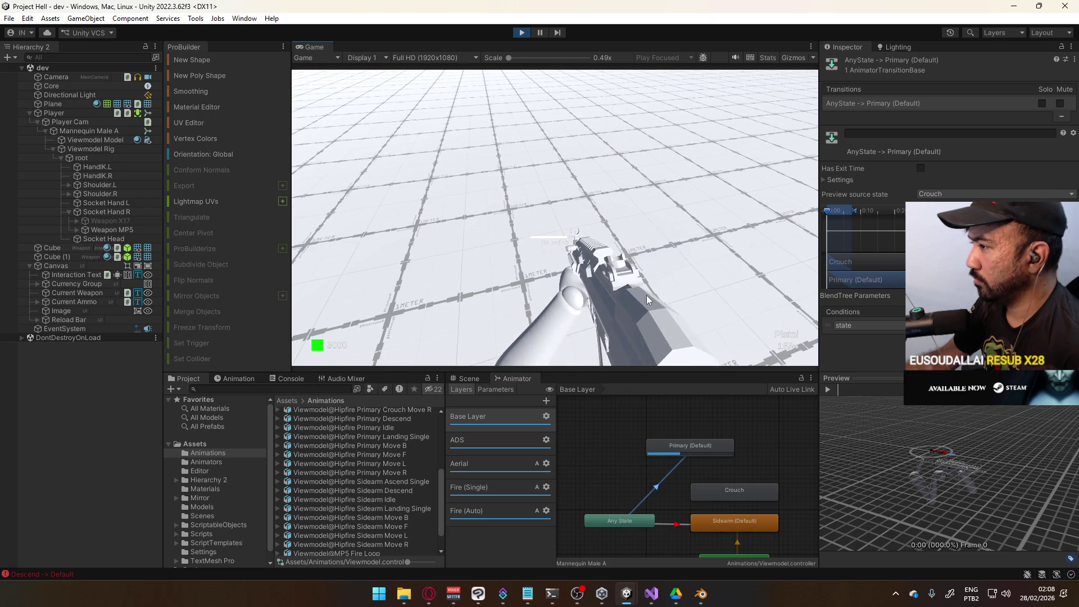
left_click(570, 198)
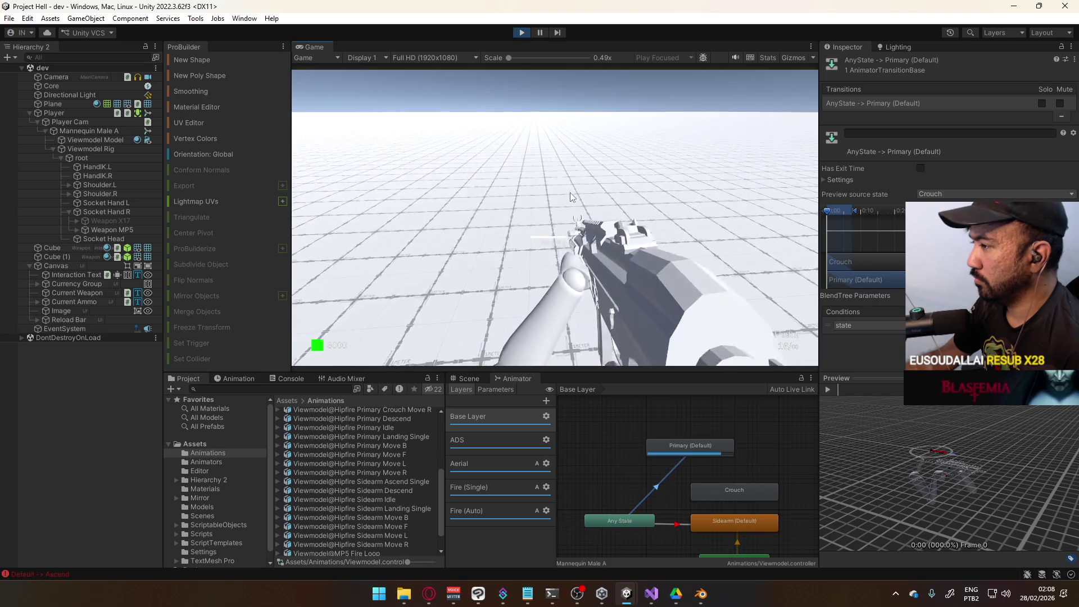
key("space")
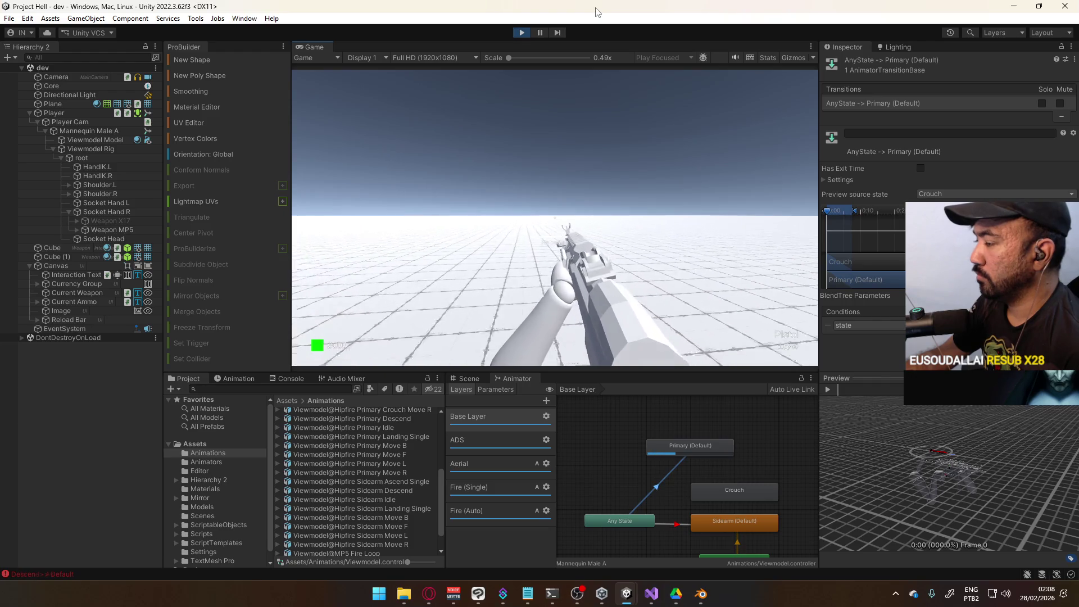
Step: Return to the Aerial layer and select its Any State to Primary (Landing) transition
key("super")
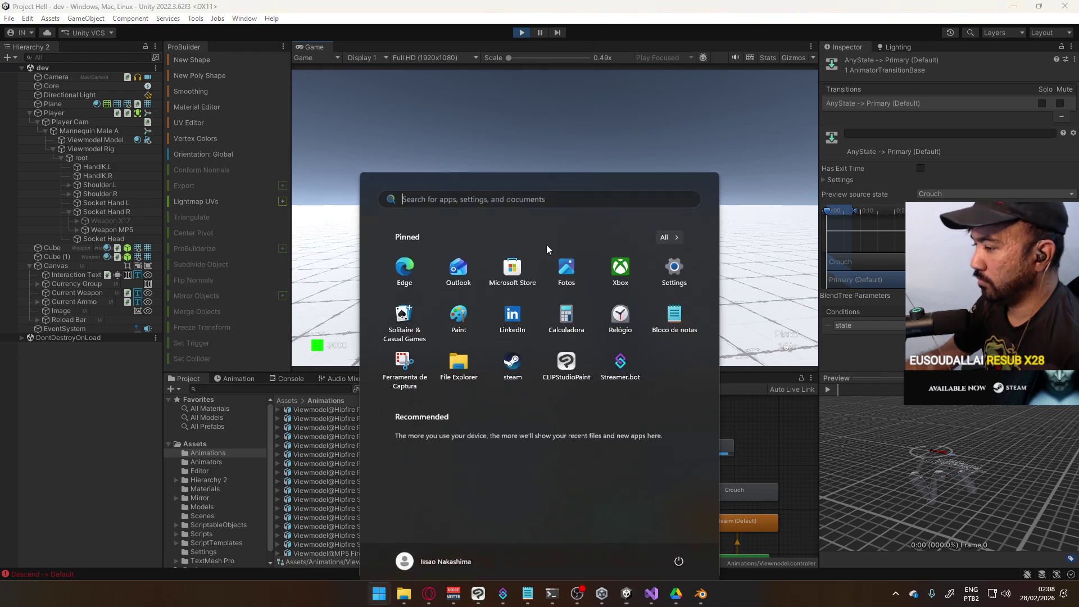
key("super")
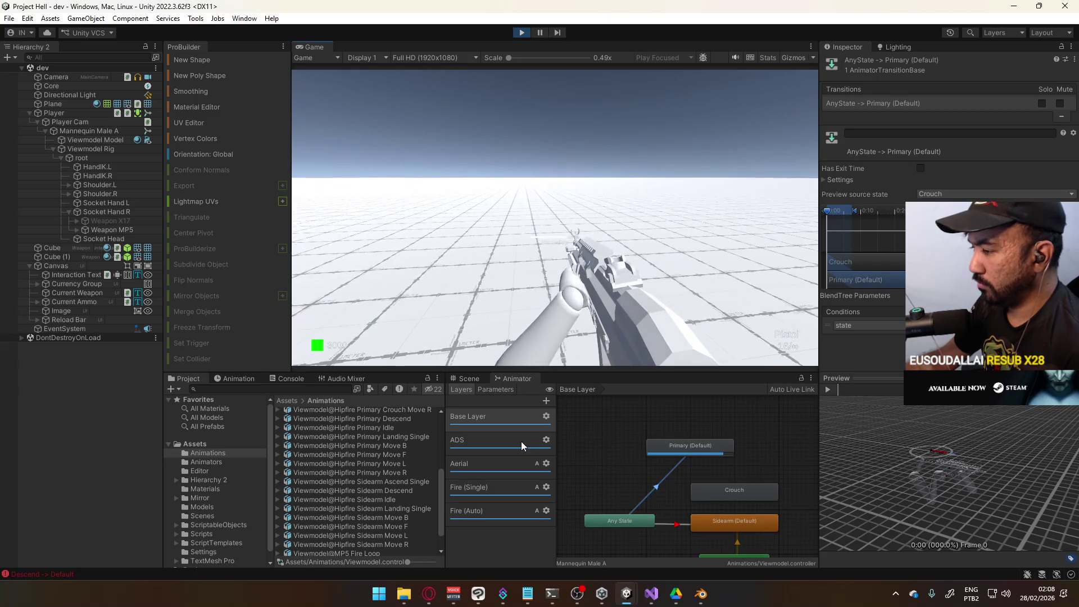
left_click(493, 464)
left_click(685, 525)
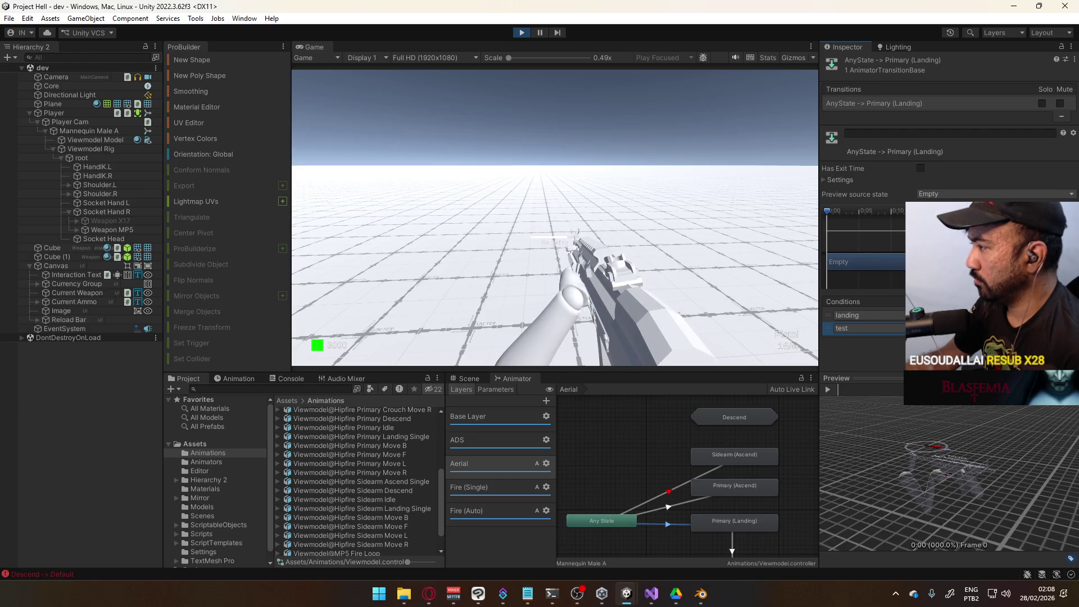
Step: Remove the test condition from Primary (Landing), leaving landing, and jump four times to test
left_click(1064, 339)
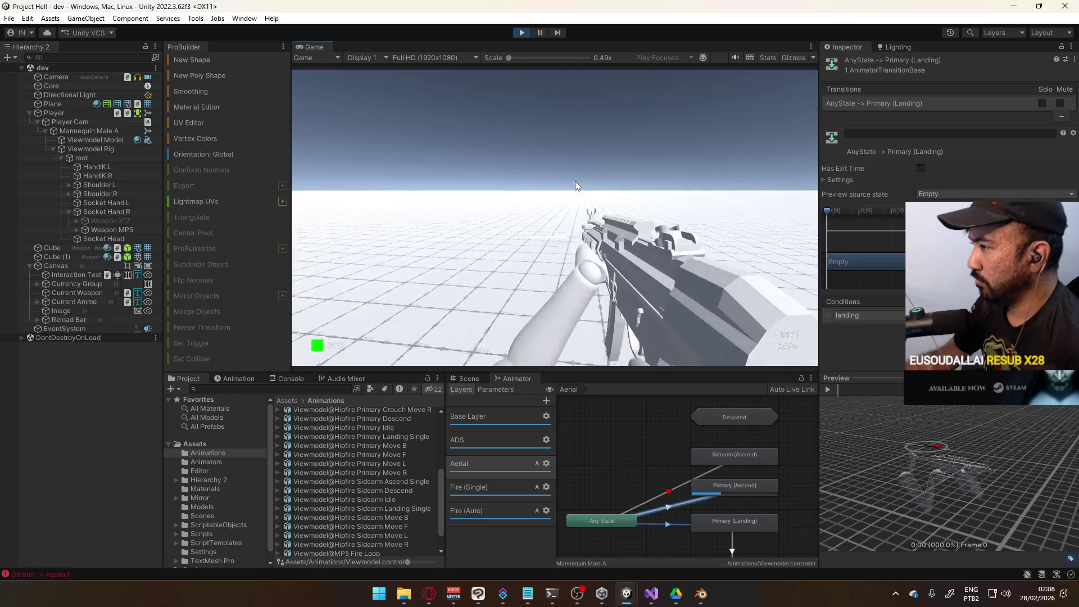
key("space")
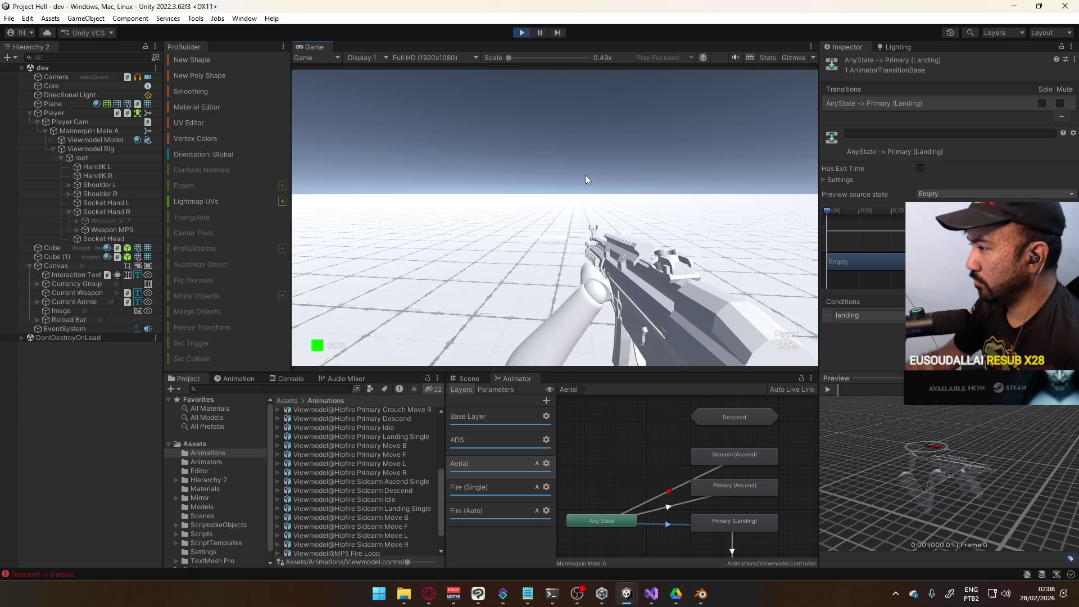
key("space")
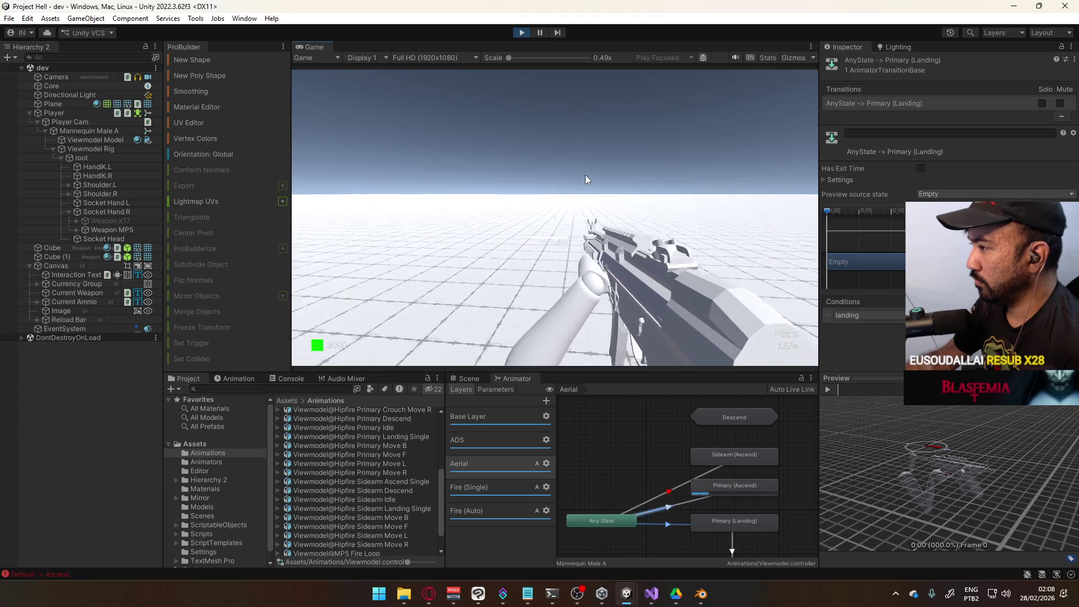
key("space")
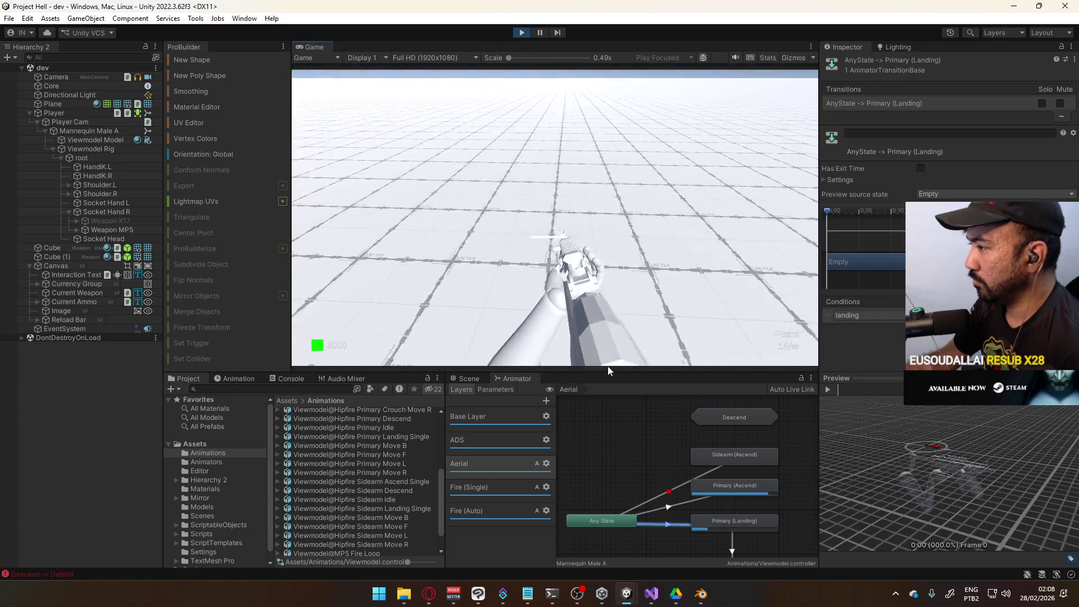
key("space")
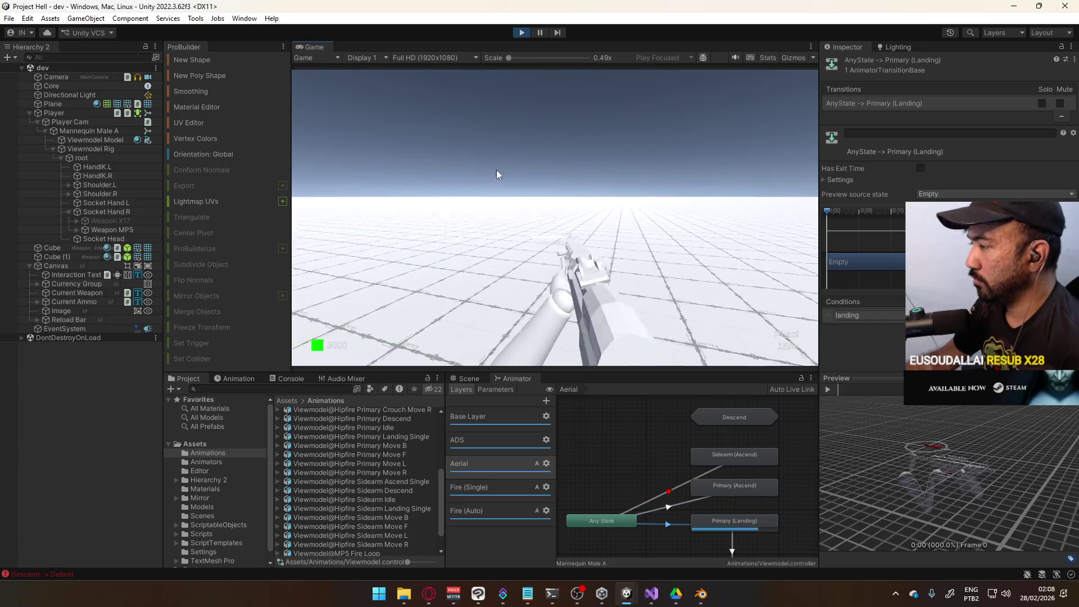
Step: Inspect the Player Cam and Camera objects in the Hierarchy
key("super")
left_click(83, 123)
left_click(73, 78)
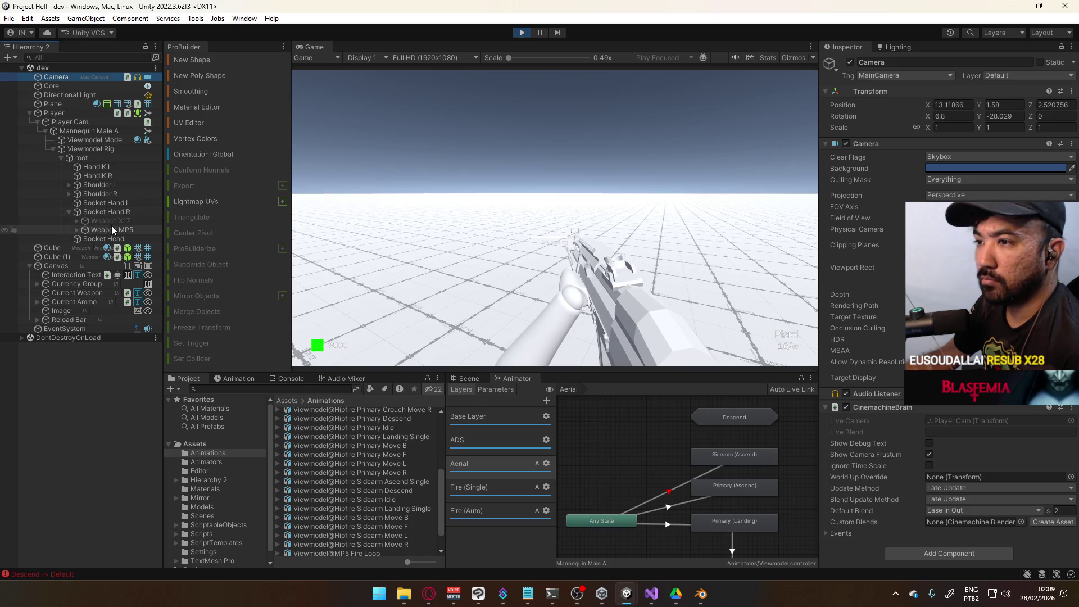
Step: Jump once with Player Cam selected, then dock the Scene view beside the Game view
left_click(90, 123)
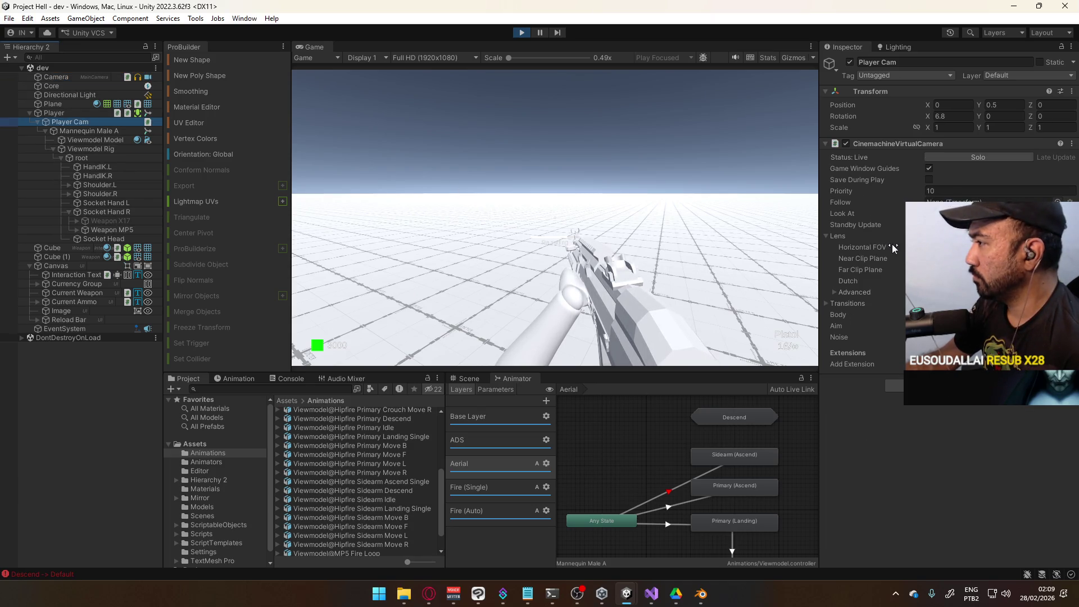
left_click(628, 303)
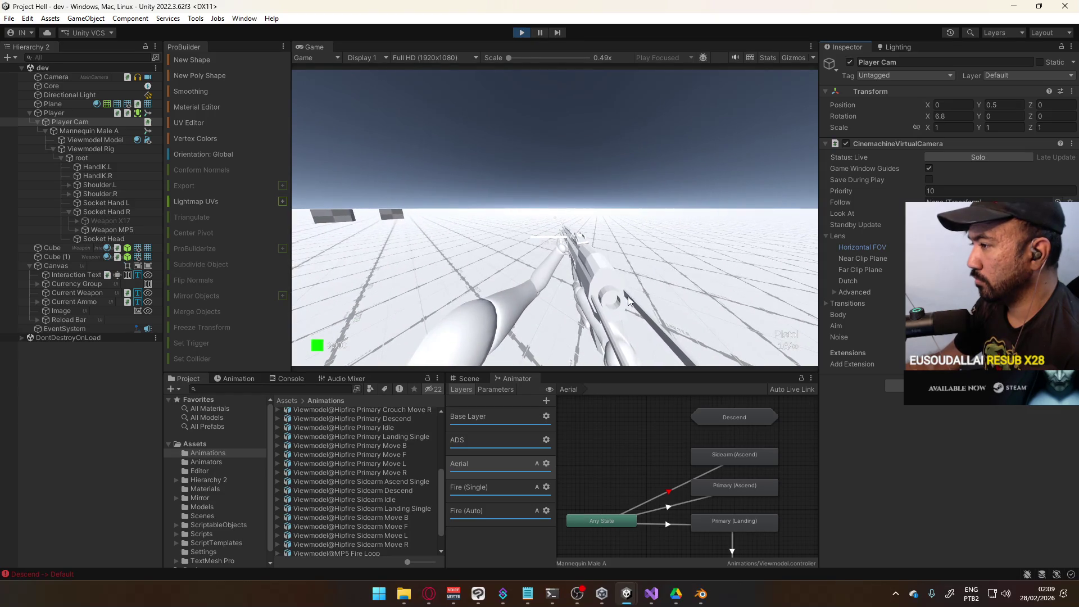
key("space")
key("space")
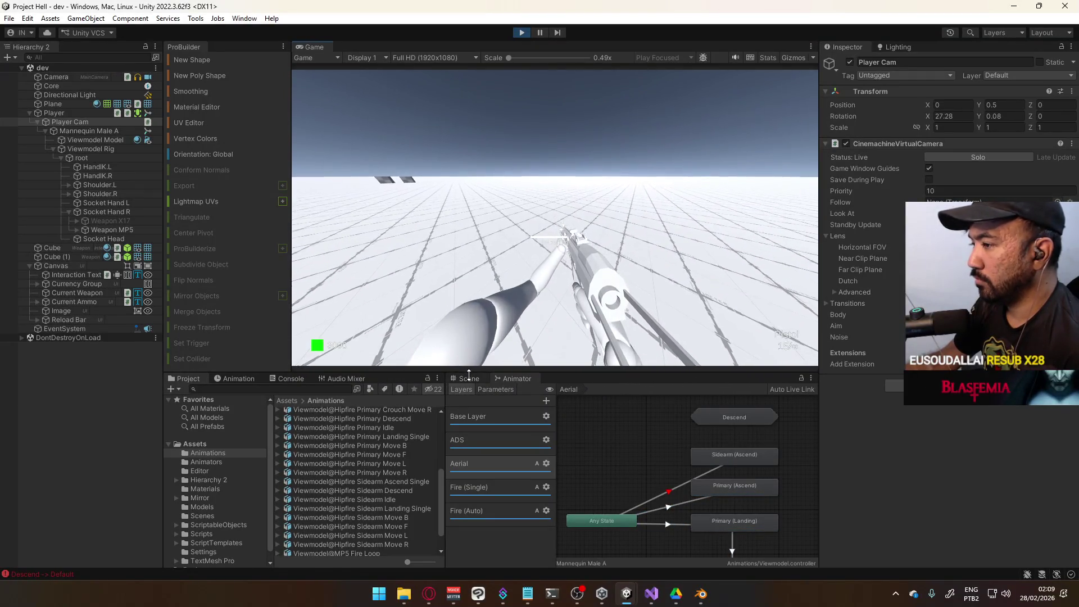
left_click(464, 379)
mouse_move(464, 379)
left_mouse_down()
mouse_move(650, 189)
mouse_move(687, 168)
mouse_move(598, 191)
mouse_move(537, 182)
left_mouse_up()
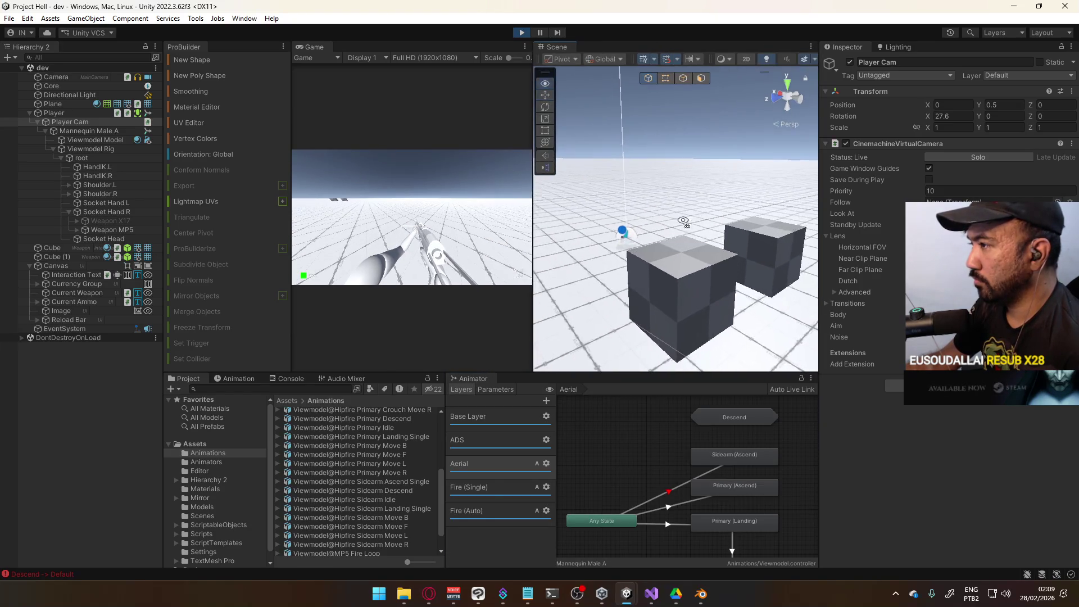
Step: Frame the Player Cam, then the Weapon MP5, in the Scene view to examine the held MP5
key("f")
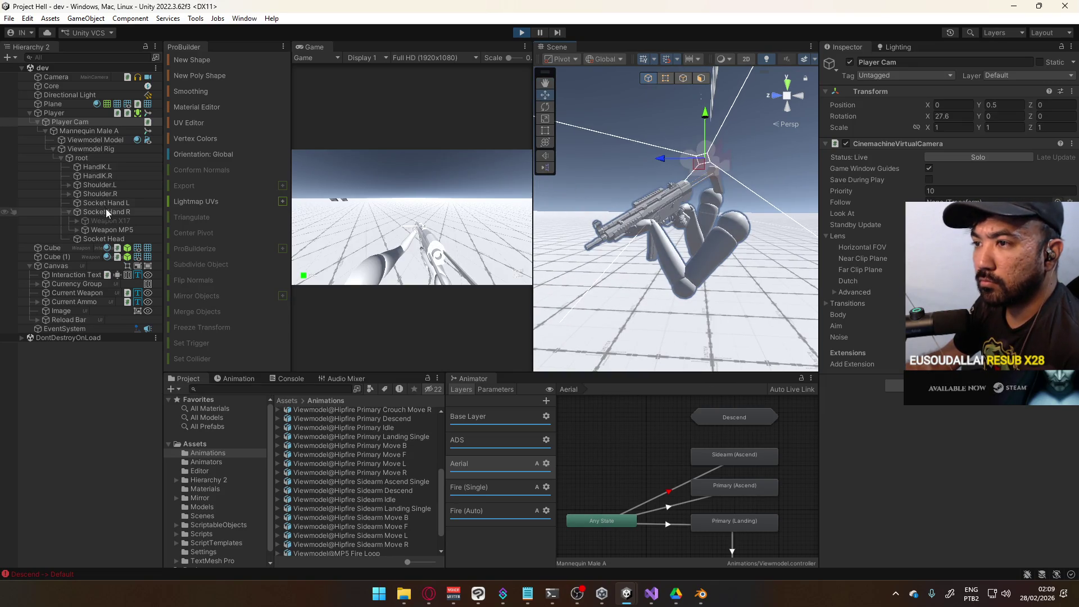
left_click_drag(595, 216, 628, 215)
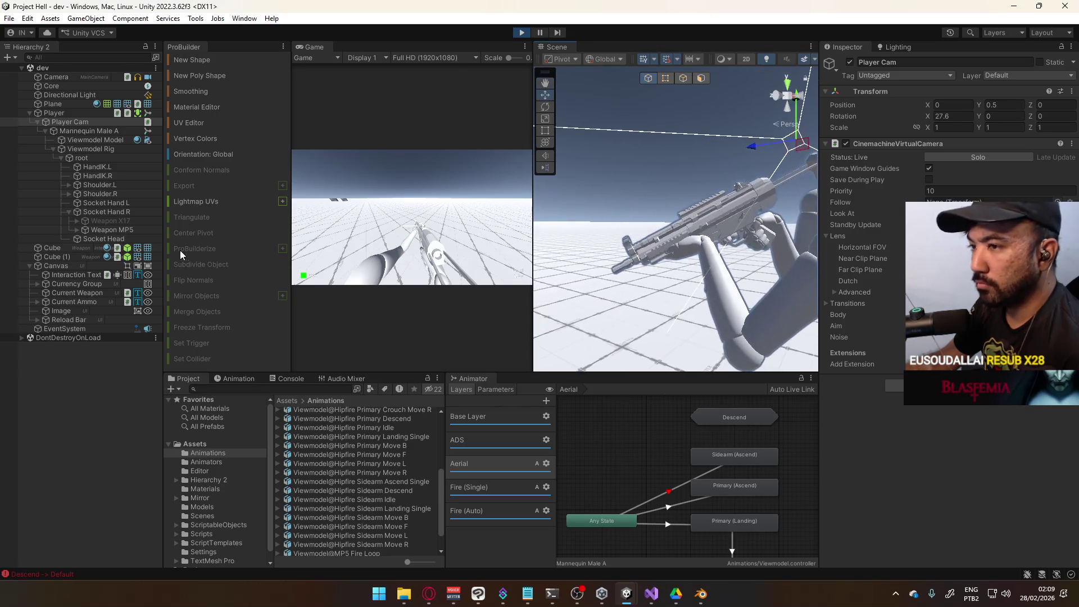
left_click(109, 229)
key("f")
scroll(678, 242, "up", 5)
scroll(669, 240, "down", 8)
scroll(663, 239, "up", 6)
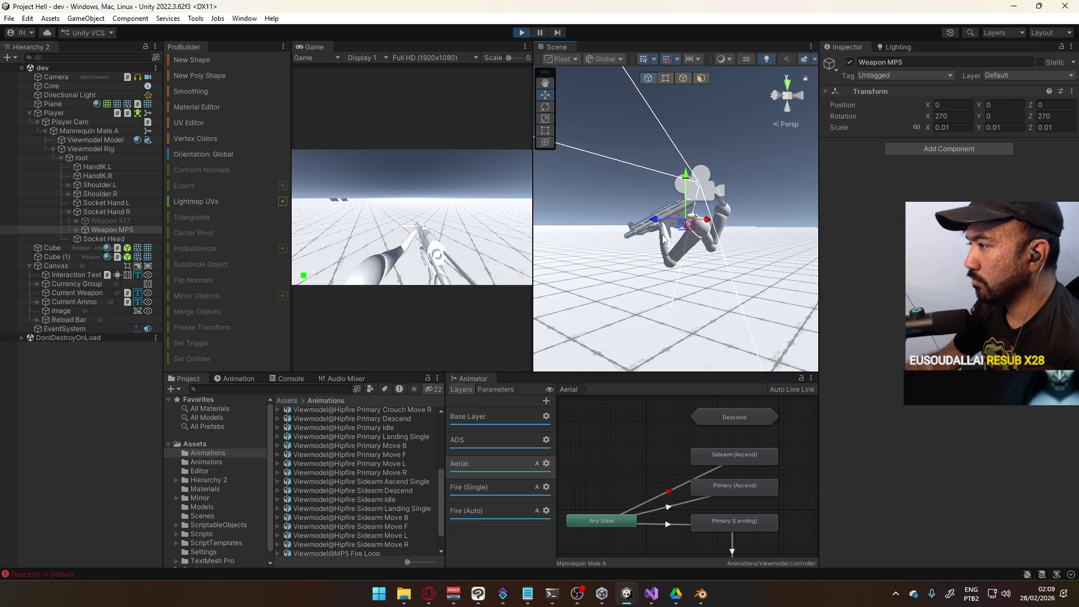
scroll(663, 239, "up", 4)
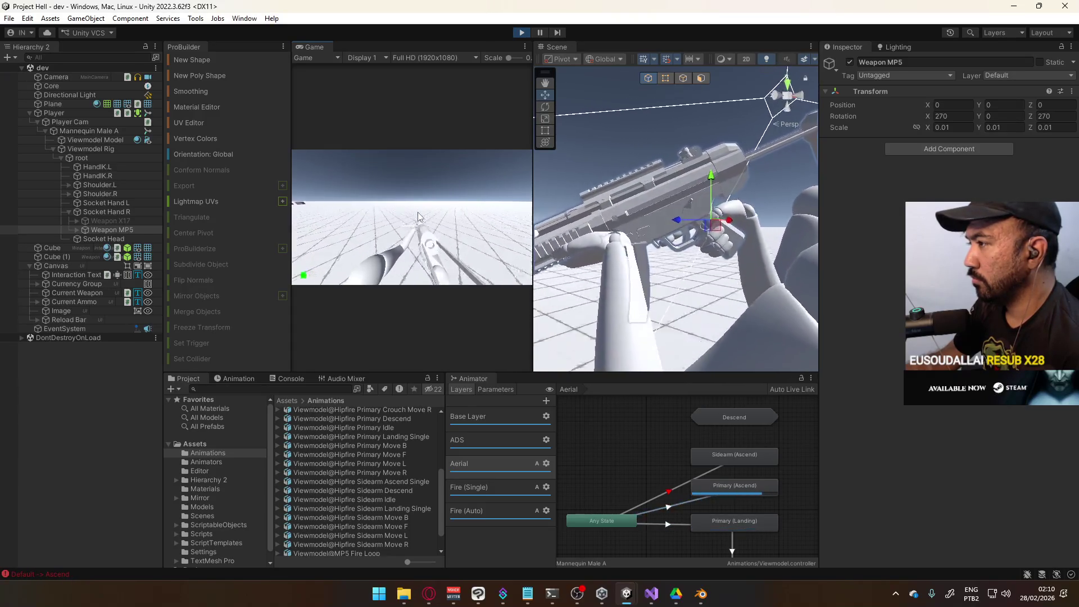
Step: Select the Any State to Sidearm (Ascend) transition and stop play mode
key("super")
key("Escape")
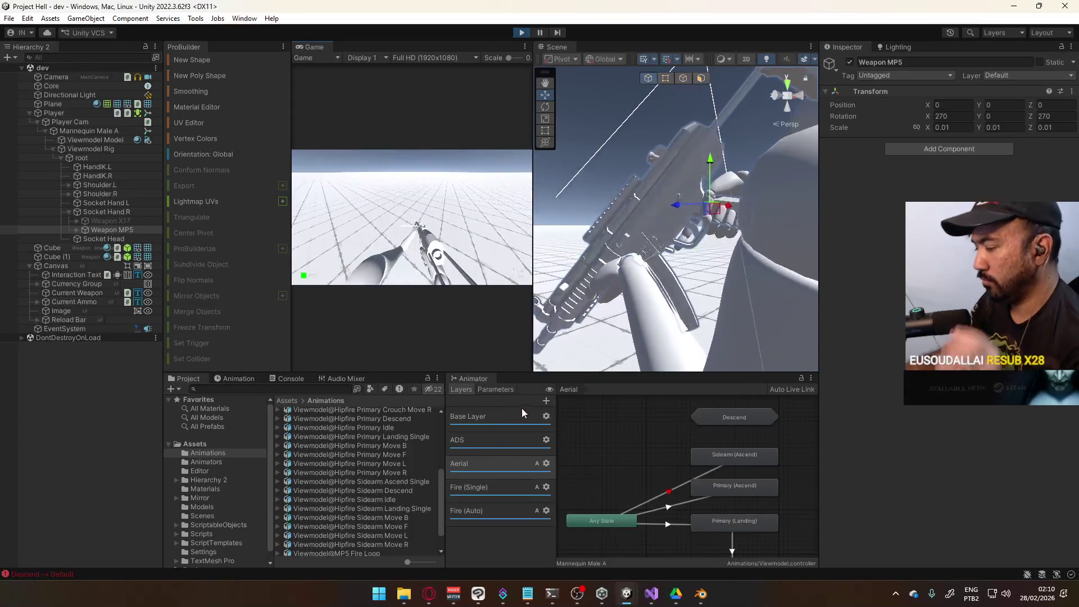
left_click(682, 491)
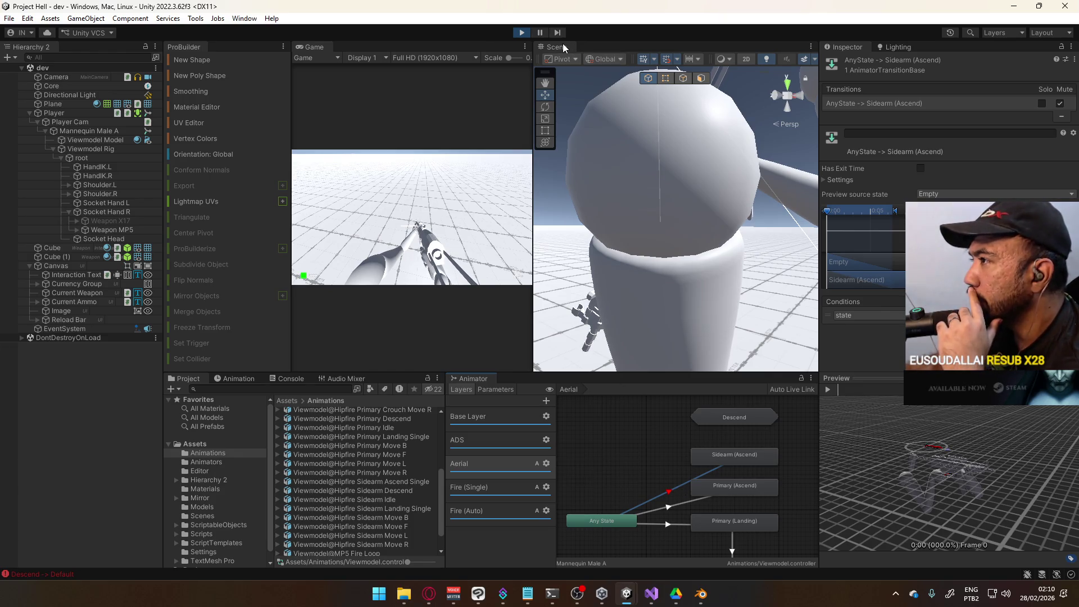
left_click(528, 33)
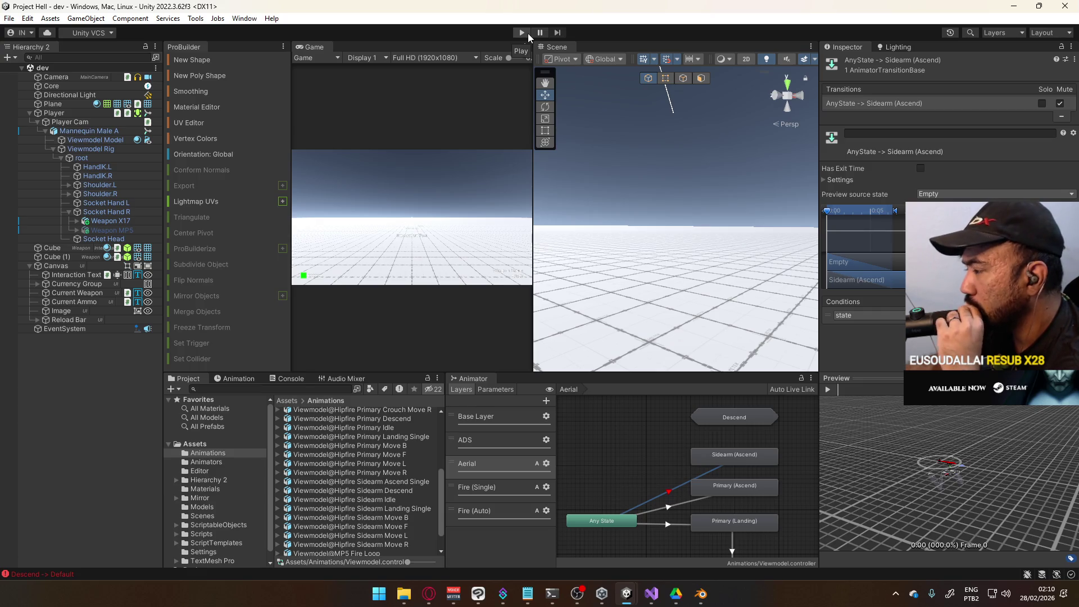
Step: Dock the Scene view back beside the Animator in the bottom panel and bring the Animator graph forward
mouse_move(551, 48)
left_mouse_down()
mouse_move(495, 50)
mouse_move(552, 370)
mouse_move(530, 381)
left_mouse_up()
left_click(485, 379)
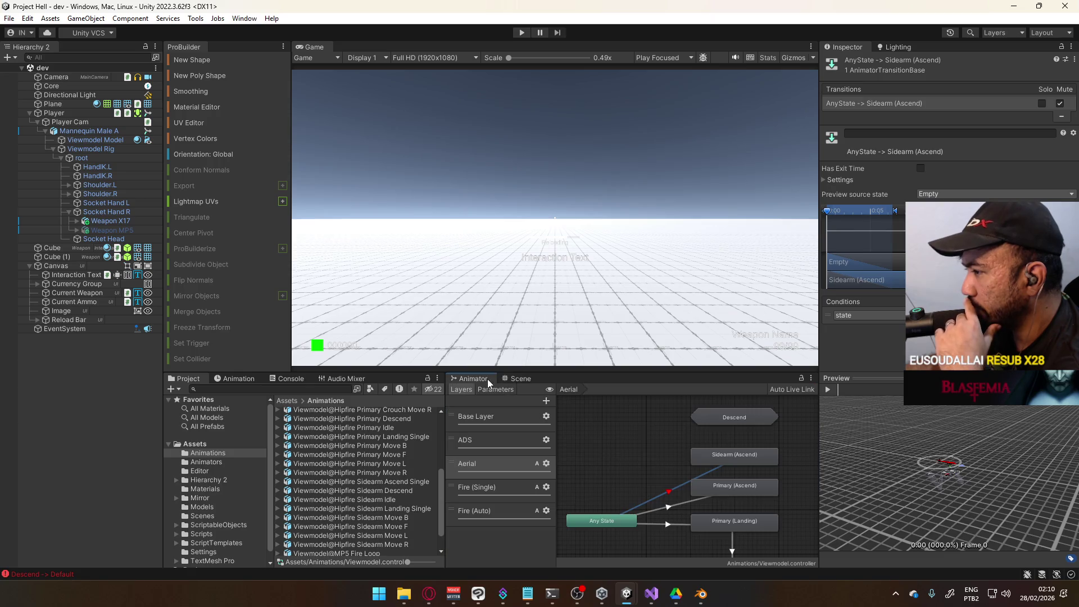
left_click(674, 507)
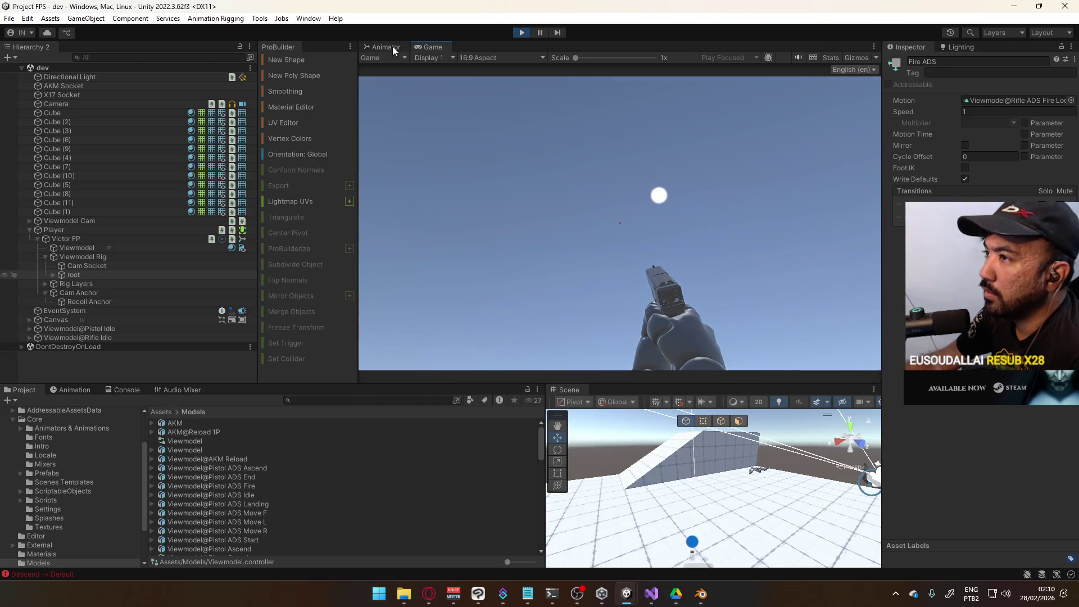
Step: In Project FPS's Aerial Layer, review AnyState→Ascend timing settings, then open the Ascend blend tree
left_click(382, 47)
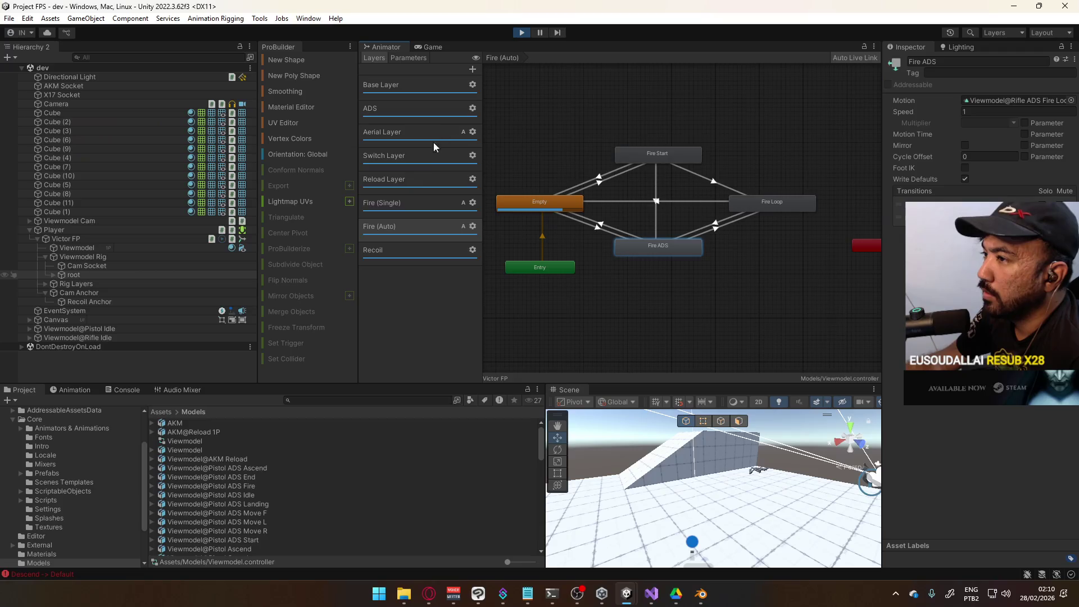
double_click(388, 135)
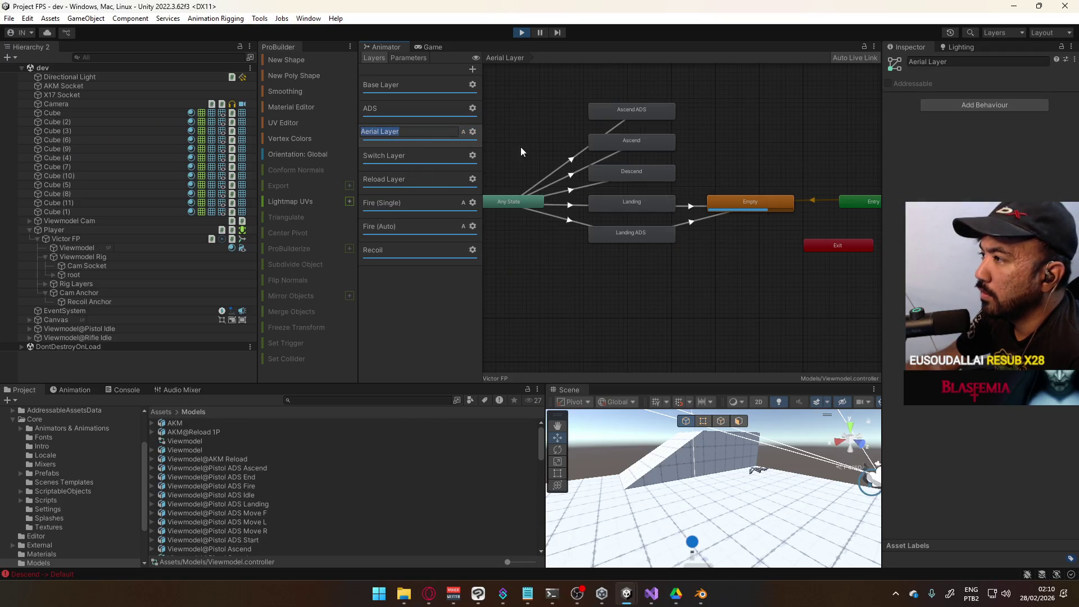
left_click_drag(642, 228, 680, 279)
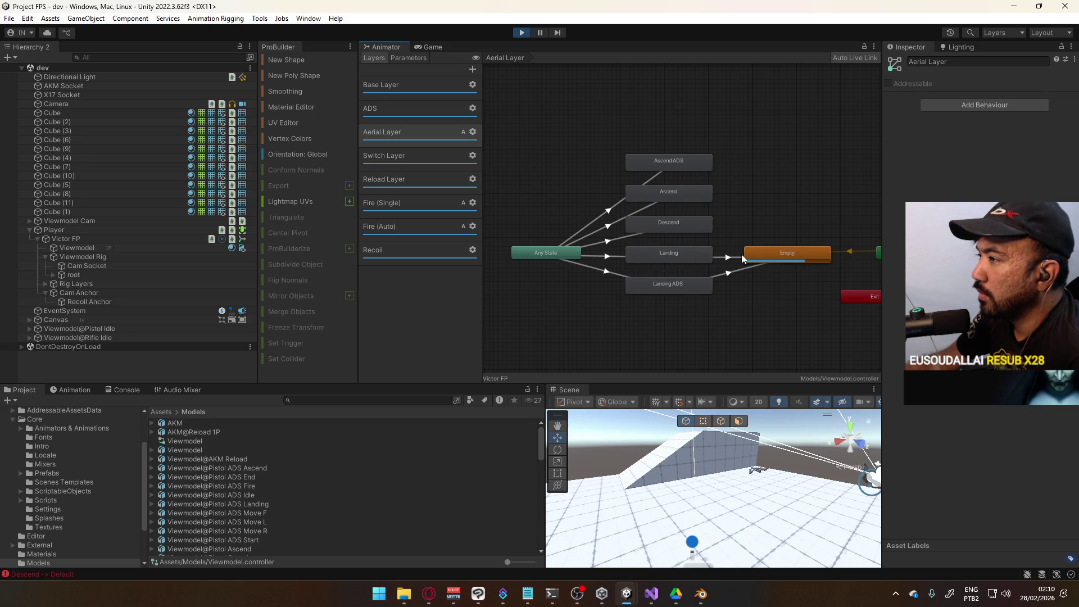
left_click(636, 209)
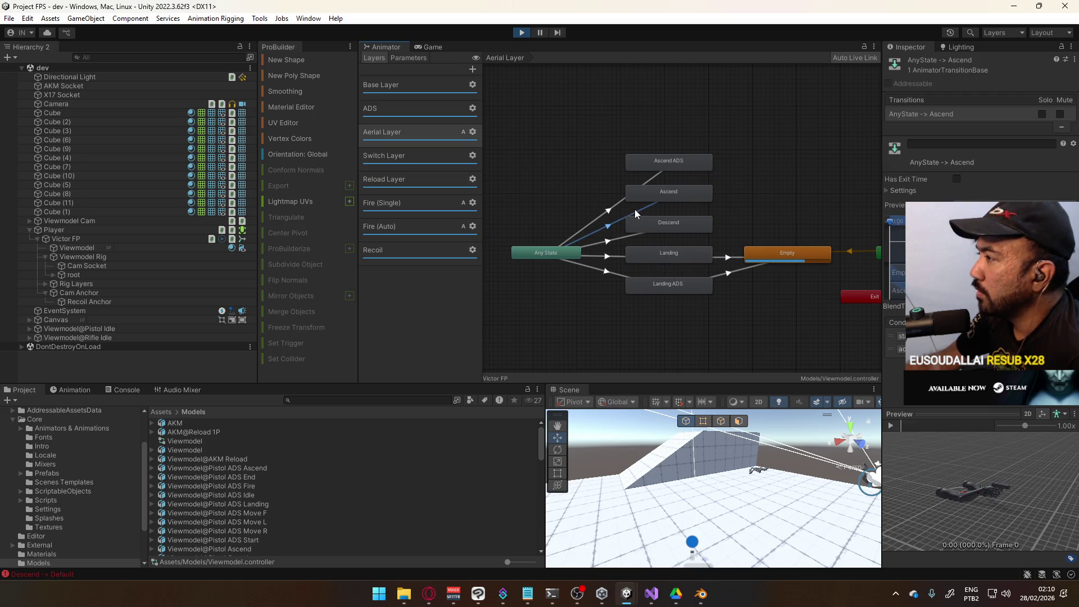
left_click(900, 191)
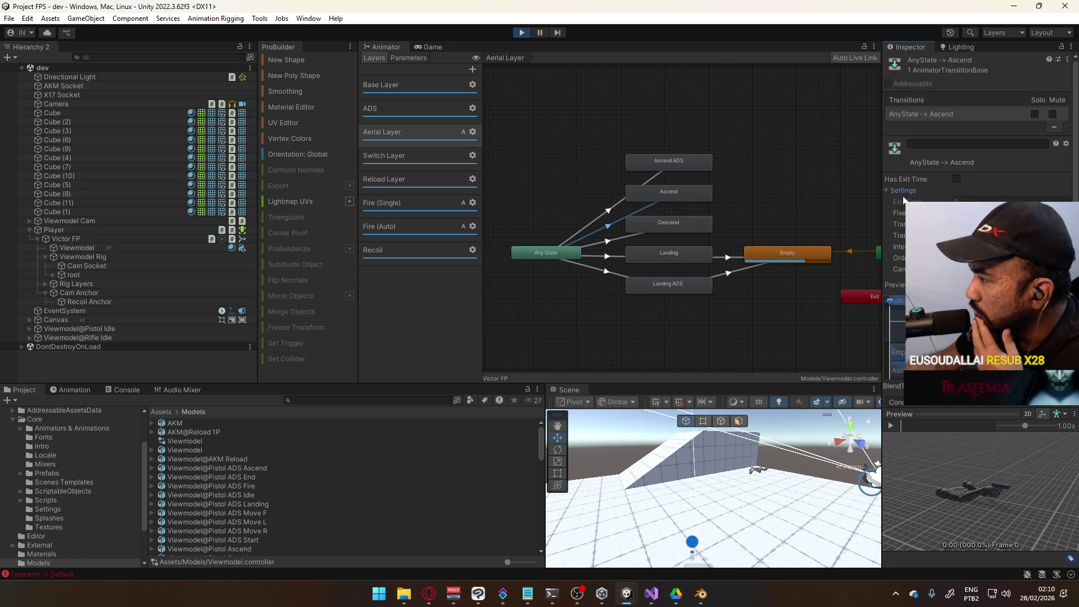
scroll(900, 194, "down", 2)
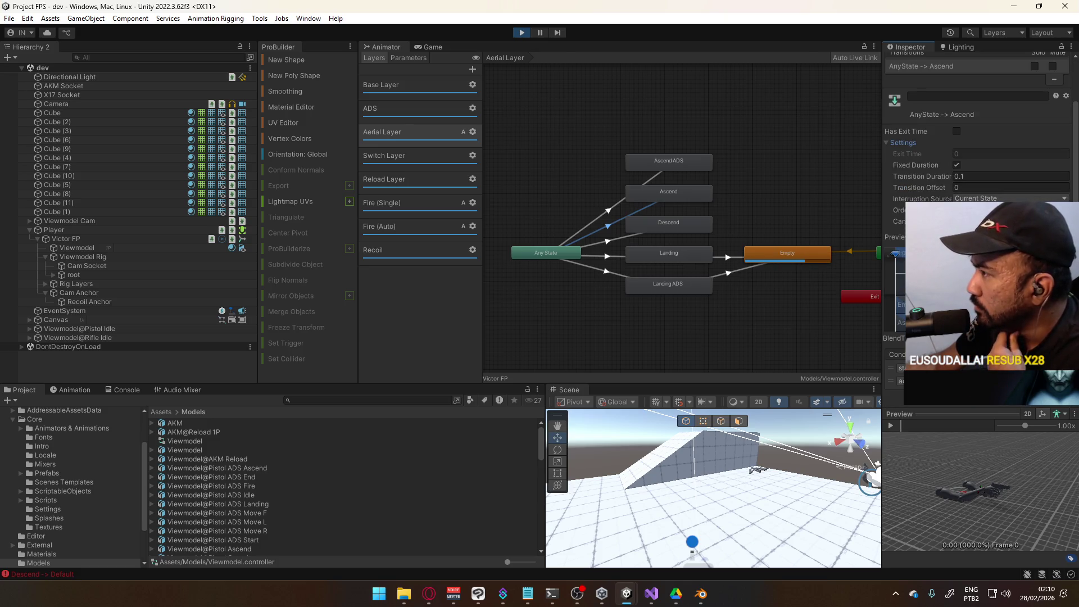
double_click(686, 191)
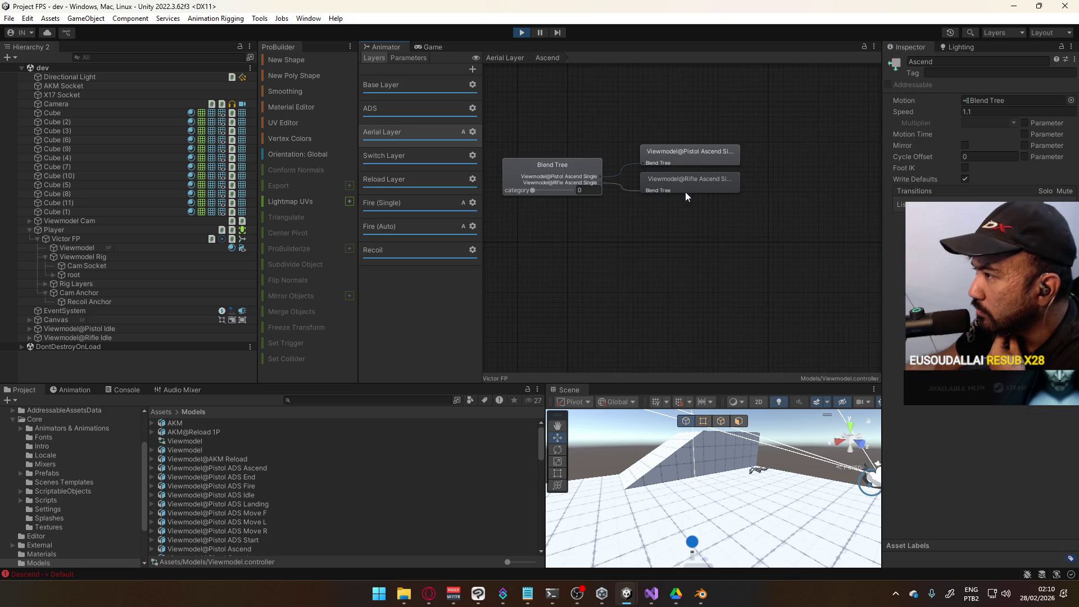
Step: Select the Pistol Ascend motion and view Viewmodel@Pistol Ascend's animation import settings (frames 1–21)
left_click(680, 162)
left_click(233, 451)
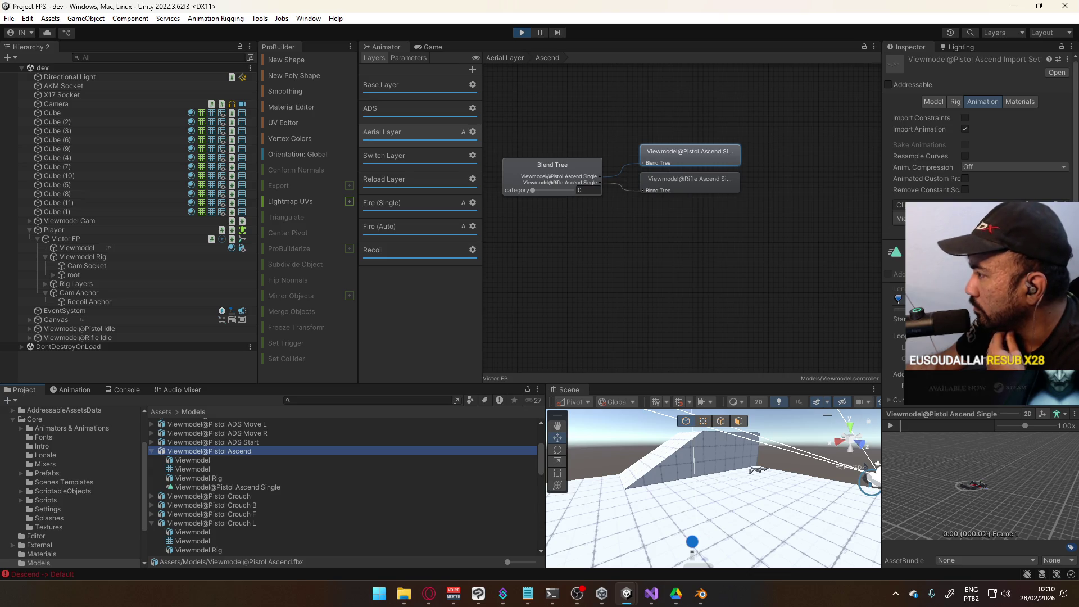
scroll(978, 168, "down", 3)
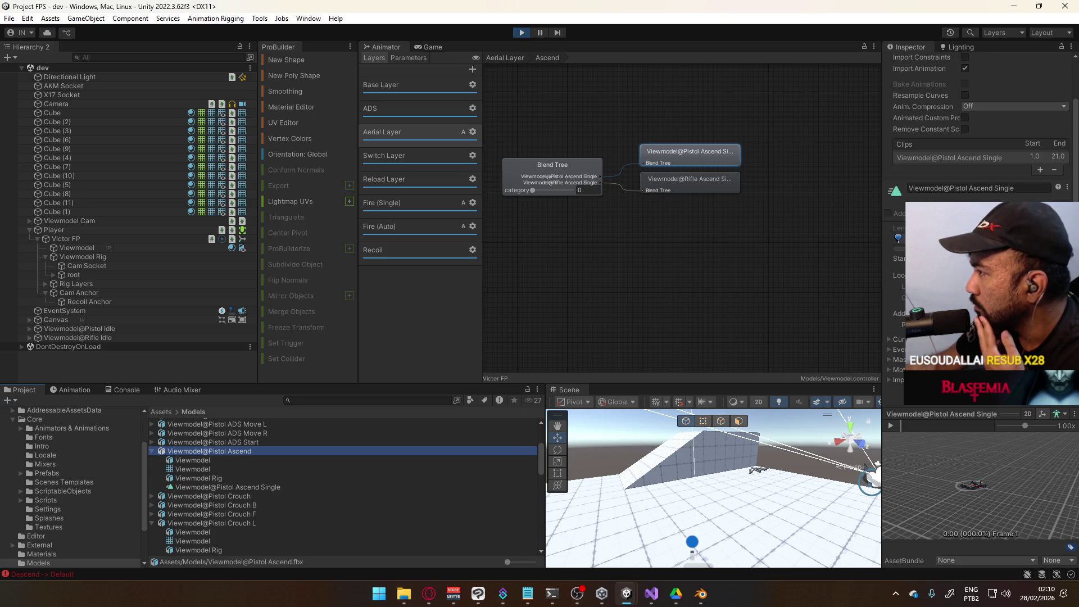
scroll(978, 141, "up", 3)
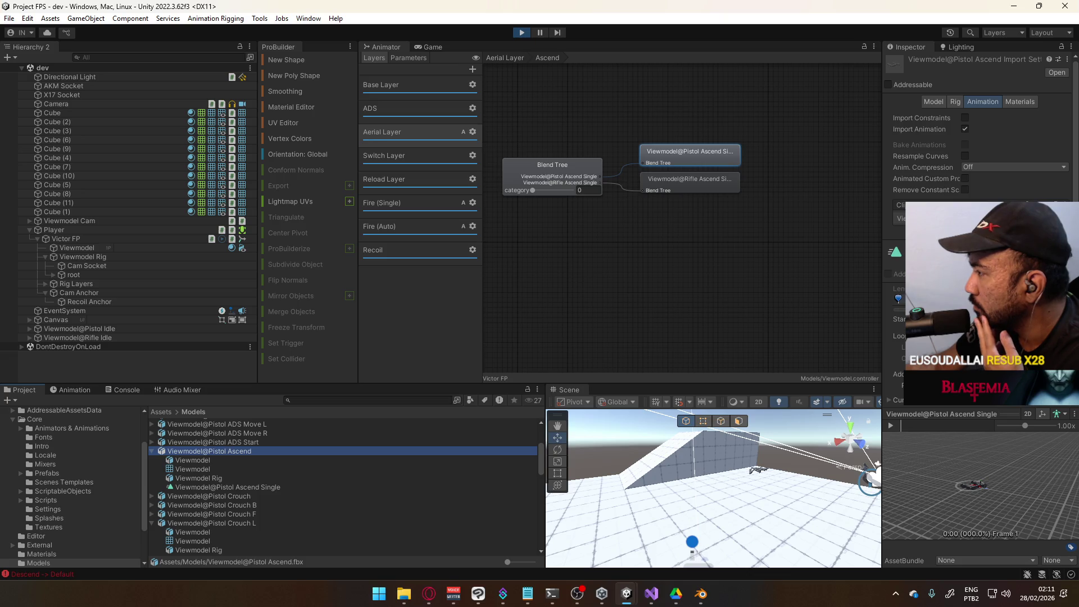
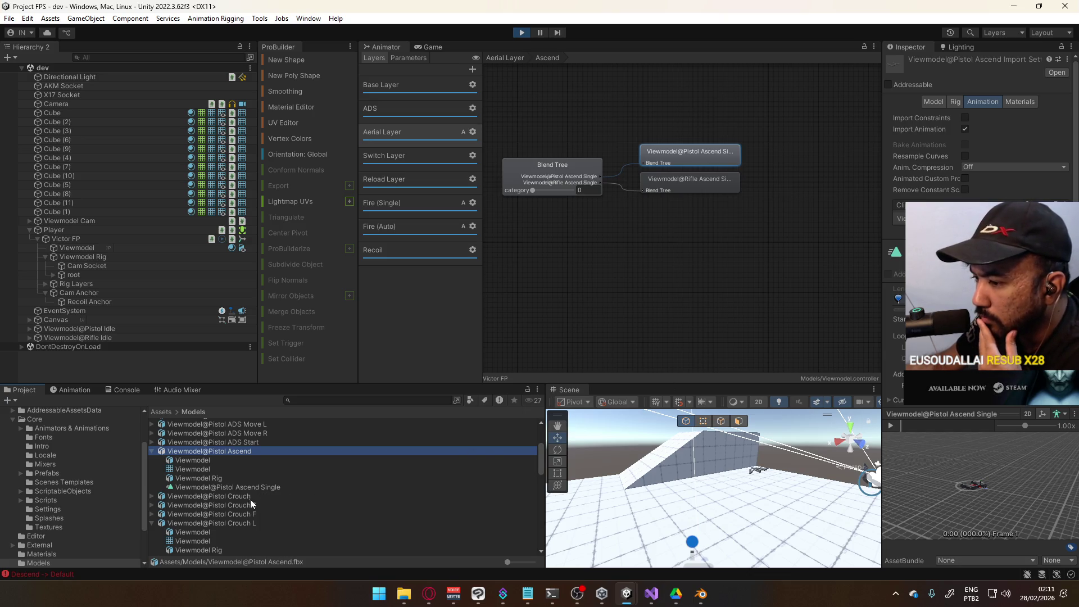
Step: Inspect the Pistol Descend animation clip in the Project FPS Models folder
scroll(261, 472, "up", 3)
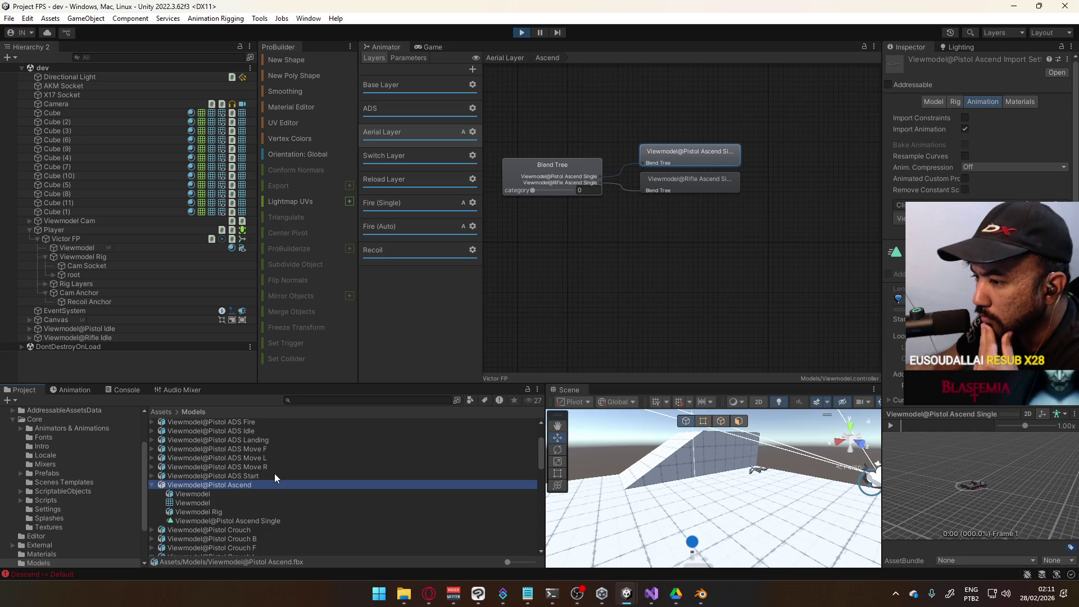
scroll(274, 474, "down", 5)
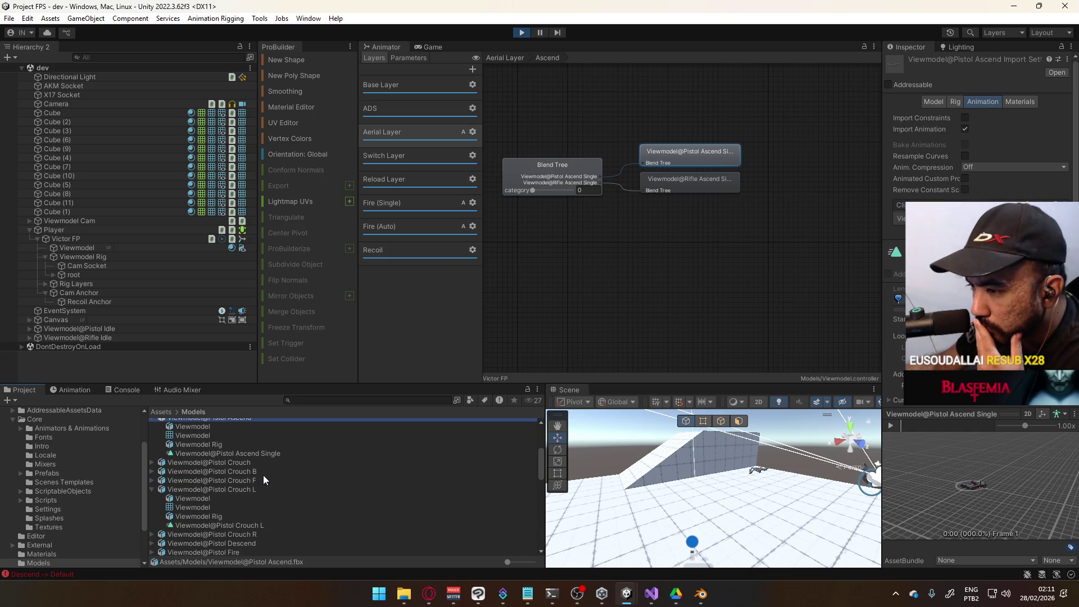
scroll(261, 475, "down", 3)
left_click(253, 512)
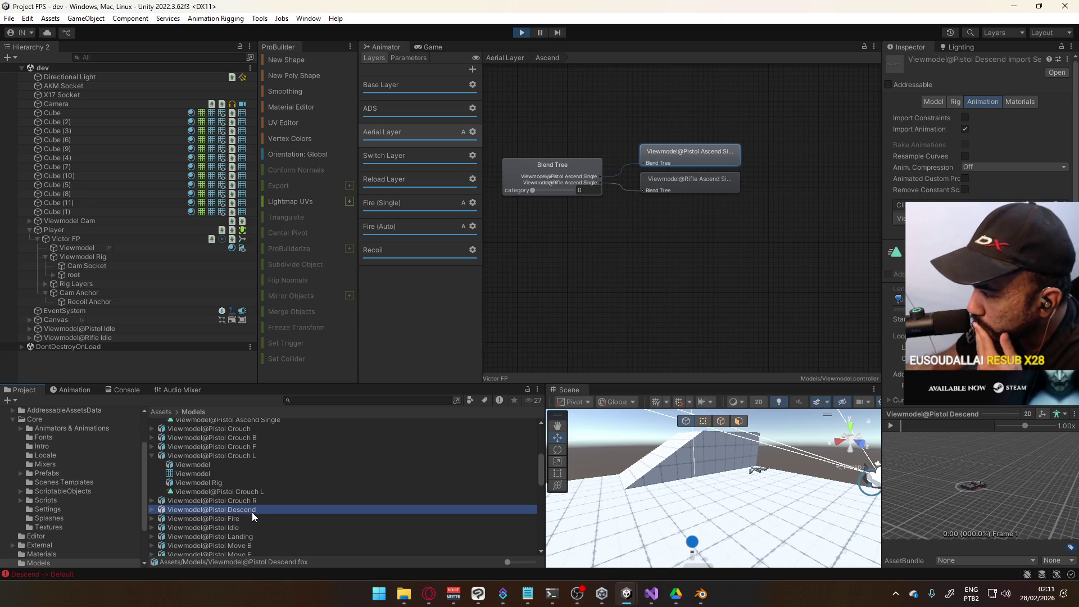
Step: Inspect the Pistol Landing clip, then switch to the Project Hell editor window
scroll(268, 508, "down", 3)
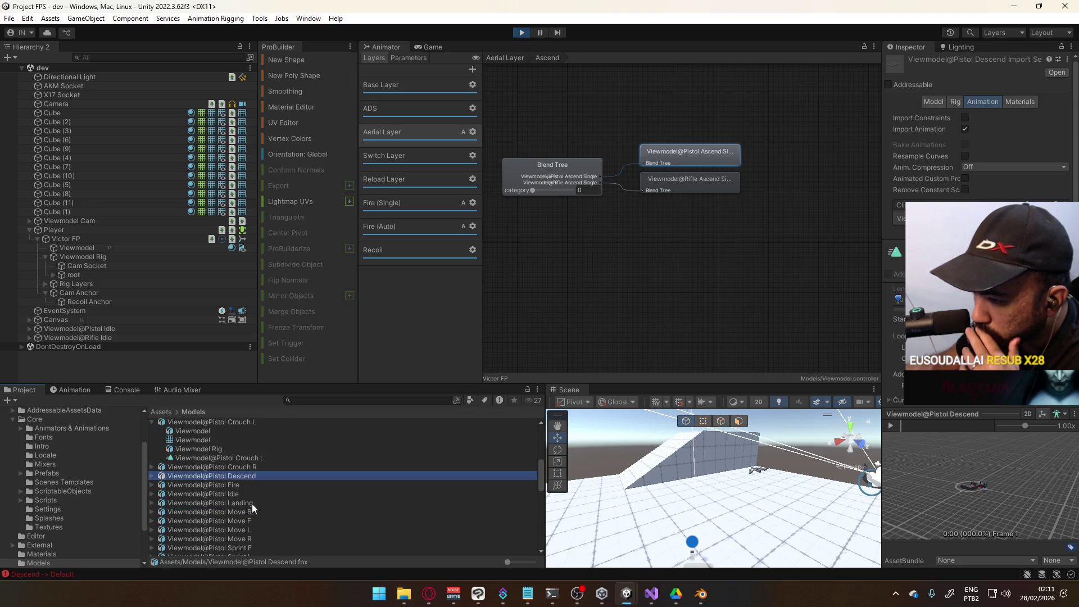
left_click(251, 503)
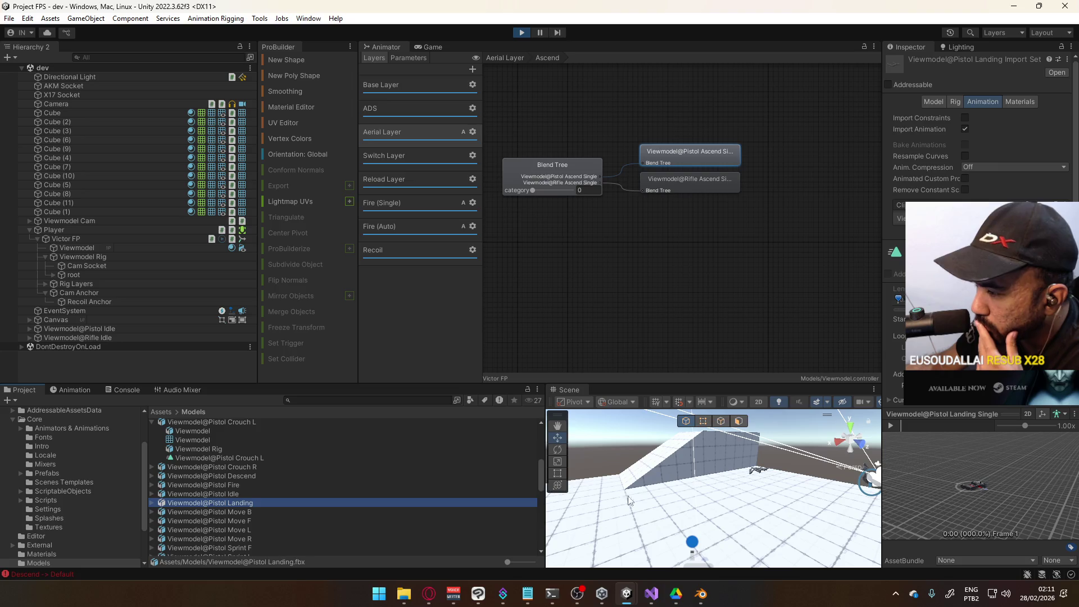
mouse_move(626, 594)
left_click(606, 562)
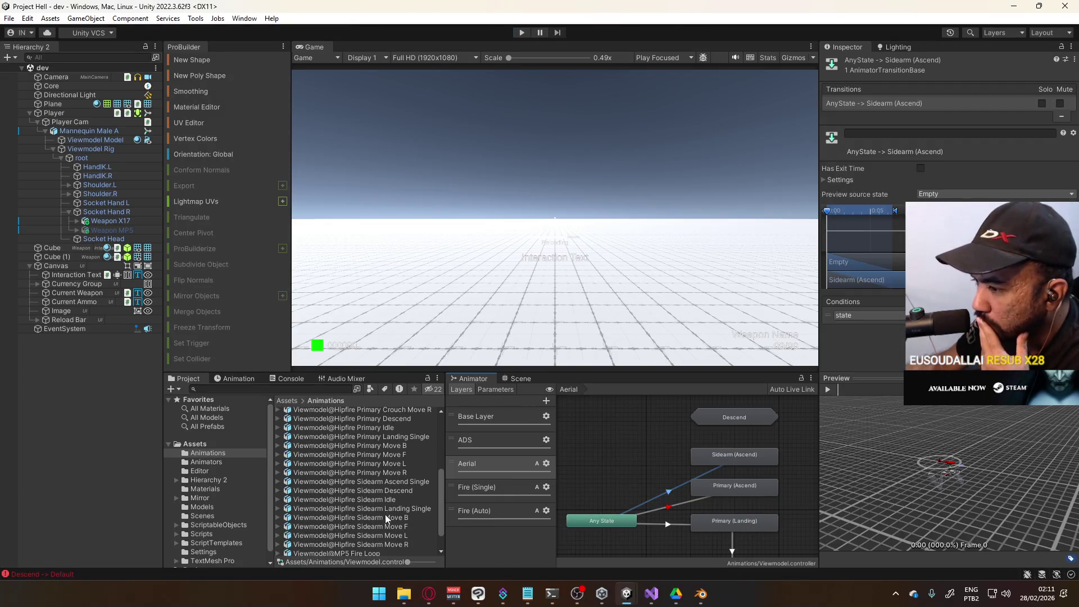
Step: Read the Inspector frame ranges of the Hipfire Sidearm Ascend, Descend and Landing Single clips
scroll(387, 493, "down", 1)
scroll(399, 491, "up", 4)
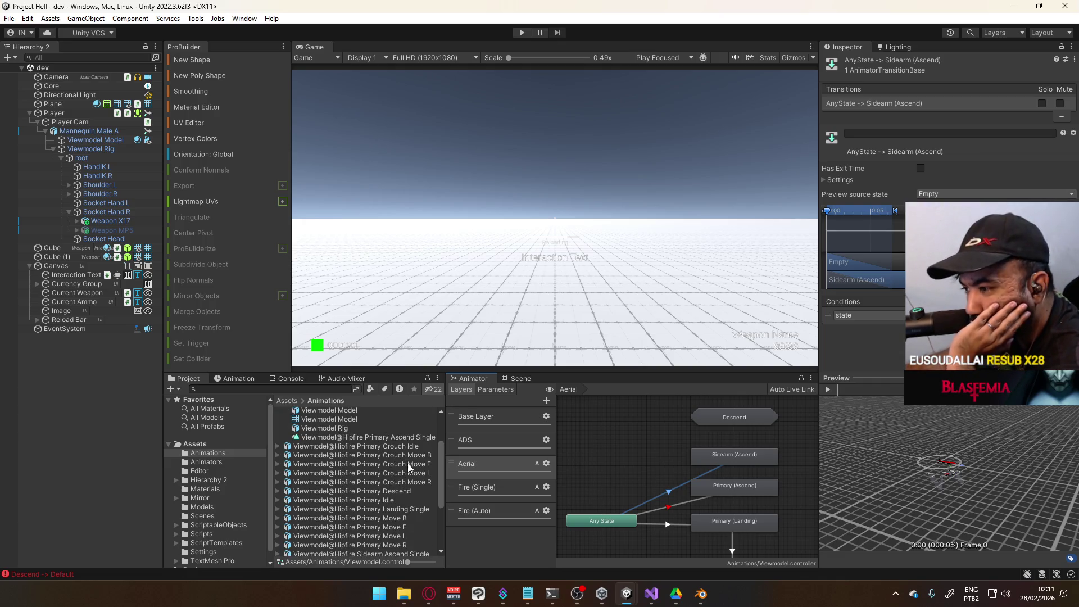
scroll(414, 471, "down", 4)
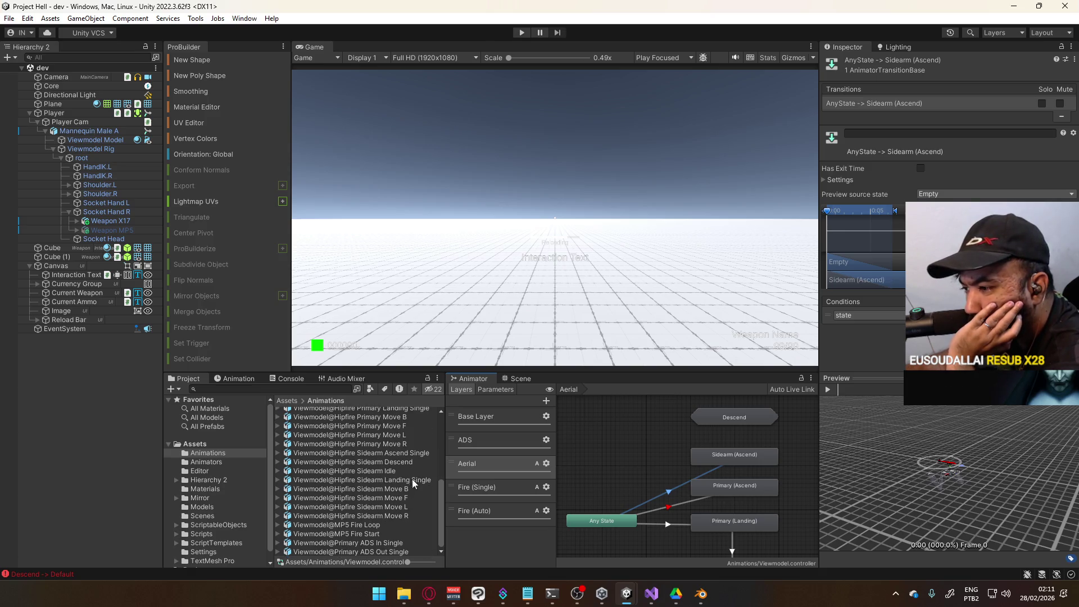
left_click(386, 454)
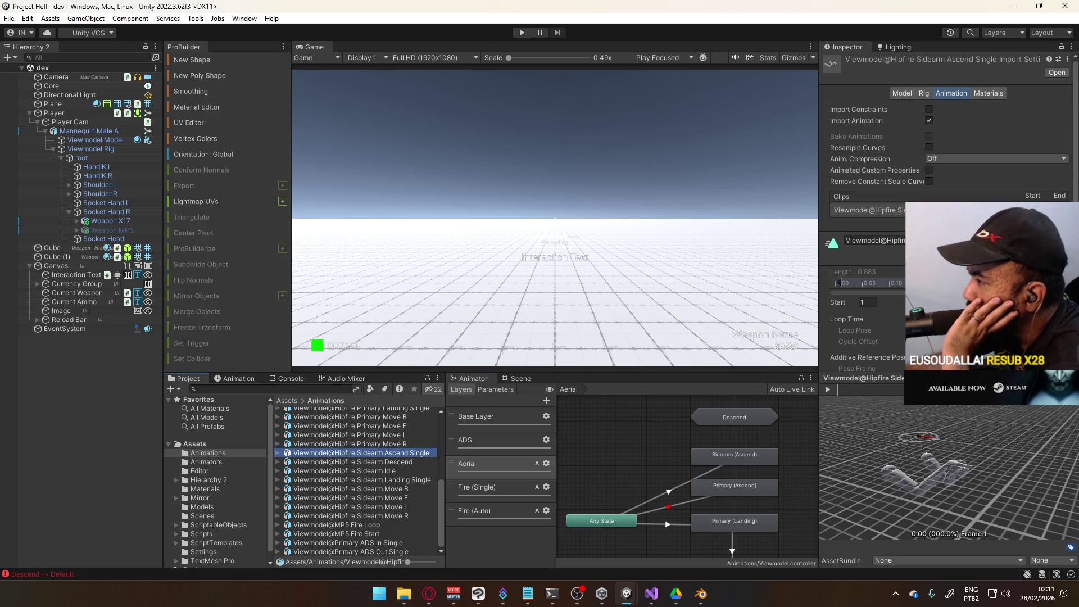
scroll(867, 244, "down", 2)
left_click(837, 222)
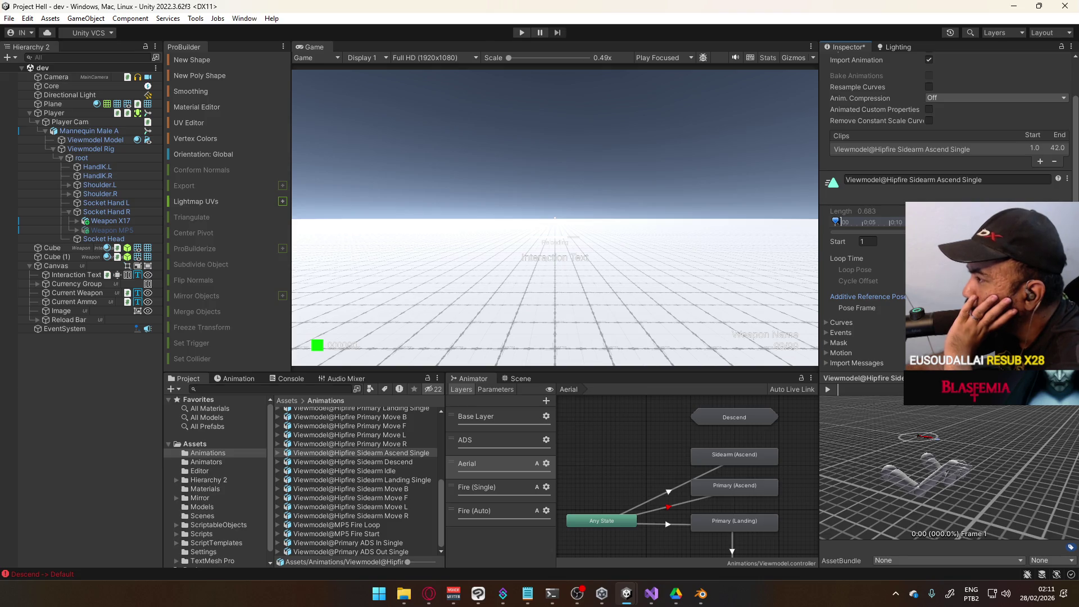
scroll(837, 222, "down", 2)
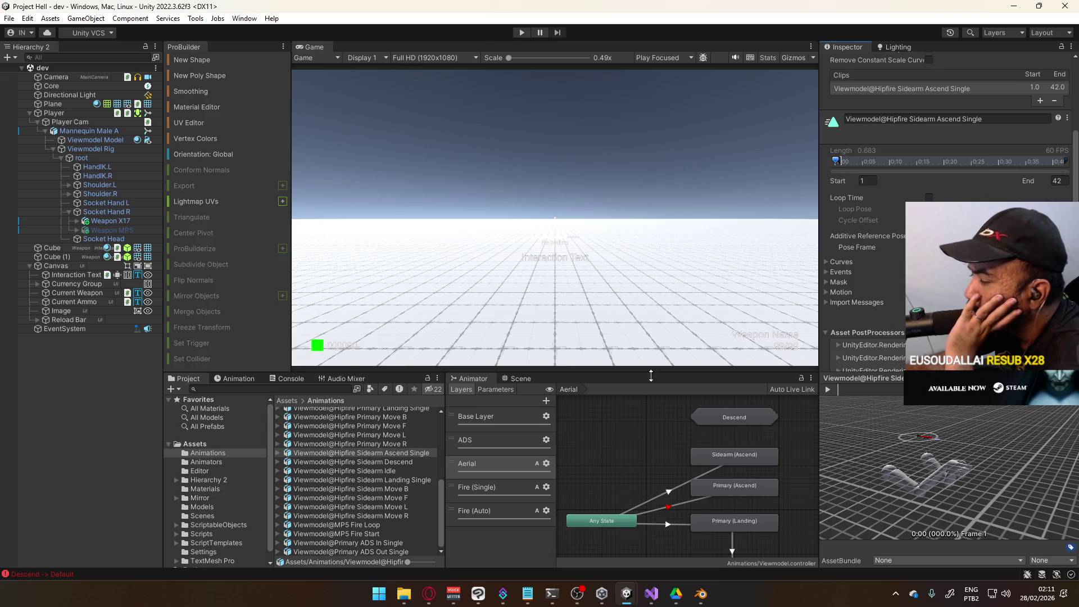
left_click(403, 462)
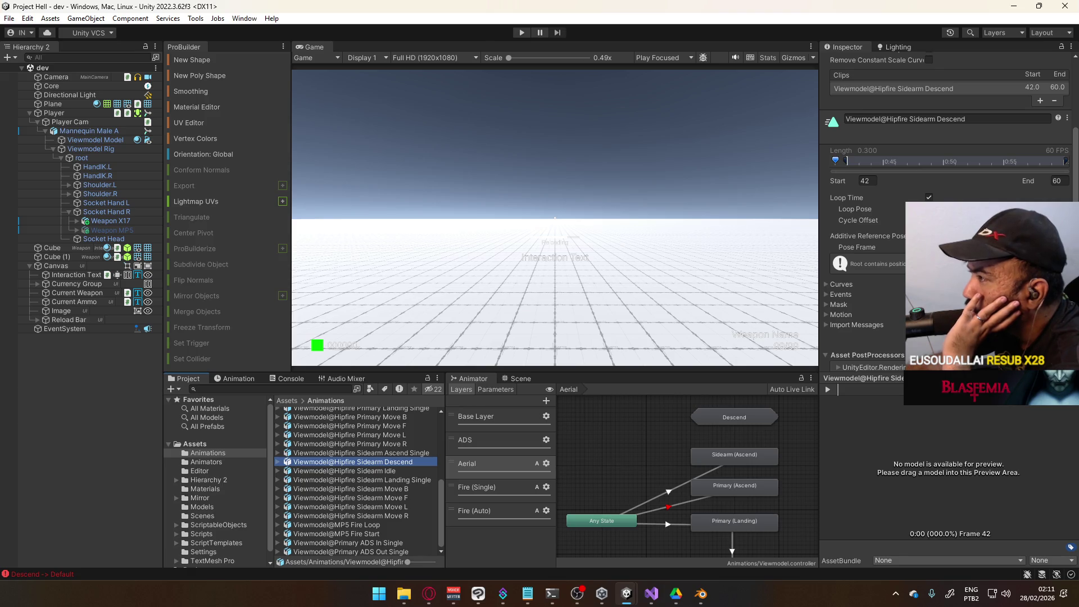
left_click(412, 480)
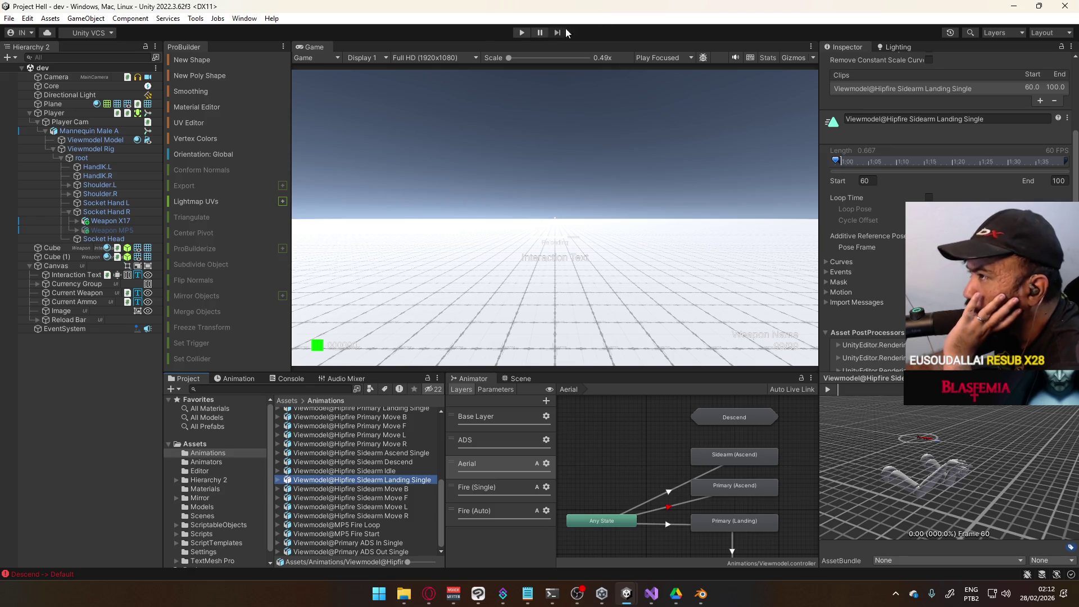
Step: Briefly run Play mode to test, then display the Animator's Base Layer graph
key("ctrl+p")
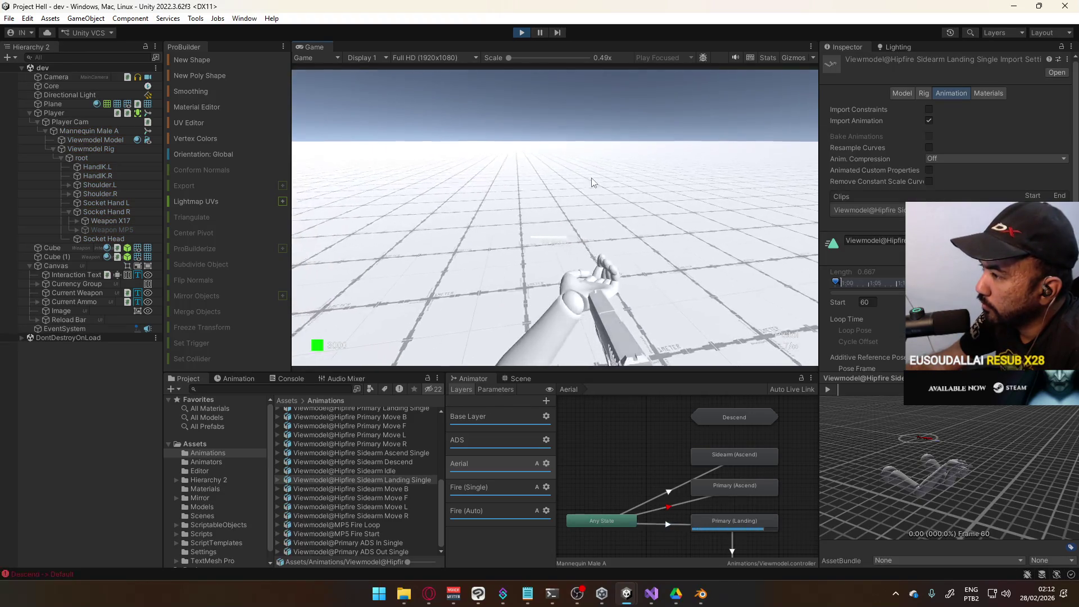
key("super")
key("Escape")
key("ctrl+p")
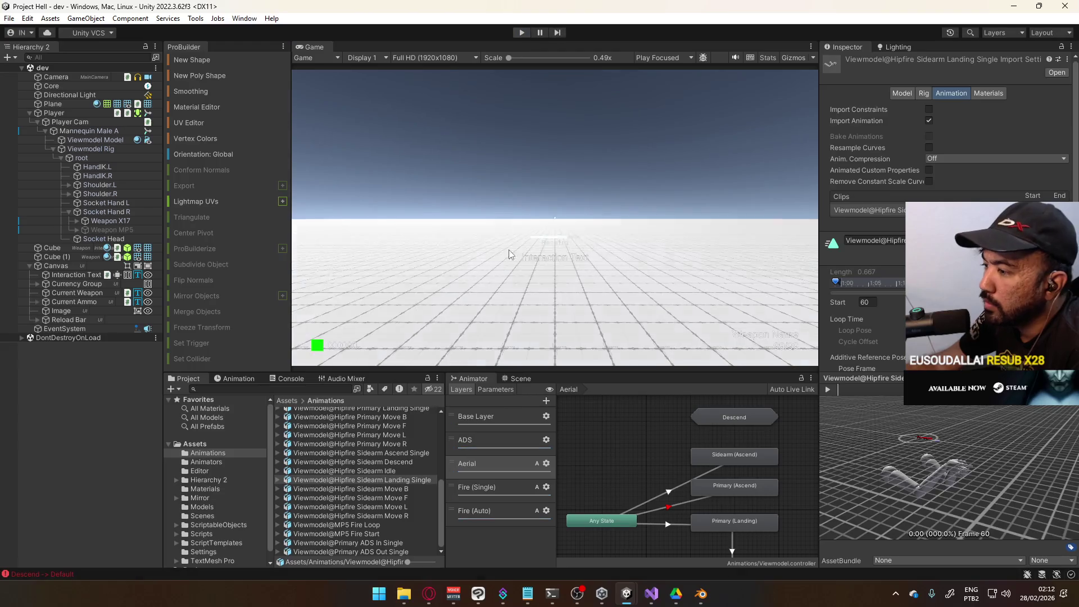
left_click(474, 417)
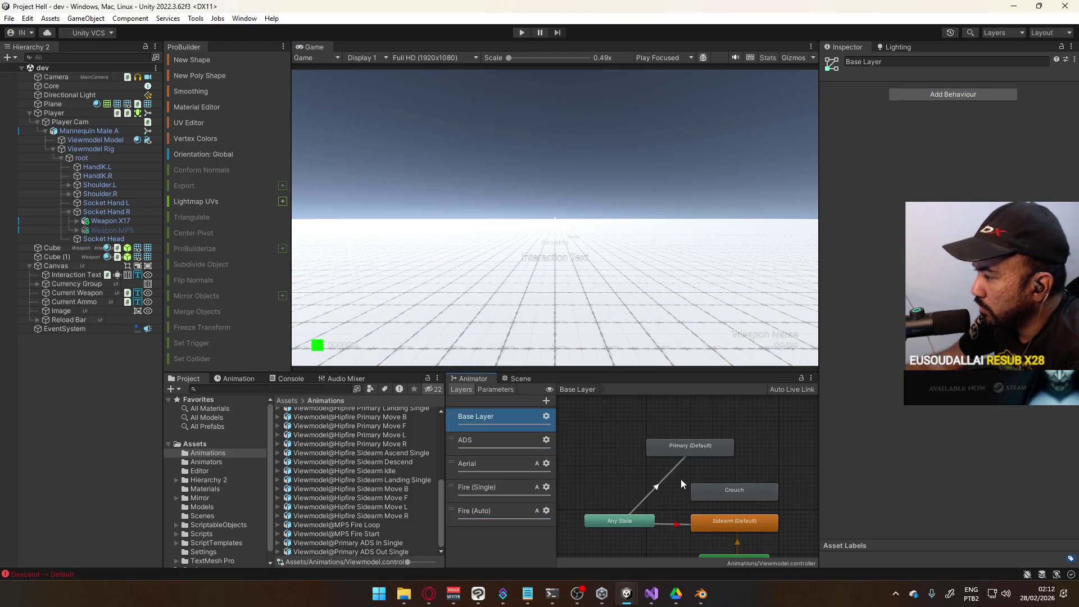
Step: Inspect the Aerial layer's Any State transitions and the Primary (Landing) to Empty transition
left_click(676, 525)
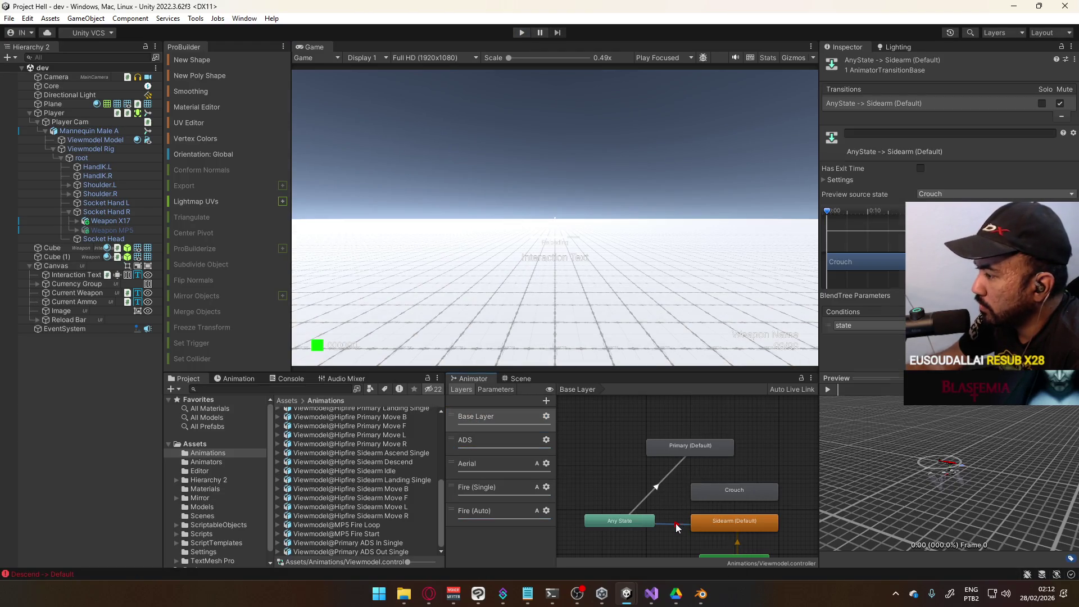
left_click(676, 467)
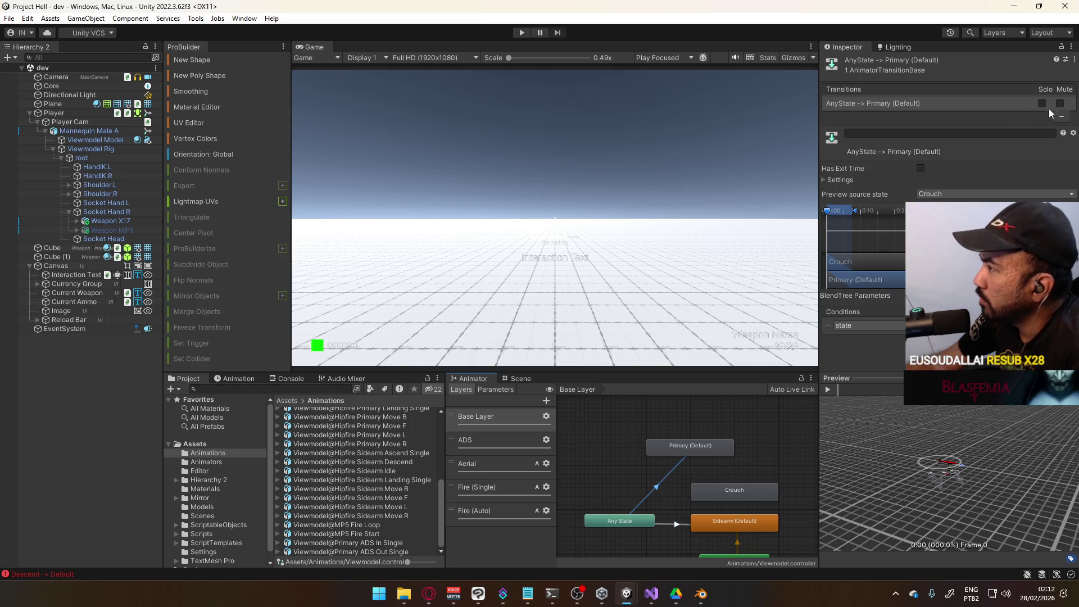
left_click(546, 462)
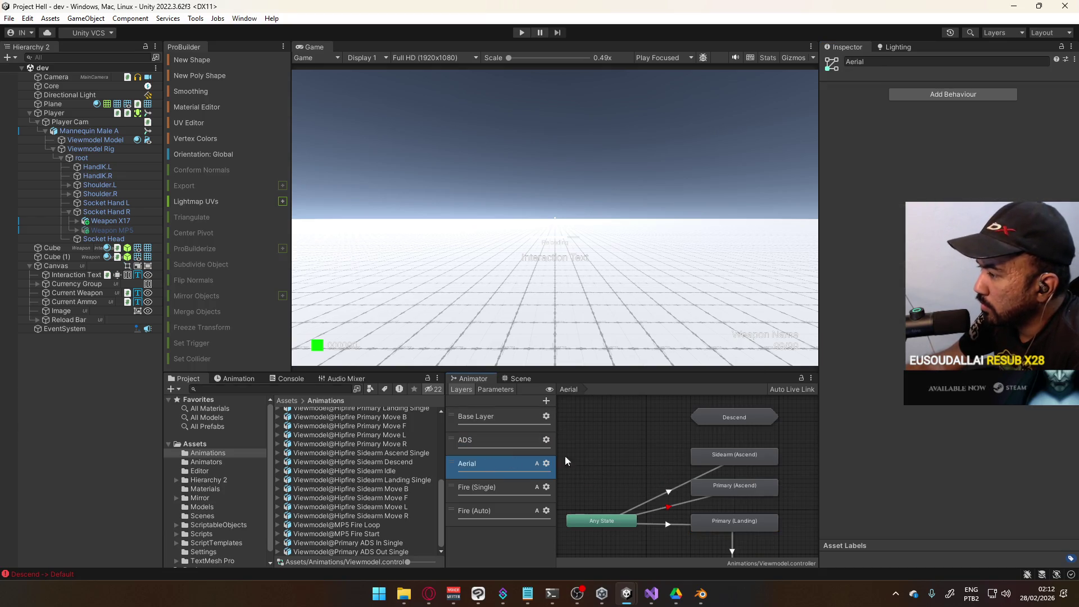
left_click(669, 524)
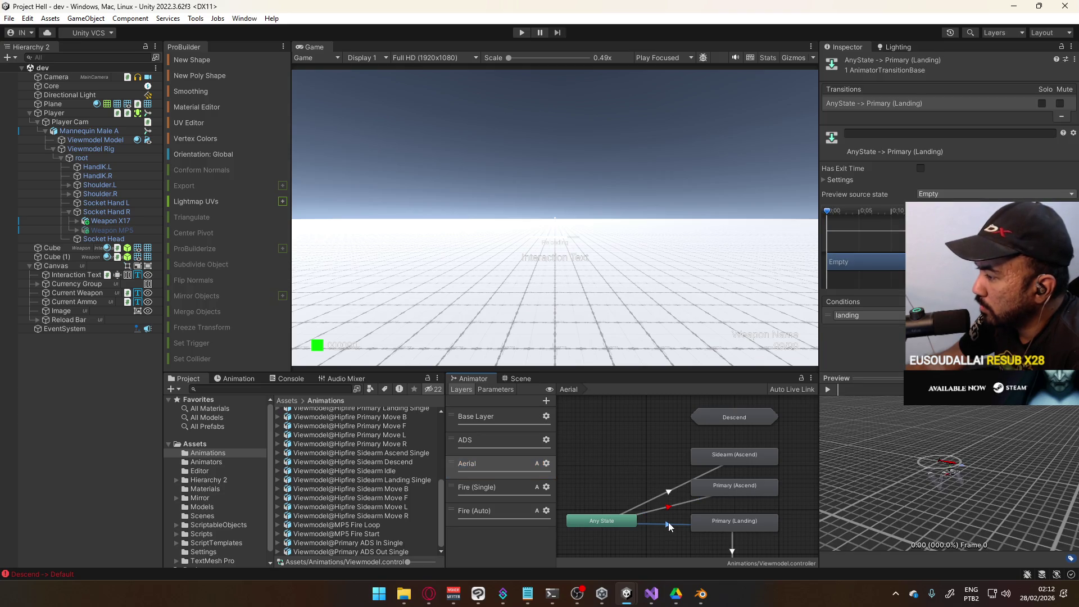
mouse_move(722, 508)
left_mouse_down()
mouse_move(713, 416)
mouse_move(687, 454)
left_mouse_up()
left_click(688, 460)
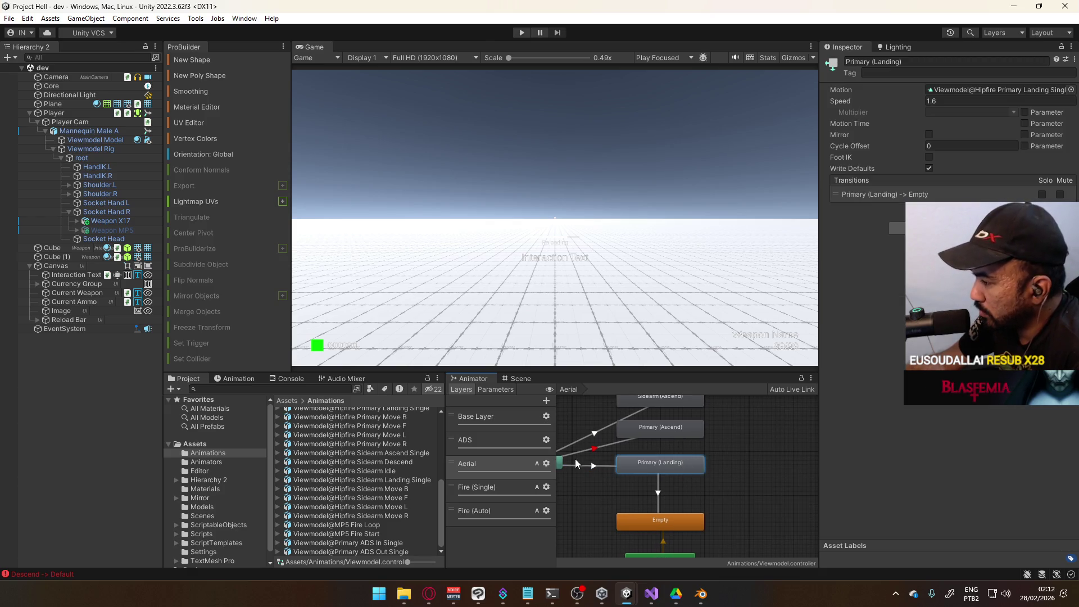
left_click(596, 465)
left_click(658, 483)
left_click(762, 457)
Step: Duplicate Primary (Landing) with its transitions and rename the copy Sidearm (Landing)
left_click_drag(568, 413, 588, 433)
key("ctrl+d")
mouse_move(709, 450)
left_mouse_down()
mouse_move(779, 466)
mouse_move(787, 473)
mouse_move(777, 497)
left_mouse_up()
left_click(931, 63)
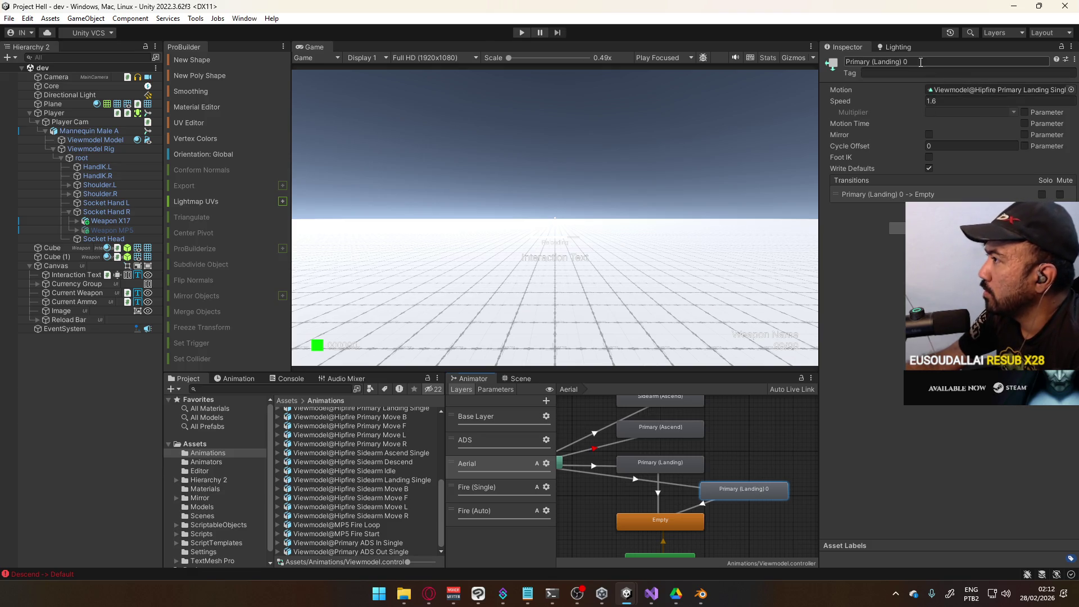
type("Sidearm (Land")
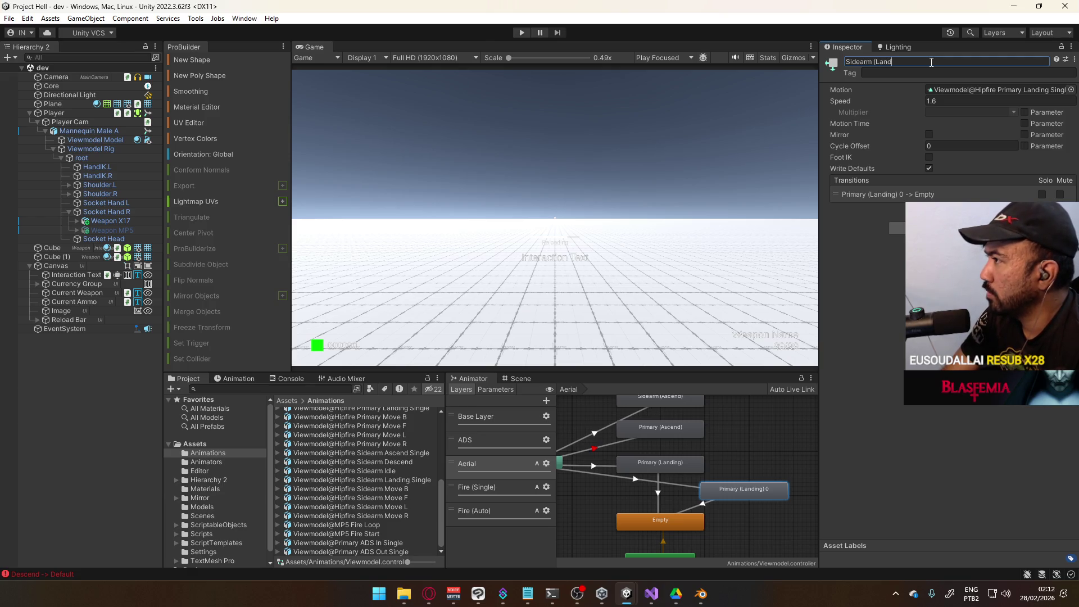
type(")")
key("Return")
Step: Assign the Hipfire Sidearm Landing Single clip as the Sidearm (Landing) motion
left_click(983, 103)
left_click(1071, 89)
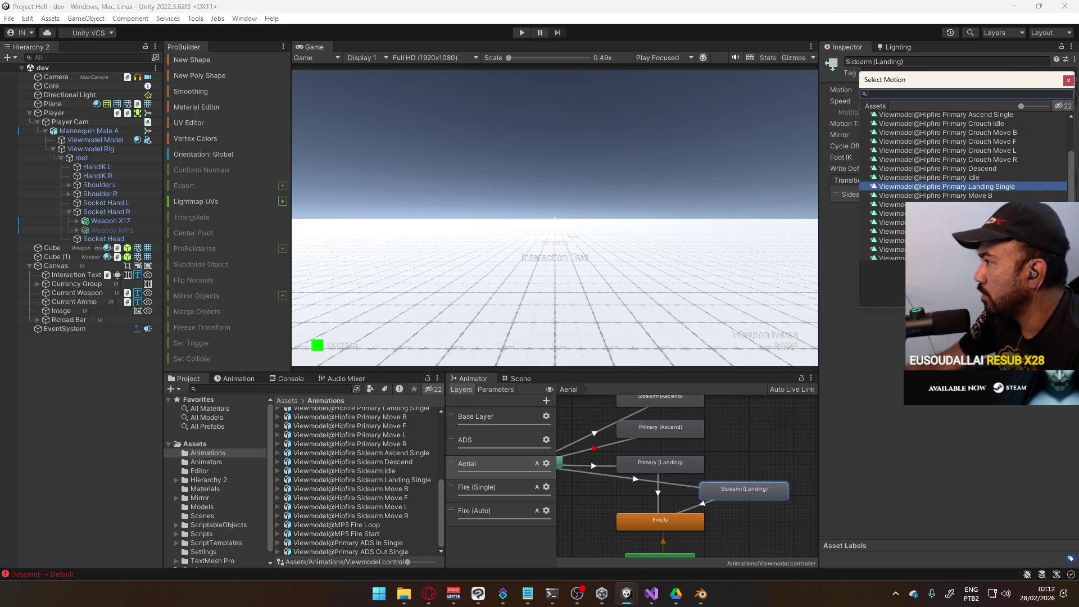
scroll(964, 186, "down", 4)
double_click(1005, 191)
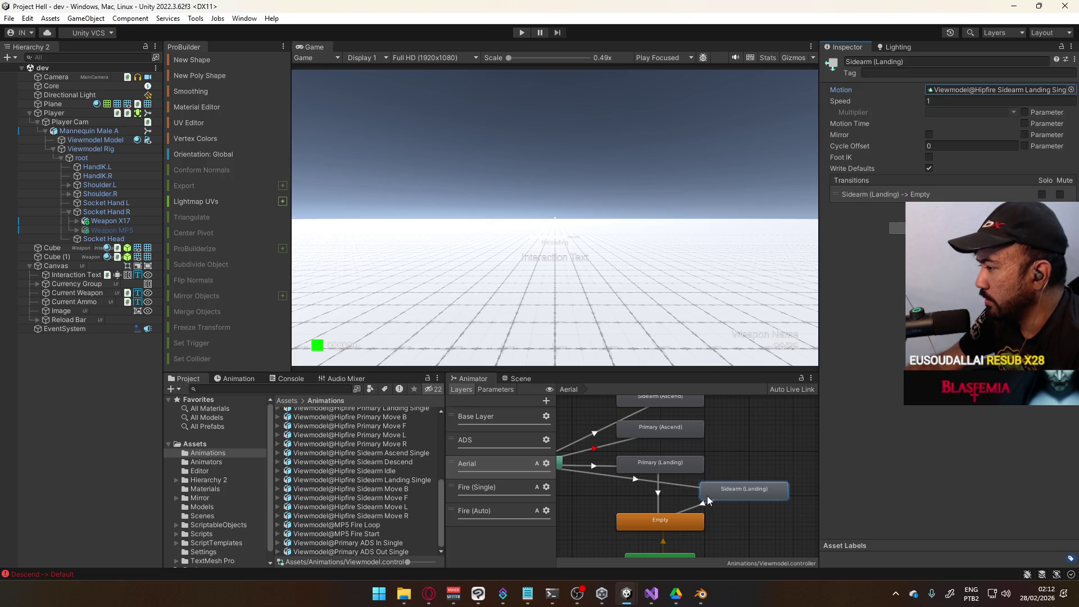
Step: Verify the Sidearm (Landing) and Primary (Landing) transitions, then enter the Descend sub-state machine
left_click(689, 486)
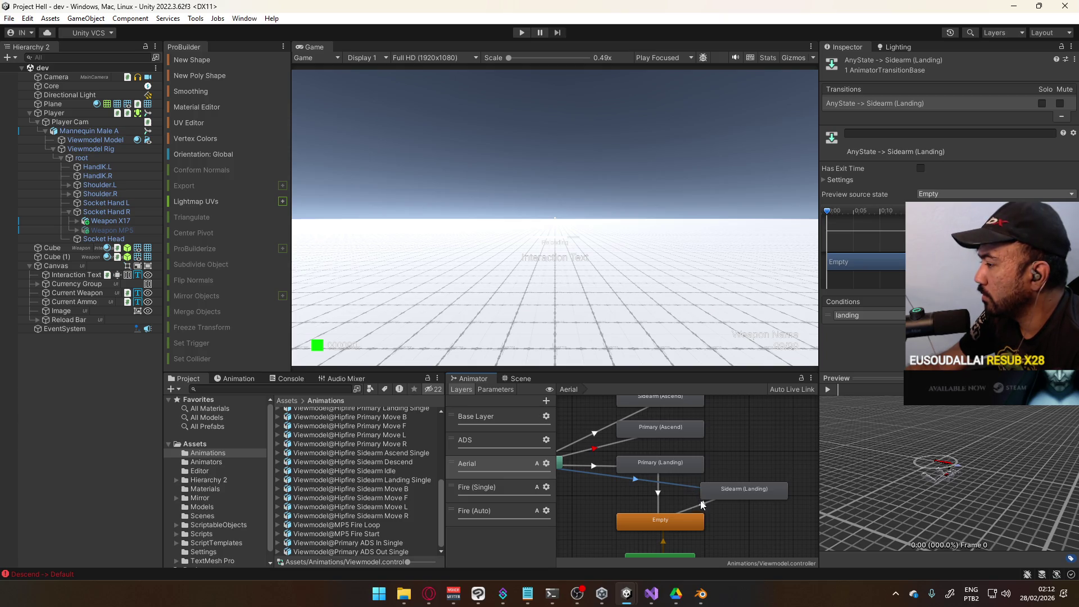
left_click(703, 503)
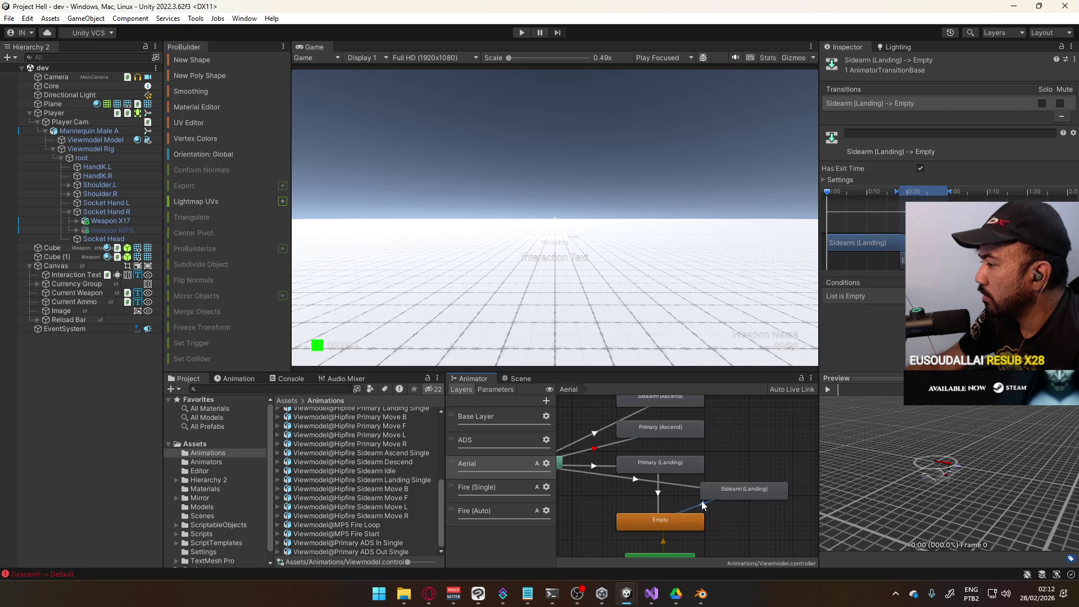
left_click(660, 502)
left_click(603, 475)
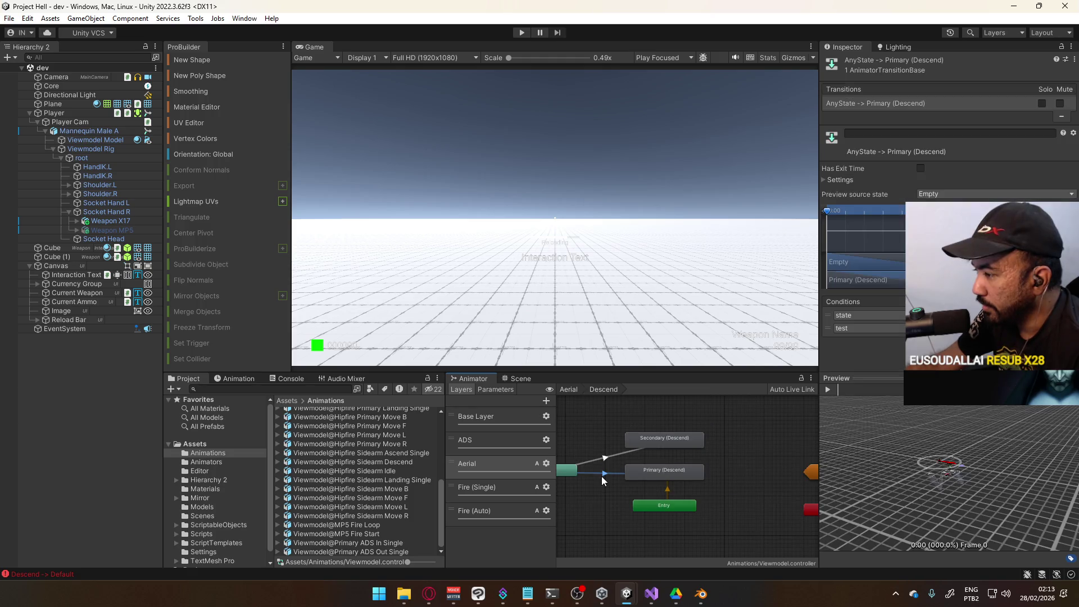
Step: Remove the test conditions from the Any State to Primary (Descend) and Secondary (Descend) transitions
left_click(827, 329)
key("Delete")
left_click(604, 459)
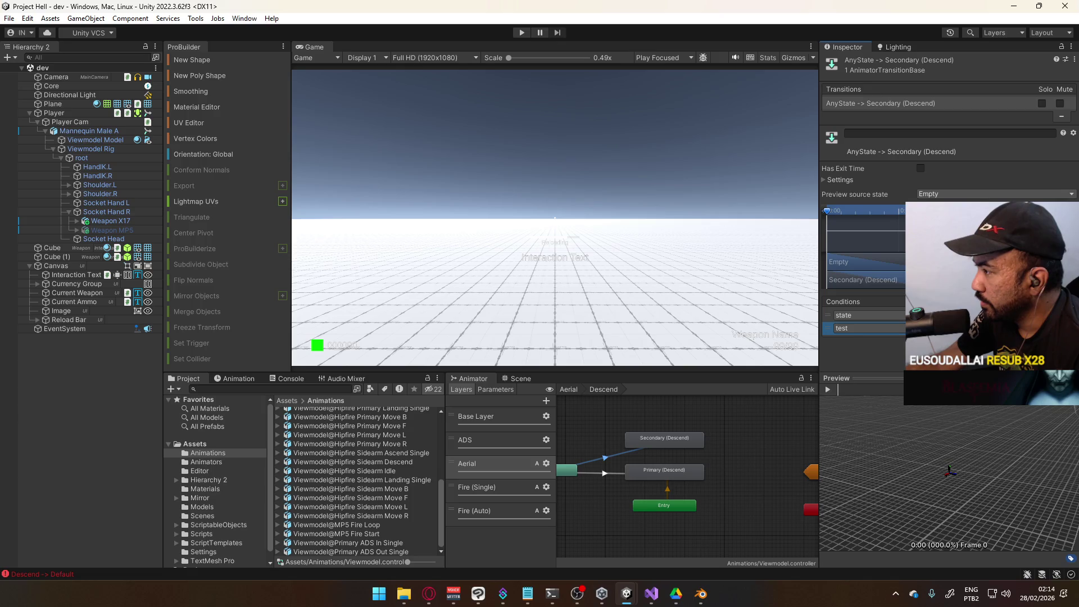
left_click(831, 329)
key("Delete")
left_click(612, 475)
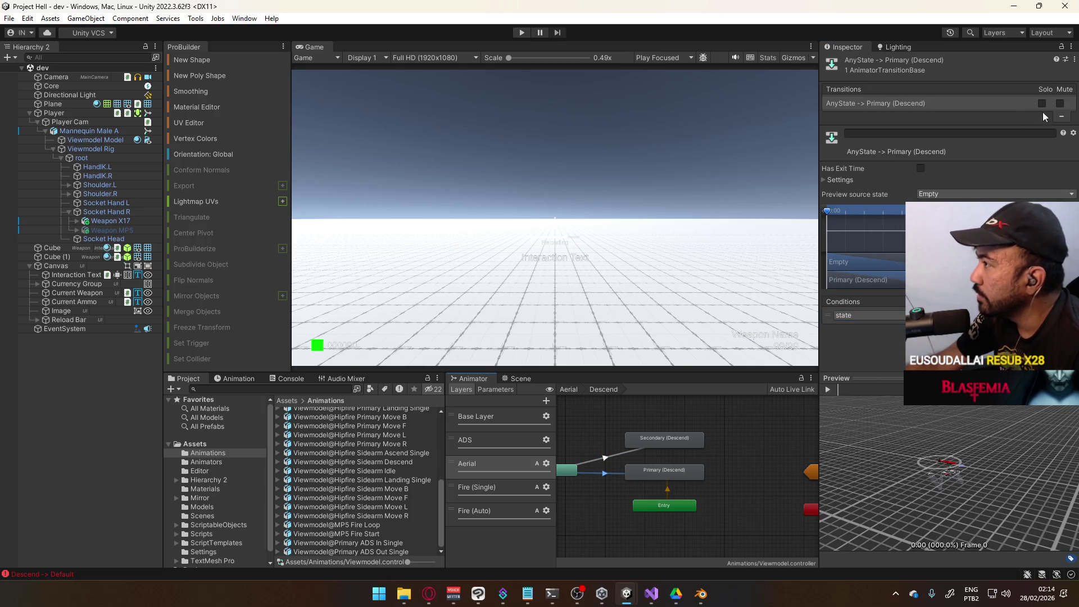
Step: Enter Play mode and jump three times to watch the aerial transitions
left_click(520, 33)
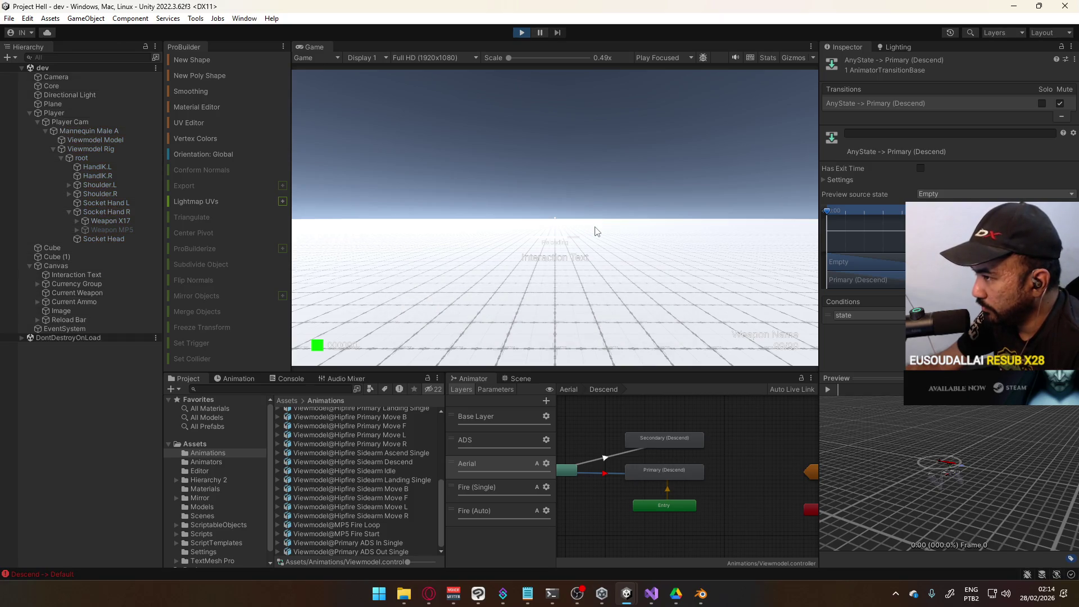
key("space")
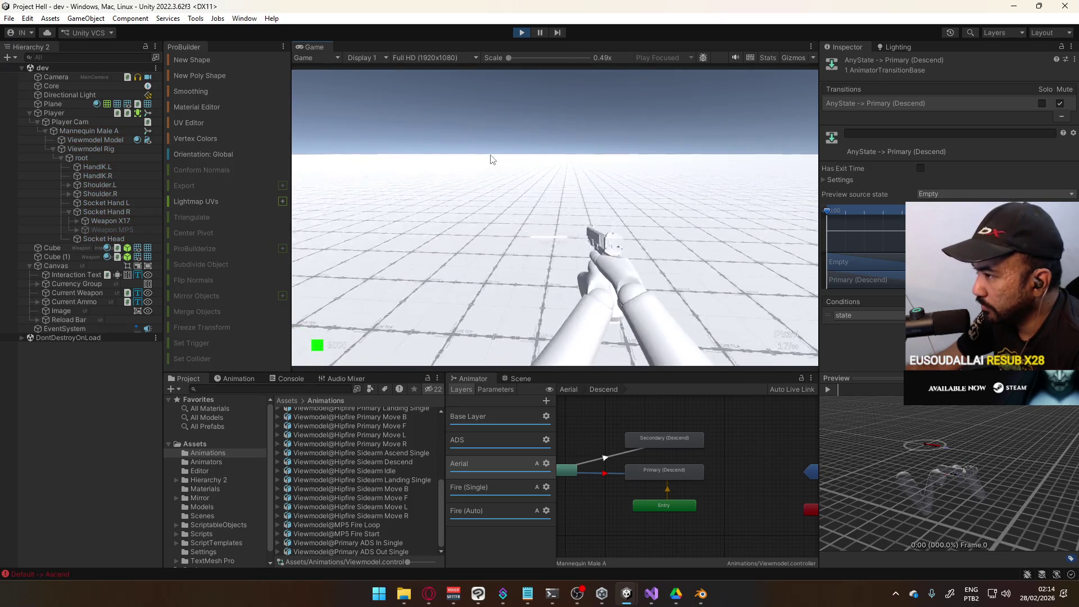
key("space")
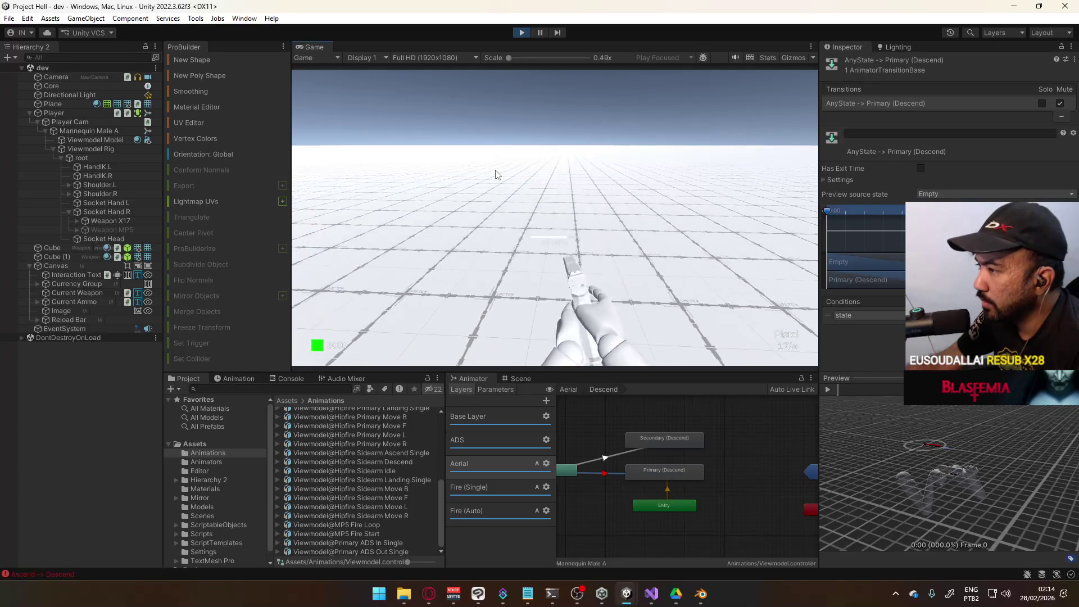
key("space")
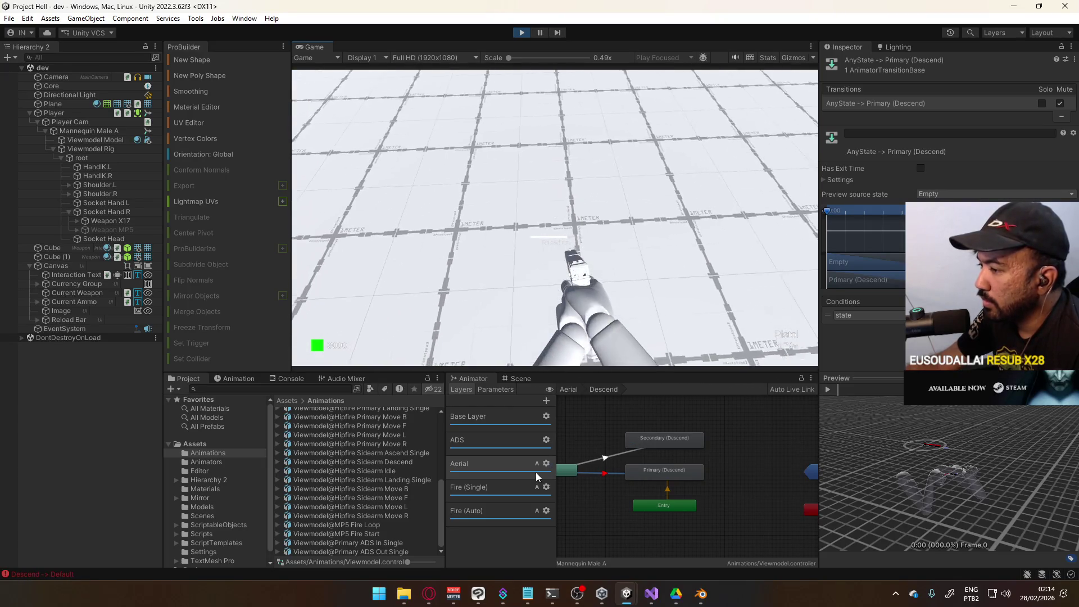
Step: From the Aerial graph, locate Sidearm (Landing)'s clip and scrub its 60–100 preview
left_click(596, 420)
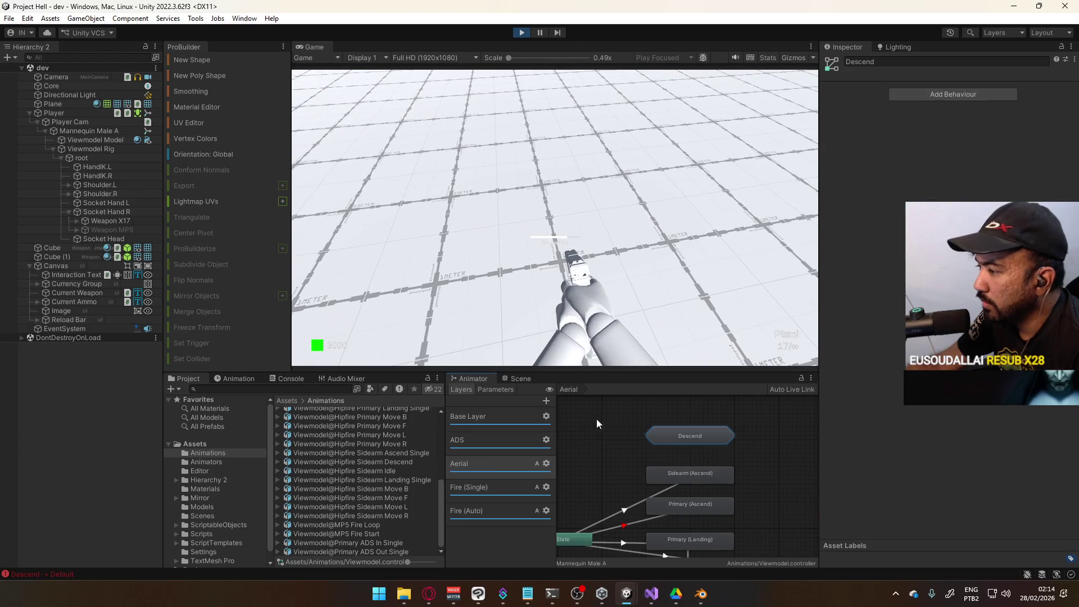
double_click(748, 530)
left_click(744, 471)
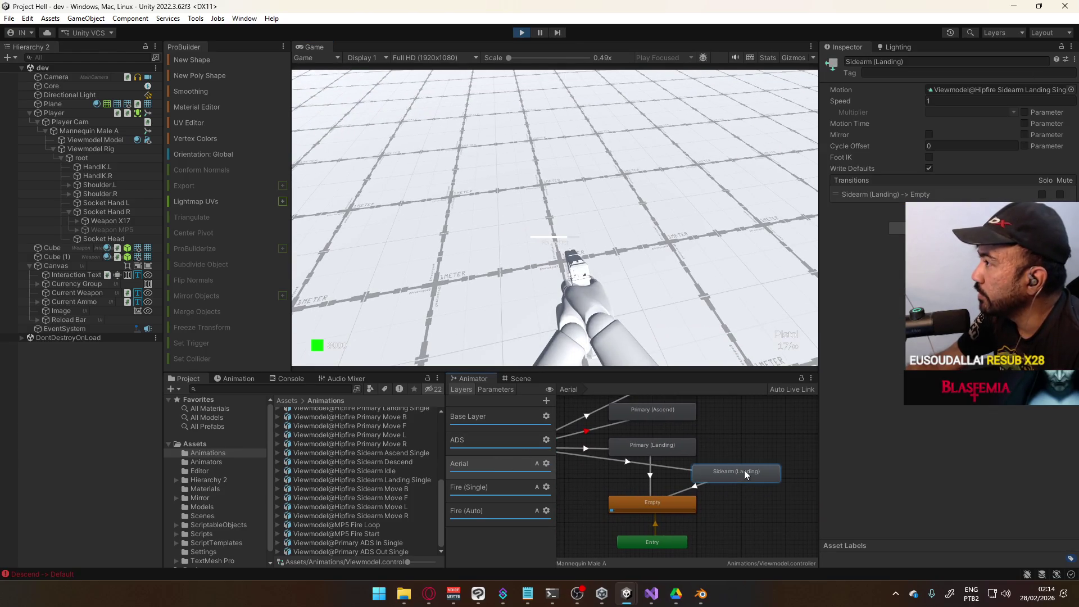
left_click(1001, 91)
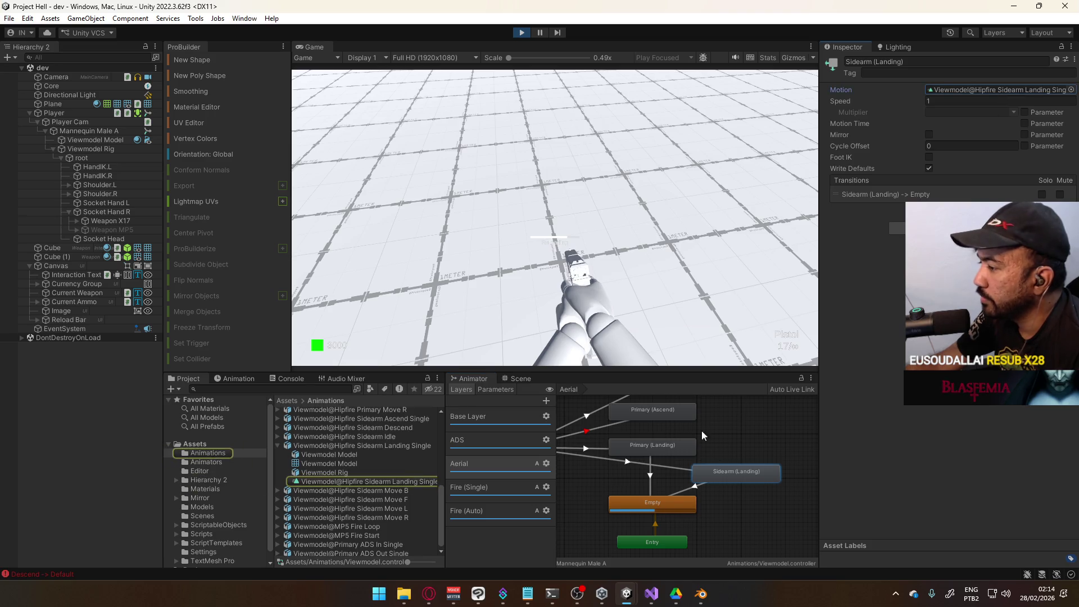
left_click(400, 479)
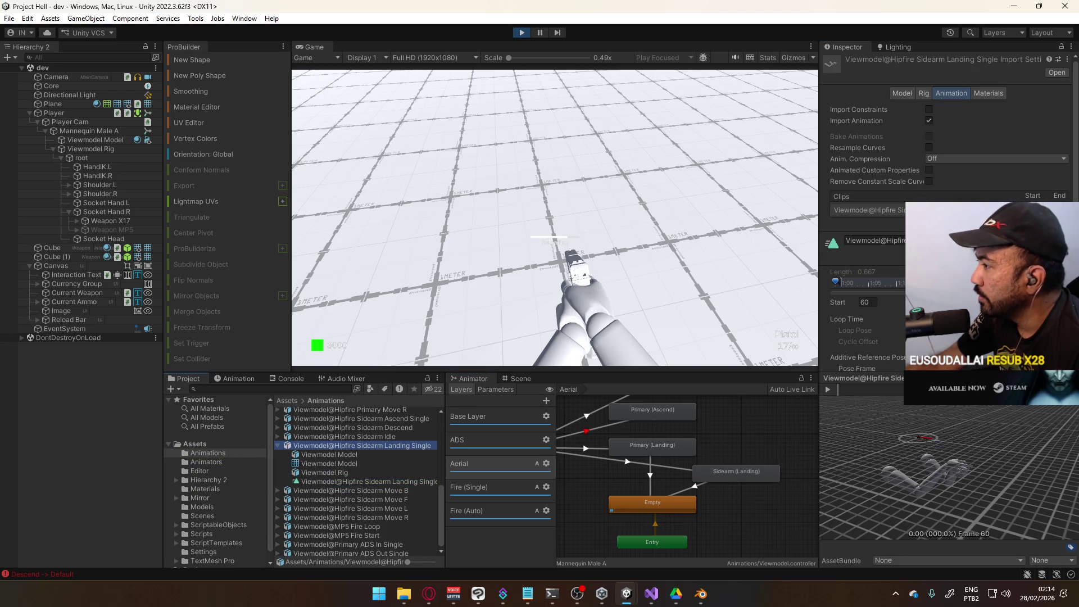
scroll(878, 169, "down", 1)
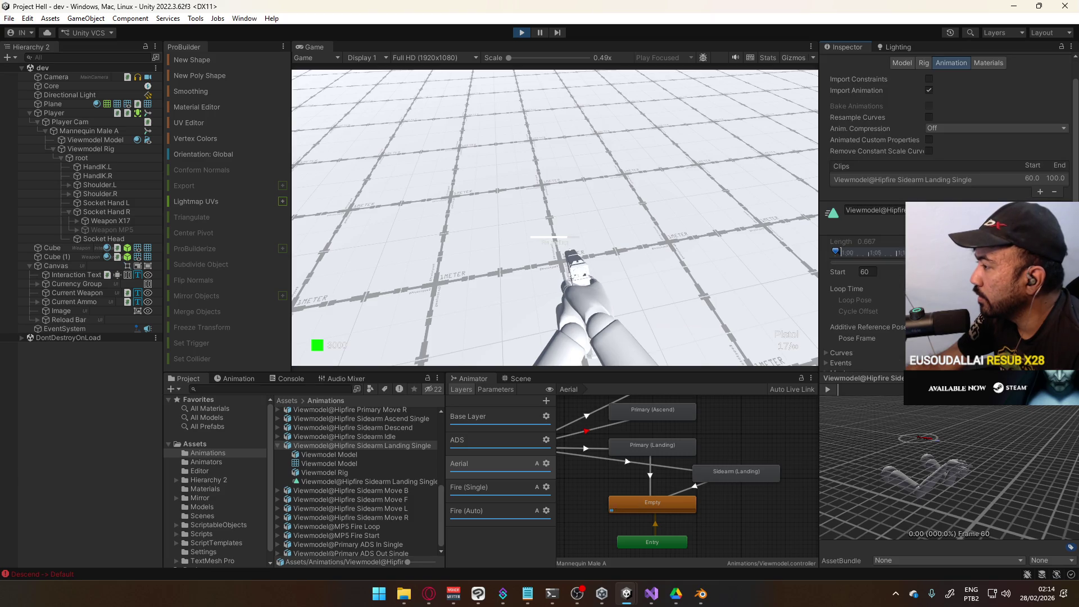
mouse_move(838, 389)
left_mouse_down()
mouse_move(853, 390)
mouse_move(824, 383)
left_mouse_up()
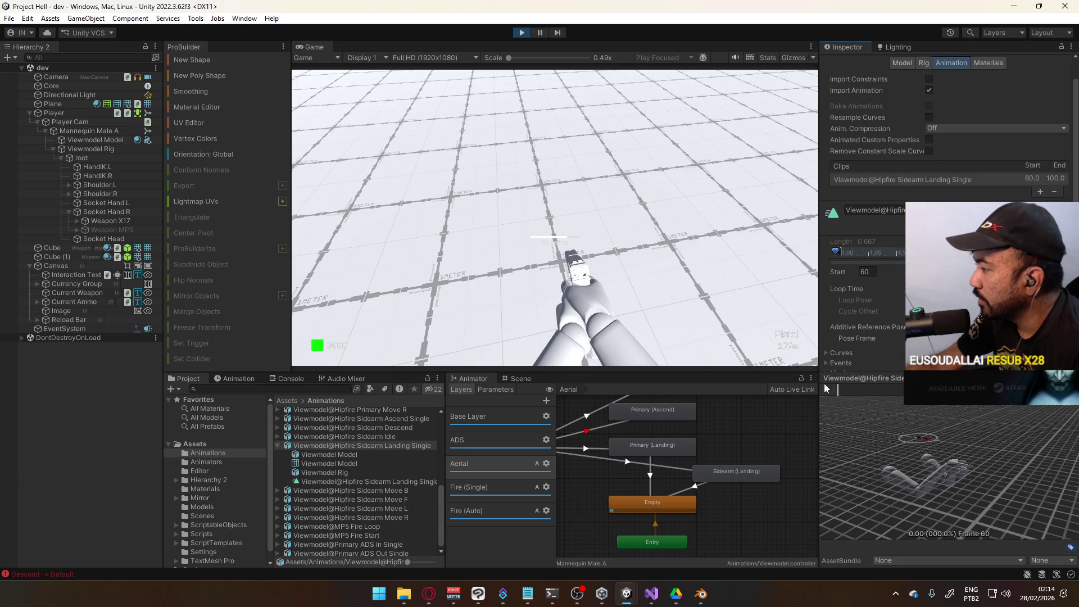
key("alt+Tab")
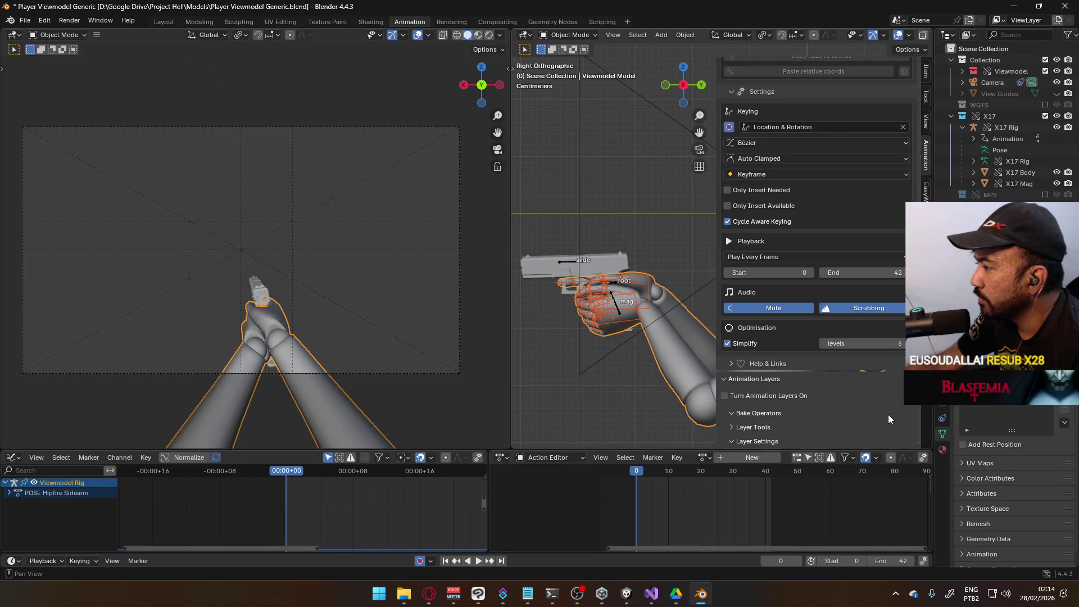
Step: Select the X17 Rig, paste its keyframes at frame 59 of CORE Aerial Cycle Sidearm, and replay
left_click(569, 264)
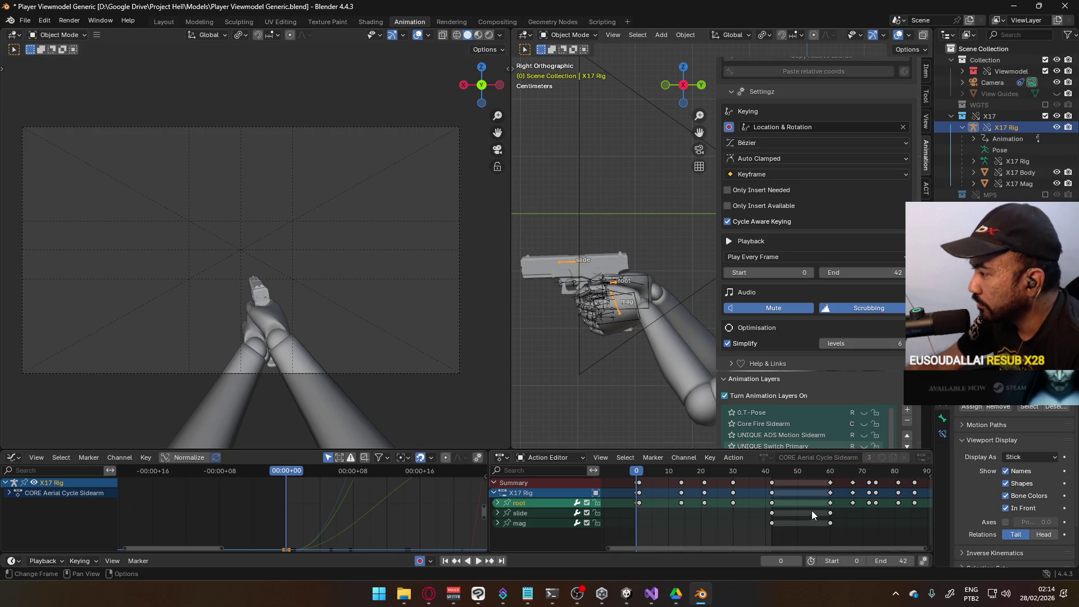
left_click_drag(754, 509, 820, 471)
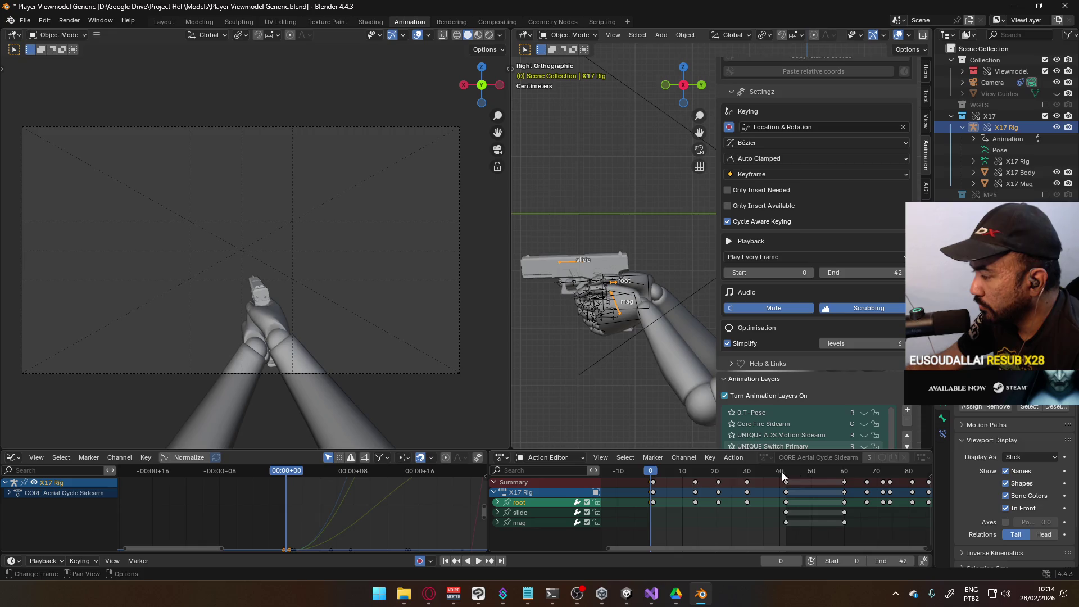
left_click(652, 483)
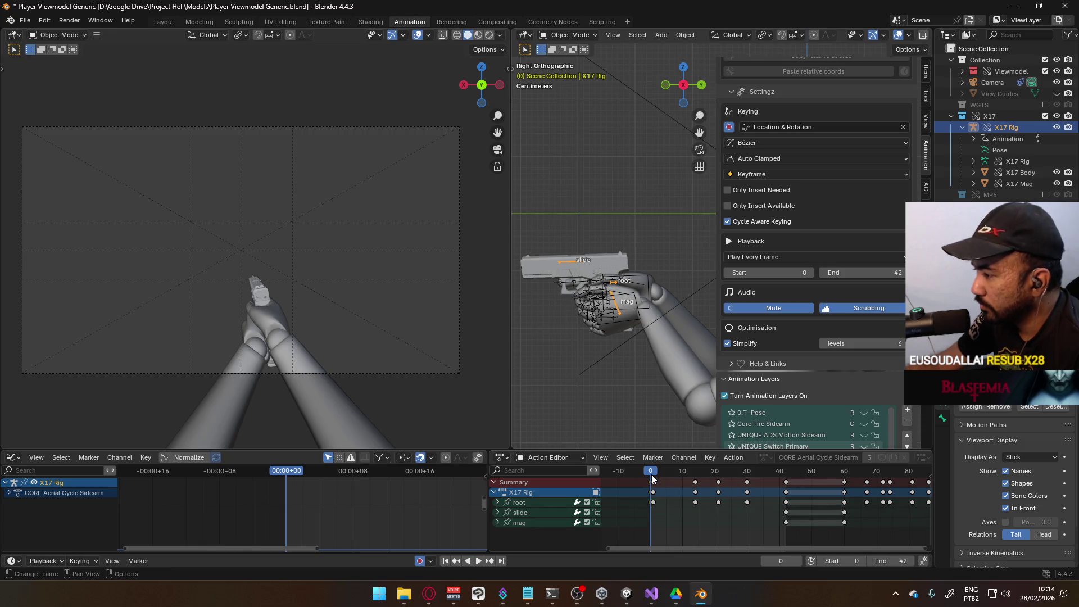
key("space")
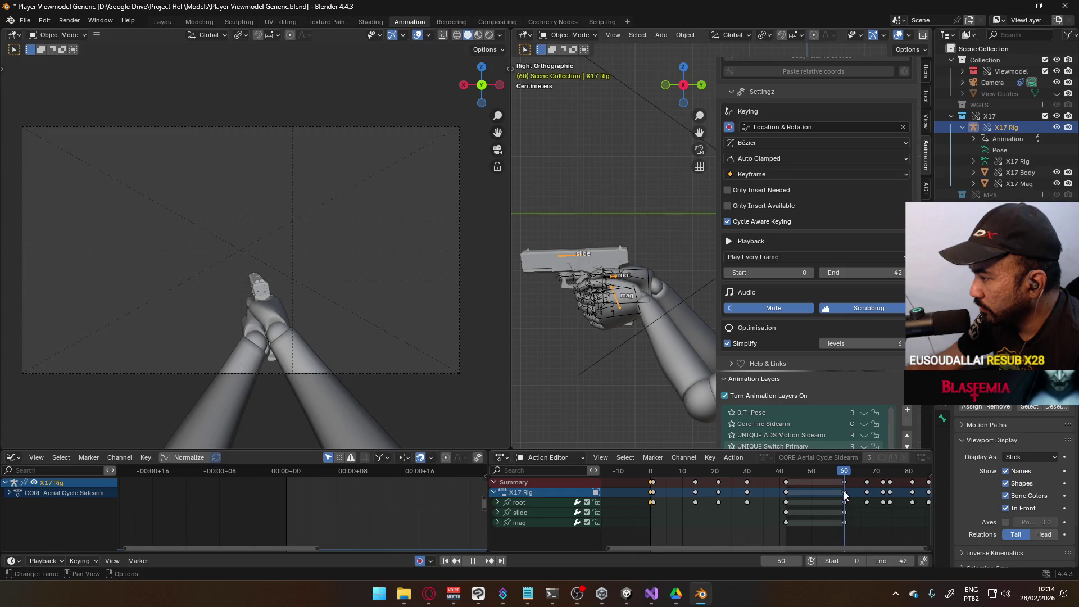
key("space")
key("Left")
key("ctrl+v")
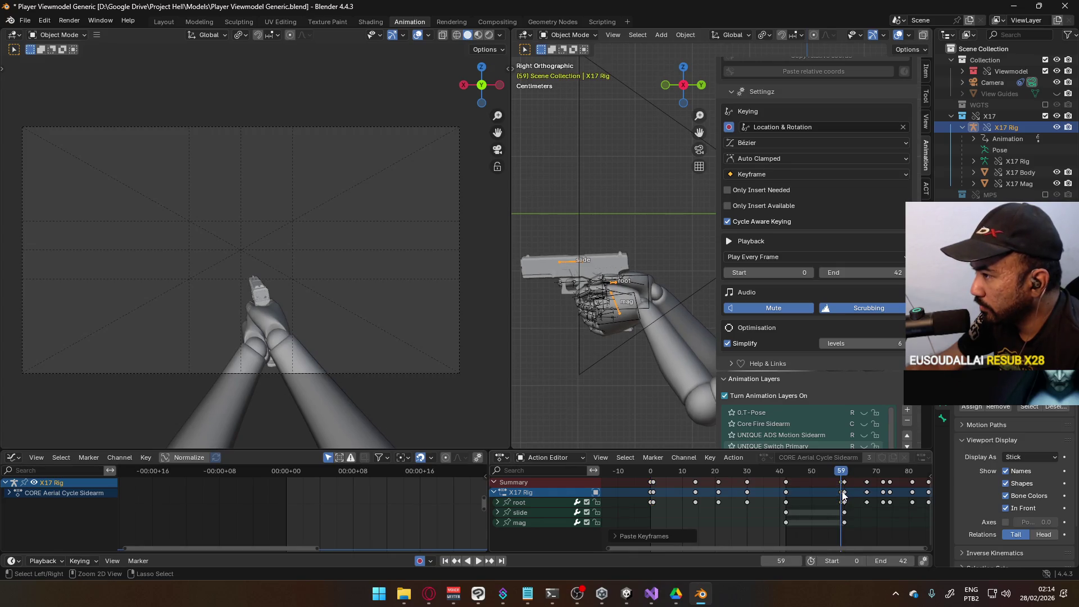
key("space")
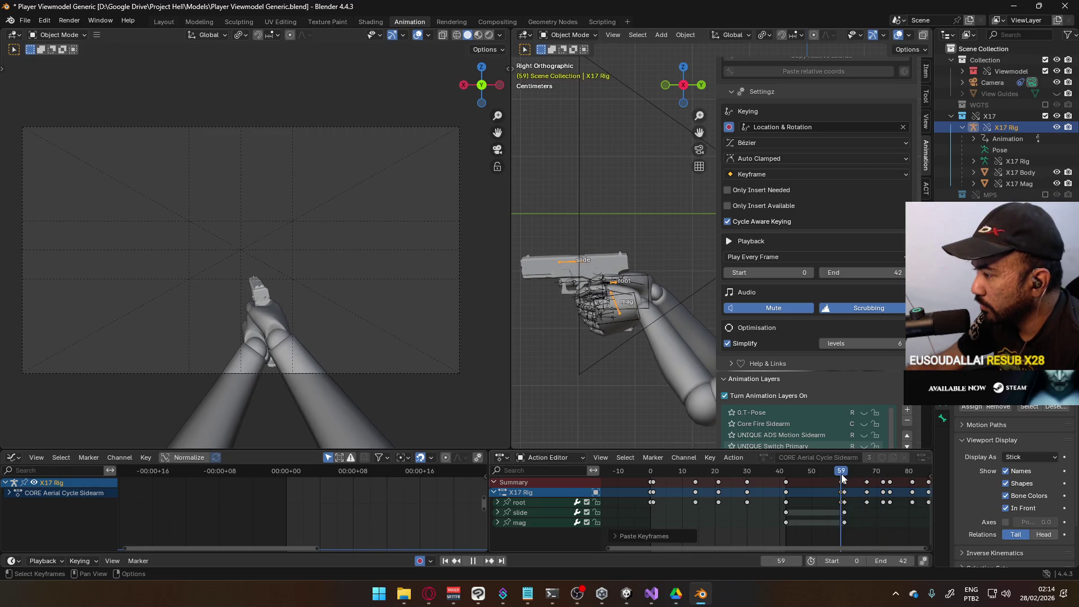
key("alt+Tab")
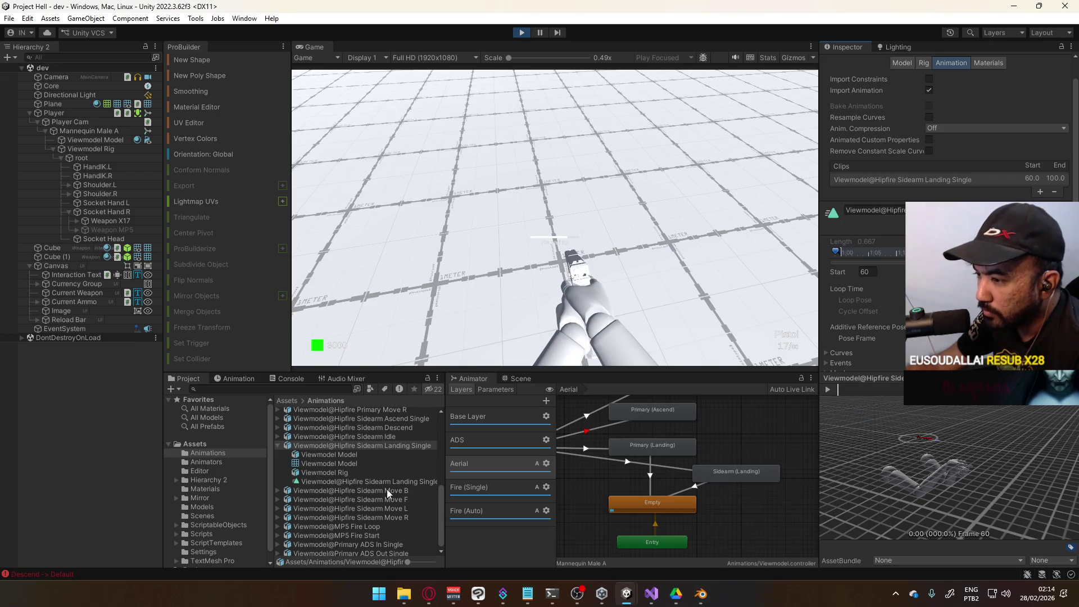
Step: Confirm Viewmodel@Hipfire Primary Landing Single spans frames 60–100, then exit Play mode
scroll(393, 444, "up", 3)
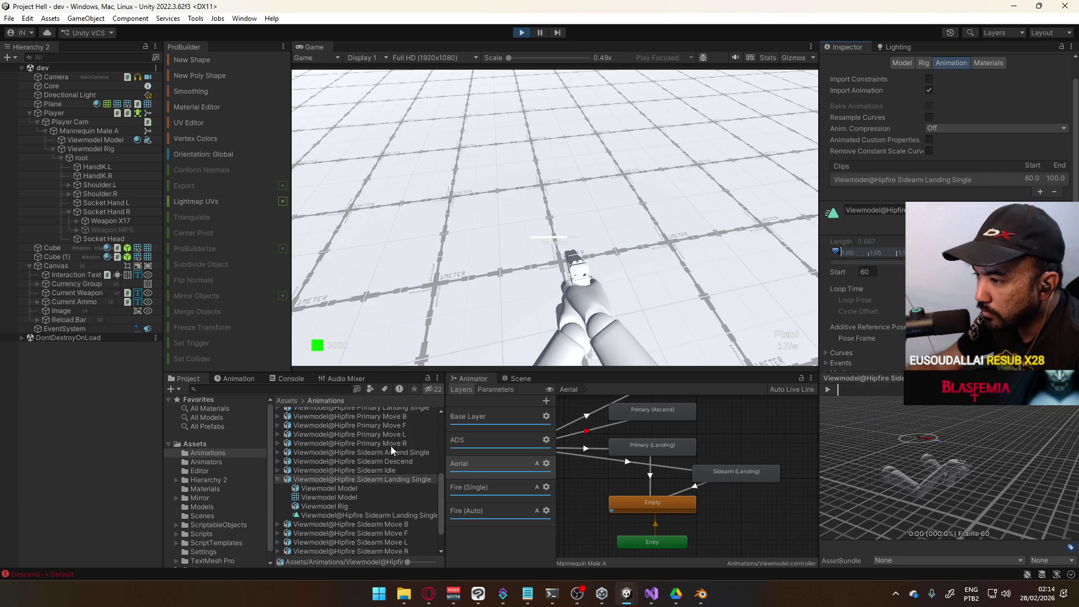
scroll(393, 450, "up", 3)
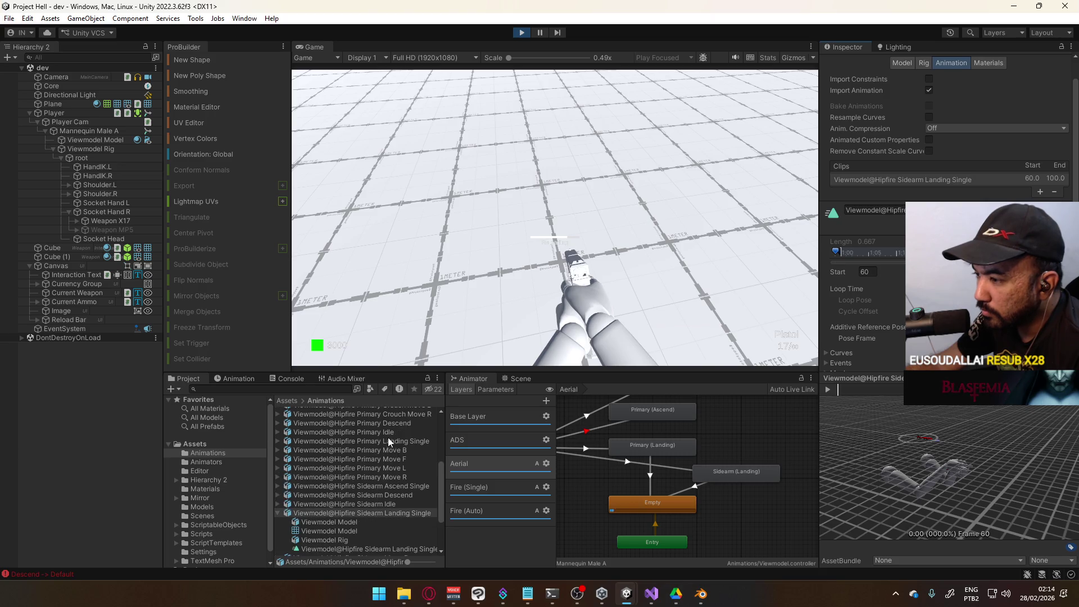
left_click(395, 441)
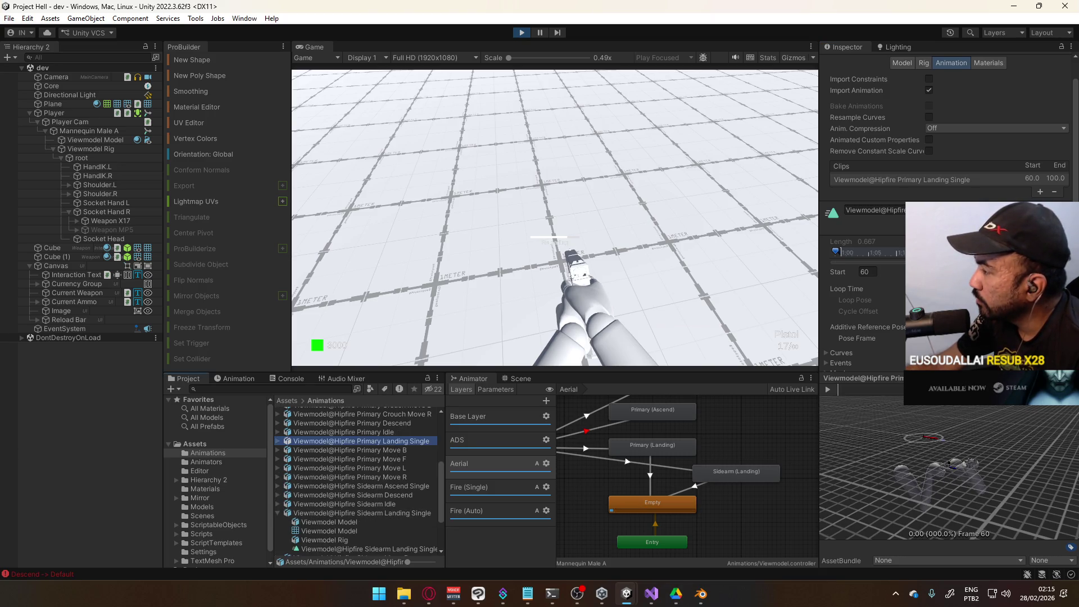
key("ctrl+p")
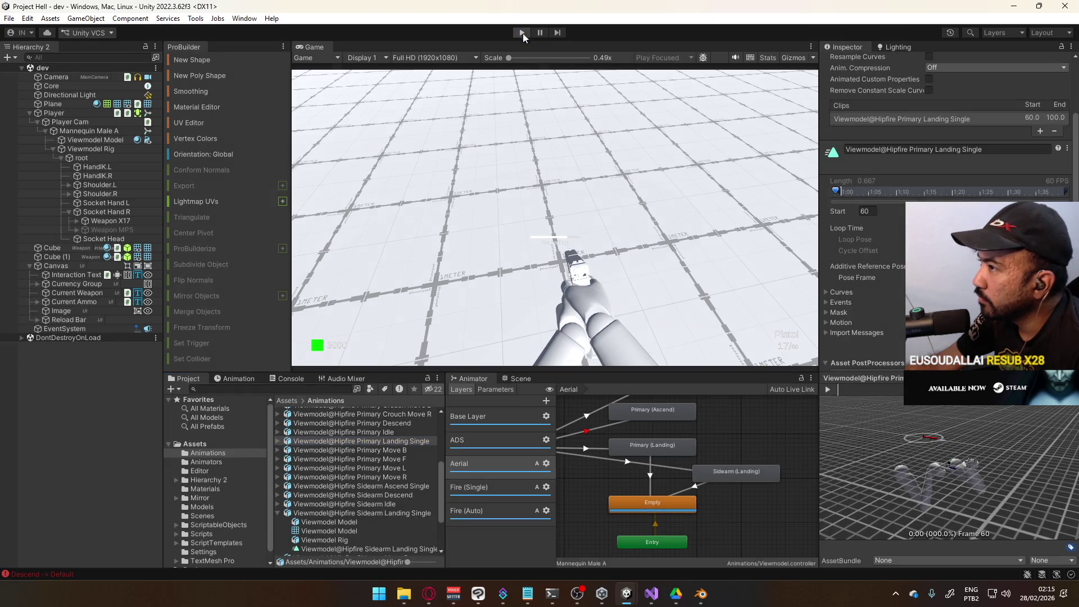
key("alt+Tab")
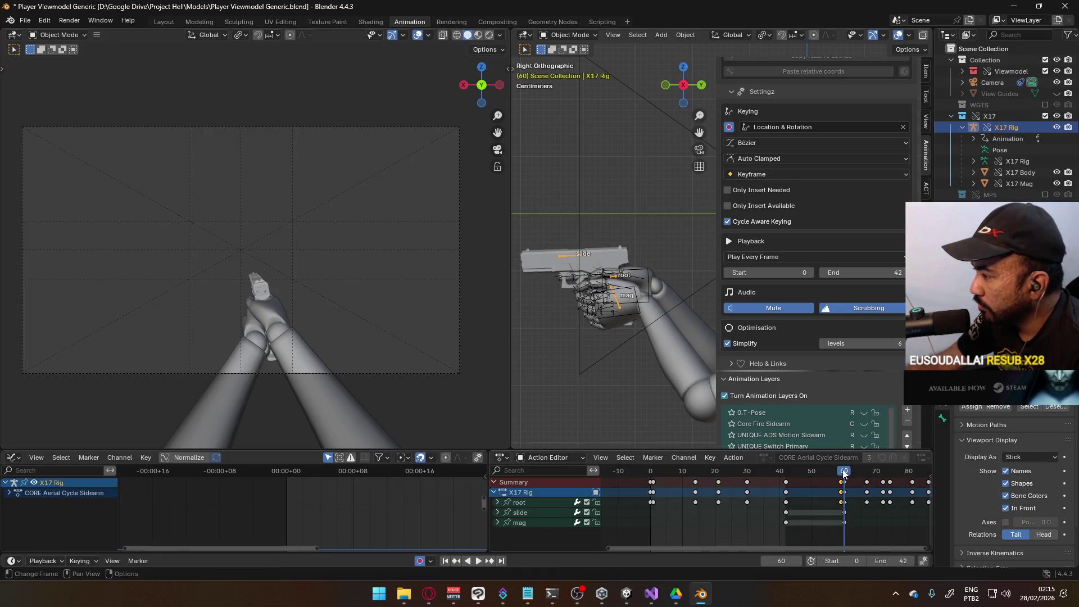
Step: Play and scrub the CORE Aerial Cycle Sidearm action to frame 59
left_click(840, 474)
key("space")
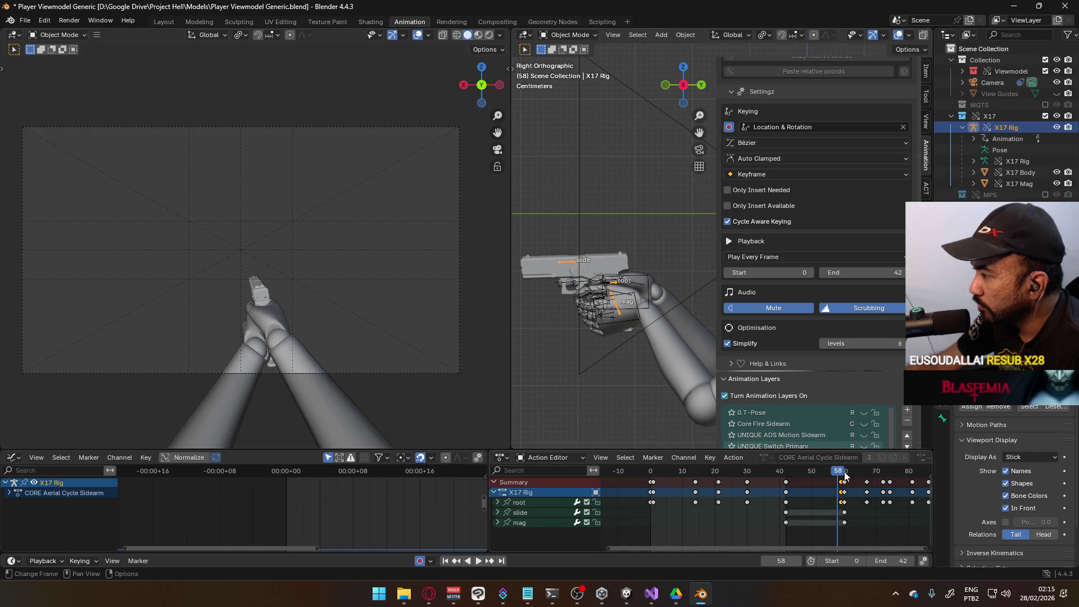
mouse_move(835, 477)
left_mouse_down()
mouse_move(790, 476)
mouse_move(842, 479)
left_mouse_up()
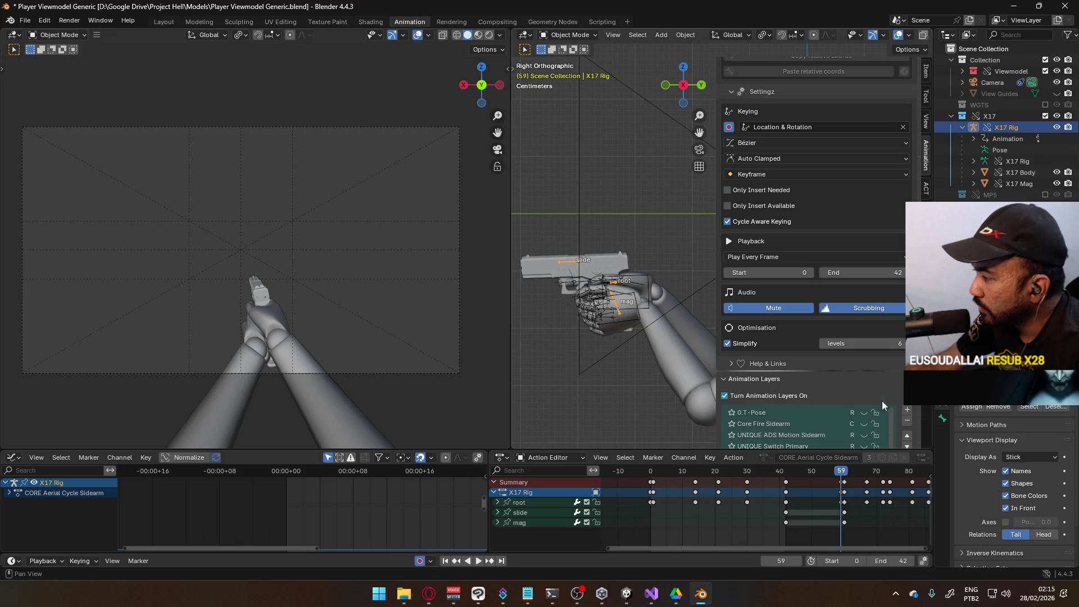
scroll(900, 393, "down", 4)
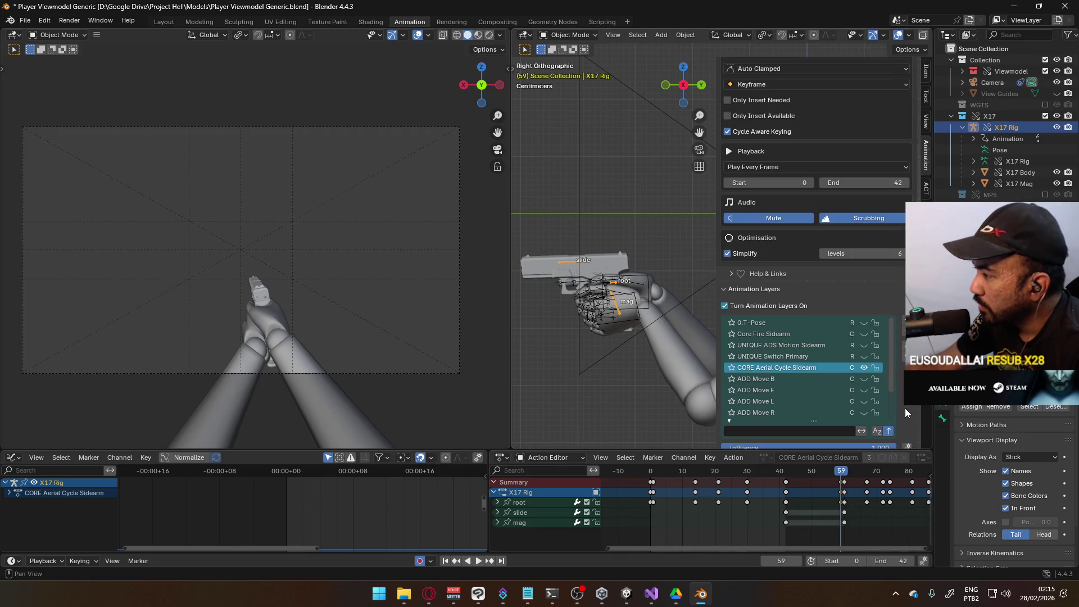
scroll(872, 397, "down", 2)
scroll(801, 400, "down", 1)
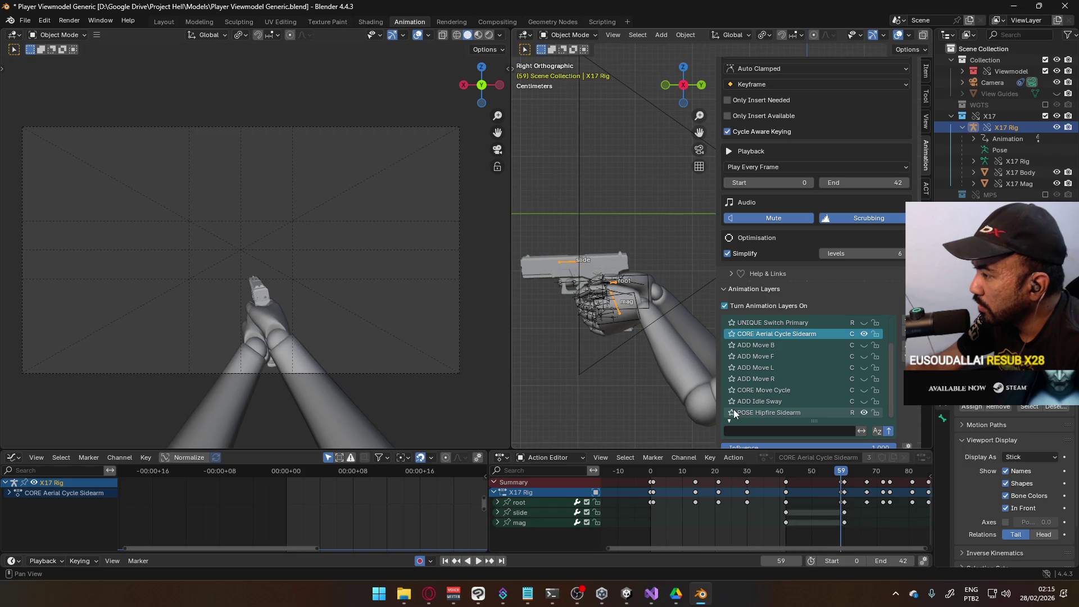
scroll(854, 535, "right", 6)
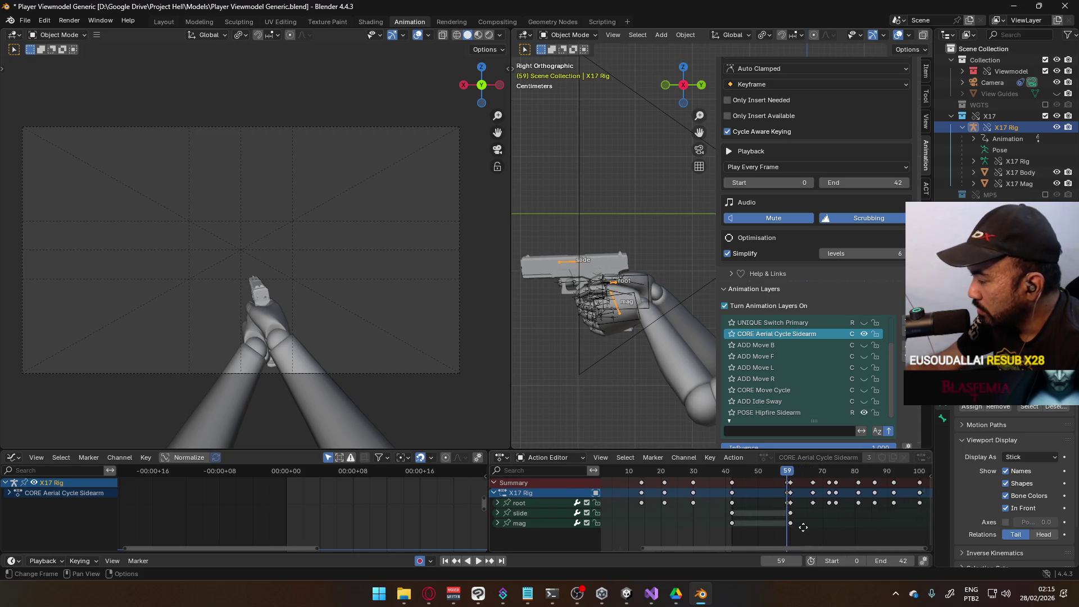
Step: Set the scene frame range to start at 59 and end at 100
left_click(855, 562)
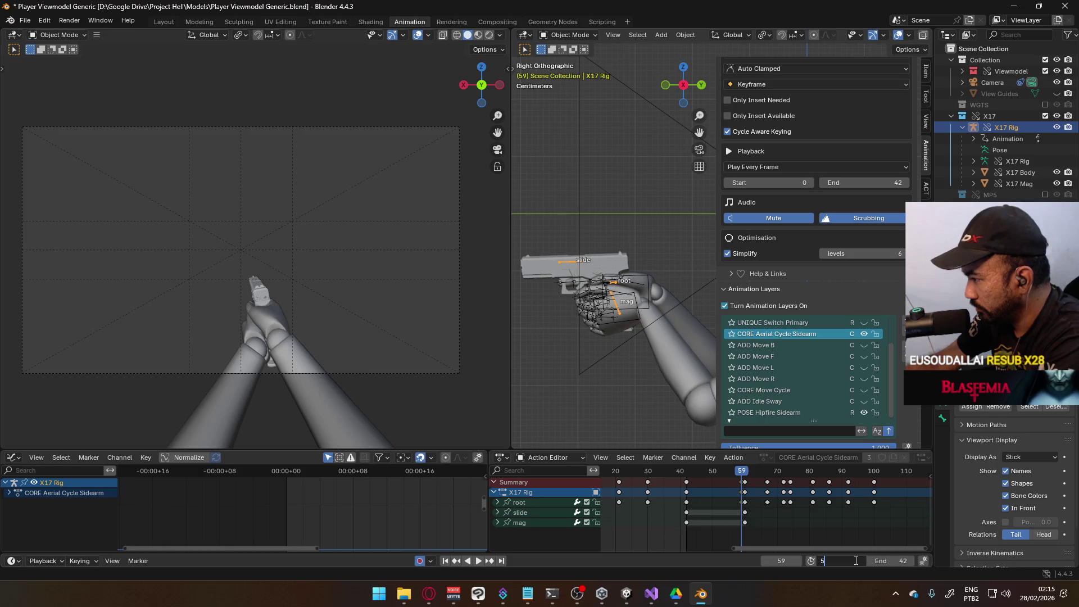
type("9")
key("Return")
left_click(898, 561)
type("0")
key("Return")
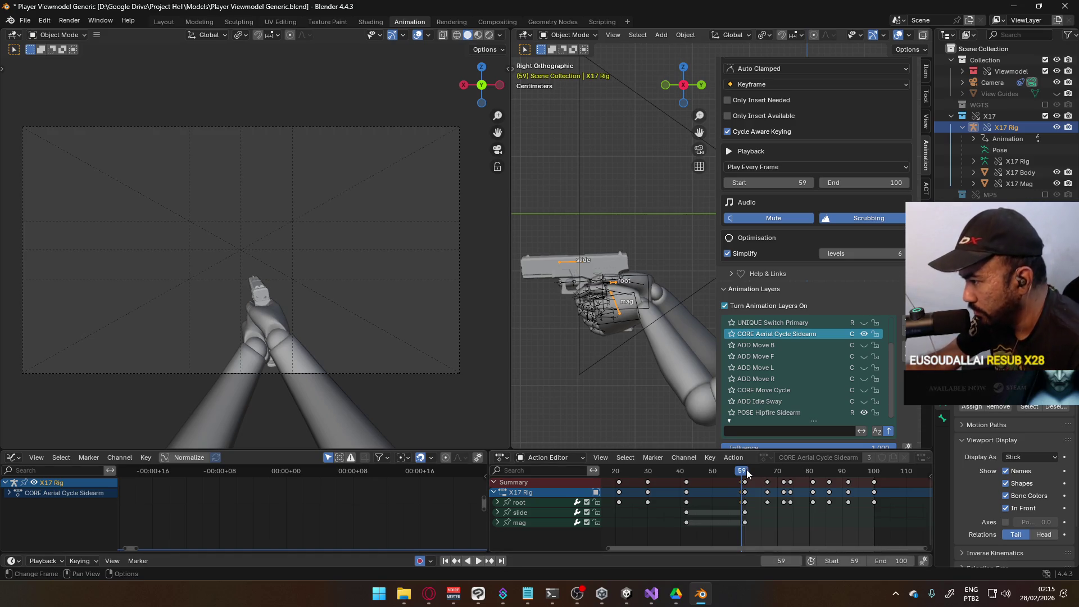
Step: Play and scrub the landing motion to frame 74, then select the arms model
key("space")
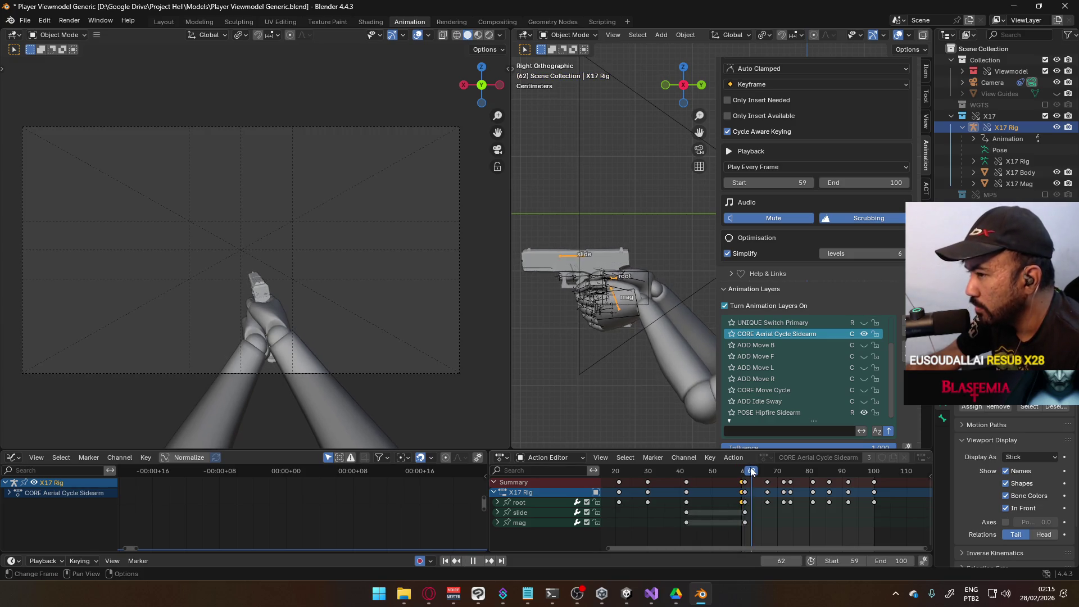
left_click_drag(742, 473, 793, 465)
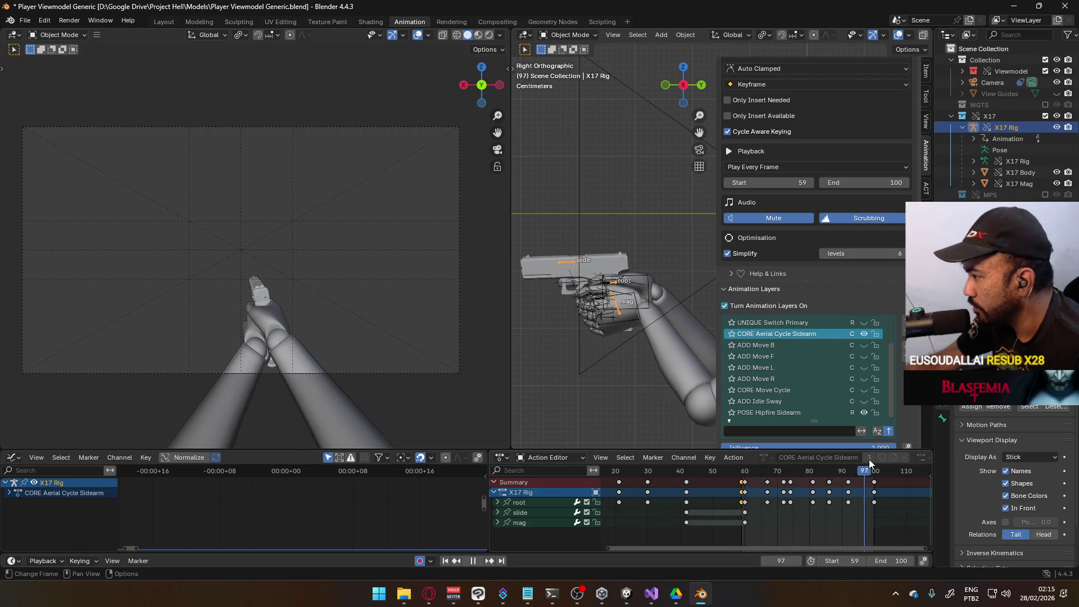
key("Escape")
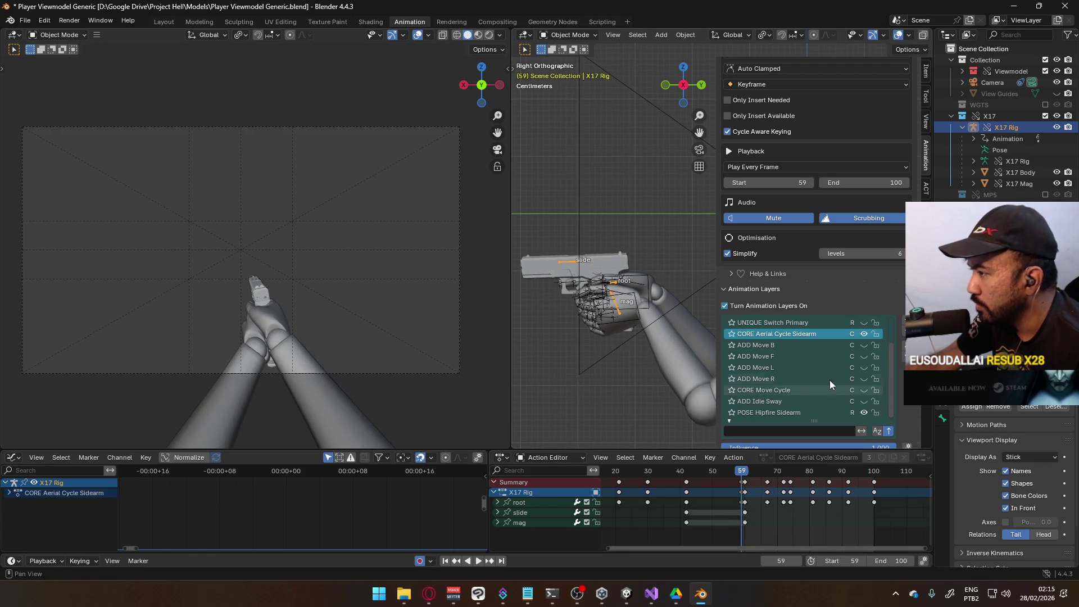
left_click(670, 324)
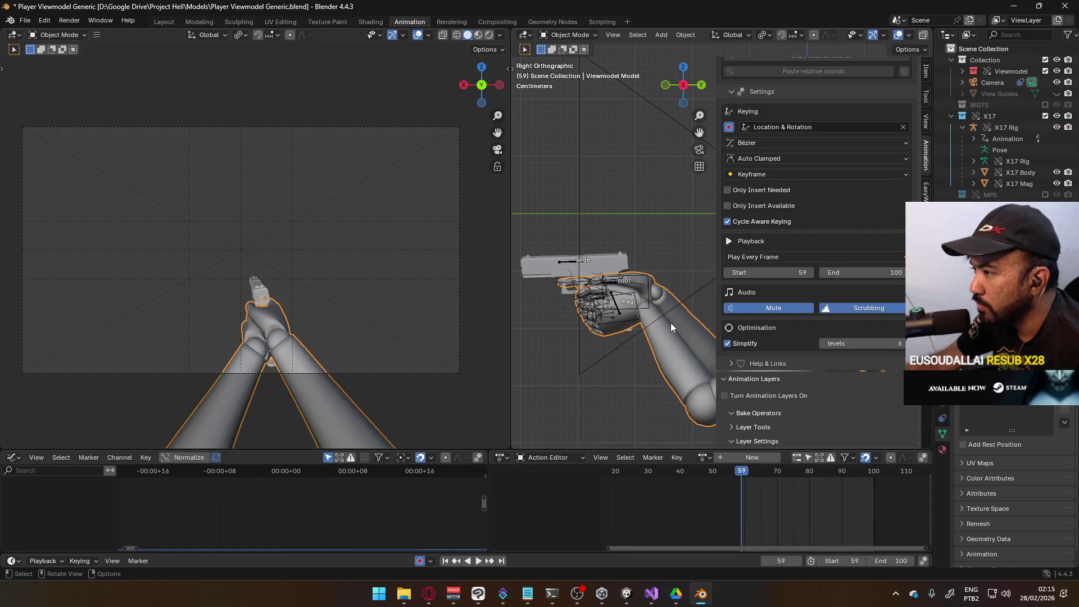
Step: Save the .blend and export the Viewmodel Rig over Viewmodel@Hipfire Sidearm Landing Single.fbx
left_click(642, 309)
key("ctrl+s")
left_click(24, 21)
mouse_move(49, 192)
left_click(218, 289)
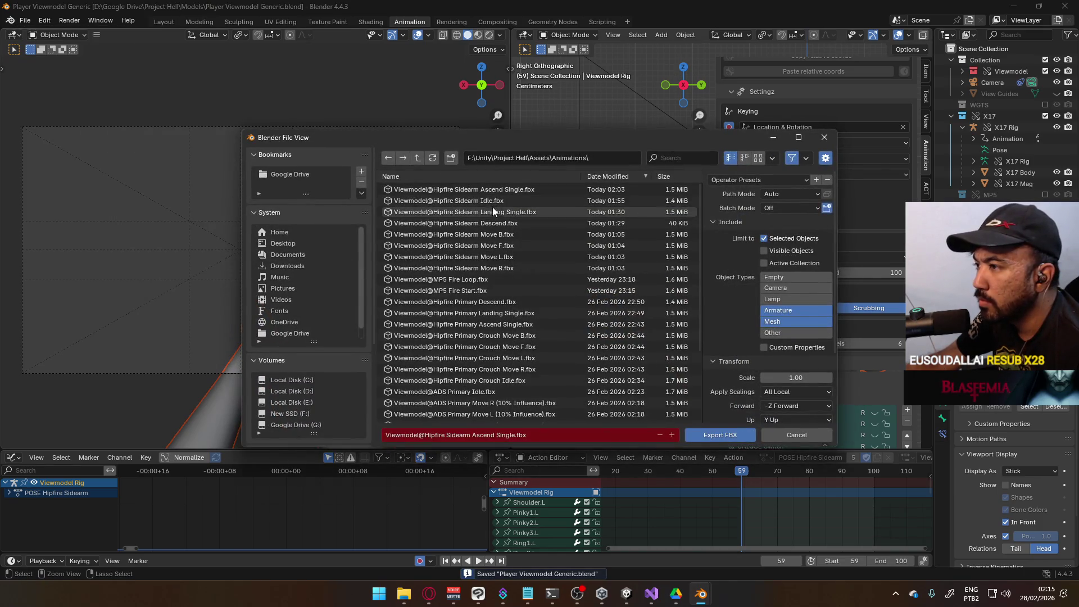
left_click(526, 214)
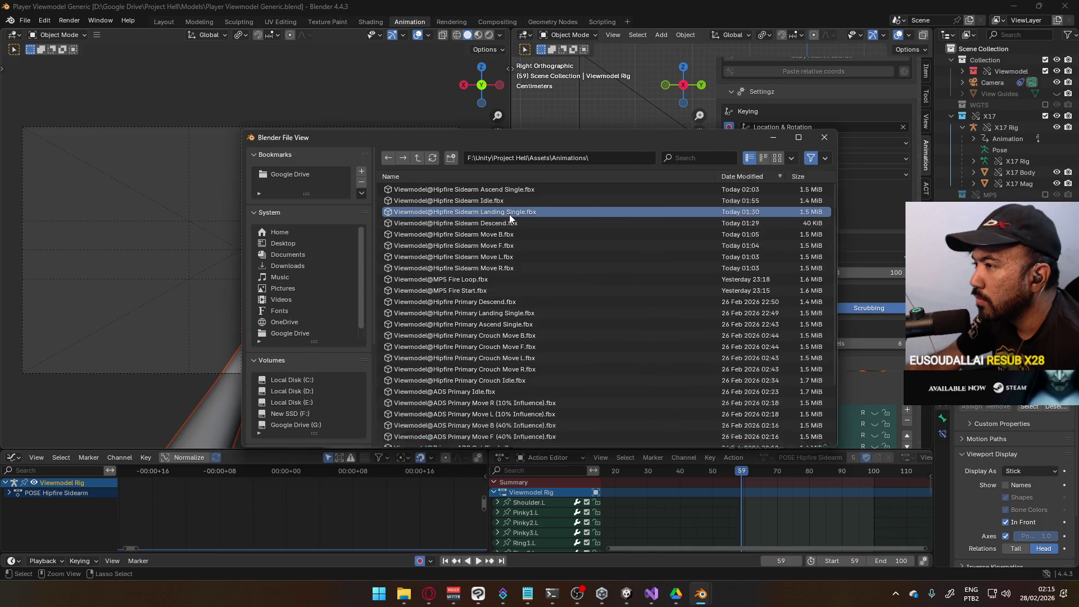
key("Return")
key("alt+Tab")
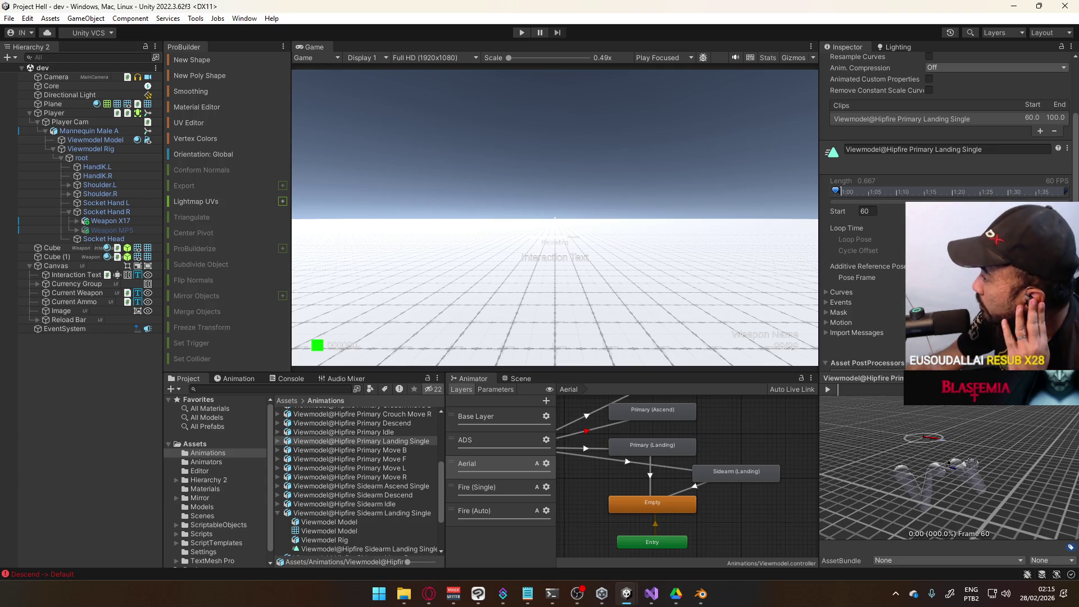
Step: Inspect the reimported Sidearm Landing Single clip and undo an accidental range change
left_click(377, 446)
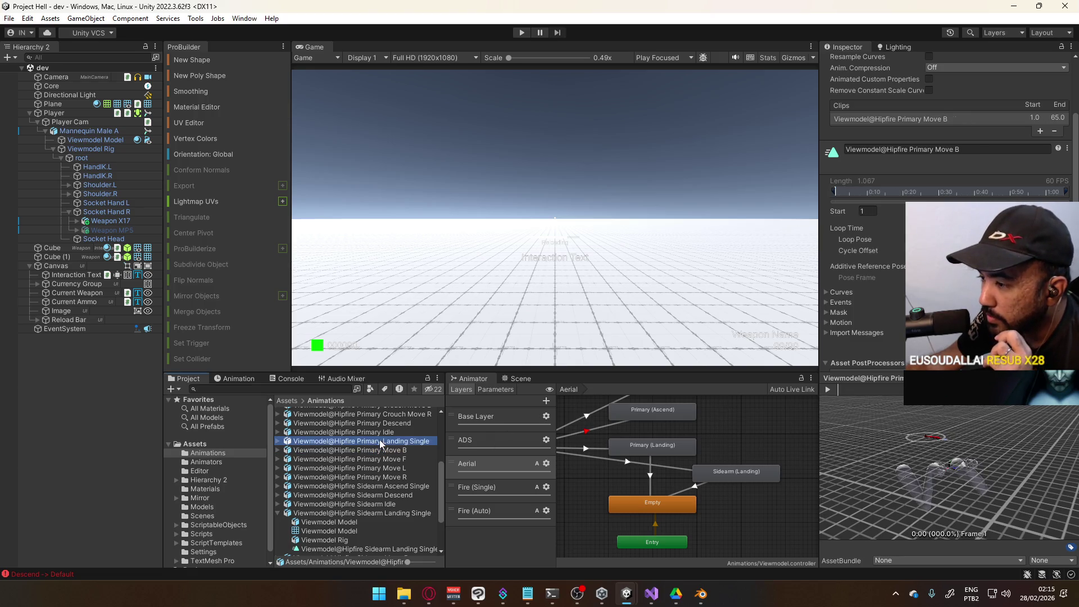
left_click(393, 513)
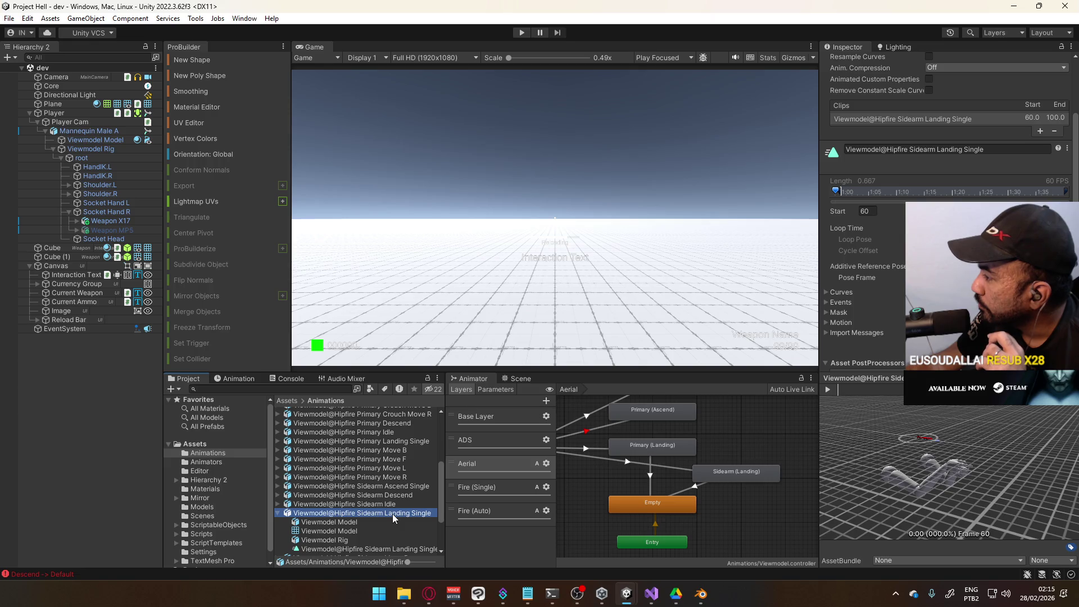
left_click(836, 193)
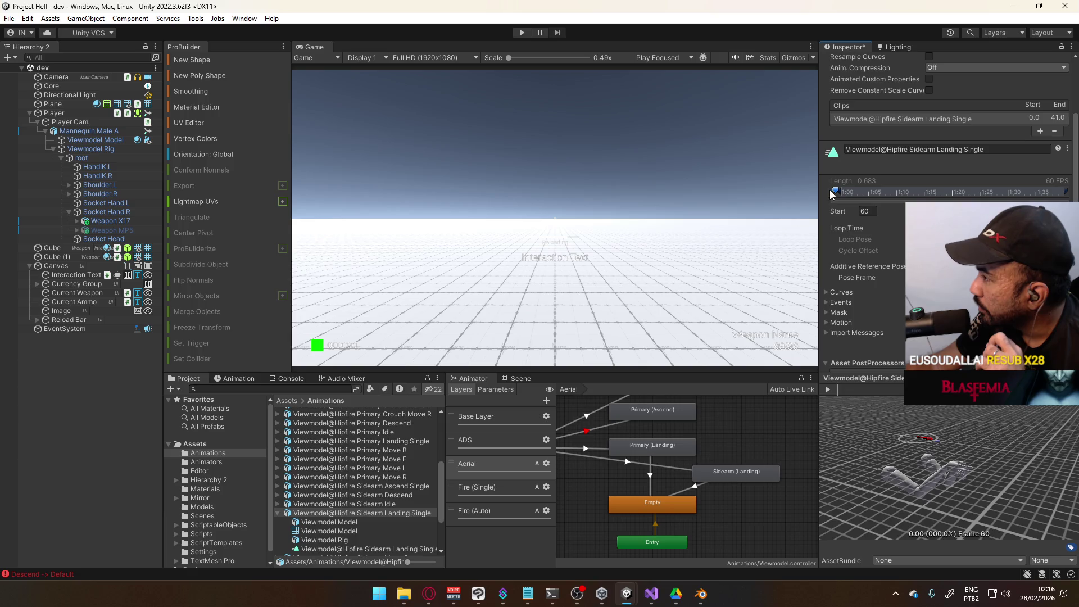
left_click_drag(837, 194, 838, 194)
key("ctrl+z")
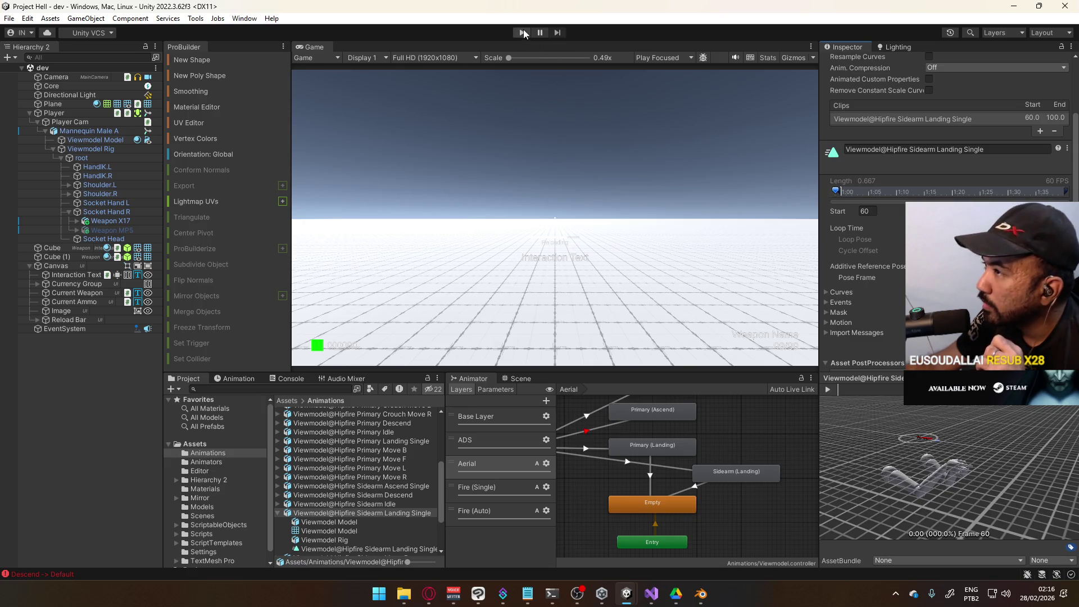
Step: Enter Play mode, jump twice to watch the landing, and nudge the clip start below 60
left_click(522, 32)
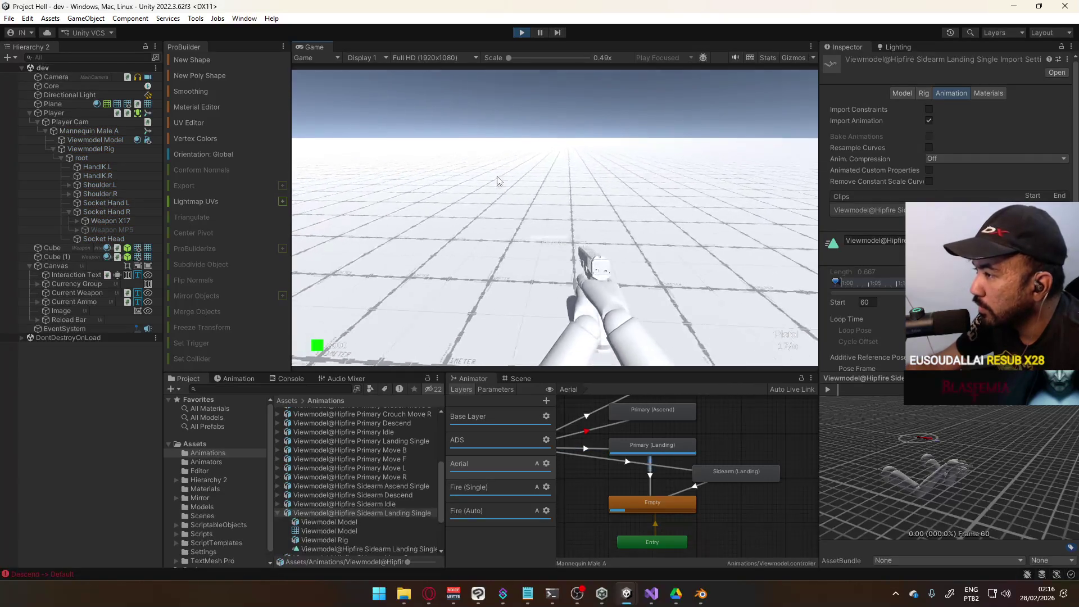
key("space")
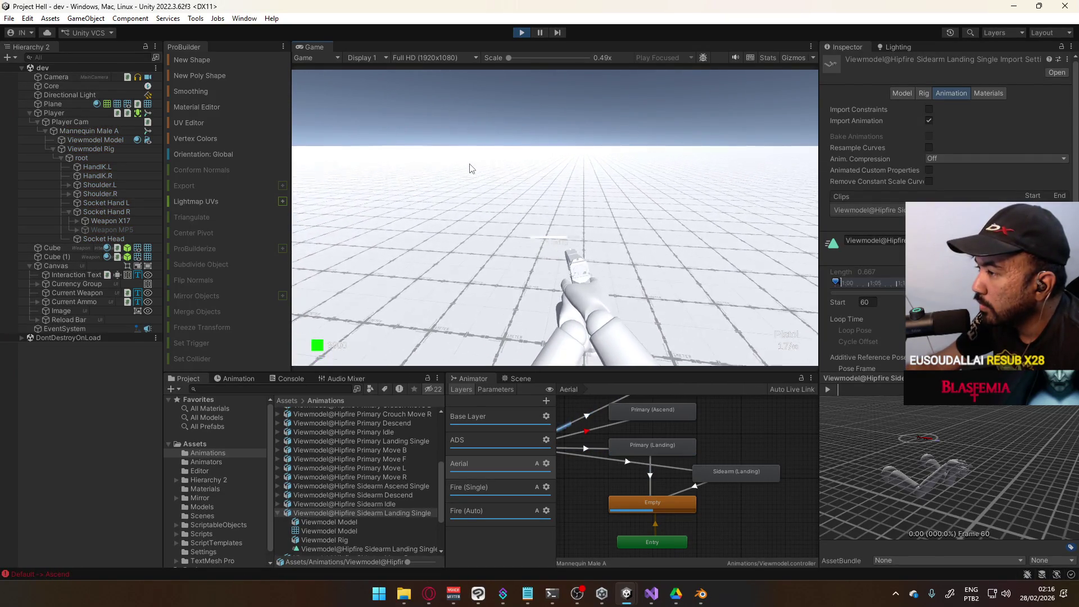
key("space")
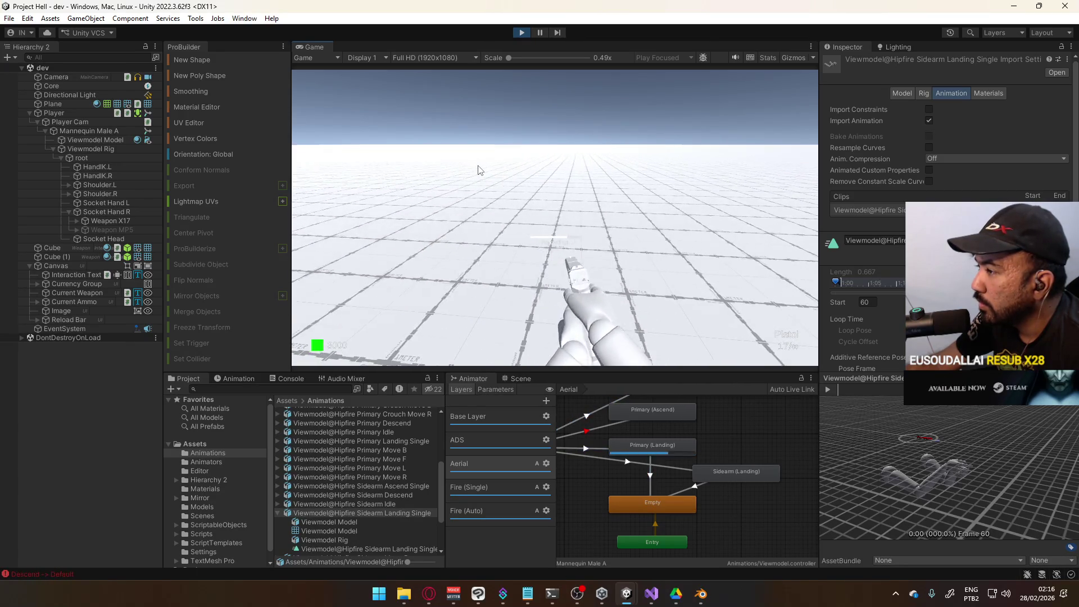
left_click_drag(845, 303, 842, 303)
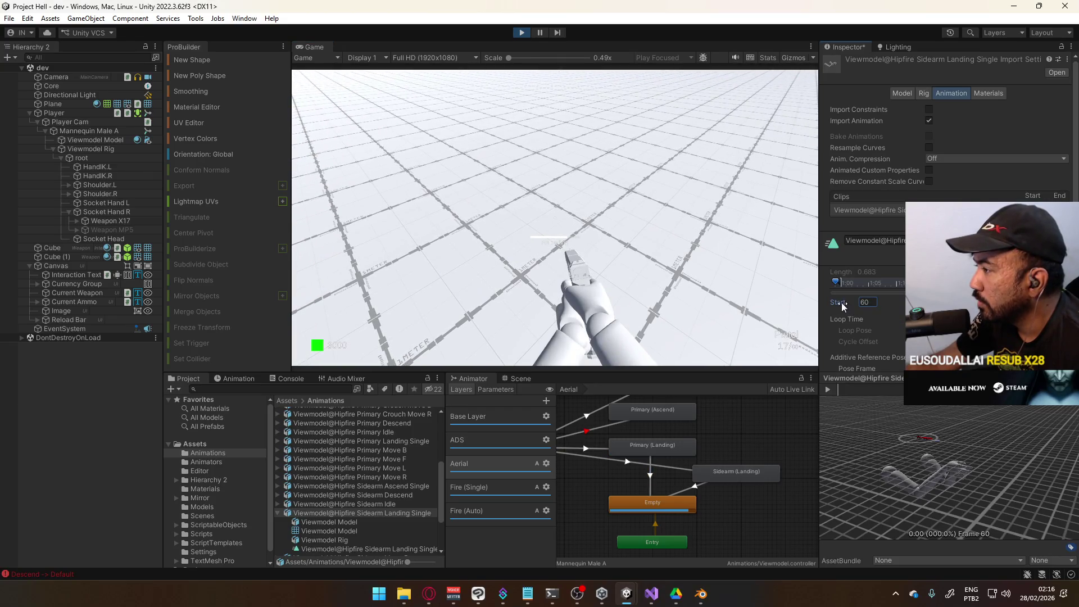
Step: Try start frame 59 on Sidearm Landing Single, restore it to 60, and jump to test
type("59.8")
key("Return")
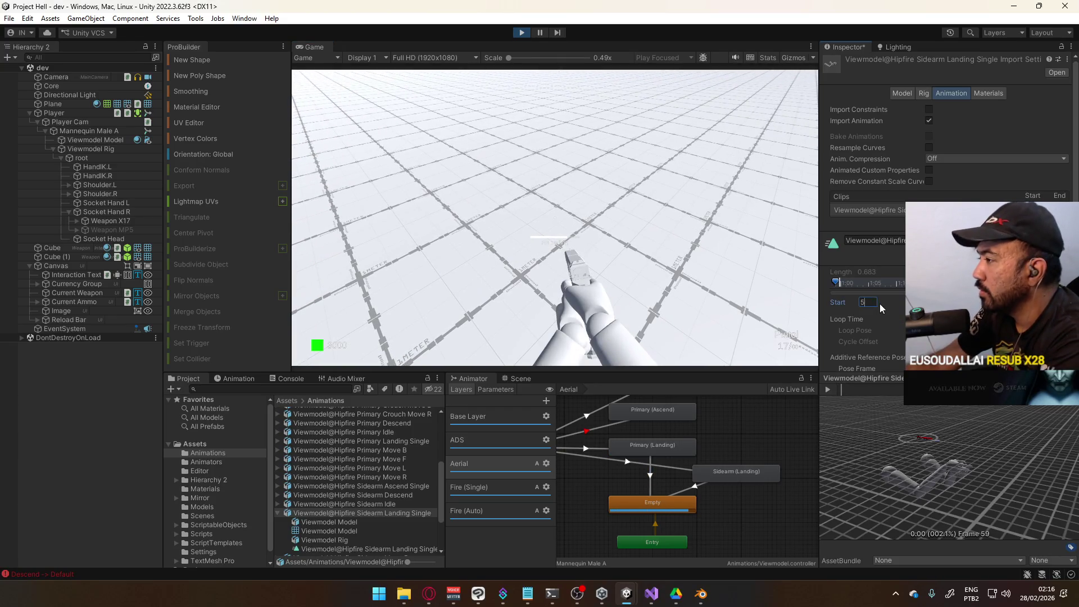
scroll(879, 304, "down", 4)
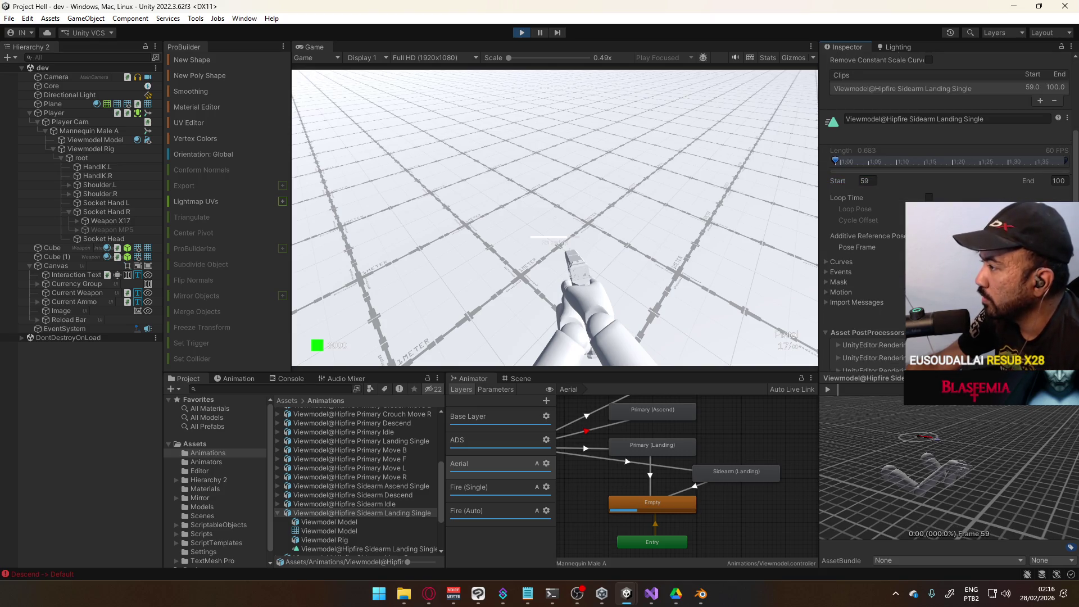
left_click(565, 215)
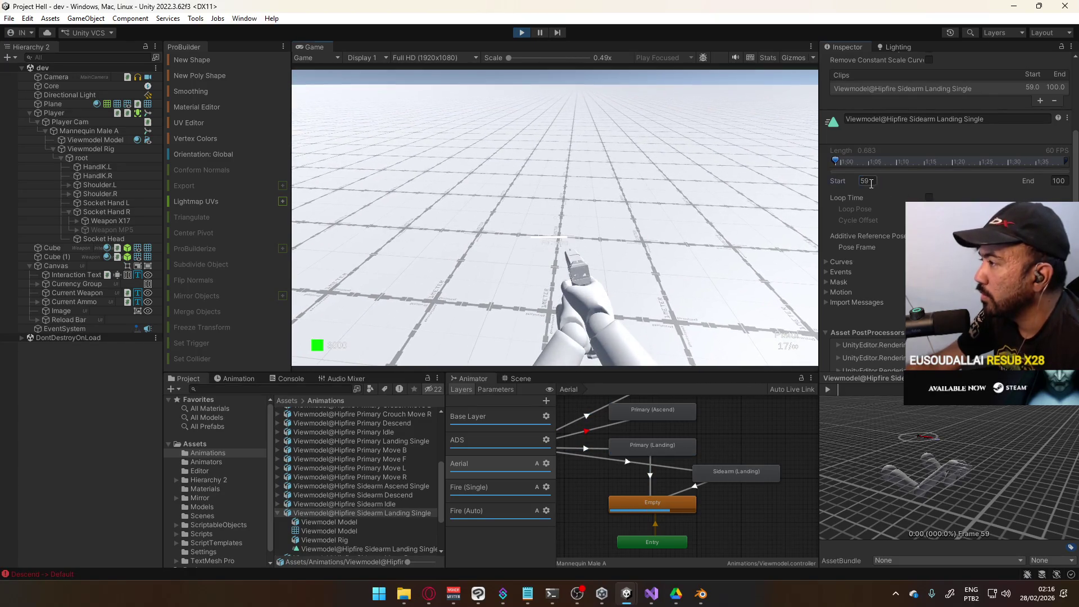
type("60")
key("Return")
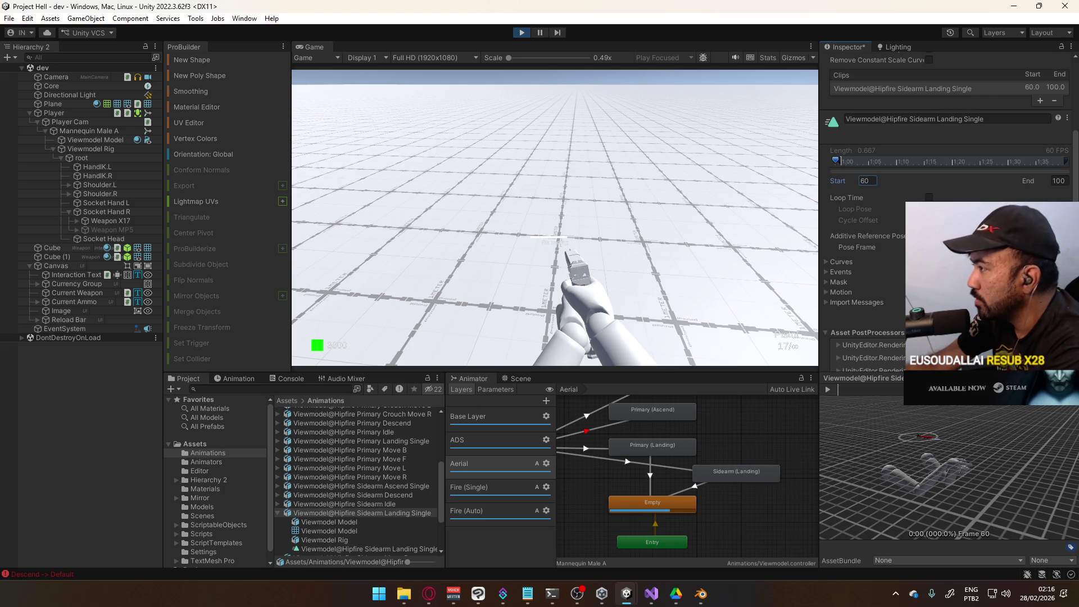
key("space")
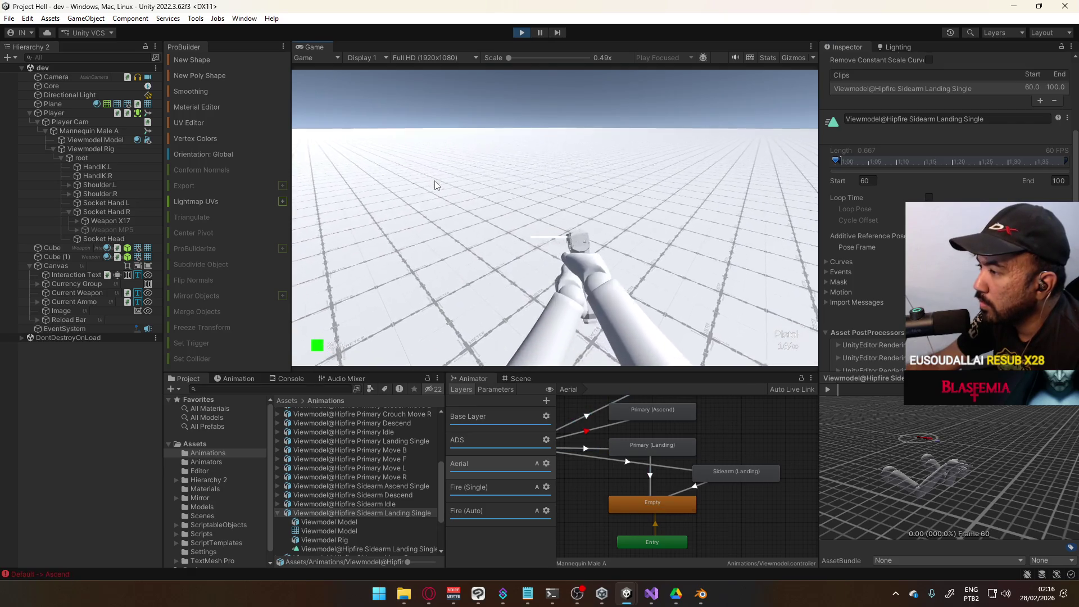
key("space")
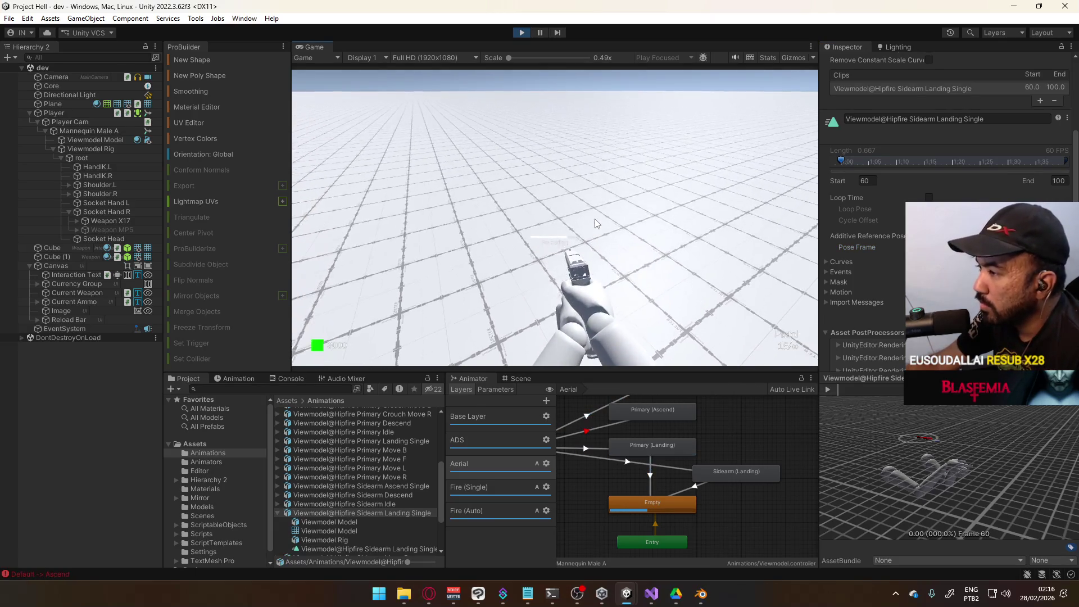
key("space")
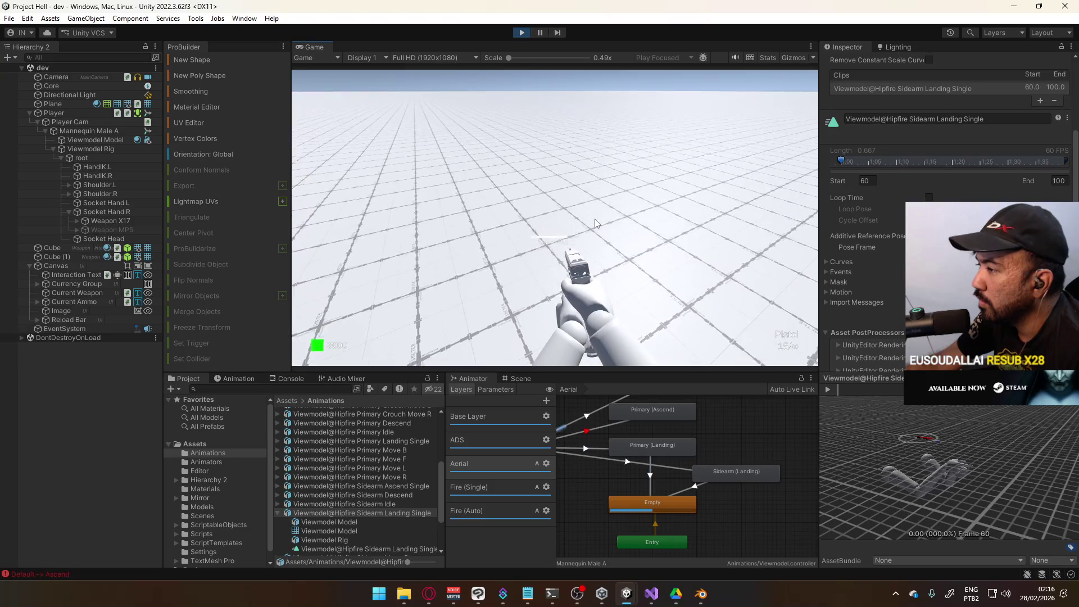
key("space")
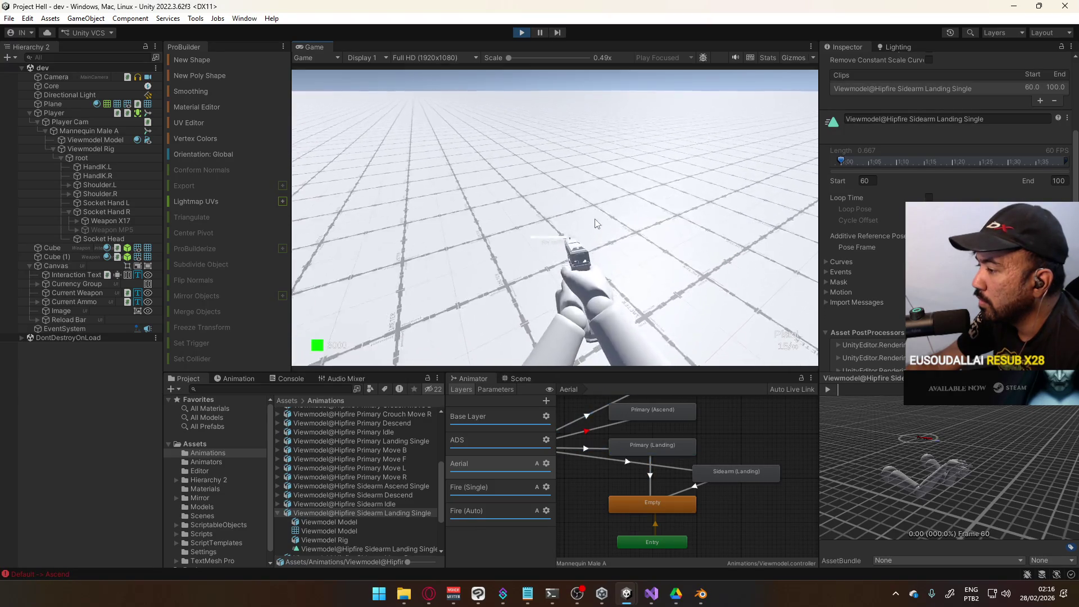
key("space")
key("super")
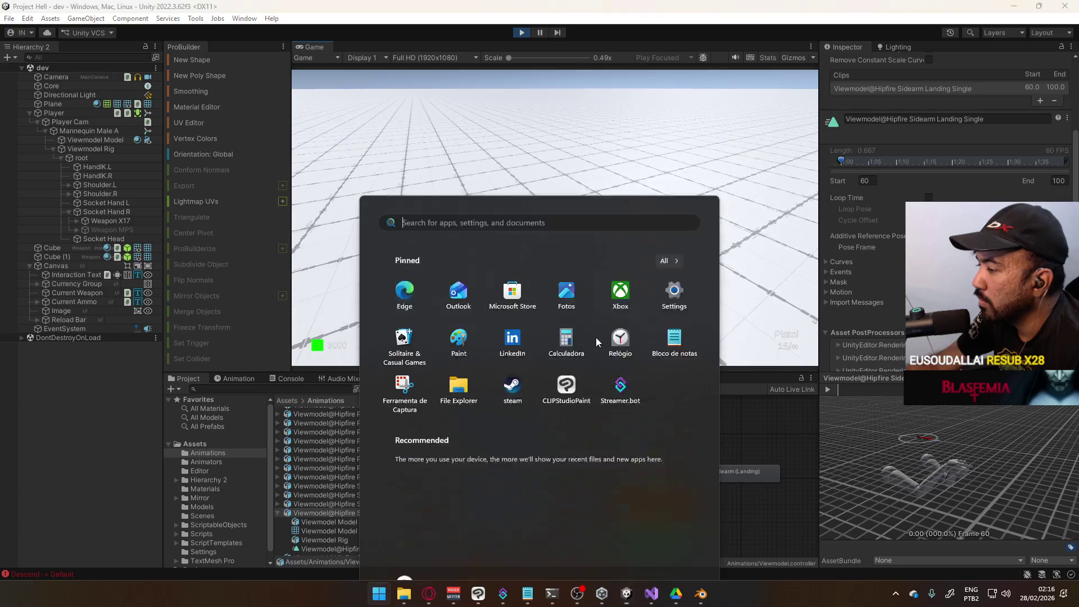
key("super")
left_click(646, 464)
Step: Move AnyState -> Sidearm (Landing) to the top of Any State's transitions and test two jumps
left_click(647, 464)
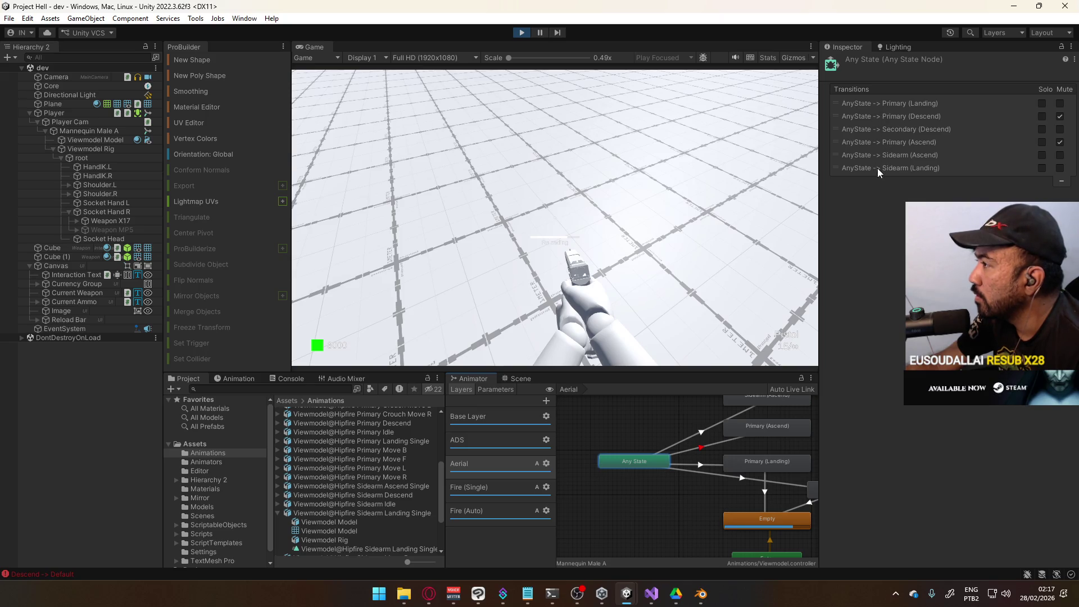
left_click_drag(838, 166, 846, 103)
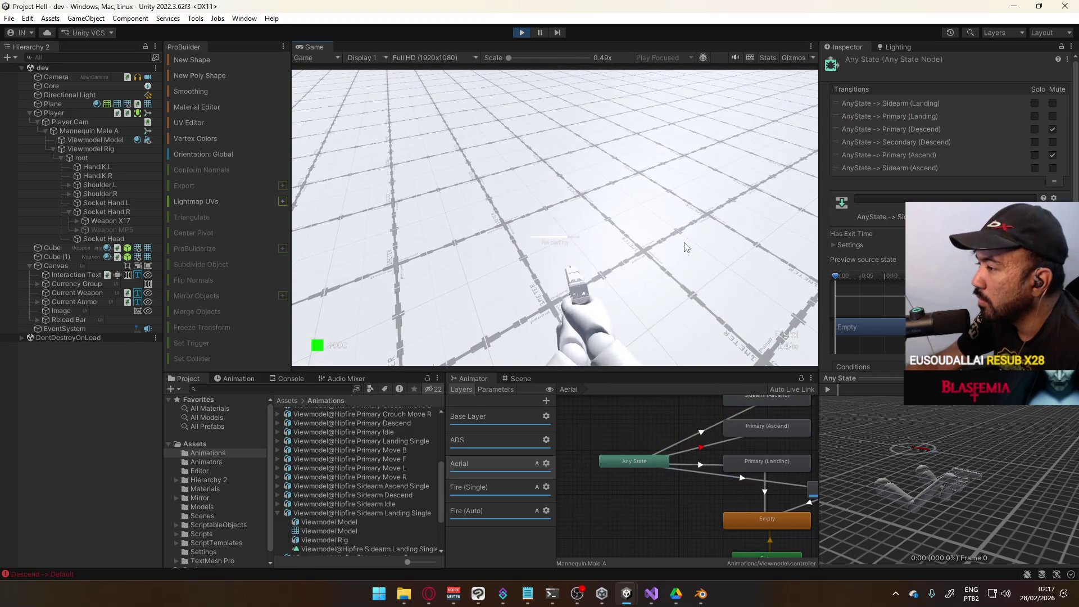
key("space")
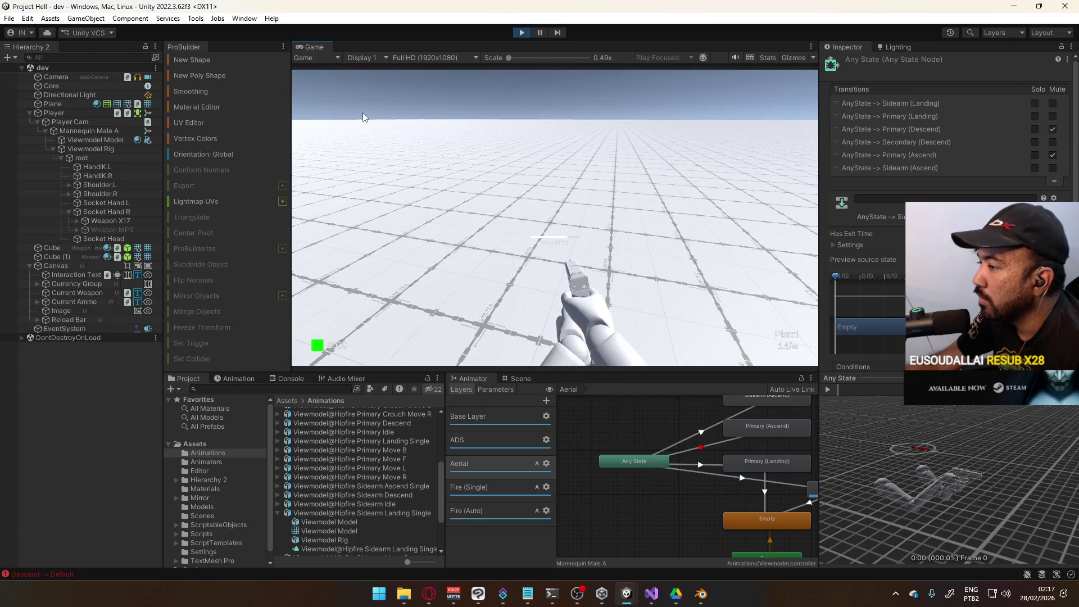
key("space")
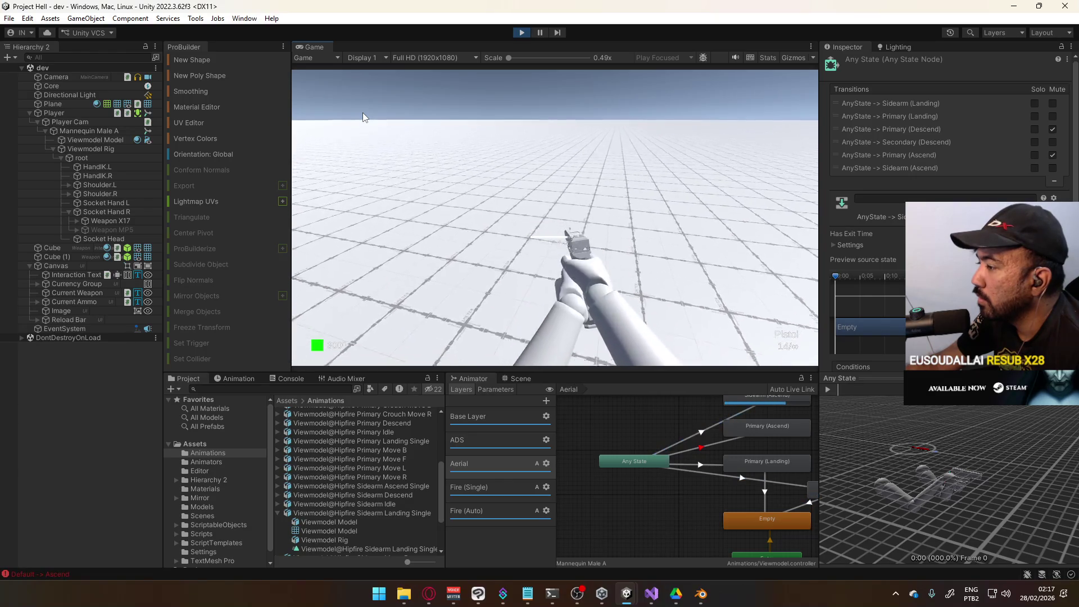
Step: Inspect the AnyState -> Sidearm (Ascend) transition, then show the Viewmodel@Hipfire Sidearm Landing Single import settings
key("super")
key("super")
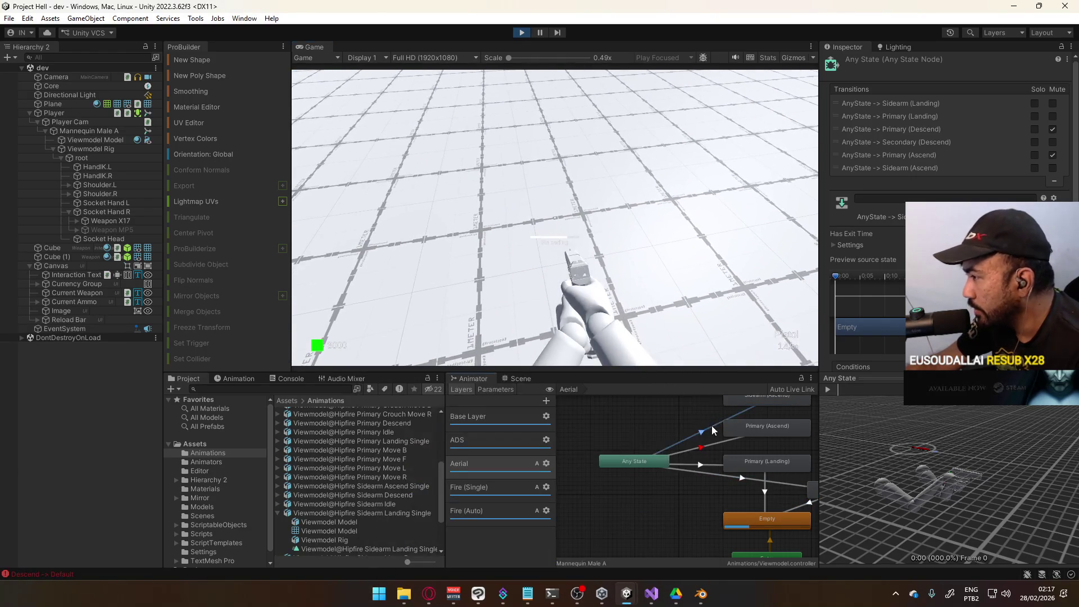
left_click(711, 426)
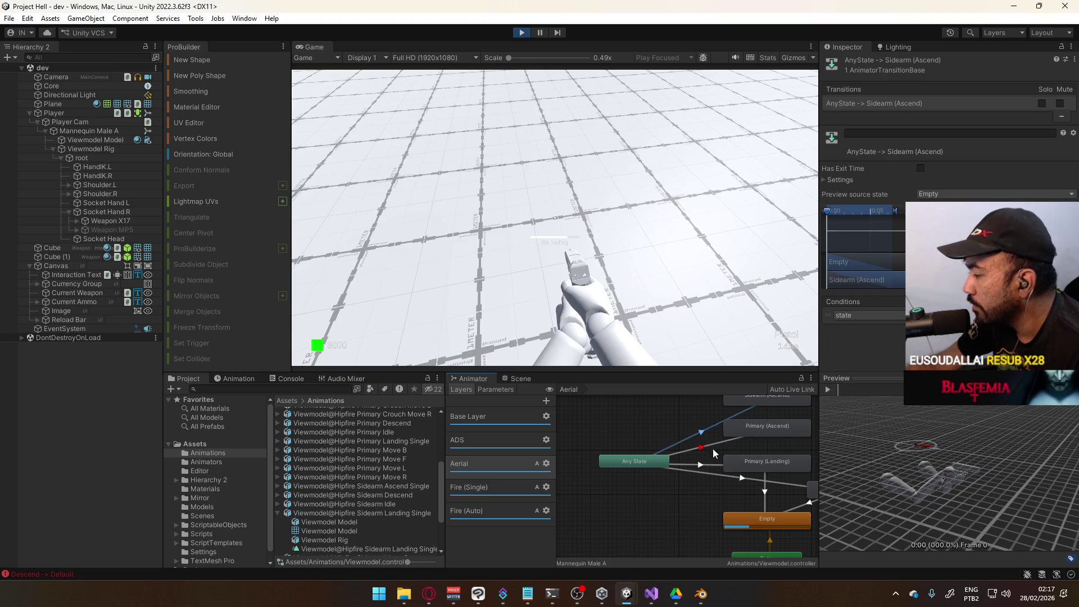
left_click(380, 514)
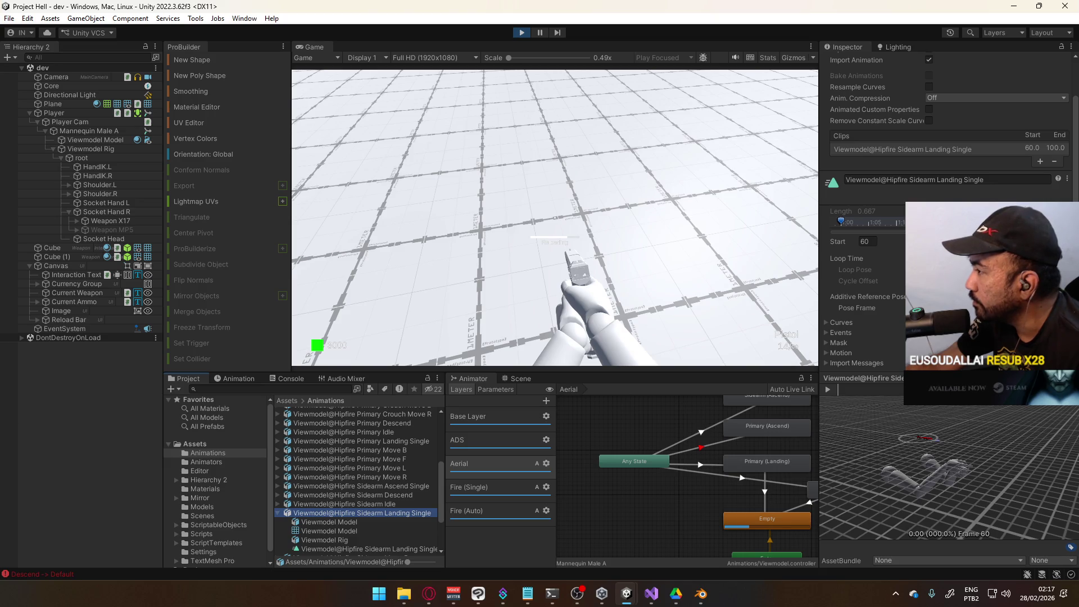
Step: Confirm the Sidearm Landing Single clip spans frames 60–100, test a jump, and reselect Any State
left_click(857, 308)
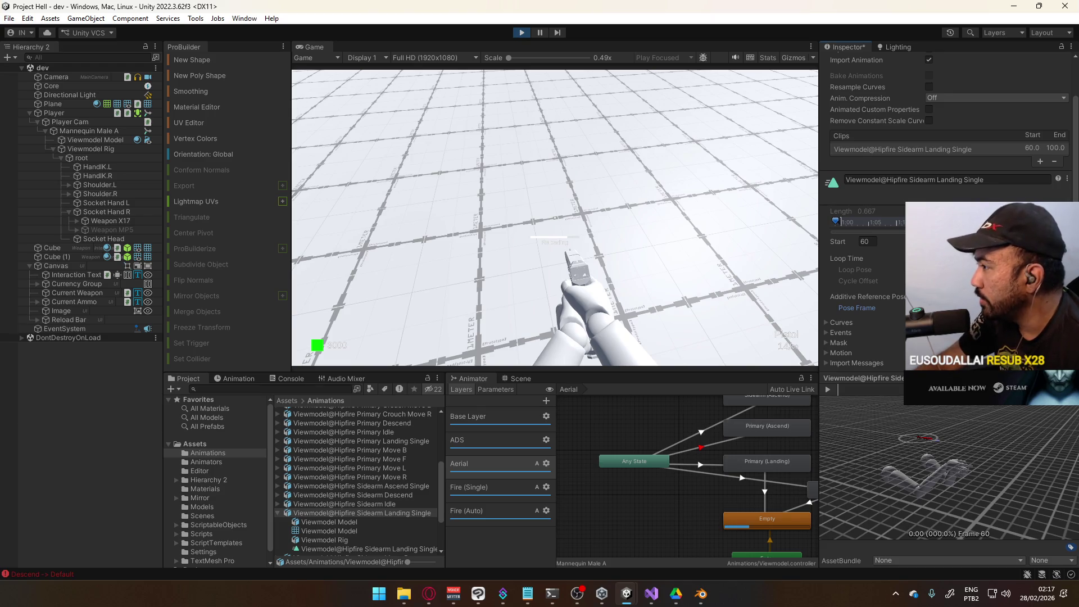
scroll(945, 225, "down", 2)
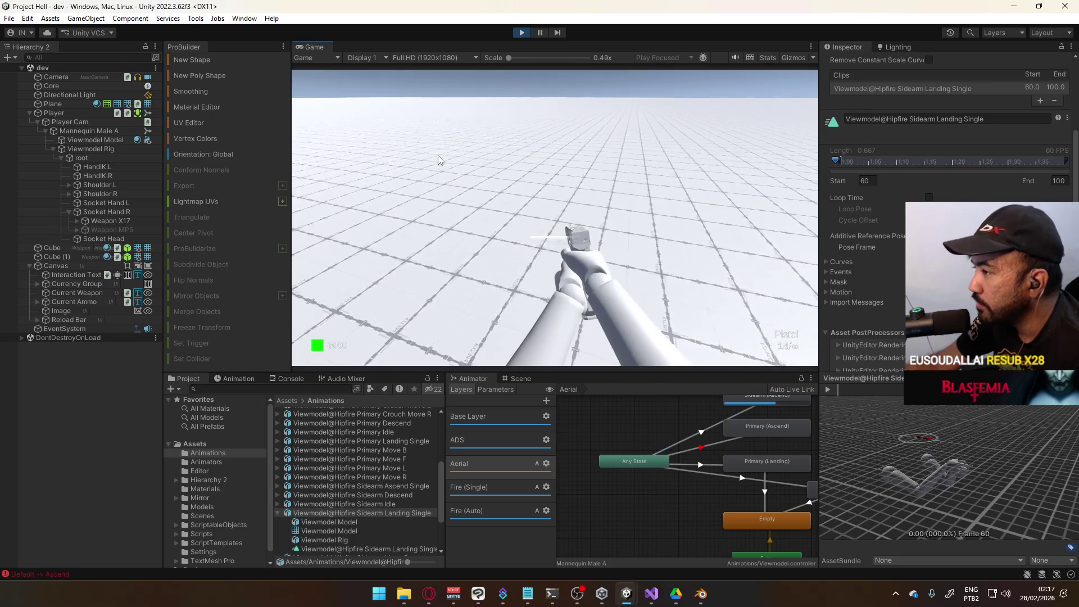
key("space")
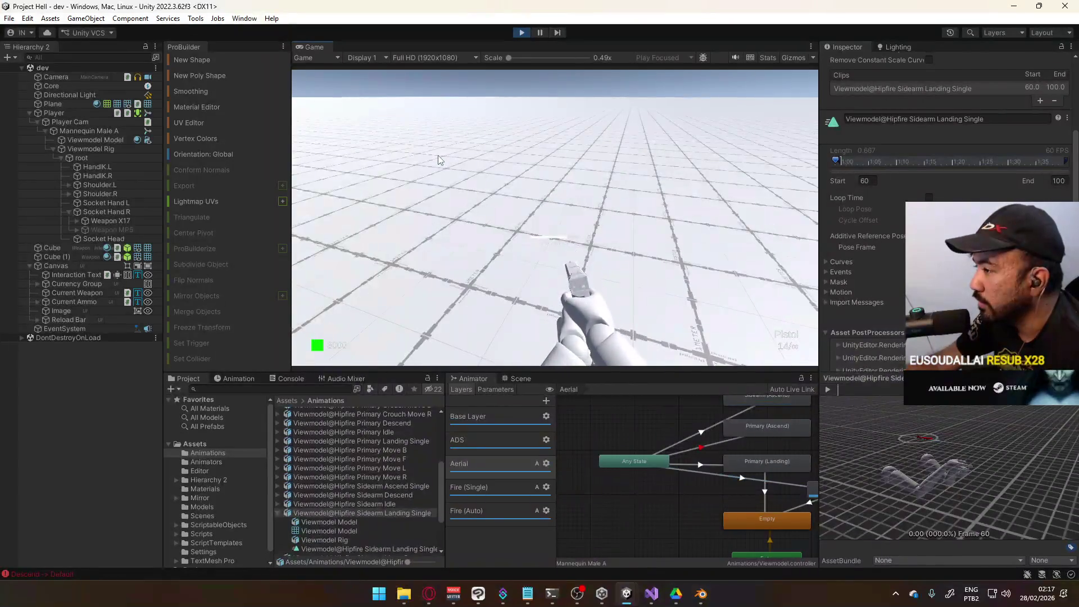
key("super")
key("super")
left_click(625, 460)
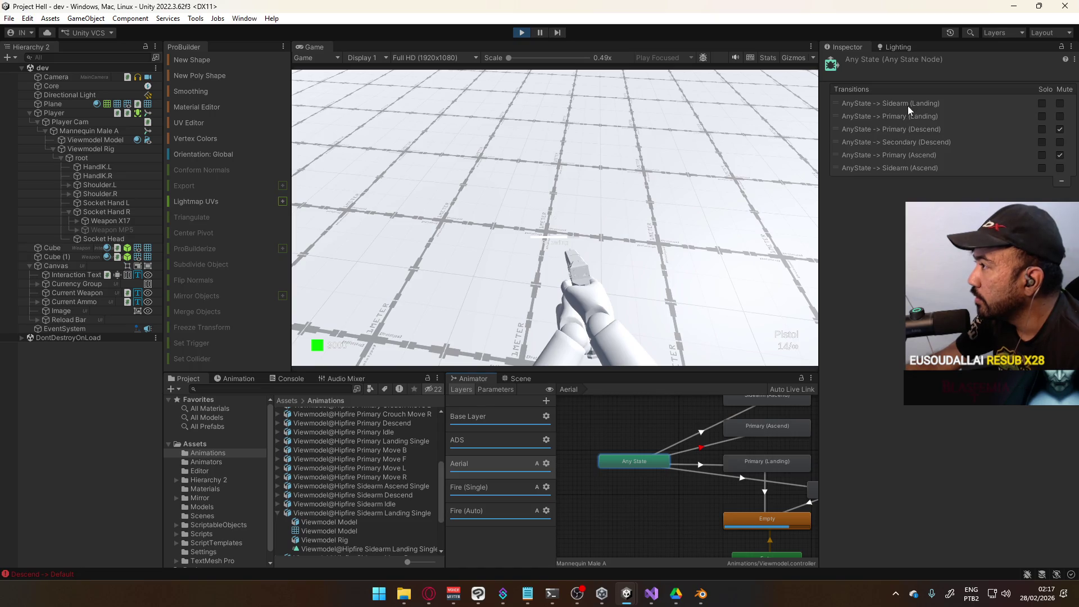
Step: Drag the Sidearm (Landing) transition to the end of the list and back to the top
left_click_drag(862, 103, 866, 169)
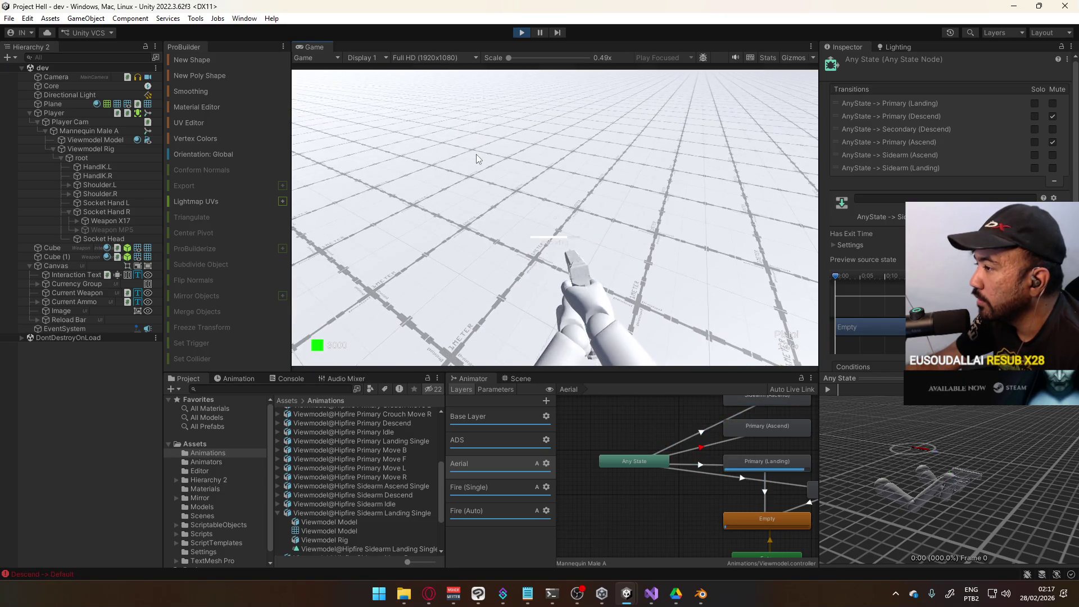
left_click_drag(838, 167, 845, 103)
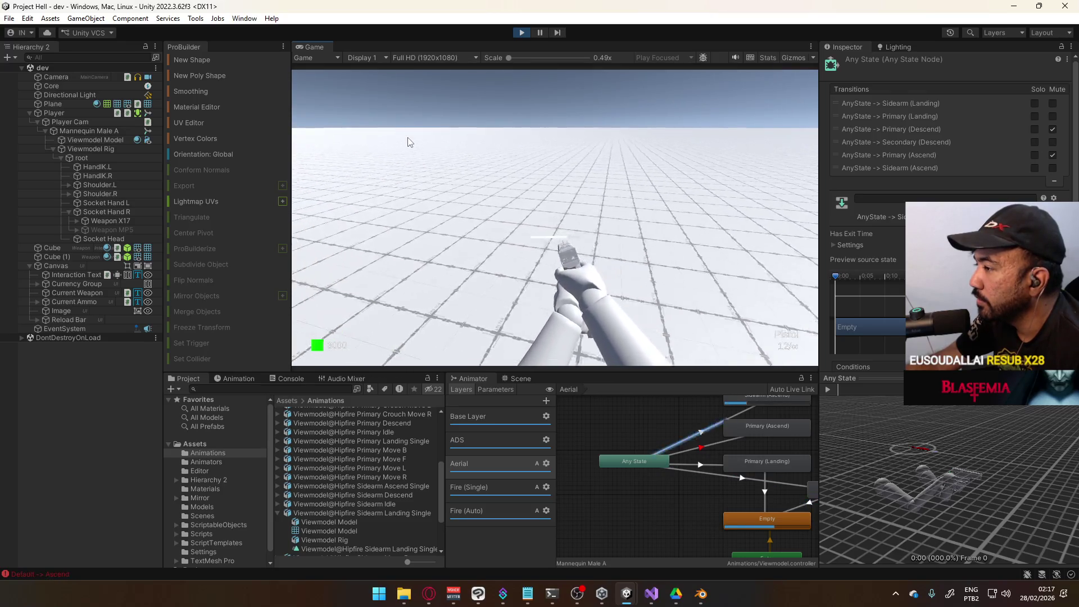
key("super")
key("super")
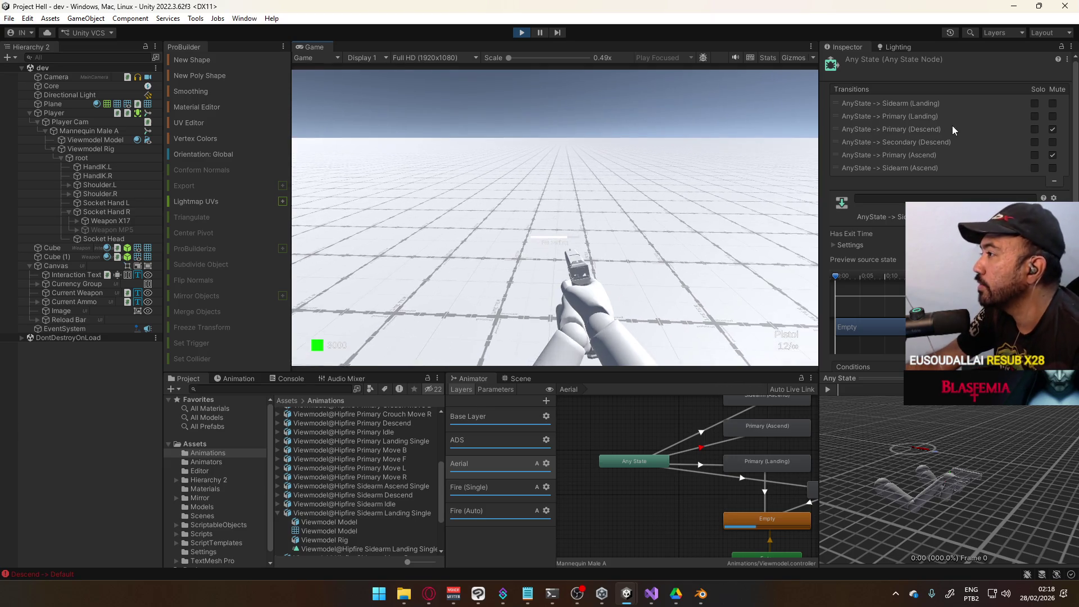
Step: Mute AnyState -> Primary (Landing), inspect the Sidearm (Landing) transition, and jump to test it
left_click(1052, 116)
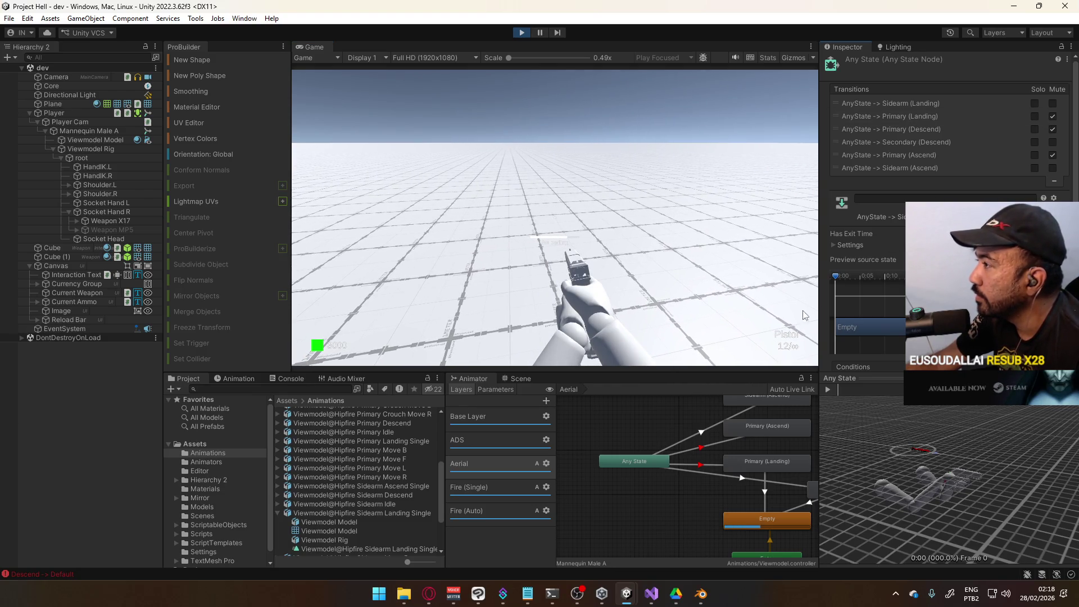
left_click(711, 466)
mouse_move(737, 465)
left_mouse_down()
mouse_move(744, 449)
mouse_move(669, 444)
left_mouse_up()
left_click(696, 480)
left_click(594, 236)
key("space")
key("space")
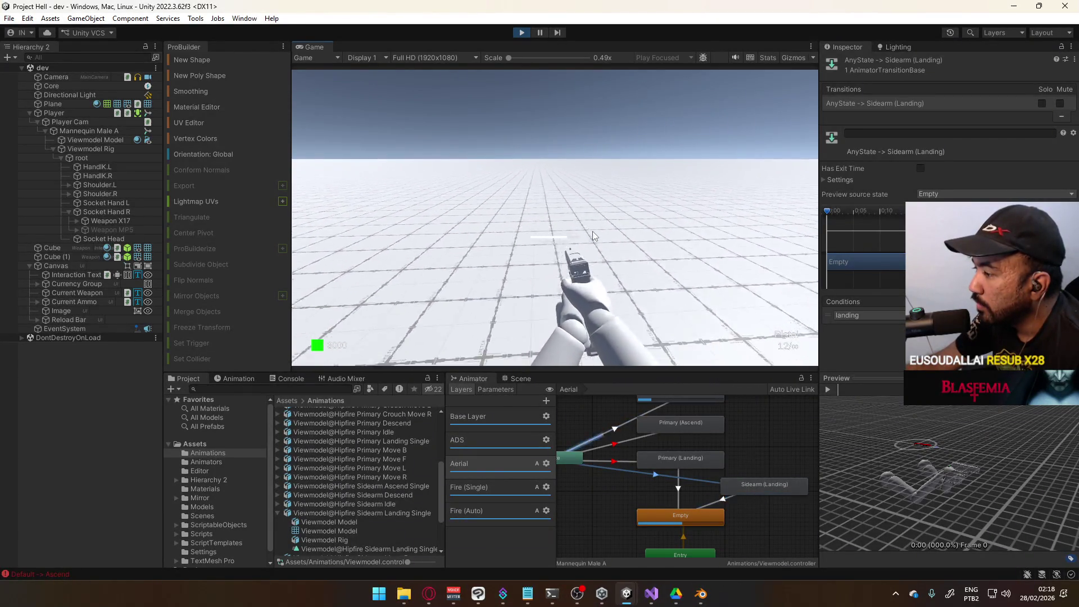
Step: Jump twice and reload with the sidearm in play mode, then stop playing
key("space")
key("space")
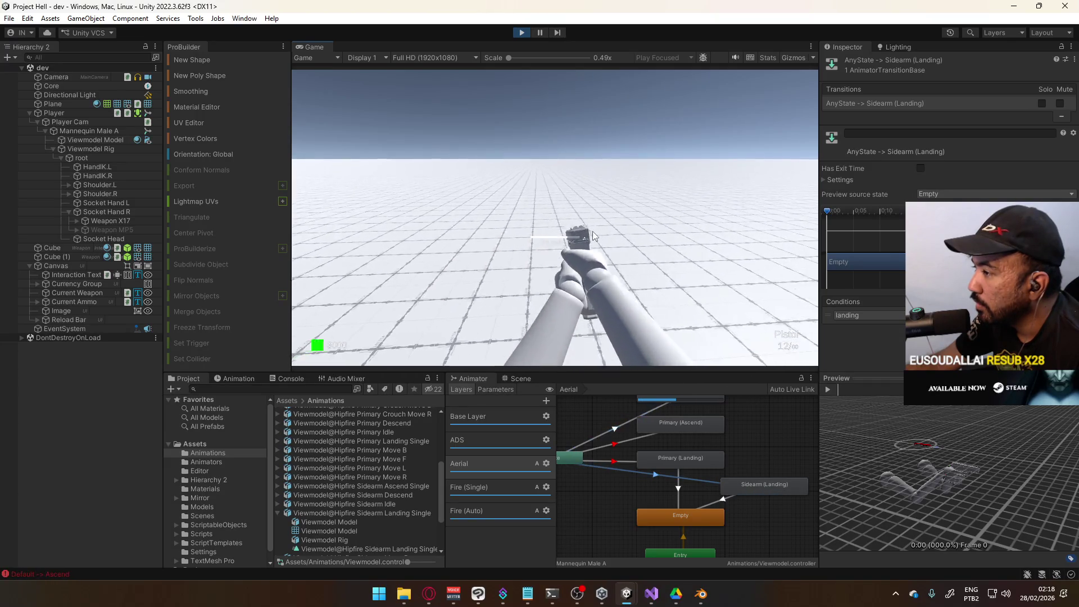
key("space")
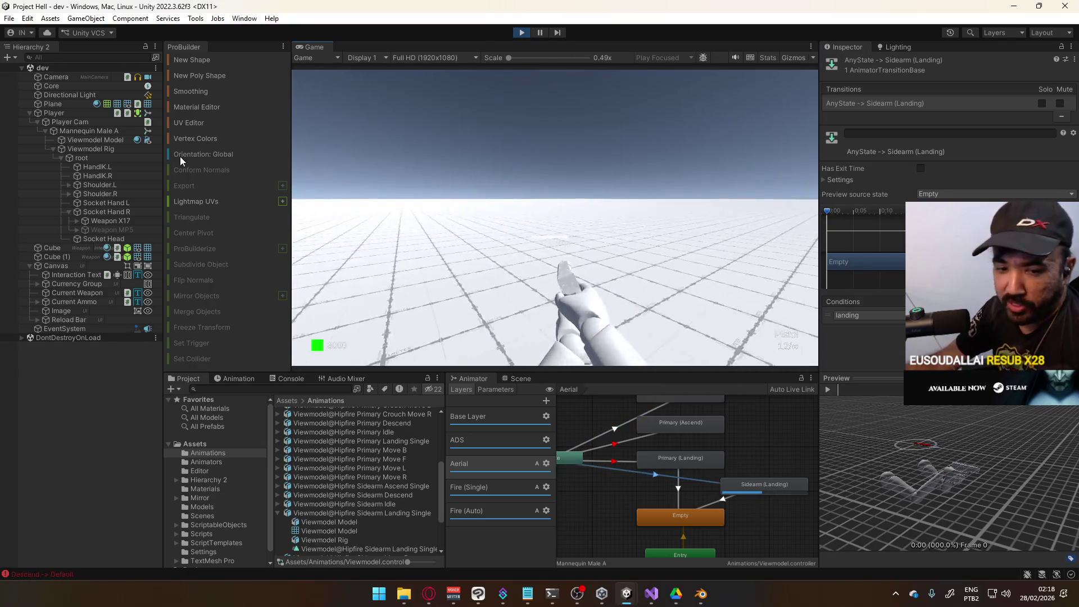
key("r")
left_click(522, 32)
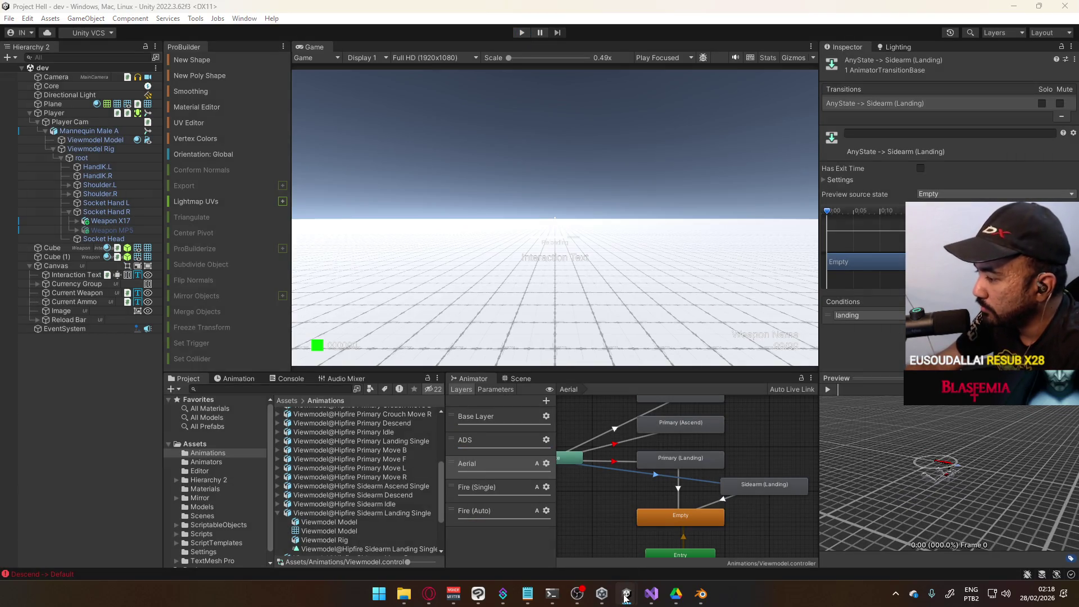
mouse_move(626, 599)
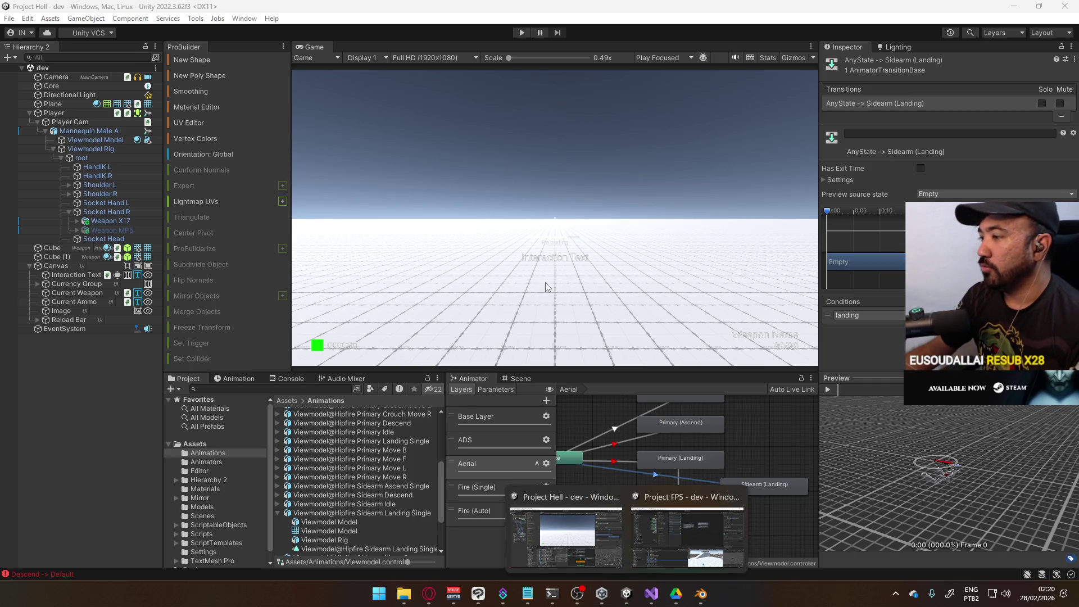
left_click(559, 292)
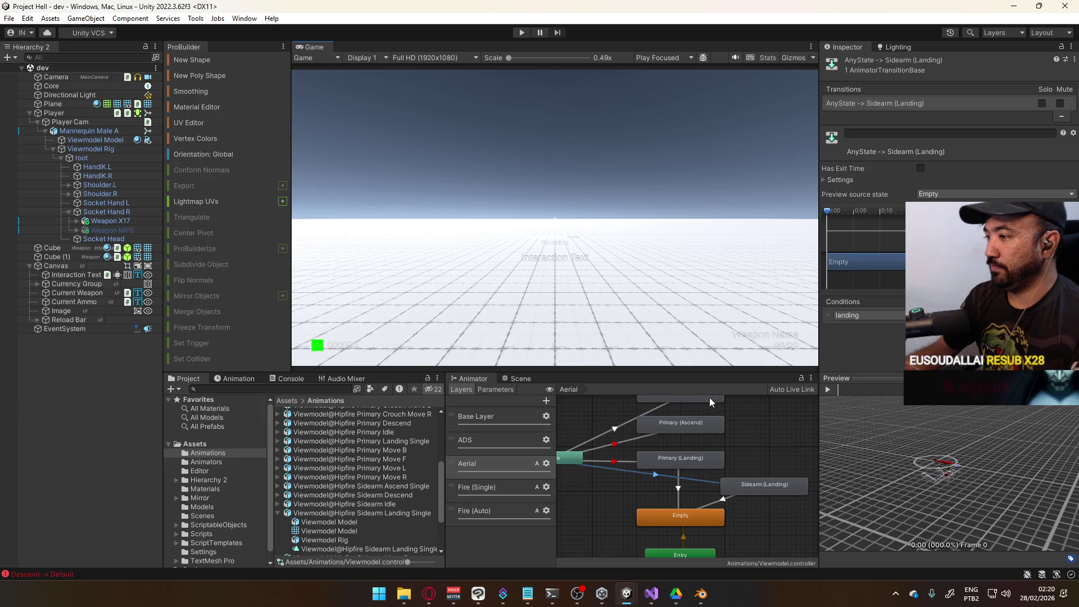
Step: Pan the Aerial graph to the Ascend states, opening and dismissing the graph context menu
mouse_move(652, 471)
left_mouse_down()
mouse_move(683, 445)
mouse_move(630, 462)
mouse_move(641, 445)
mouse_move(708, 471)
mouse_move(648, 480)
mouse_move(604, 462)
mouse_move(727, 470)
mouse_move(623, 459)
left_mouse_up()
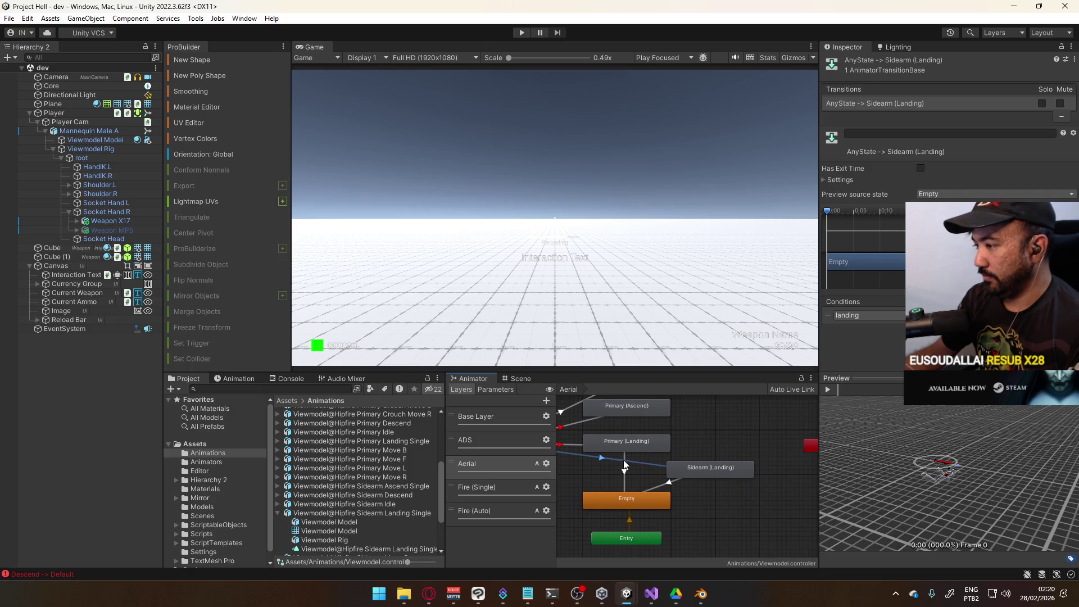
right_click(721, 445)
left_click(696, 434)
mouse_move(696, 434)
left_mouse_down()
mouse_move(715, 476)
mouse_move(724, 477)
mouse_move(701, 451)
mouse_move(748, 464)
mouse_move(747, 473)
mouse_move(755, 459)
mouse_move(660, 458)
mouse_move(737, 450)
mouse_move(723, 475)
left_mouse_up()
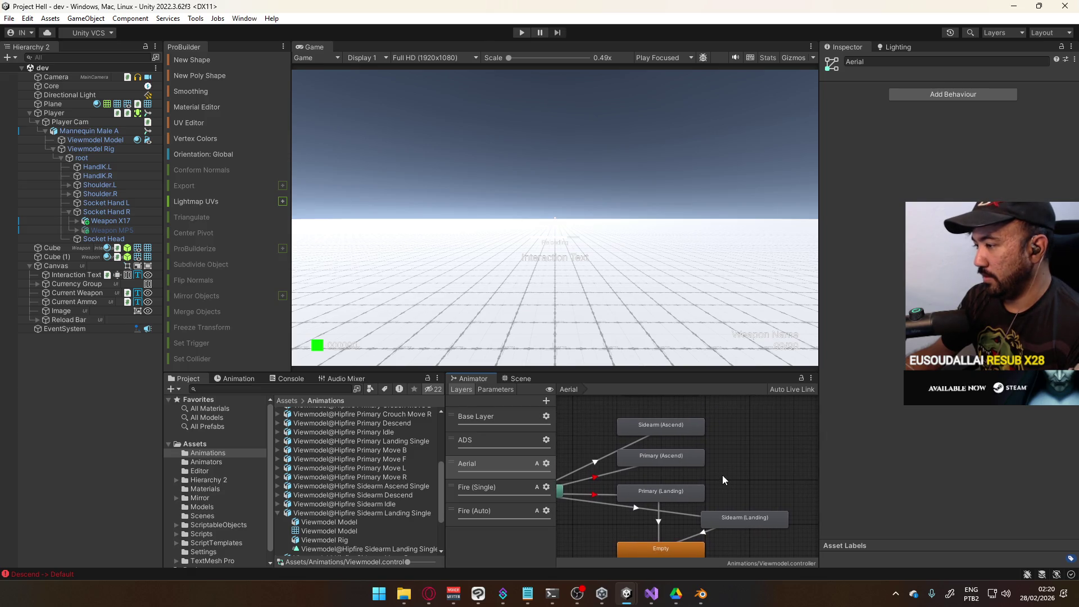
right_click(737, 447)
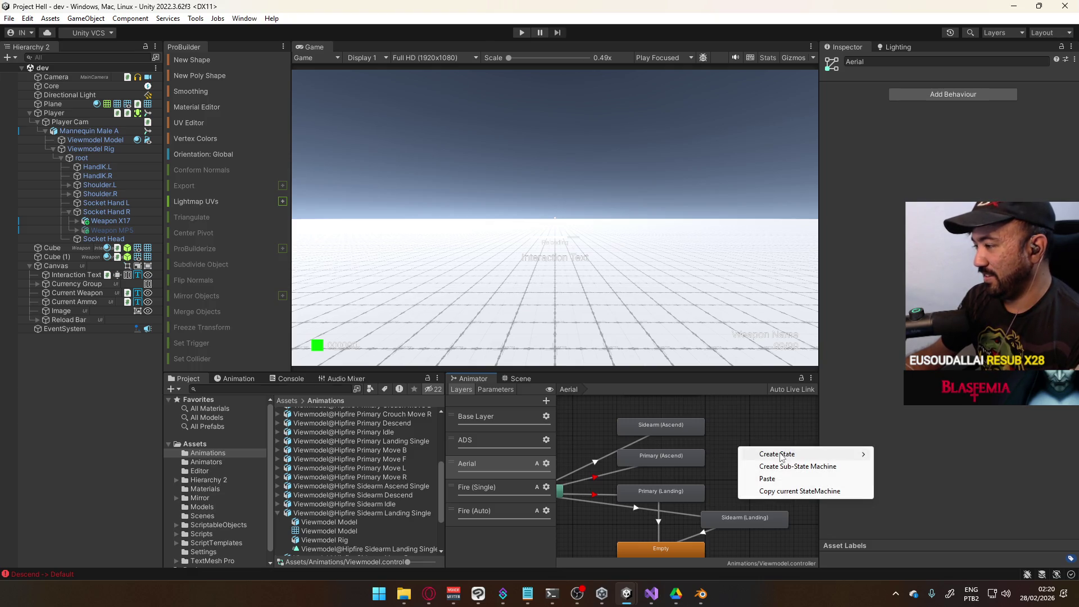
mouse_move(775, 454)
left_click(754, 427)
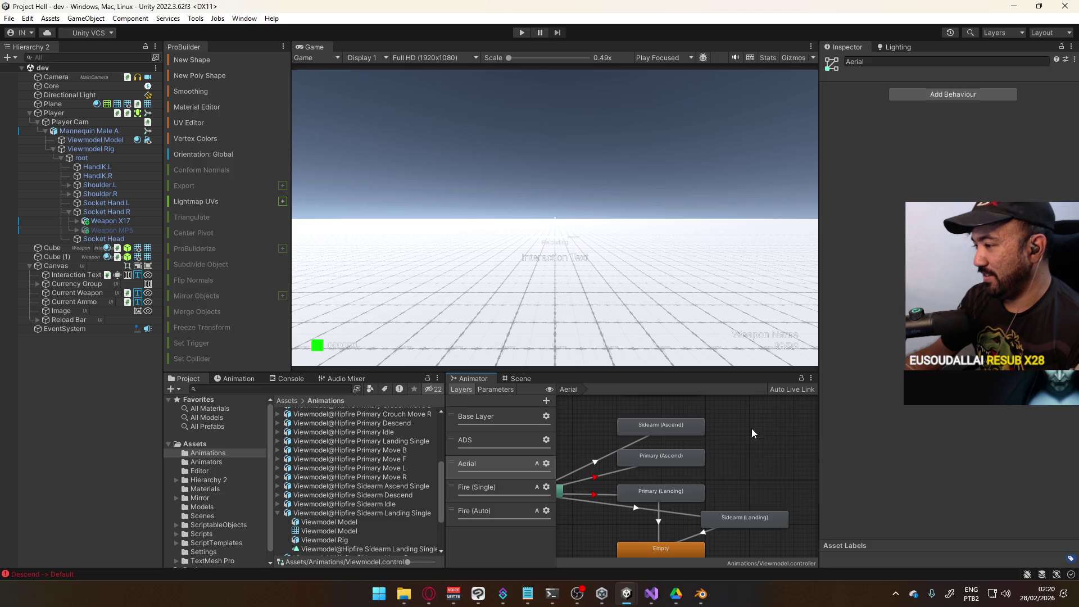
Step: Inspect Sidearm (Ascend) and Primary (Ascend), then create and open a new sub-state machine
left_click(696, 428)
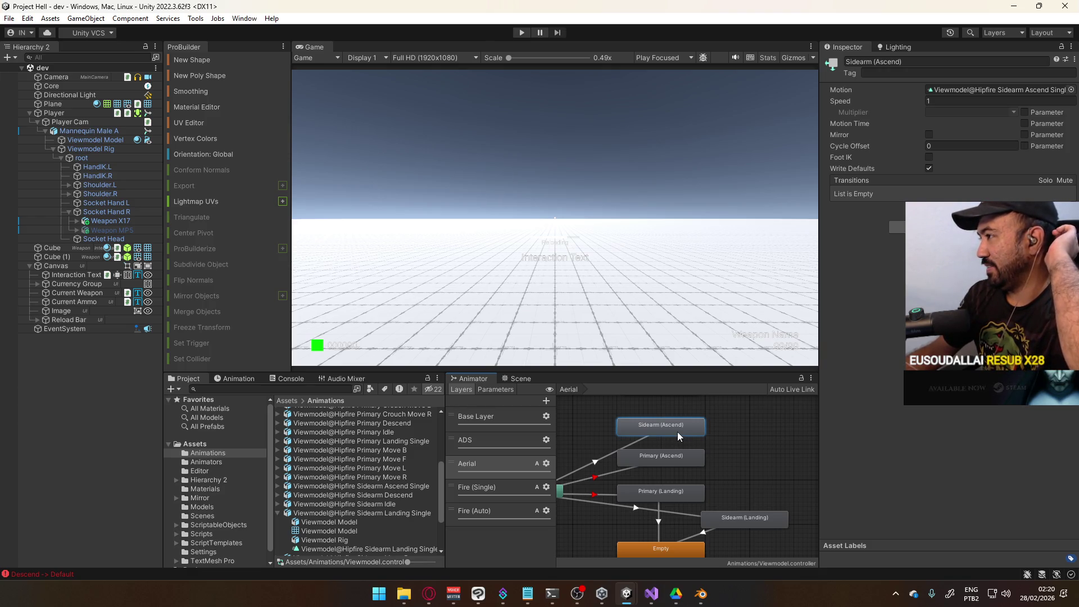
left_click(662, 458)
left_click(672, 431)
left_click(669, 460)
left_click(667, 431)
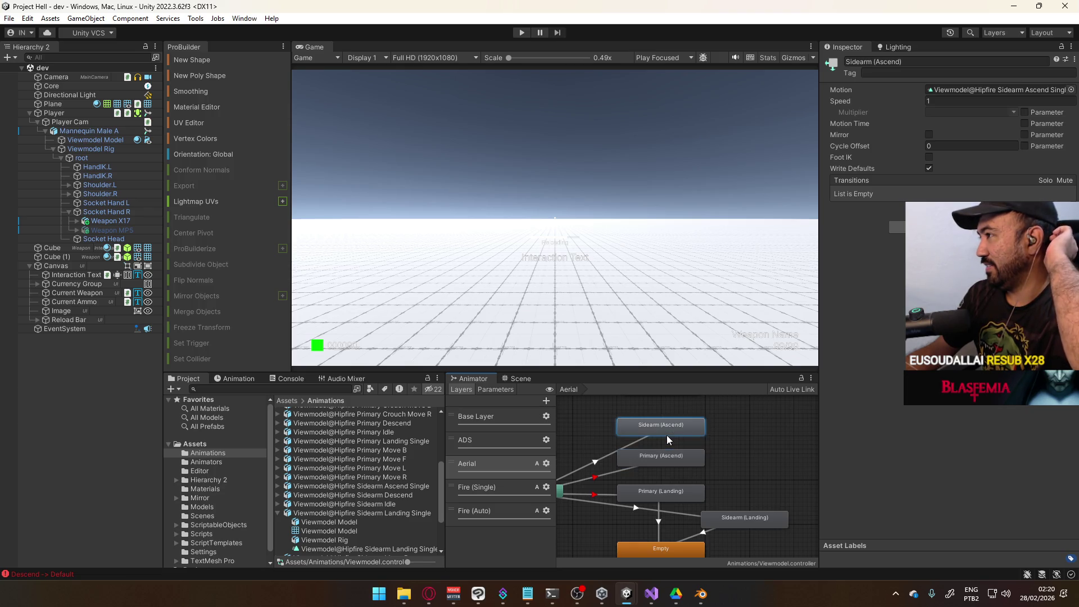
left_click(757, 452)
right_click(754, 452)
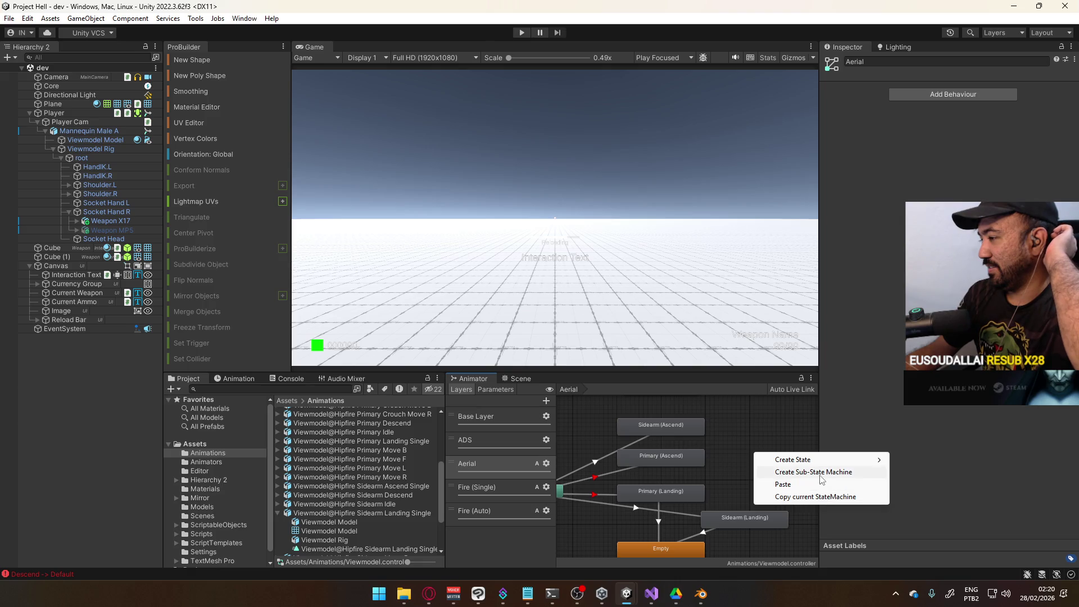
left_click(814, 472)
double_click(777, 462)
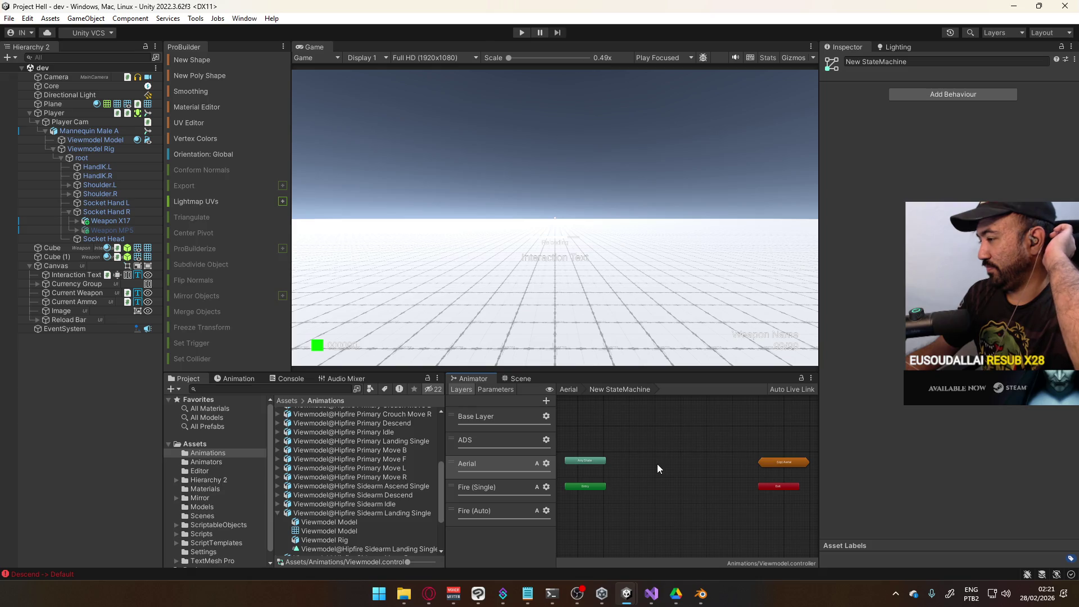
Step: Delete the New StateMachine node from Aerial and select the Primary (Ascend) and Sidearm (Ascend) states
left_click(572, 390)
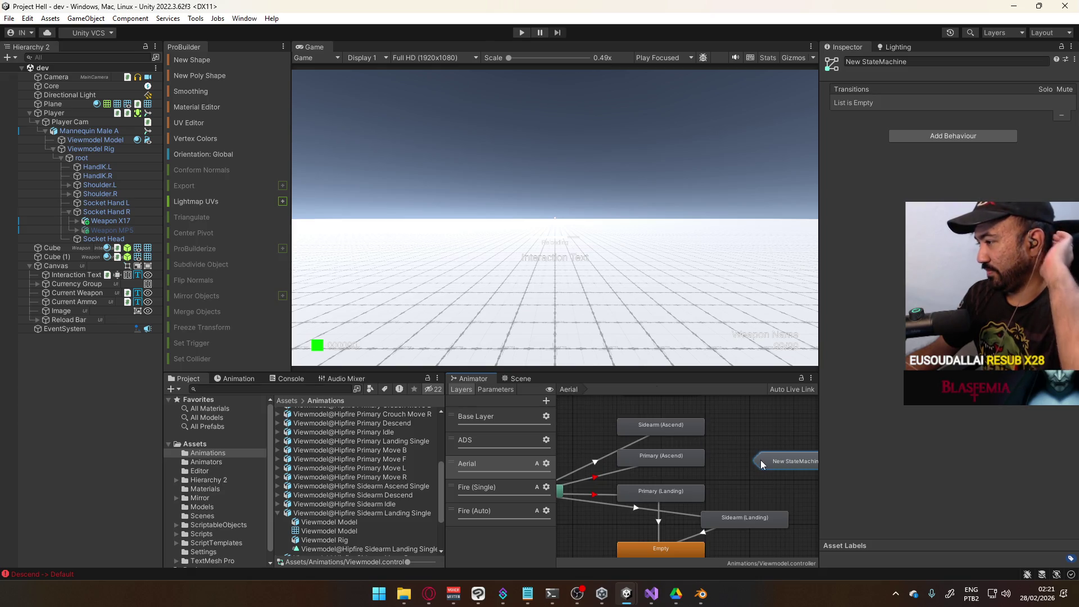
key("Delete")
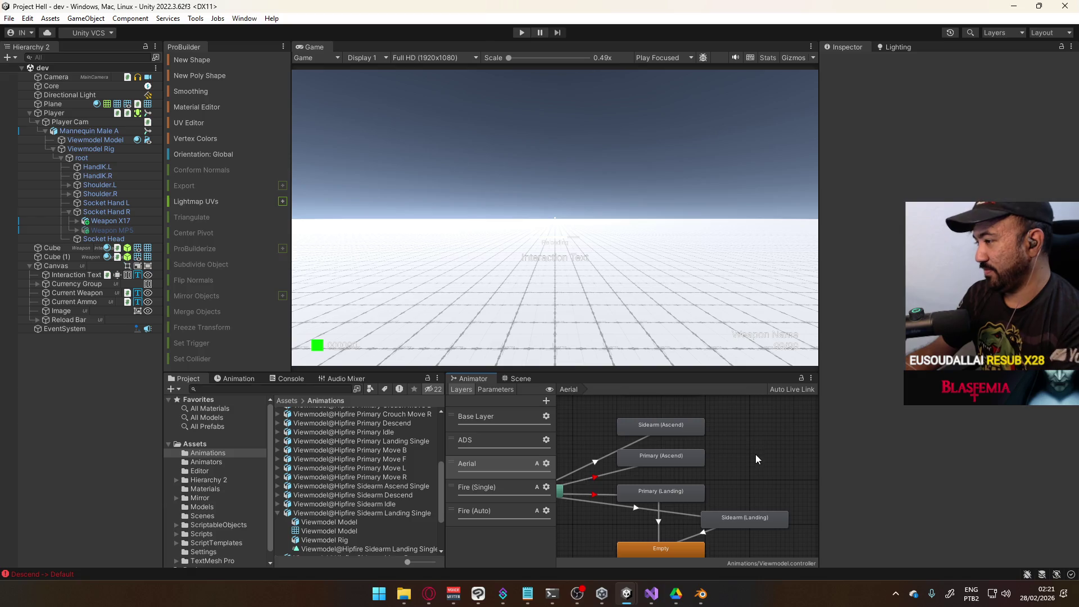
left_click(687, 460)
left_click(677, 424)
left_click(674, 444)
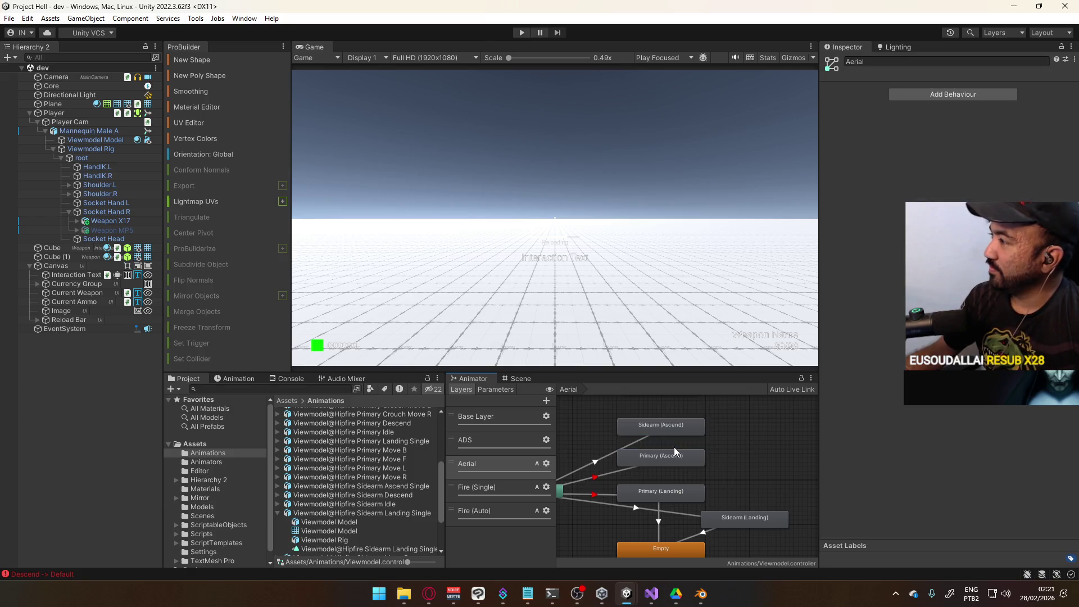
left_click(672, 453)
left_click(673, 430)
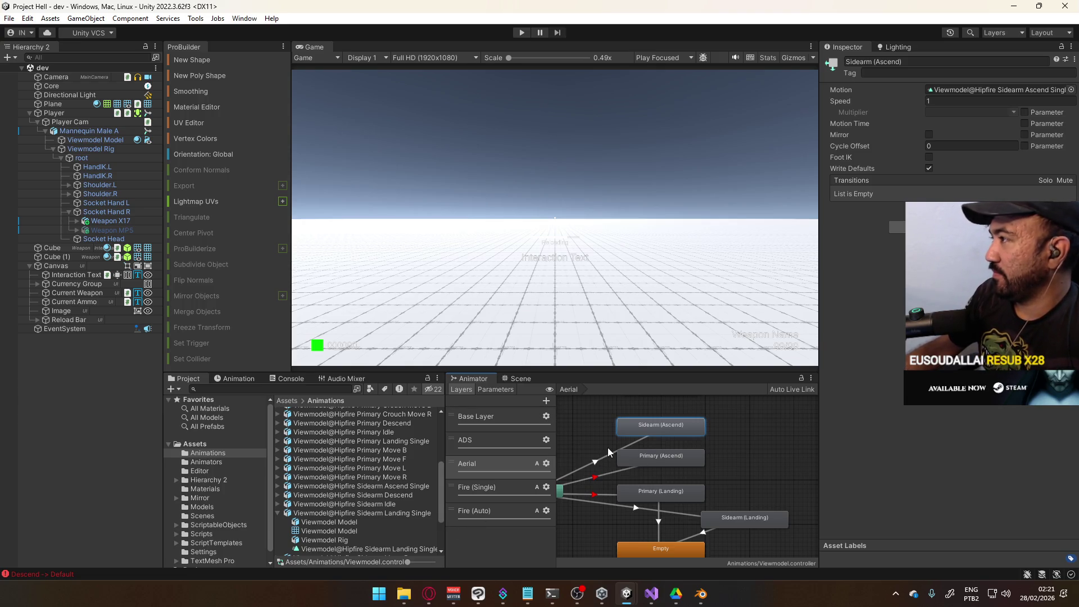
Step: Create a fresh New StateMachine, then back on Aerial select both Ascend states together
right_click(726, 442)
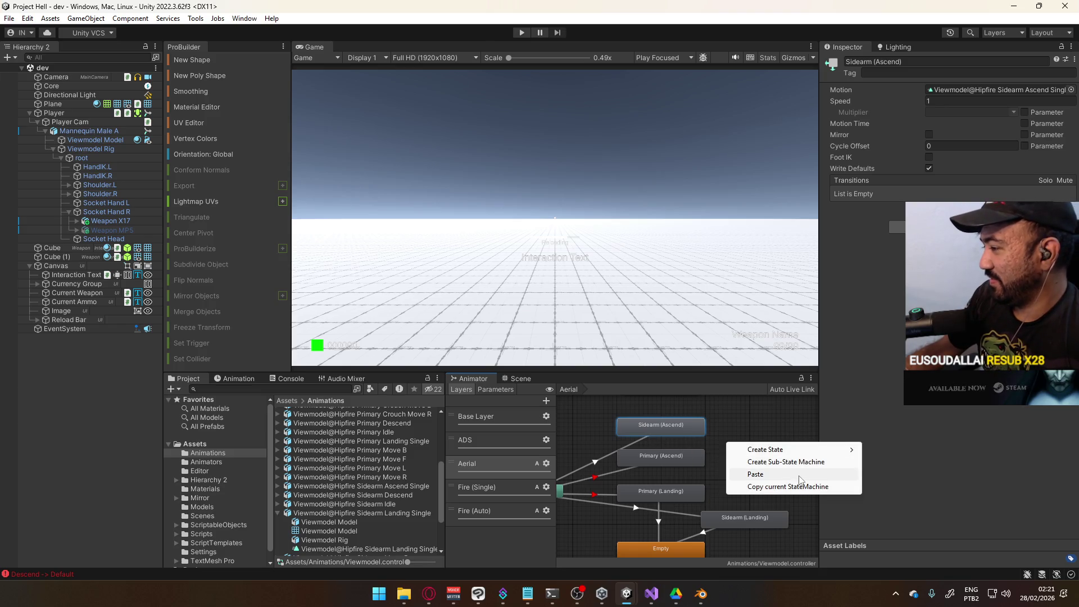
left_click(782, 461)
double_click(773, 451)
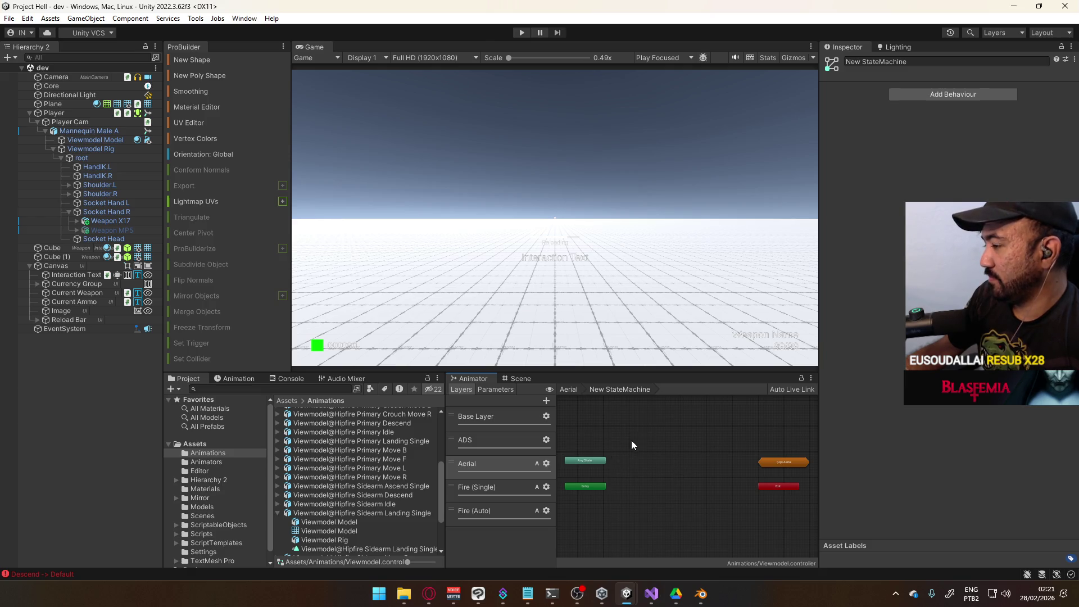
left_click(662, 430)
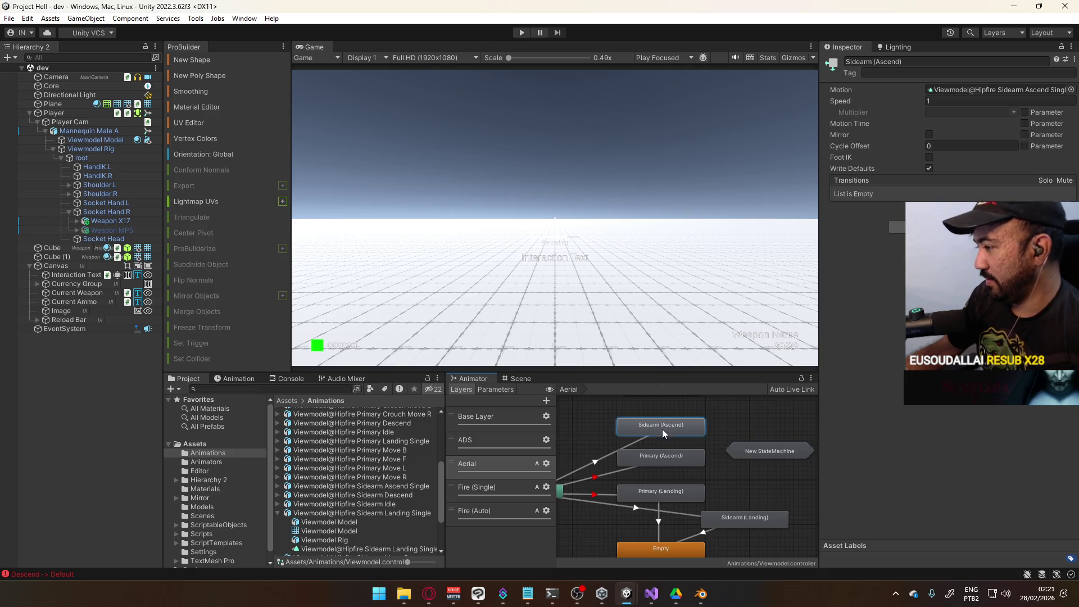
left_click(665, 463, "ctrl")
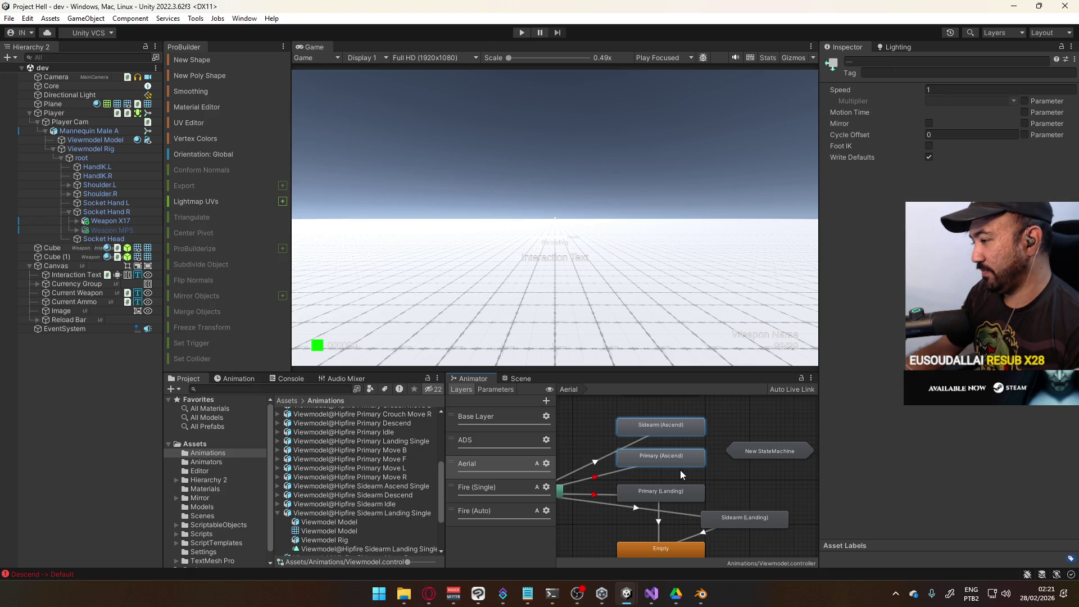
Step: Test-paste the two Ascend states into New StateMachine, then delete and undo the paste
double_click(760, 450)
key("ctrl+v")
left_click_drag(585, 461, 677, 460)
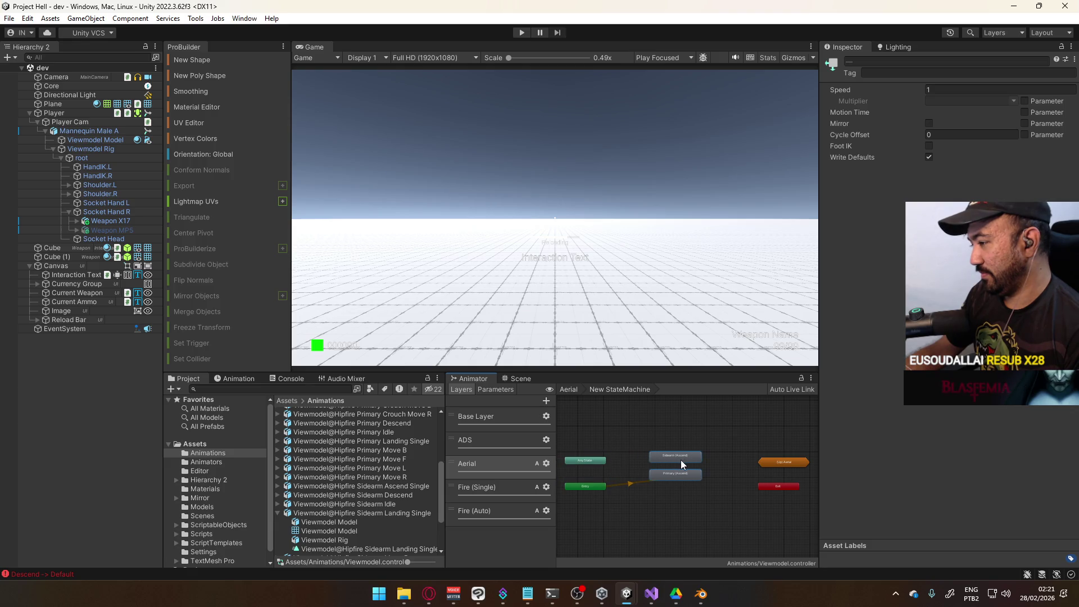
key("Delete")
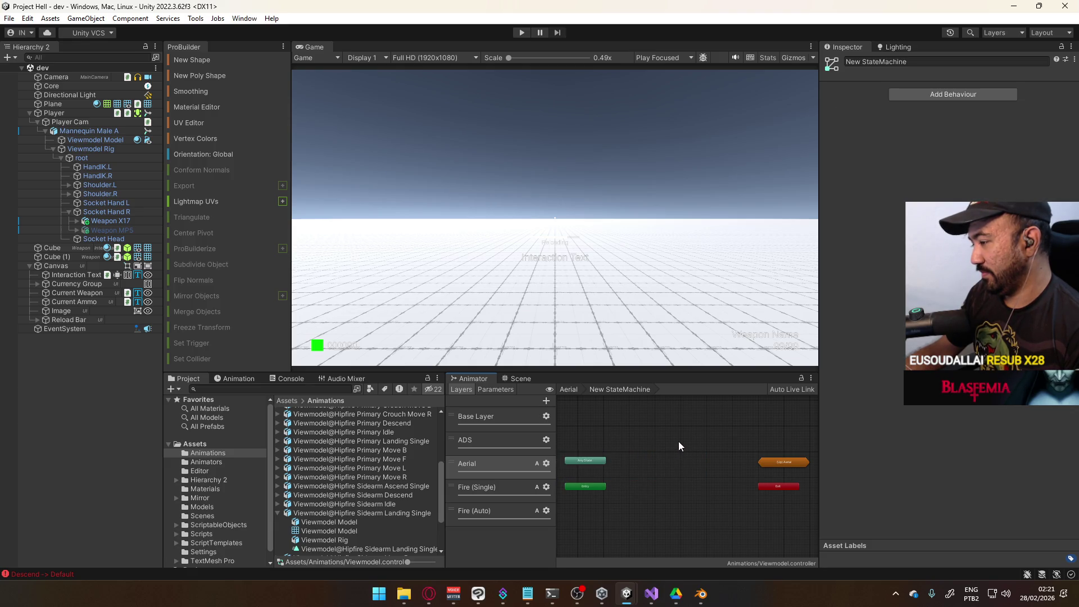
key("ctrl+z")
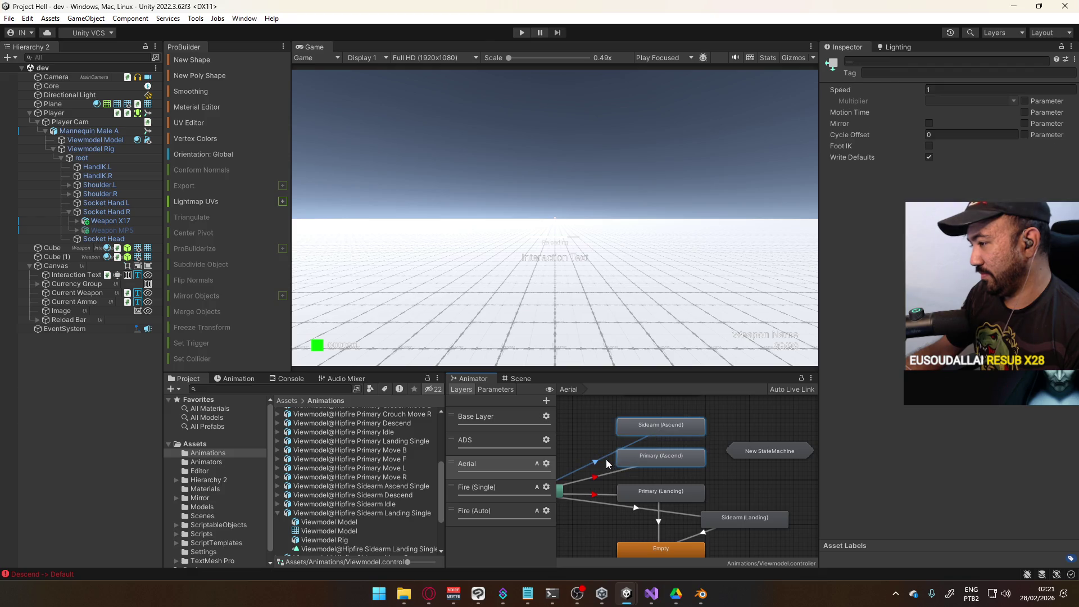
key("ctrl+z")
key("ctrl+z")
key("ctrl+z")
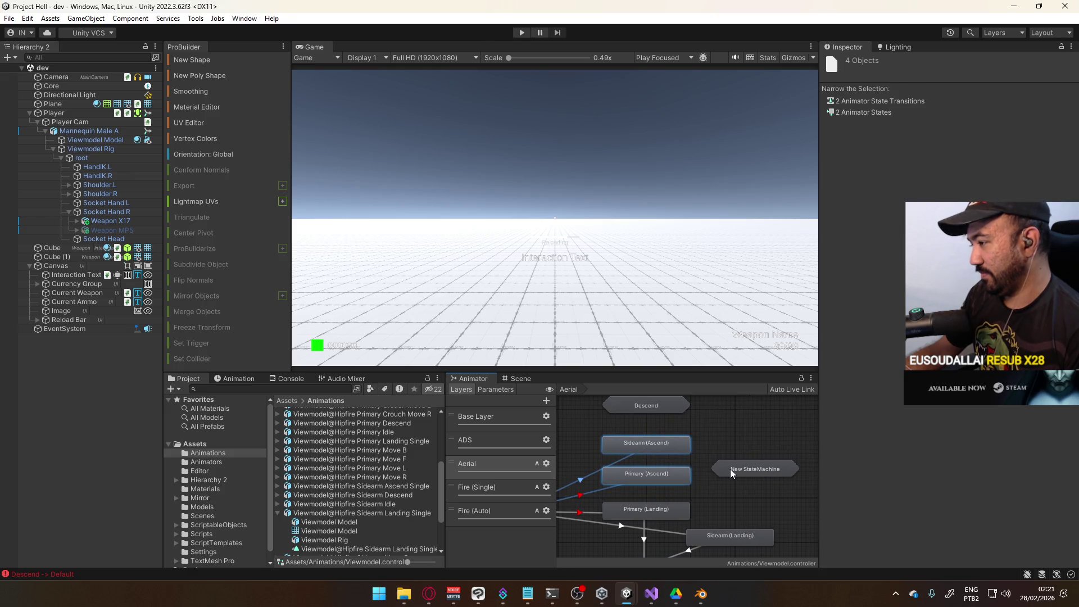
Step: Inside New StateMachine, unmute the AnyState -> Primary (Ascend) transition
double_click(730, 469)
left_click_drag(675, 460, 687, 465)
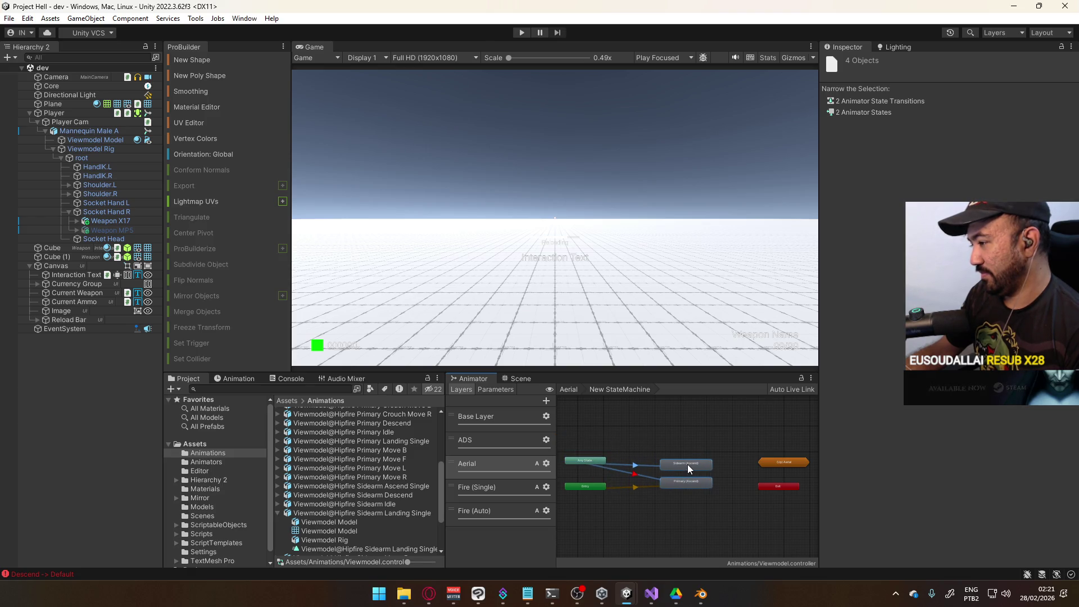
left_click(672, 447)
scroll(636, 485, "up", 1)
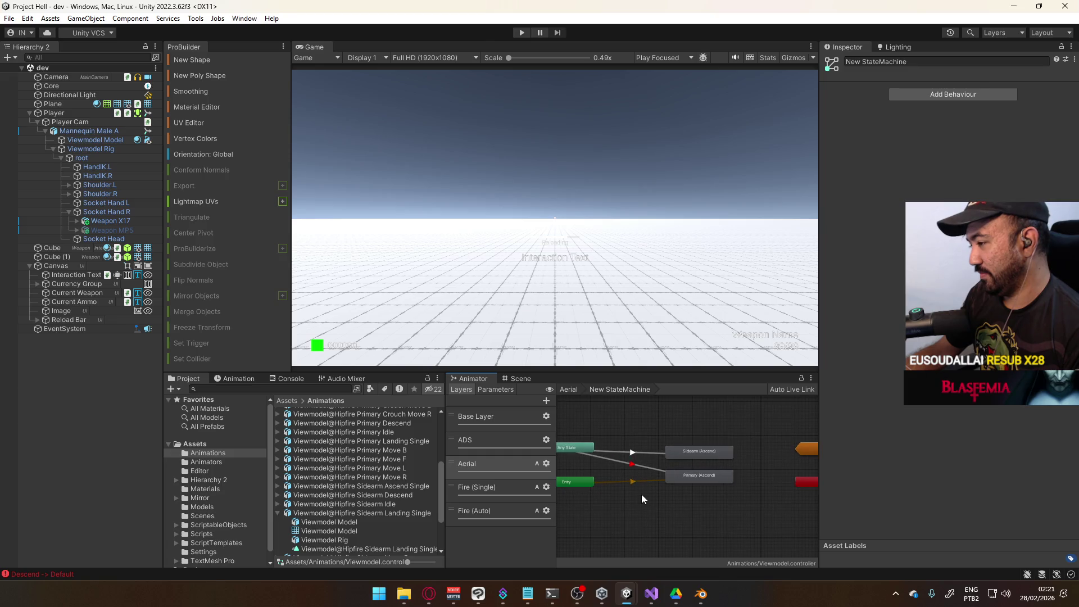
left_click(644, 467)
key("ctrl+z")
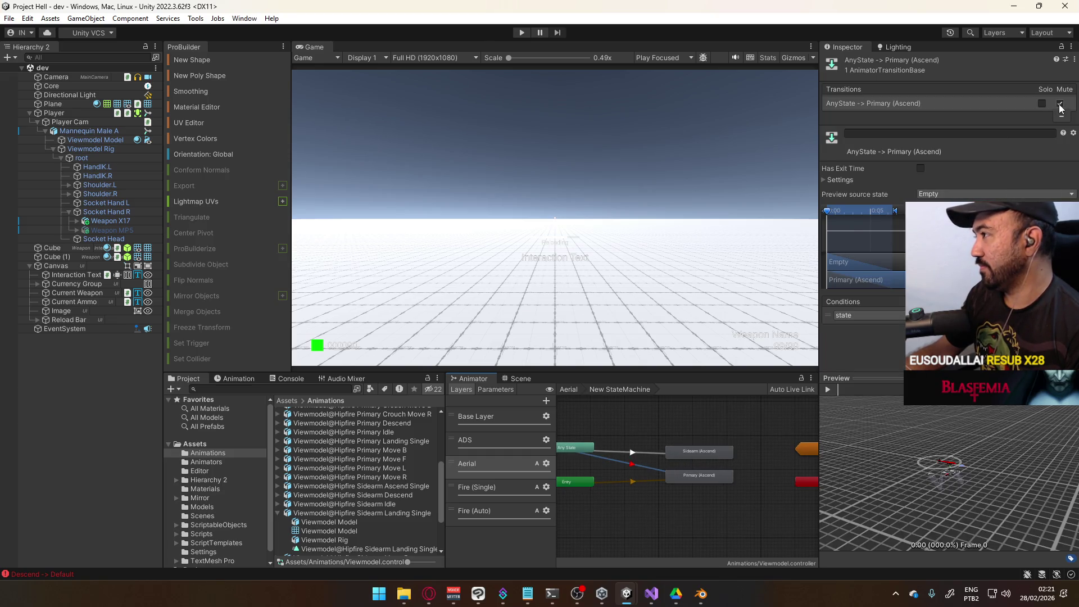
Step: Tidy the layout of the Ascend states, Any State and Entry nodes in the graph
left_click_drag(691, 455, 692, 451)
left_click(631, 433)
mouse_move(628, 469)
left_mouse_down()
mouse_move(704, 427)
mouse_move(676, 450)
left_mouse_up()
left_click(631, 433)
mouse_move(582, 432)
left_mouse_down()
mouse_move(649, 431)
mouse_move(665, 487)
mouse_move(640, 477)
left_mouse_up()
left_click(683, 405)
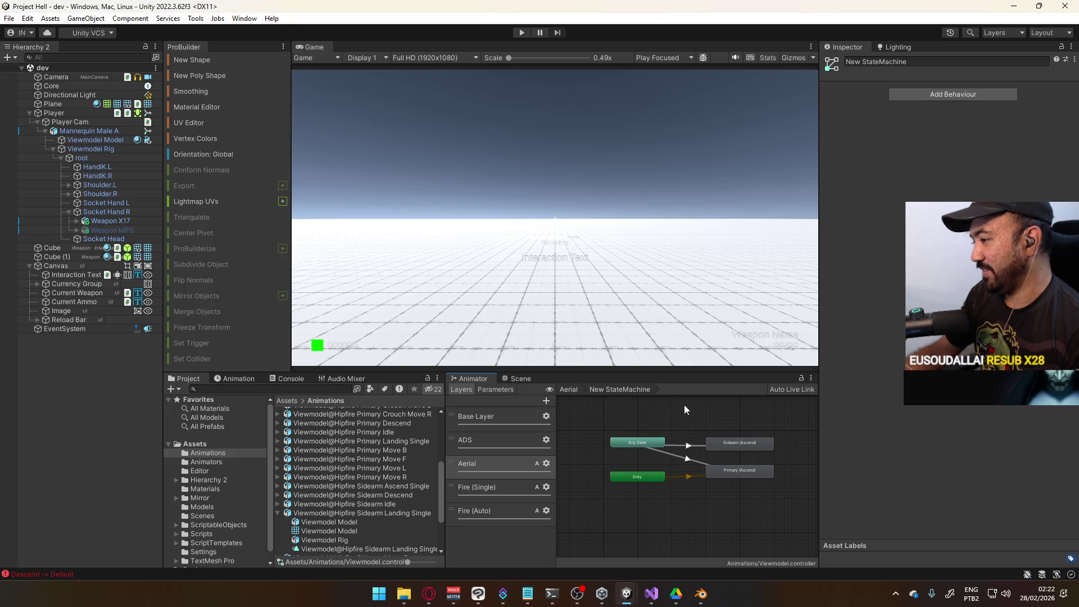
Step: Add a second 'test' condition to both AnyState -> Sidearm (Ascend) and Primary (Ascend) transitions
left_click(690, 444)
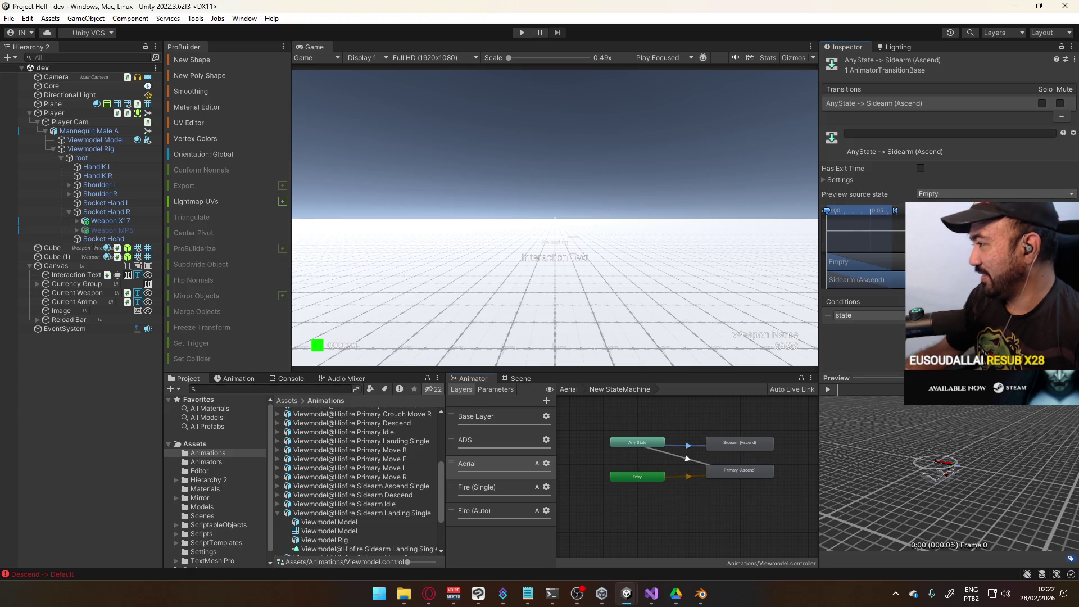
left_click(1053, 326)
left_click(866, 329)
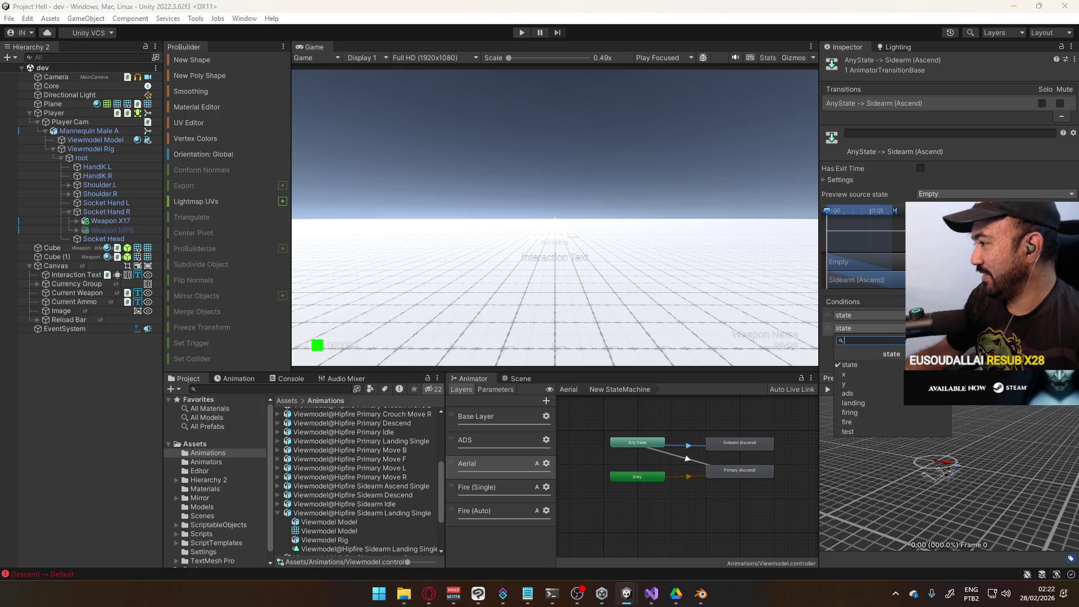
left_click(876, 421)
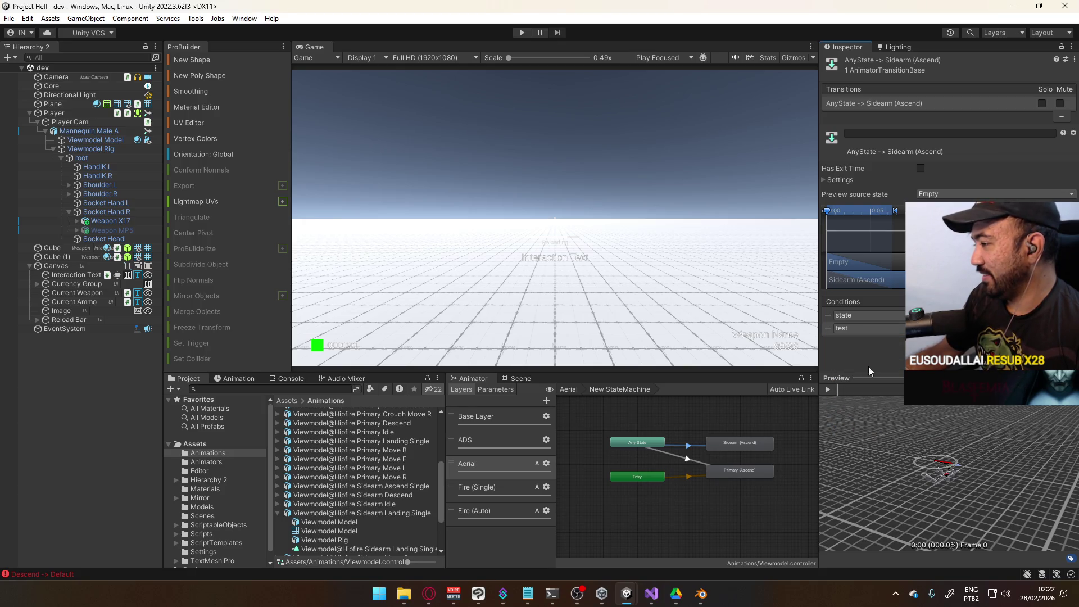
scroll(745, 437, "up", 2)
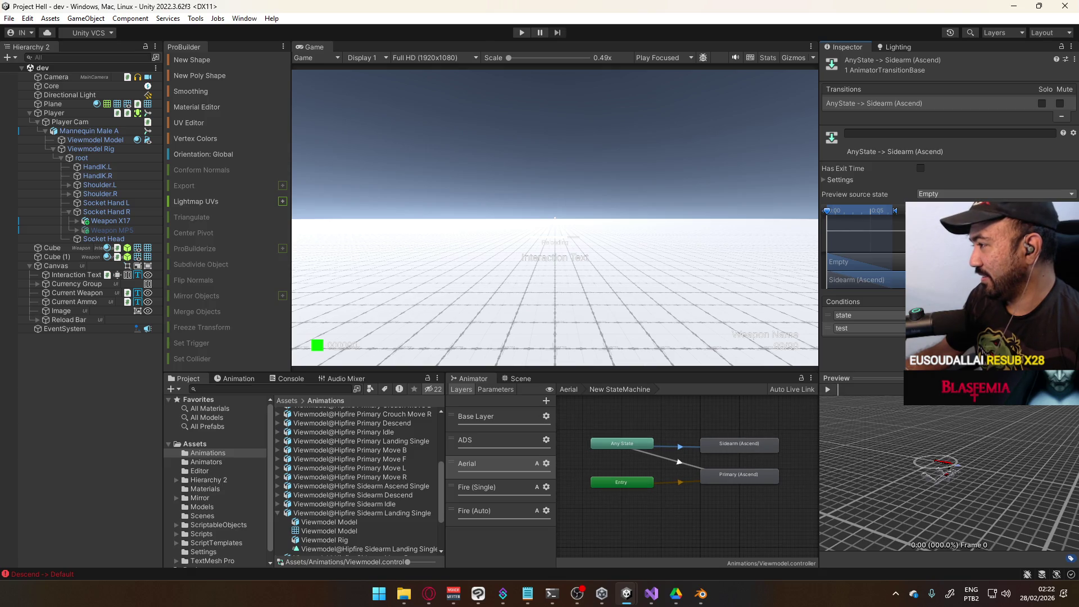
left_click(693, 465)
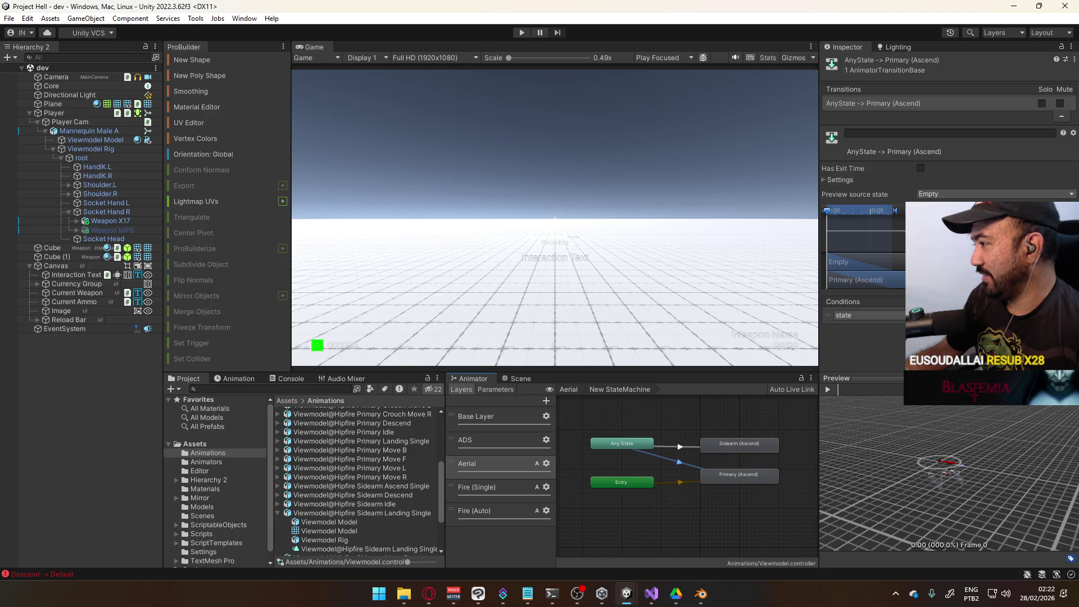
left_click(889, 328)
left_click(870, 423)
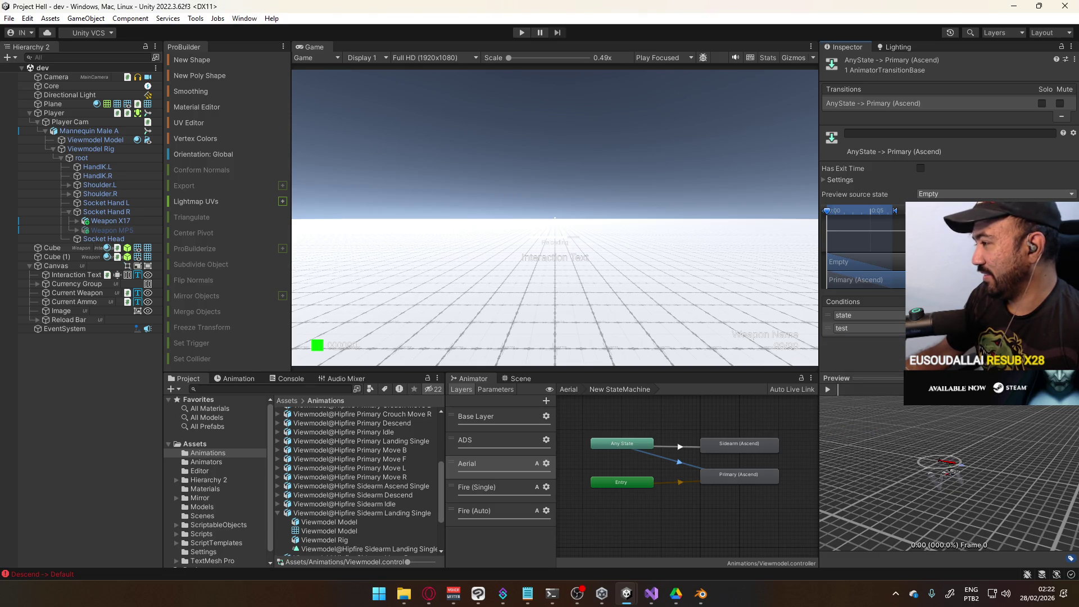
left_click(691, 448)
left_click(679, 464)
left_click(687, 446)
Step: Compare with the original Aerial Ascend transitions, recheck both new ones, then enter Play mode
left_click(697, 411)
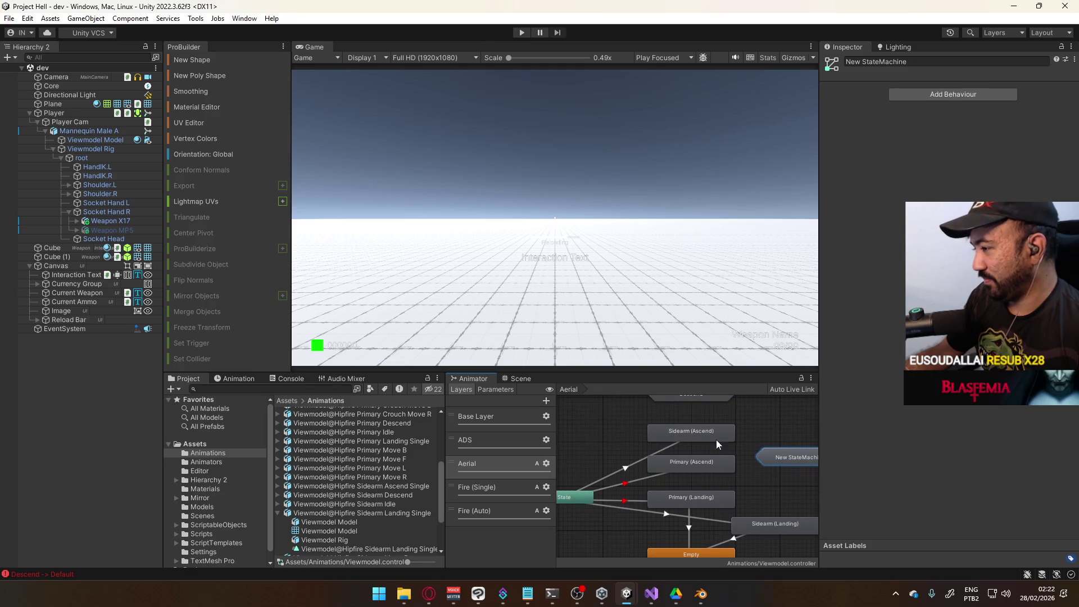
left_click(668, 447)
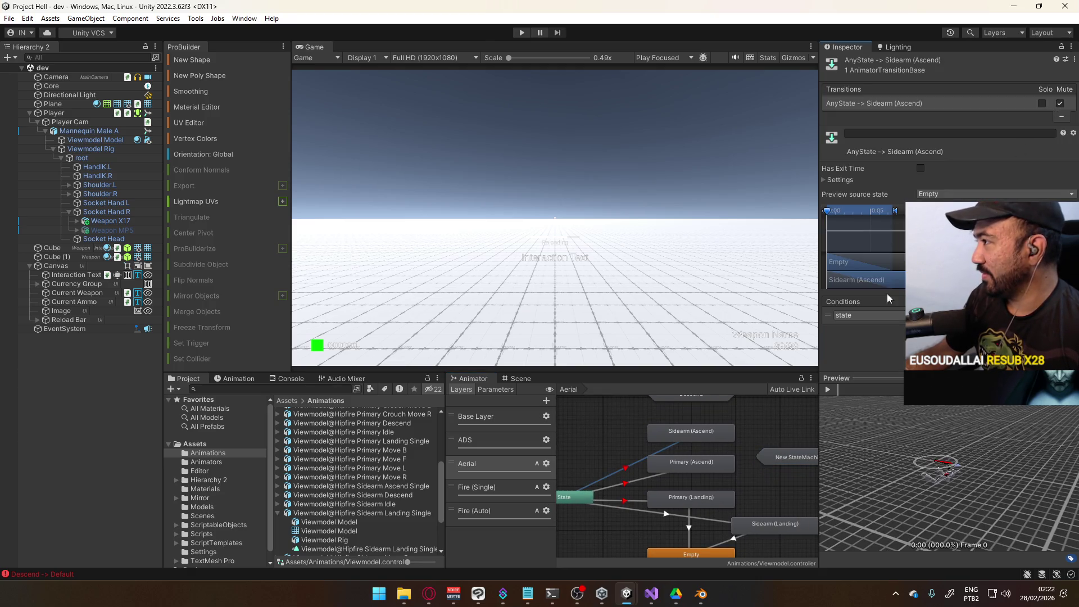
left_click(780, 457)
double_click(780, 456)
left_click(675, 464)
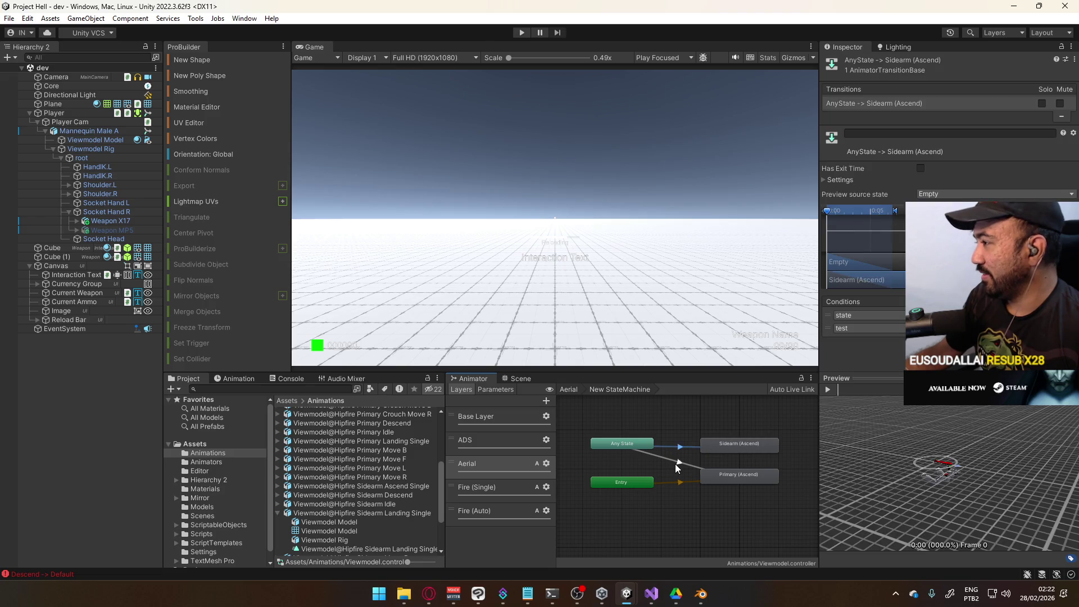
left_click(680, 447)
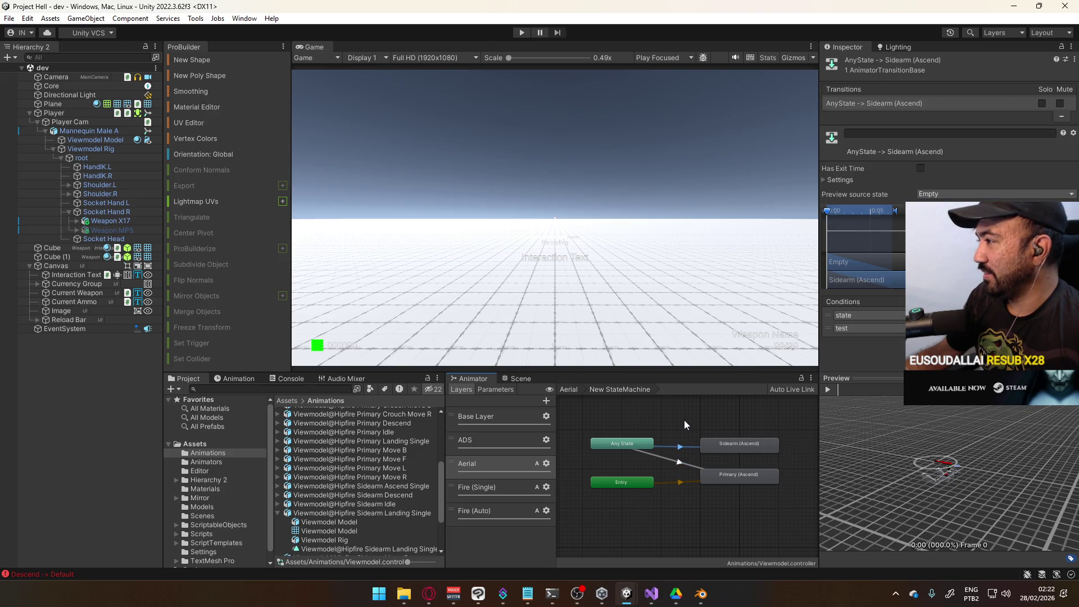
left_click(522, 32)
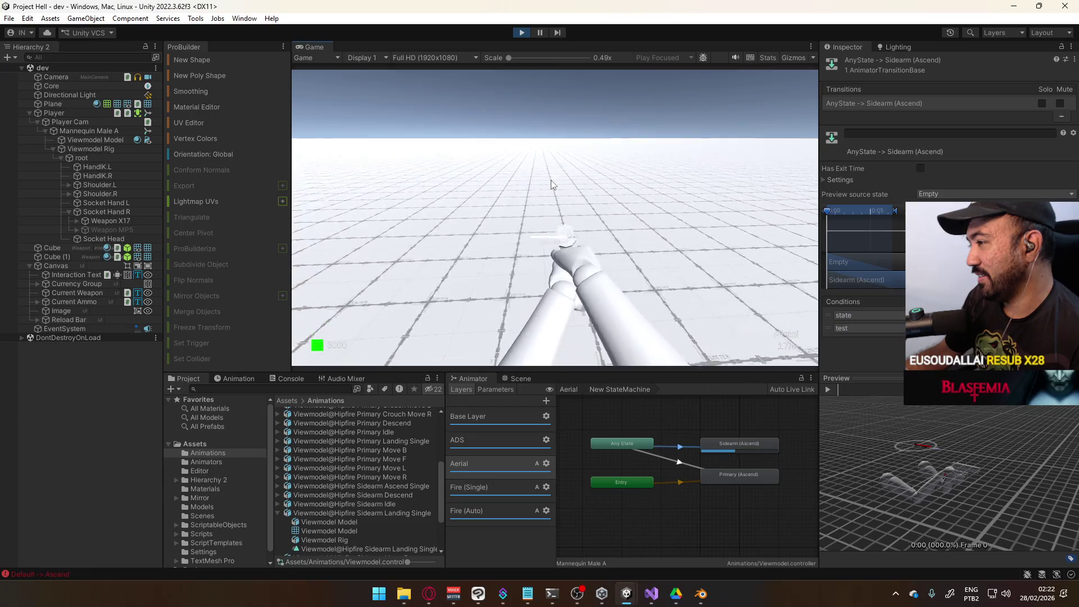
Step: Review Any State's Sidearm and Primary Ascend and Descend transition rows, then return to Aerial
key("super")
key("super")
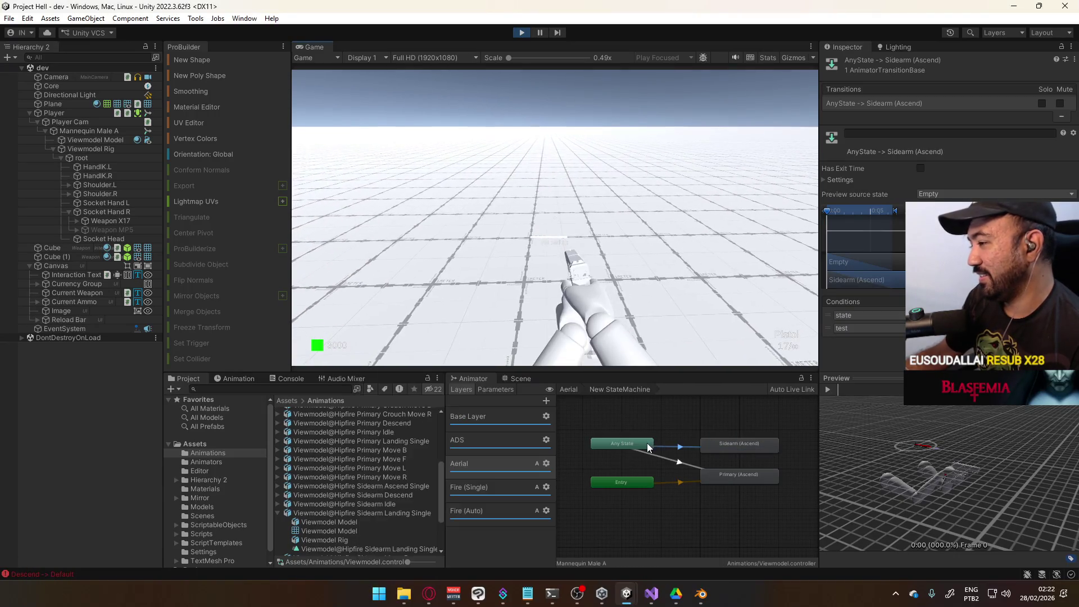
left_click(622, 443)
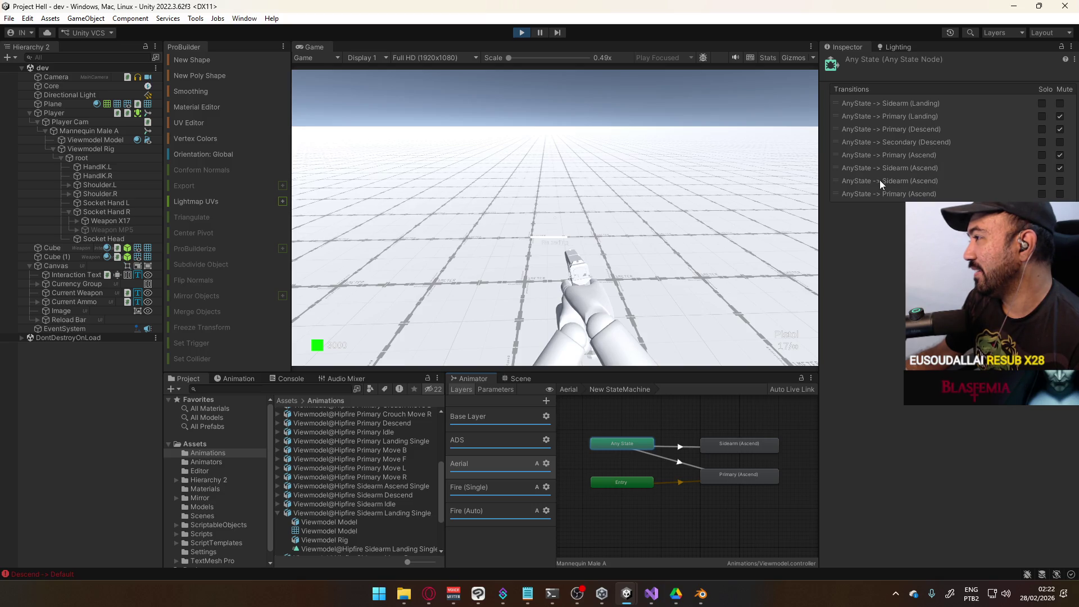
left_click(858, 181)
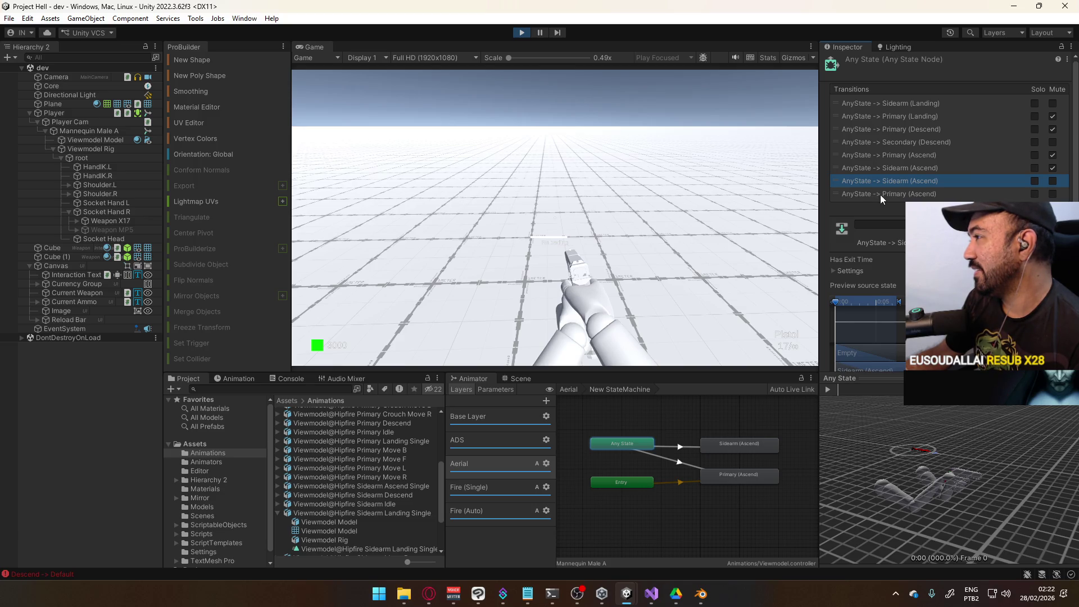
left_click(882, 194)
left_click(887, 167)
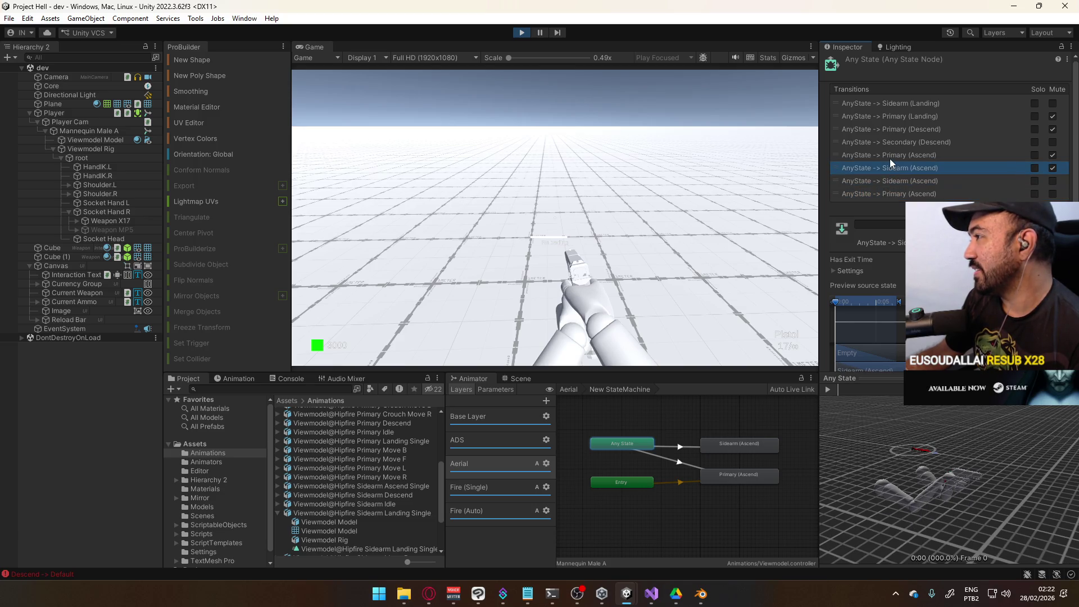
left_click(890, 159)
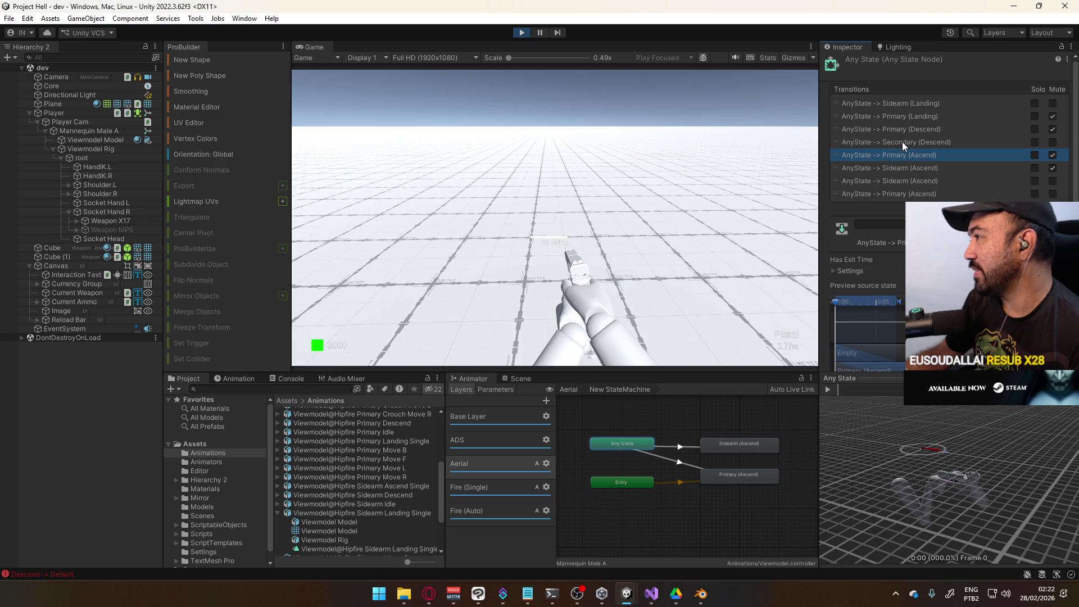
left_click(903, 141)
left_click(905, 132)
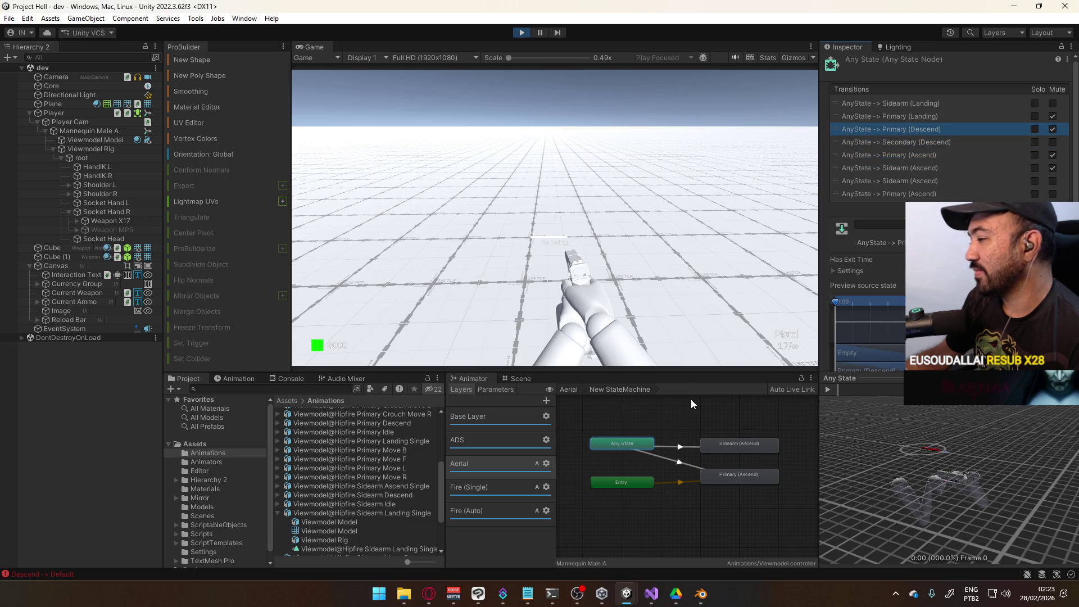
double_click(690, 413)
Step: Move the New StateMachine node up and rename it to 'Ascend'
mouse_move(699, 445)
left_mouse_down()
mouse_move(635, 455)
mouse_move(680, 445)
left_mouse_up()
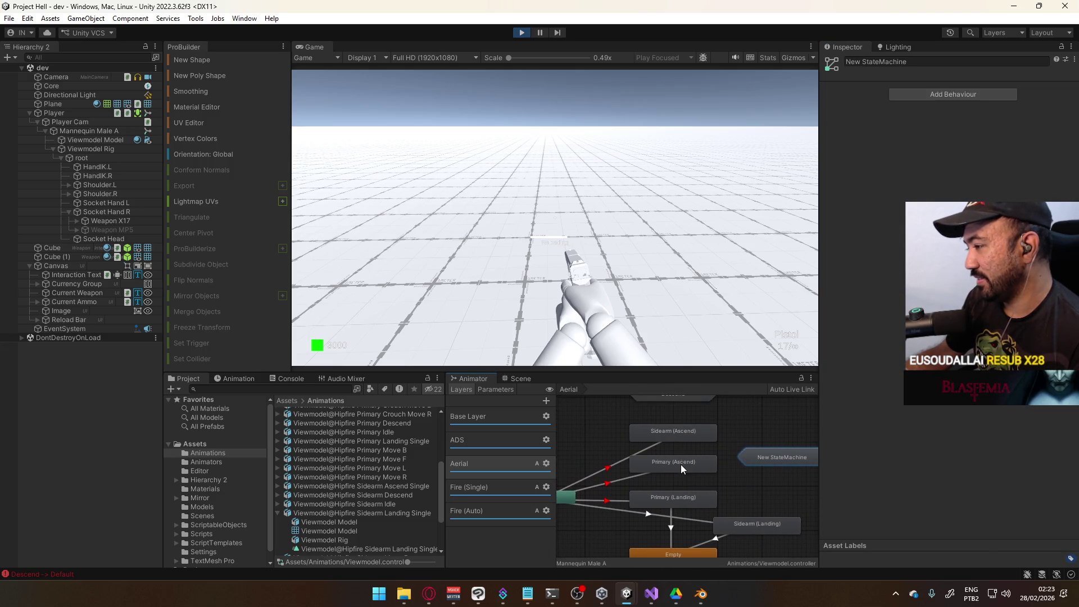
left_click_drag(773, 457, 774, 434)
left_click(860, 63)
left_click(860, 63)
key("ctrl+a")
type("Ascend")
key("Return")
Step: Select the Any State landing transitions together with the Primary and Sidearm (Landing) states
left_click(763, 437)
mouse_move(761, 464)
left_mouse_down()
mouse_move(730, 415)
mouse_move(714, 467)
mouse_move(775, 414)
mouse_move(747, 393)
mouse_move(759, 404)
left_mouse_up()
left_click(622, 452)
left_click(664, 473, "ctrl")
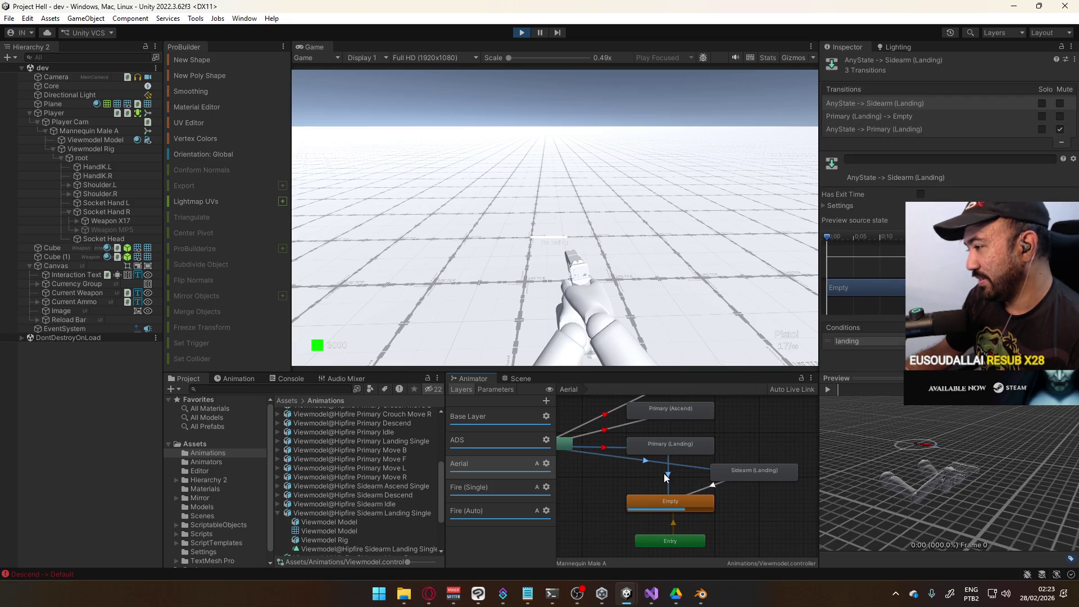
left_click(701, 475, "ctrl")
left_click(710, 488, "ctrl")
left_click(731, 472, "ctrl")
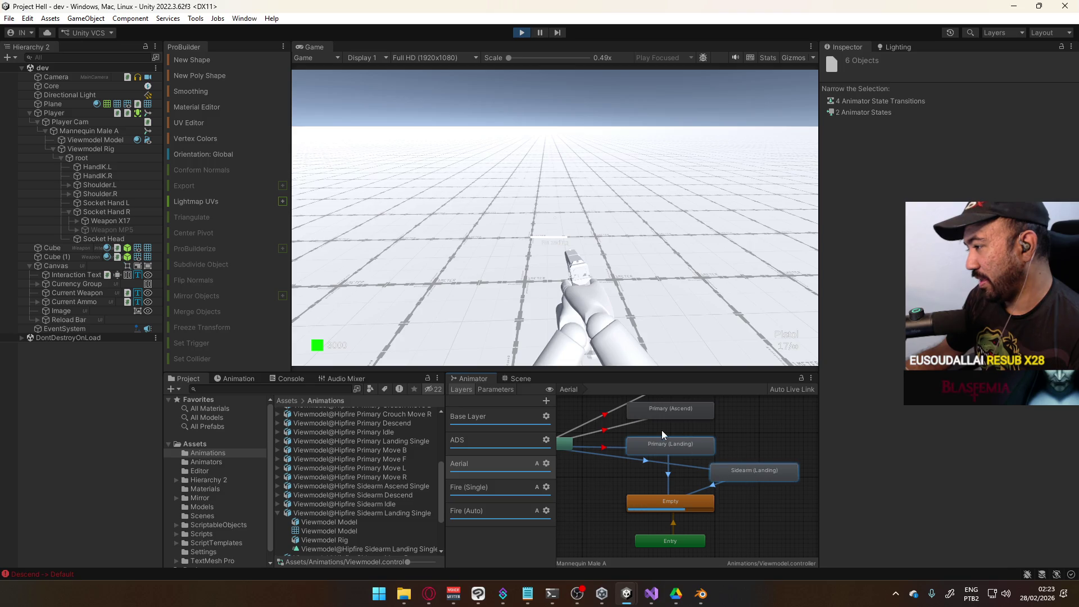
left_click(691, 445, "ctrl")
mouse_move(672, 430)
left_mouse_down()
mouse_move(723, 448)
mouse_move(630, 450)
left_mouse_up()
left_click(723, 446)
Step: Create a new sub-state machine beside Primary (Landing) and paste the landing states into it
right_click(716, 465)
left_click(780, 486)
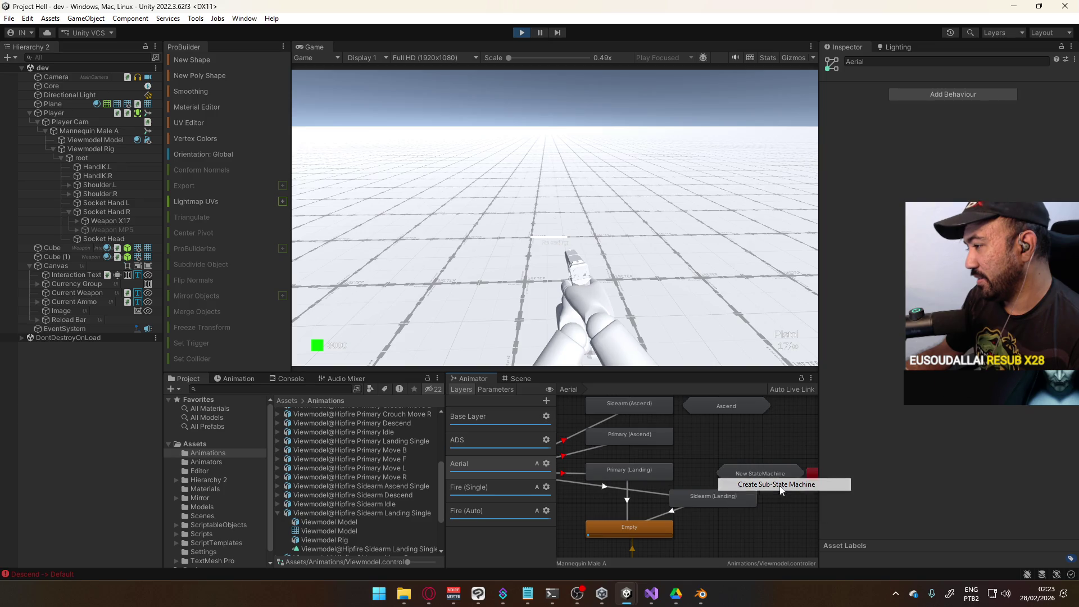
left_click_drag(738, 473, 715, 477)
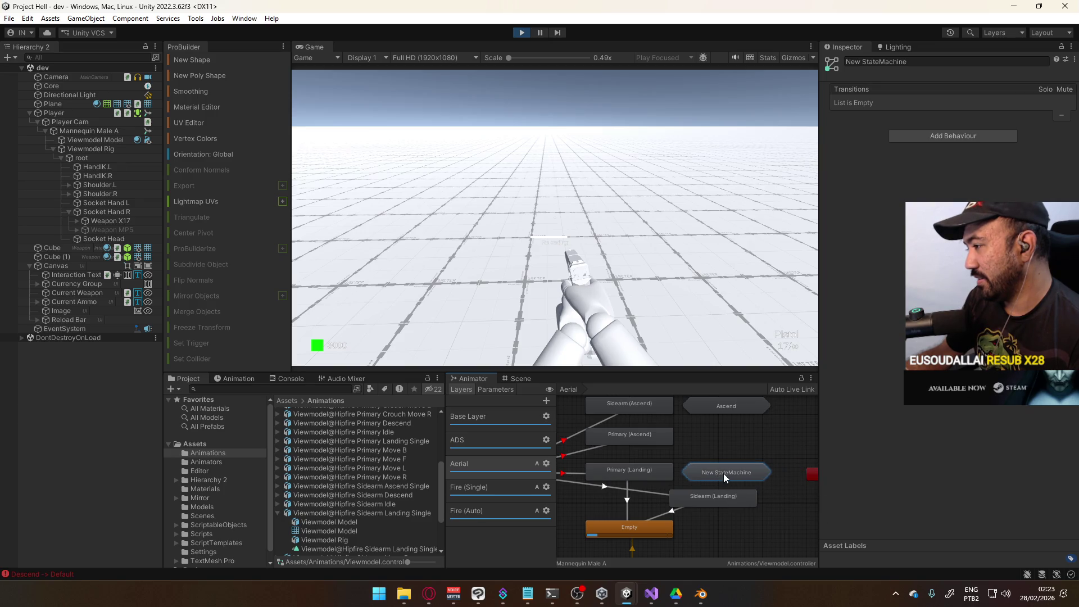
double_click(723, 473)
key("ctrl+v")
mouse_move(616, 457)
left_mouse_down()
mouse_move(700, 473)
mouse_move(659, 477)
mouse_move(623, 467)
mouse_move(729, 460)
mouse_move(676, 470)
left_mouse_up()
left_click(681, 504)
Step: Tidy the sub-machine layout by repositioning Any State, the Aerial parent node and Exit
scroll(686, 501, "up", 3)
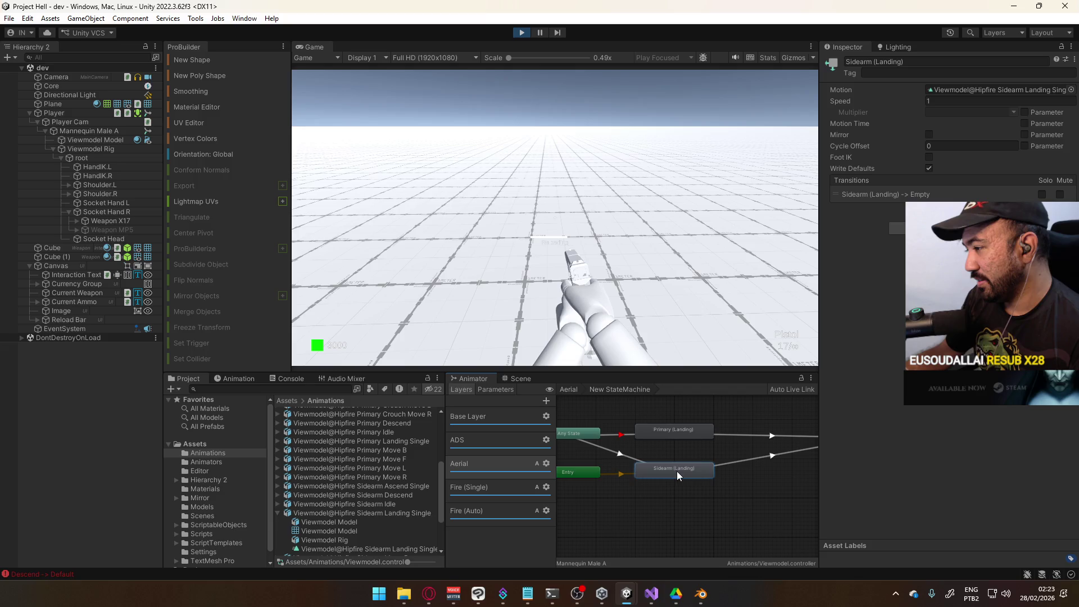
left_click(640, 441)
left_click_drag(645, 445, 706, 437)
left_click(654, 422)
left_click(628, 438)
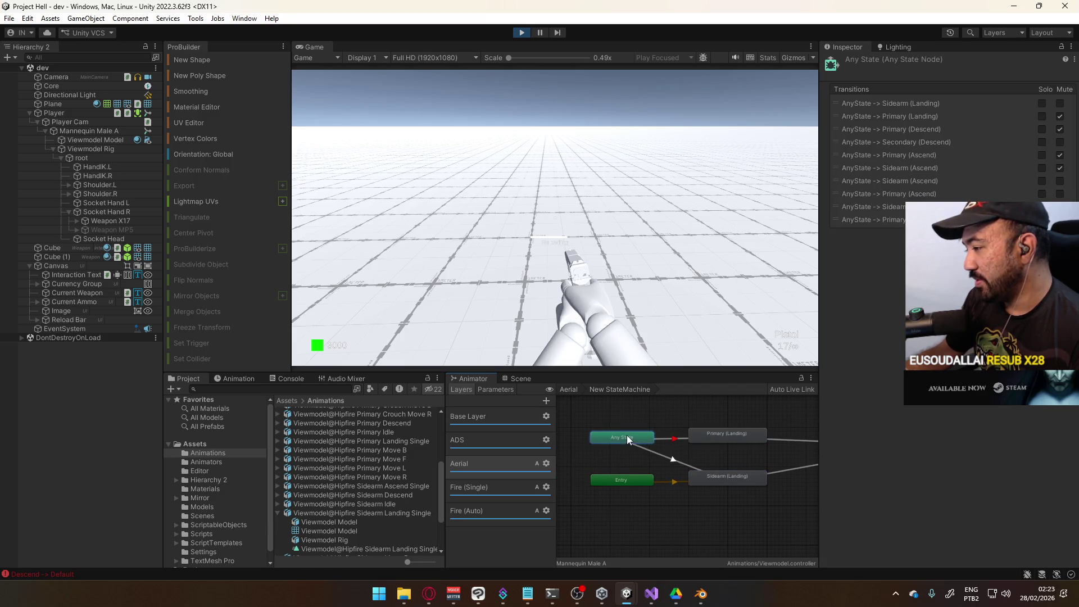
left_click(684, 409)
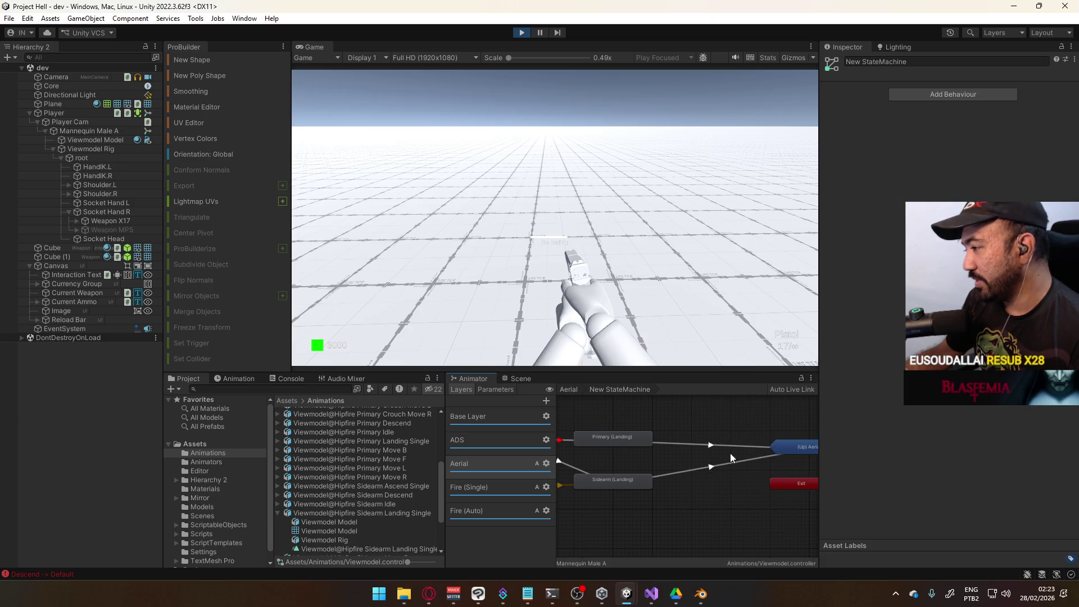
mouse_move(788, 450)
left_mouse_down()
mouse_move(706, 442)
mouse_move(739, 439)
left_mouse_up()
left_click(803, 490)
mouse_move(793, 487)
left_mouse_down()
mouse_move(733, 485)
mouse_move(758, 475)
left_mouse_up()
left_click(733, 495)
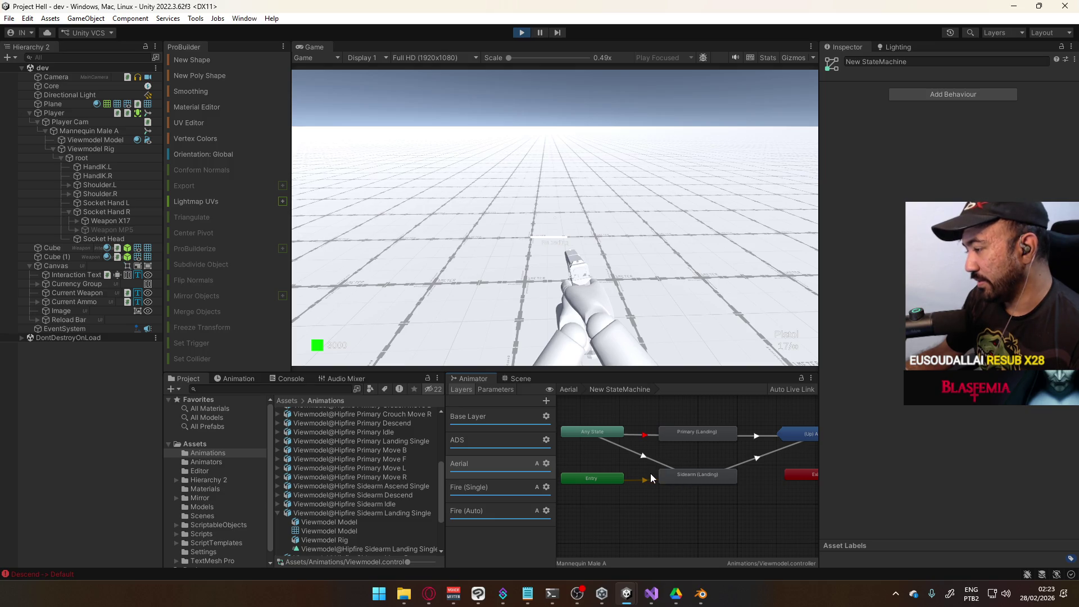
Step: Unmute the Any State → Primary (Landing) transition and set its second condition to 'test'
left_click(654, 439)
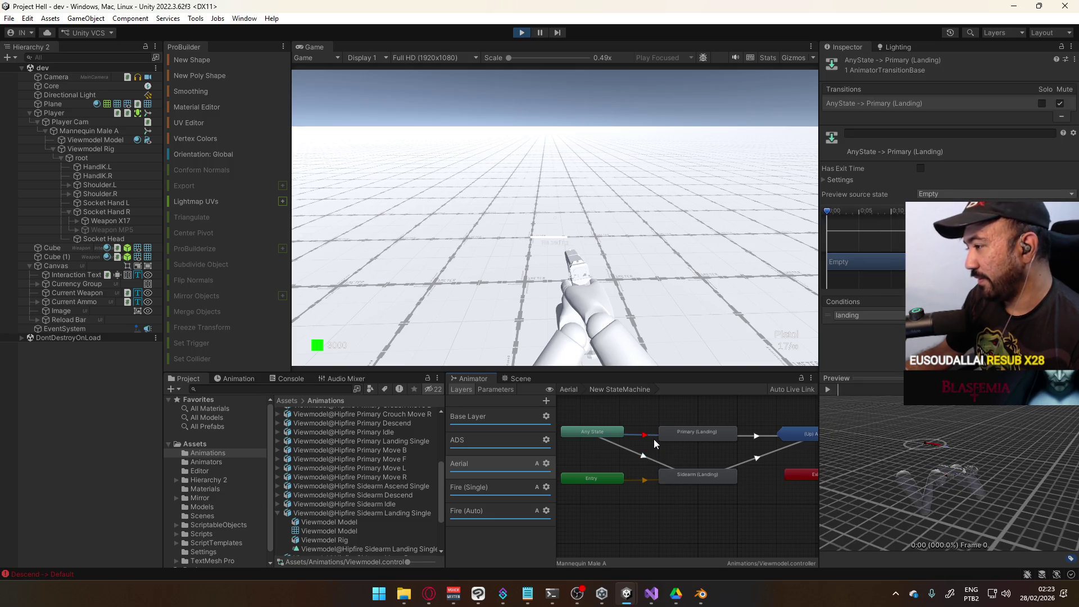
left_click(1061, 102)
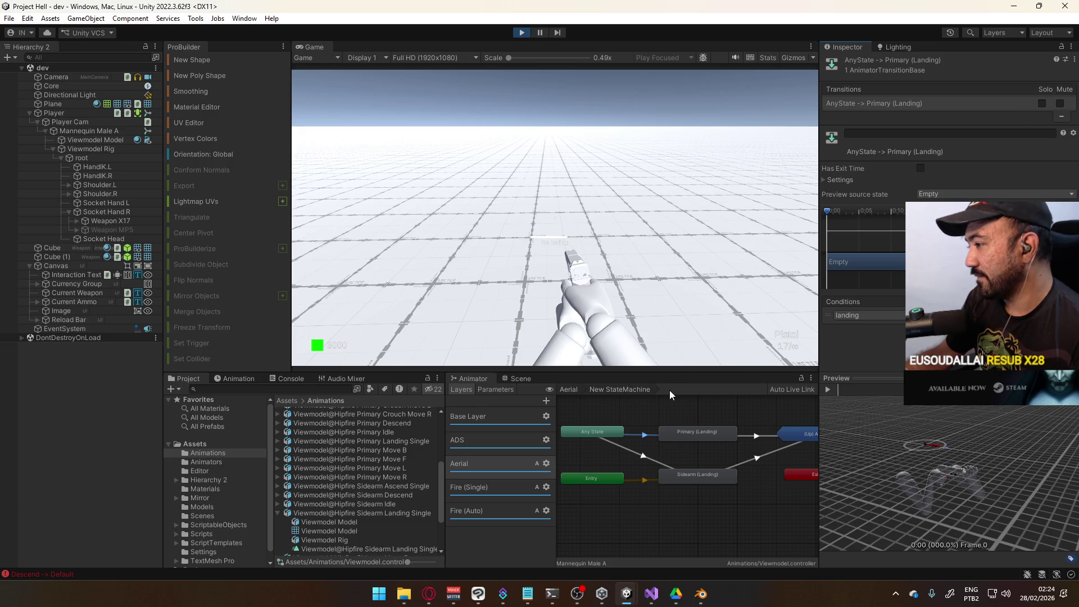
left_click(675, 431)
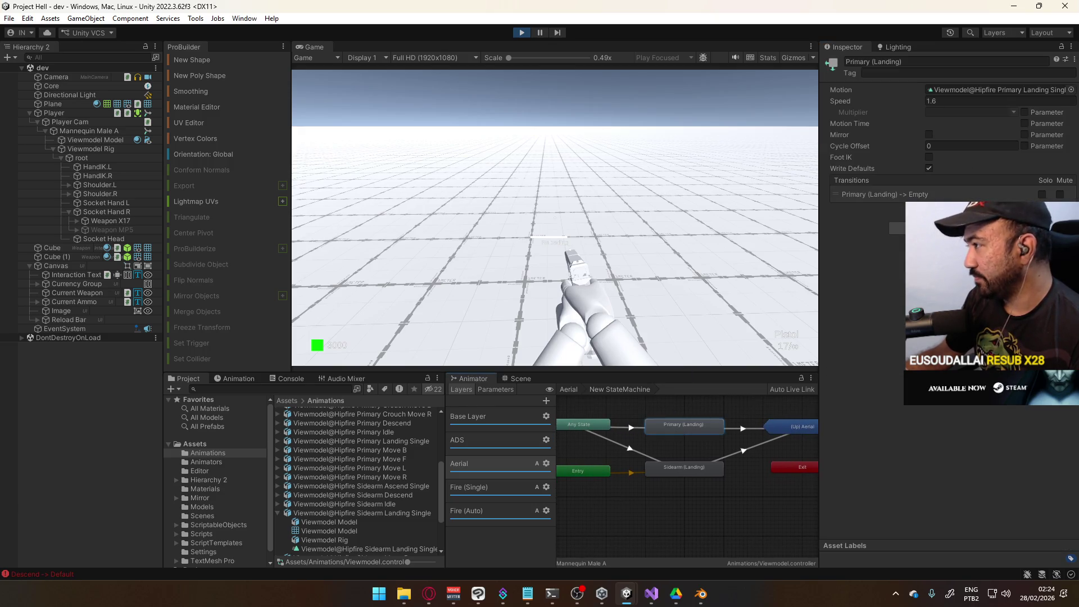
left_click(633, 428)
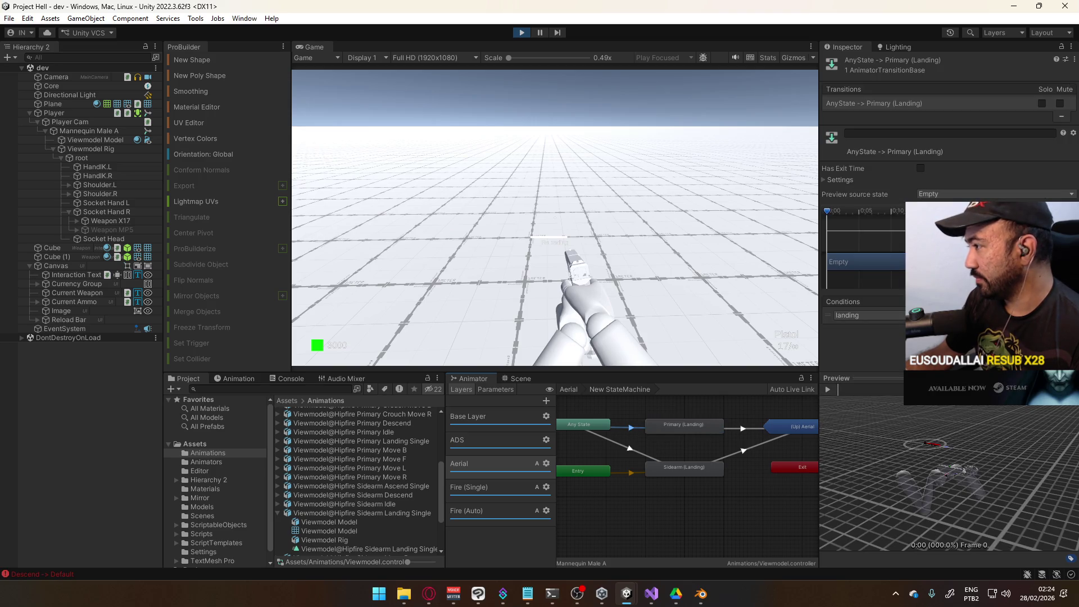
left_click(882, 330)
left_click(882, 434)
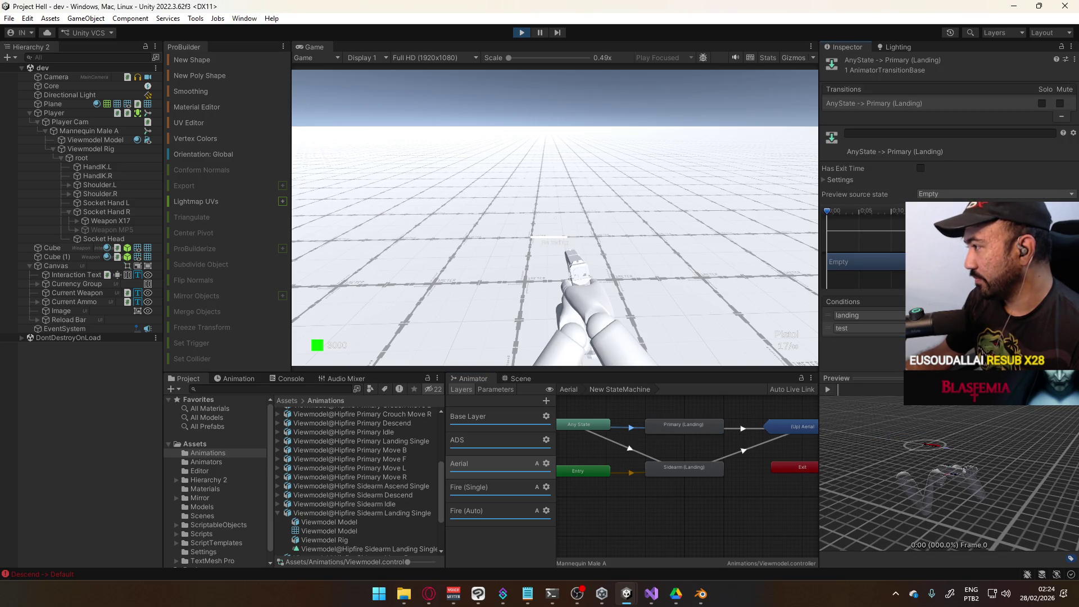
Step: Add a 'test' condition to Any State → Sidearm (Landing), then delete the trial sub-state machine
left_click(642, 457)
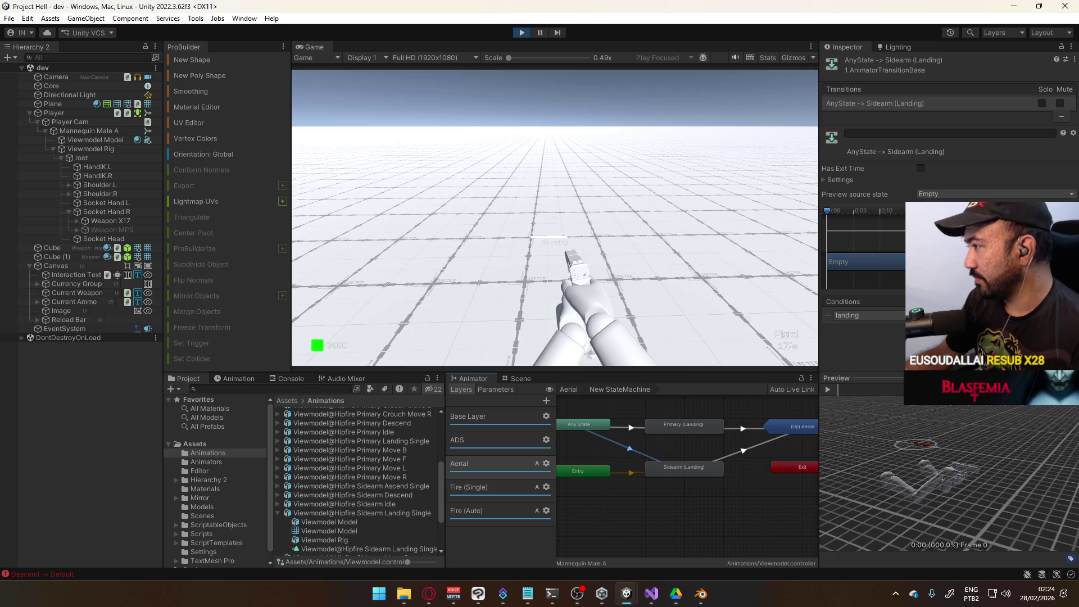
left_click(1058, 340)
left_click(885, 330)
left_click(870, 432)
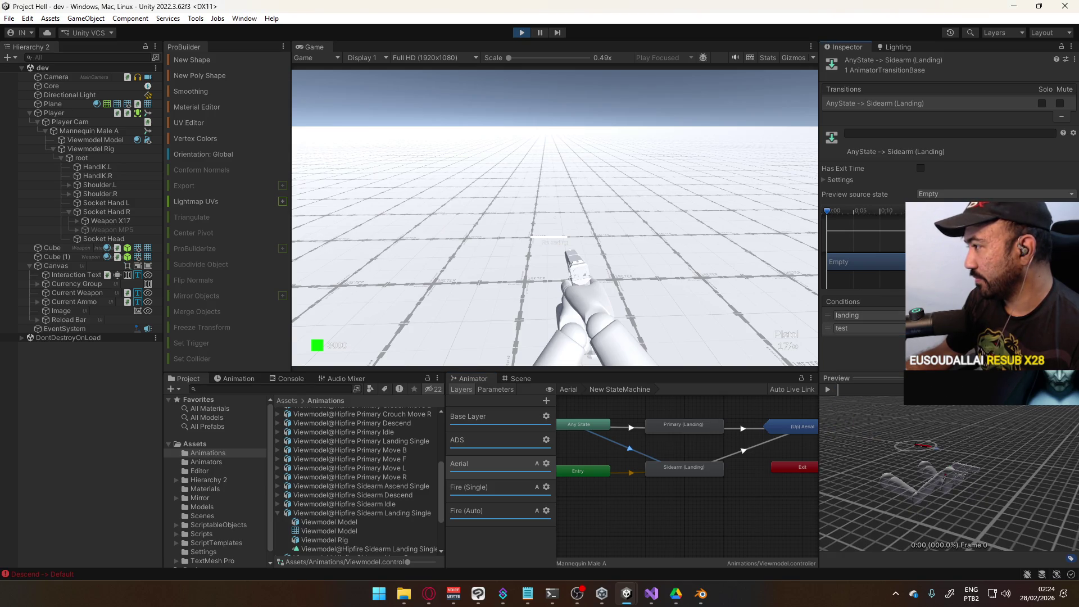
left_click(733, 499)
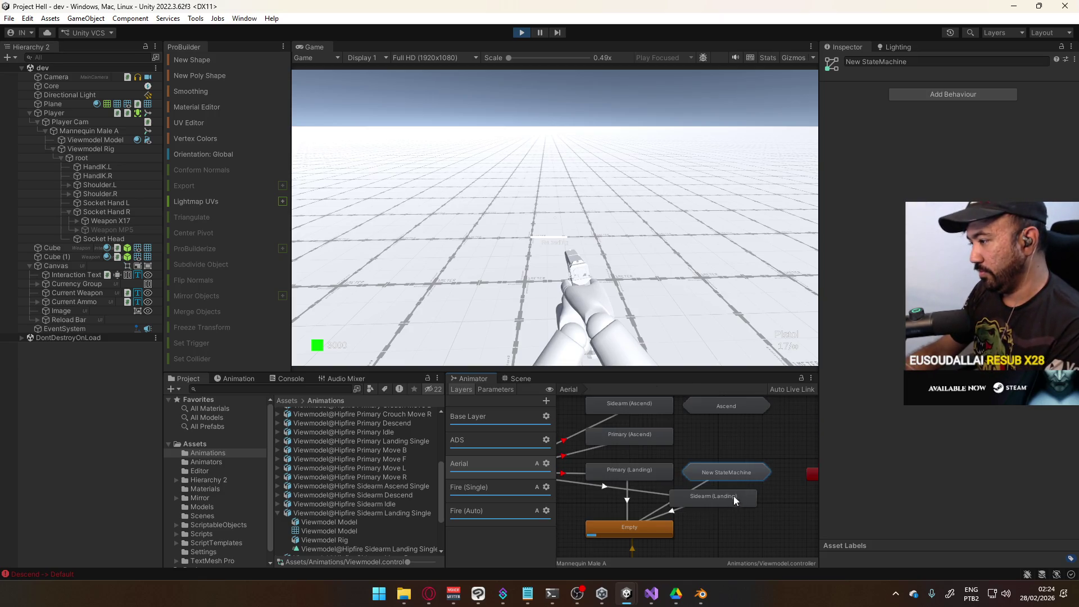
key("Delete")
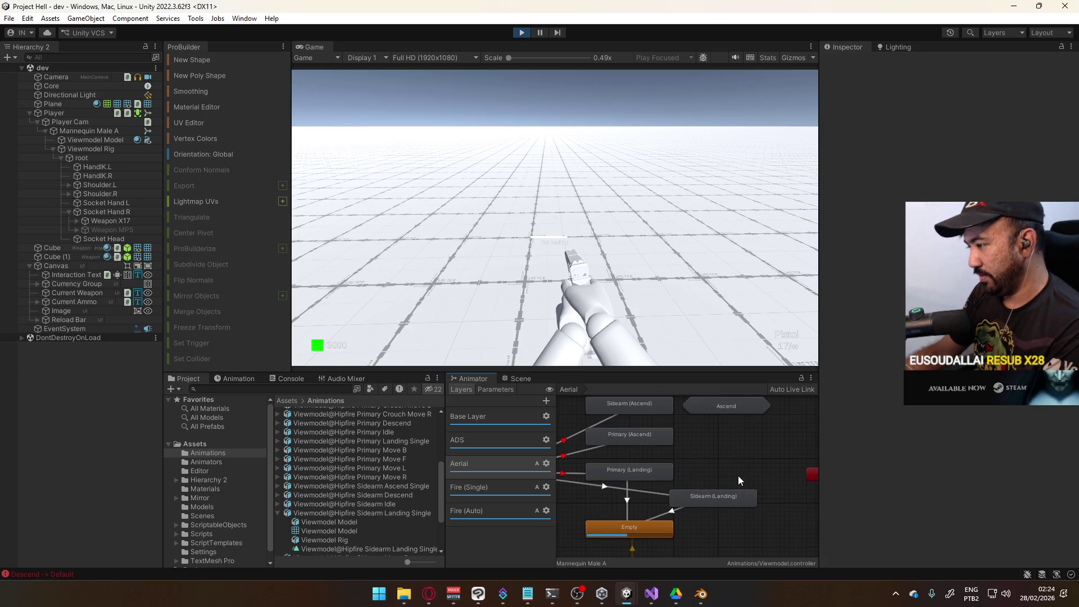
Step: Look inside the Ascend sub-state machine, then delete it from the Aerial layer
left_click_drag(750, 454, 747, 492)
left_click(745, 468)
double_click(746, 469)
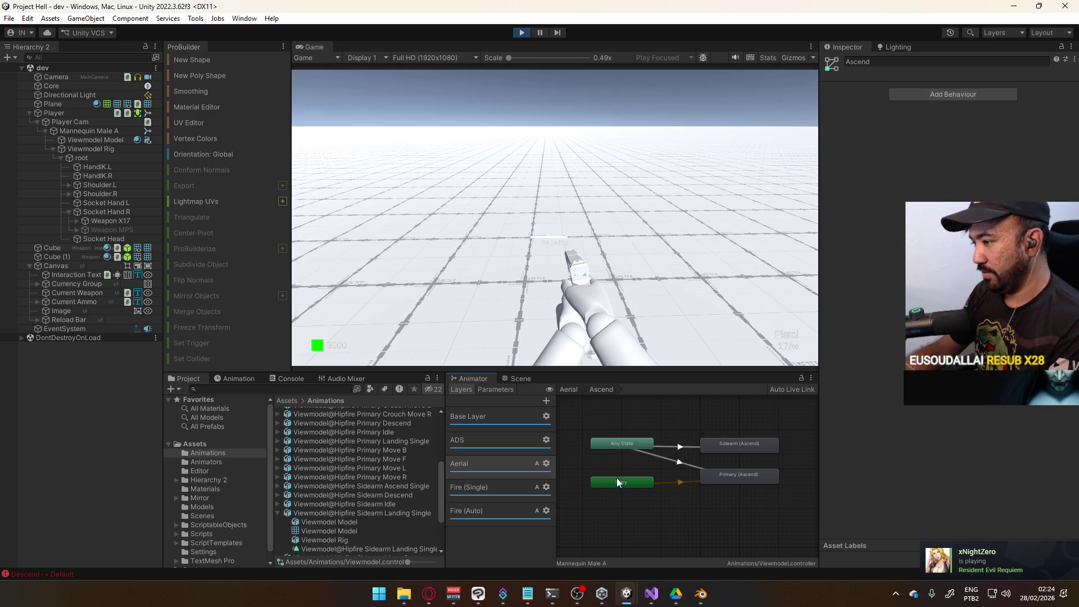
left_click(579, 390)
left_click(761, 464)
key("Delete")
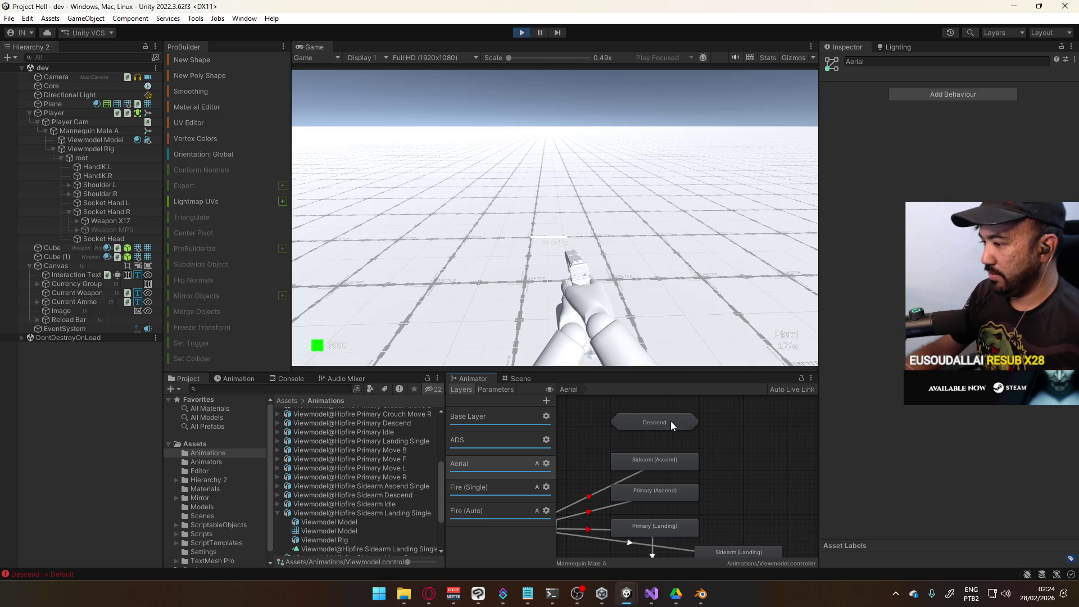
Step: Inspect the Descend sub-state machine's states, return to the Aerial level, and maximize the Animator
double_click(670, 423)
left_click(656, 465)
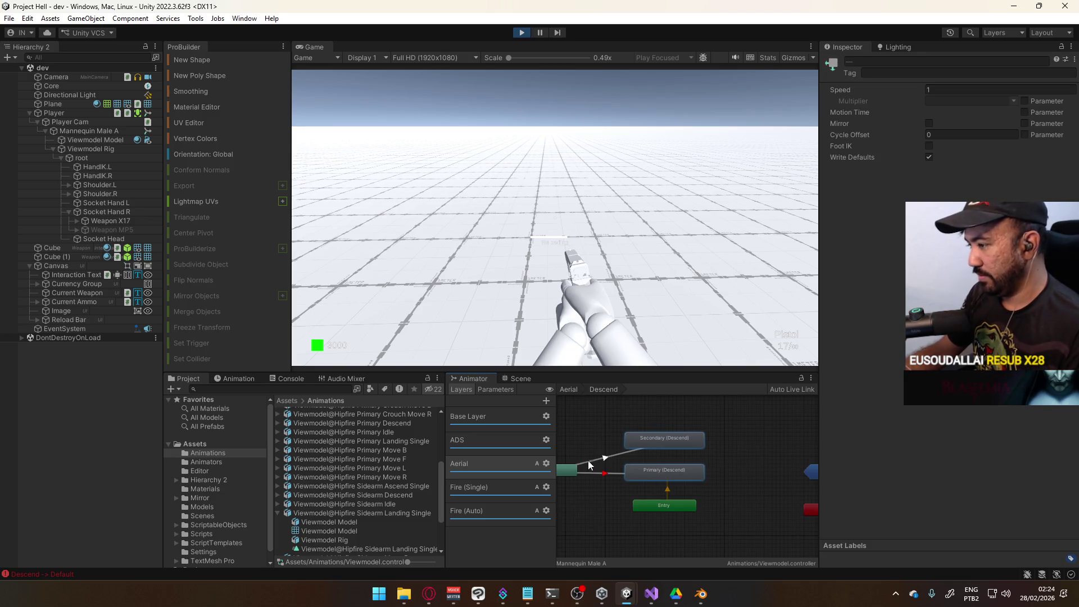
left_click_drag(614, 446, 707, 471)
double_click(637, 420)
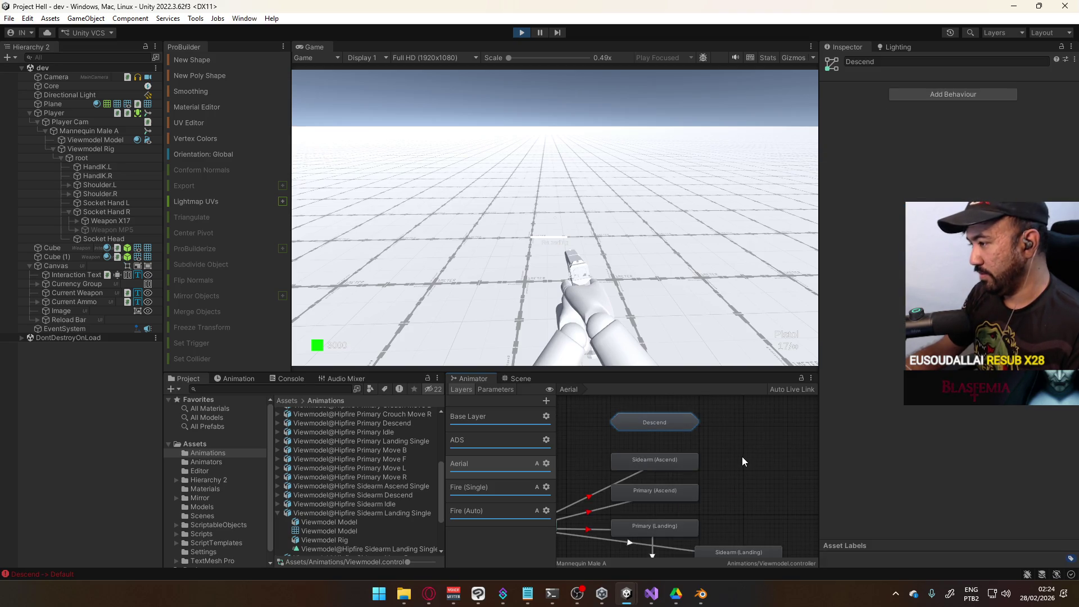
key("shift+space")
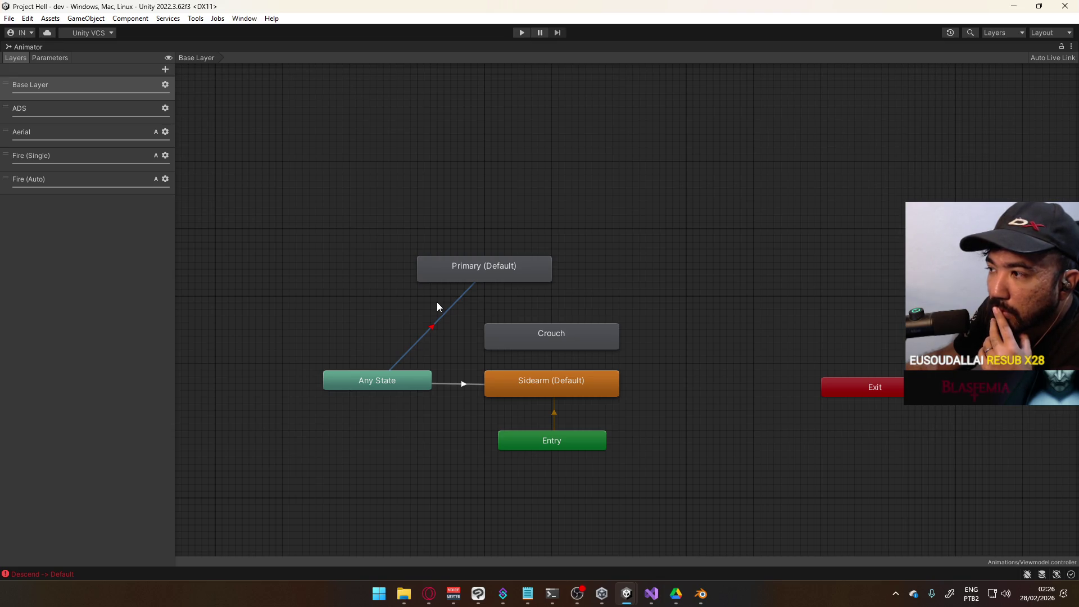
Step: Untick Maximize on the Animator so the normal editor layout returns
left_click(63, 59)
left_click(19, 59)
left_click(286, 103)
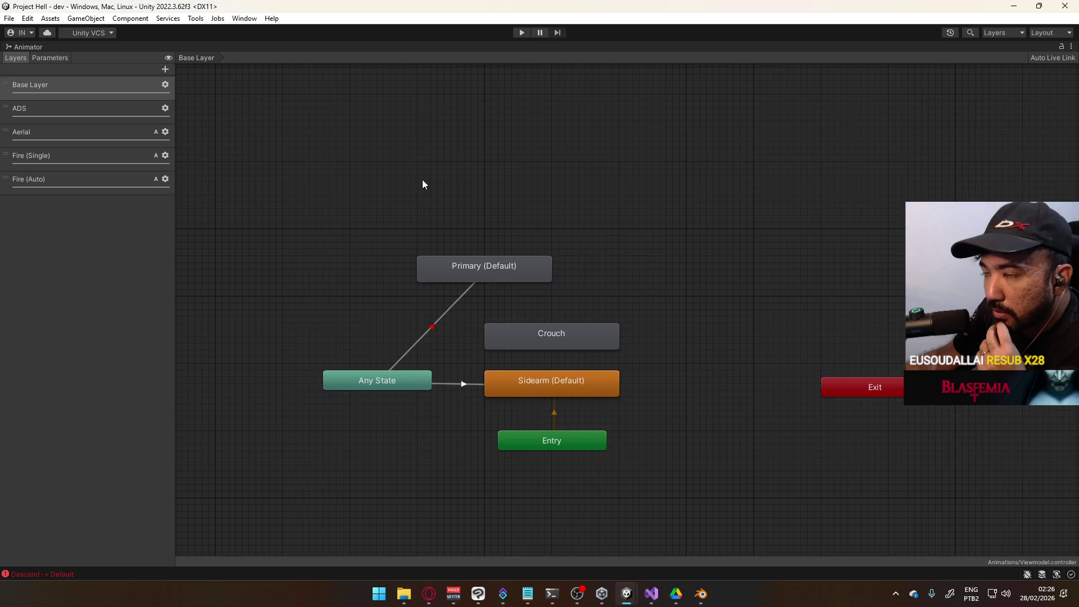
right_click(48, 45)
left_click(130, 71)
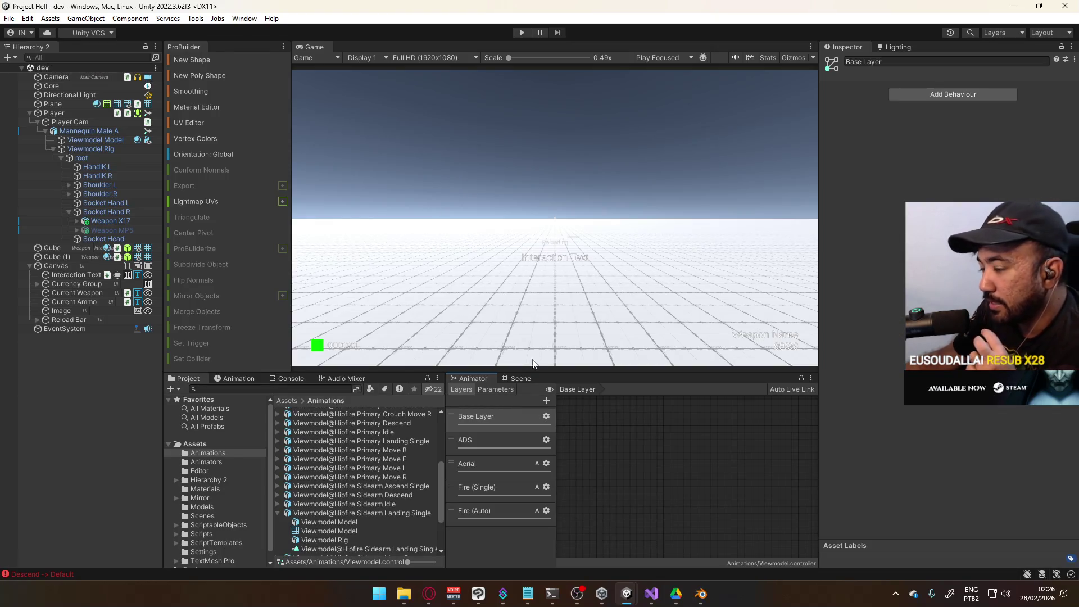
Step: Toggle the bottom panel between Scene and Animator and select the Base Layer
left_click(521, 378)
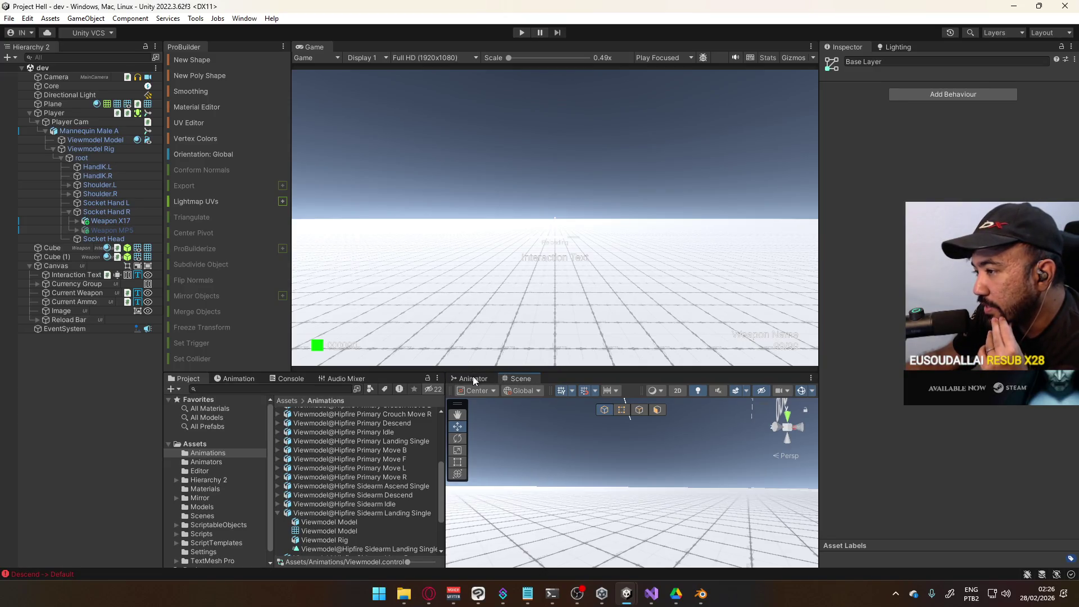
left_click(472, 378)
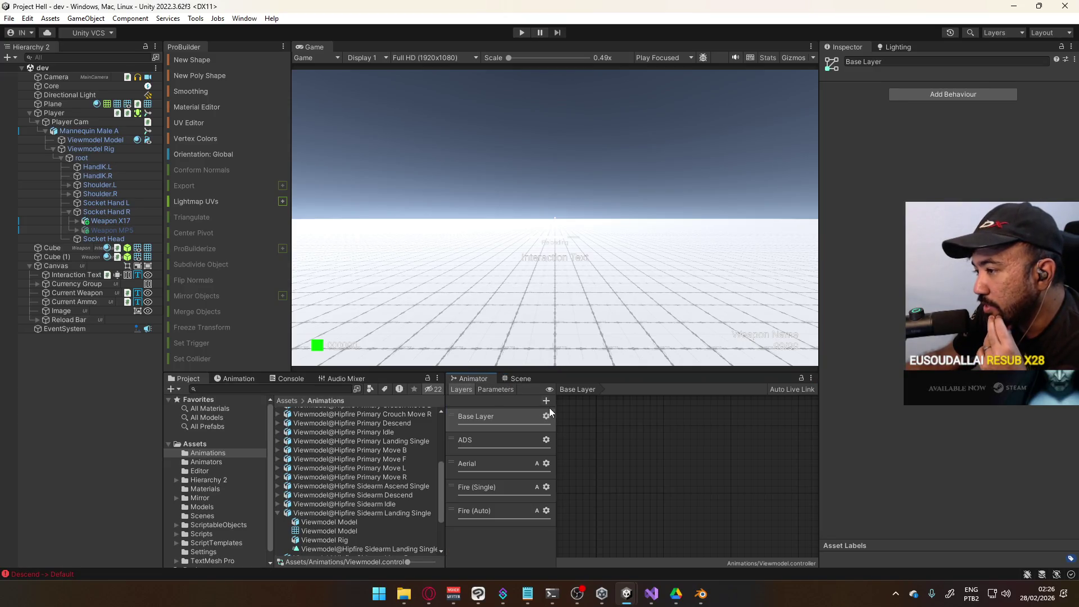
left_click(498, 416)
left_click(582, 416)
left_click(518, 379)
left_click(472, 378)
Step: Cycle through the Fire (Single), Aerial and ADS layers, ending on Base Layer
left_click(504, 390)
left_click(468, 390)
left_click(501, 488)
left_click(498, 461)
left_click(498, 444)
left_click(503, 421)
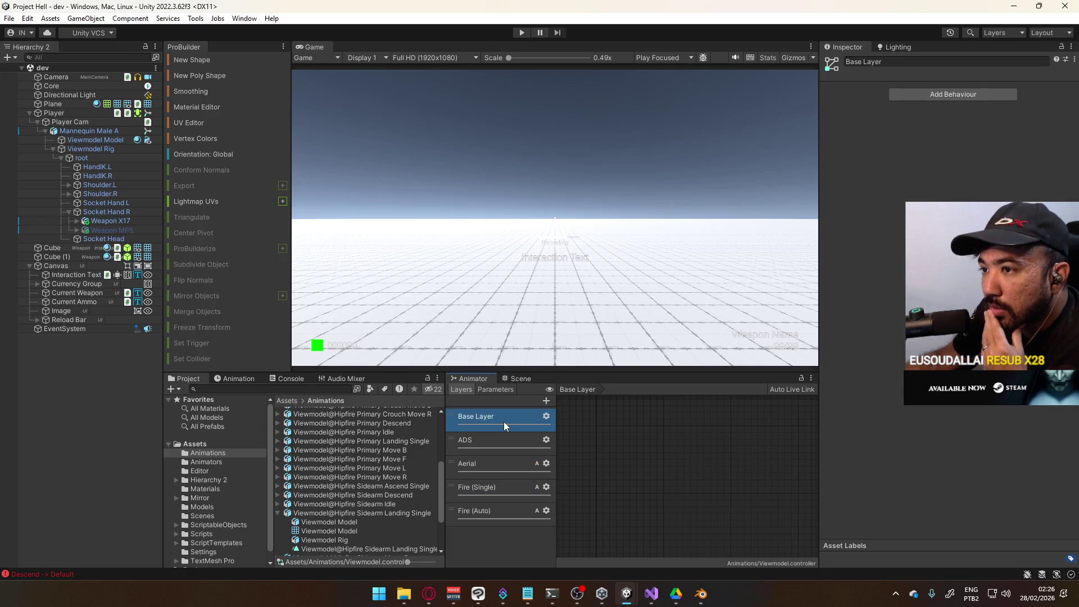